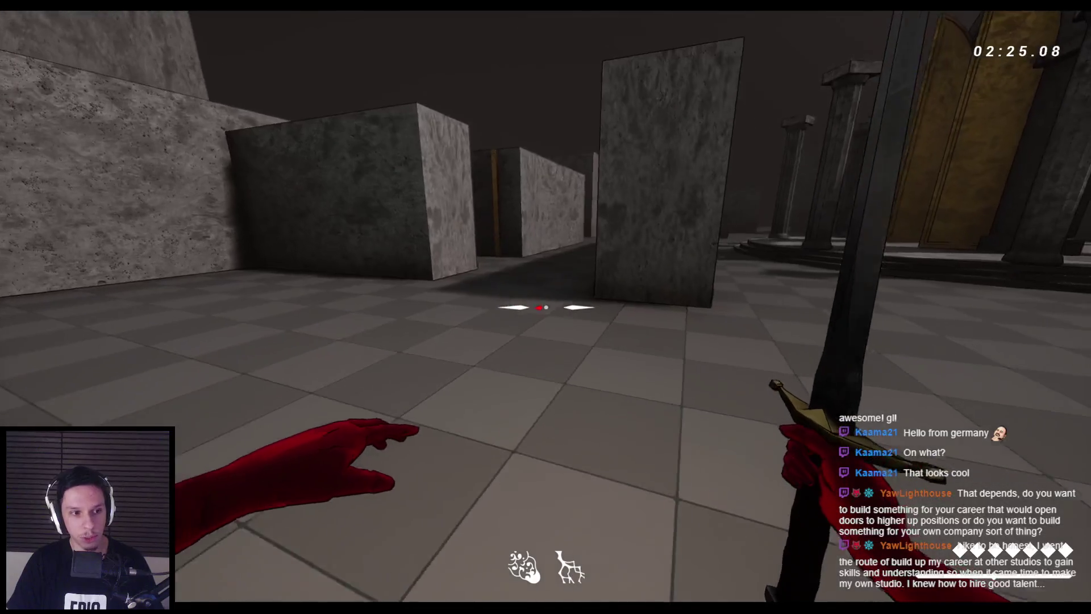
# - Jump onto the stone blocks and ledge, throwing the sword toward the pillars
pyautogui.press('w')
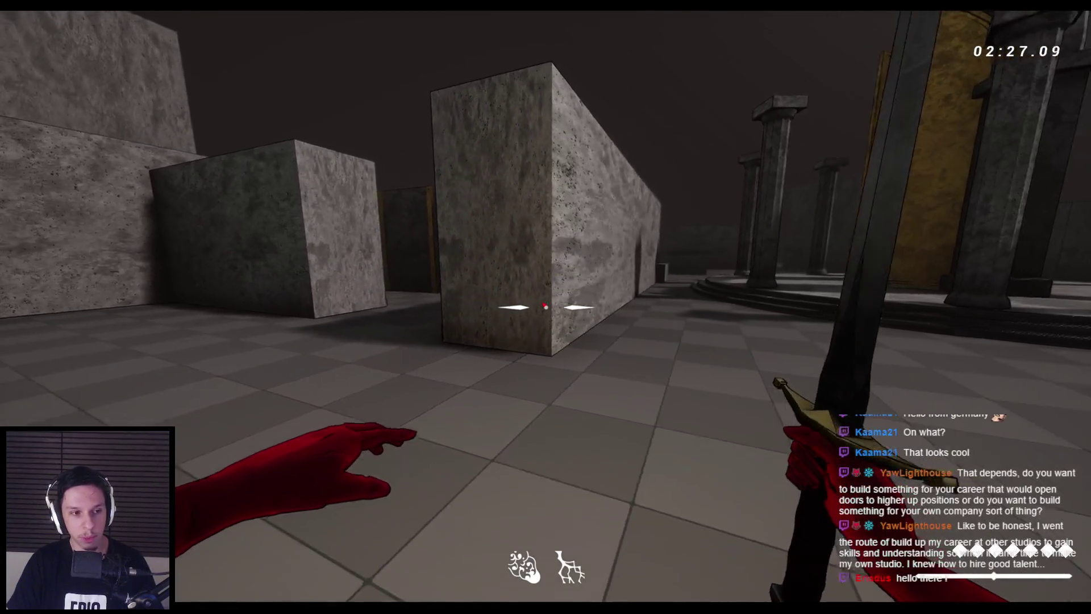
pyautogui.click(545, 307)
pyautogui.press('space')
pyautogui.press('space')
pyautogui.press('space')
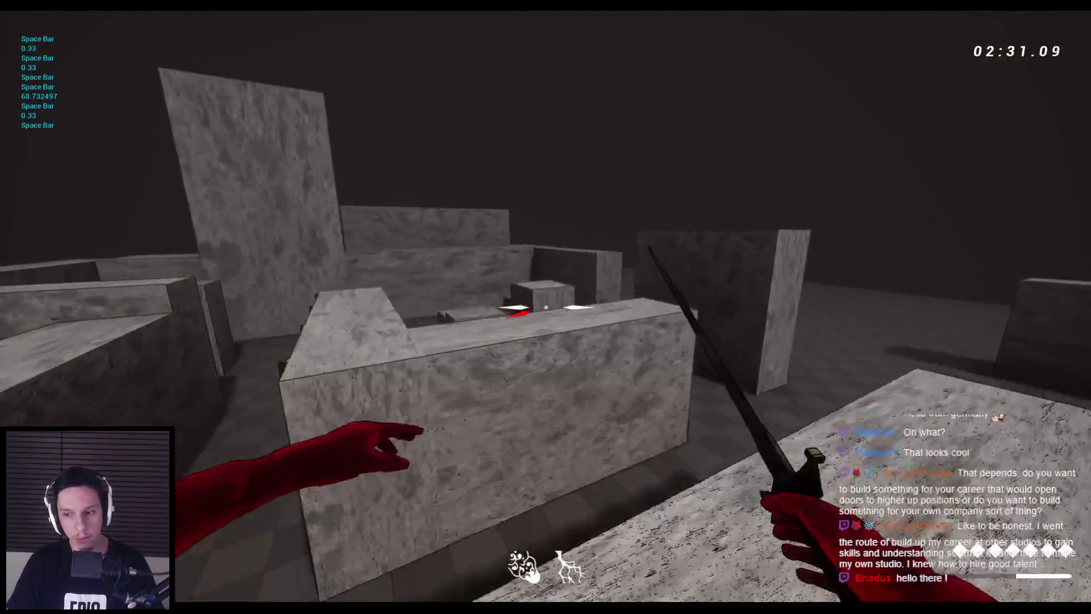
pyautogui.press('space')
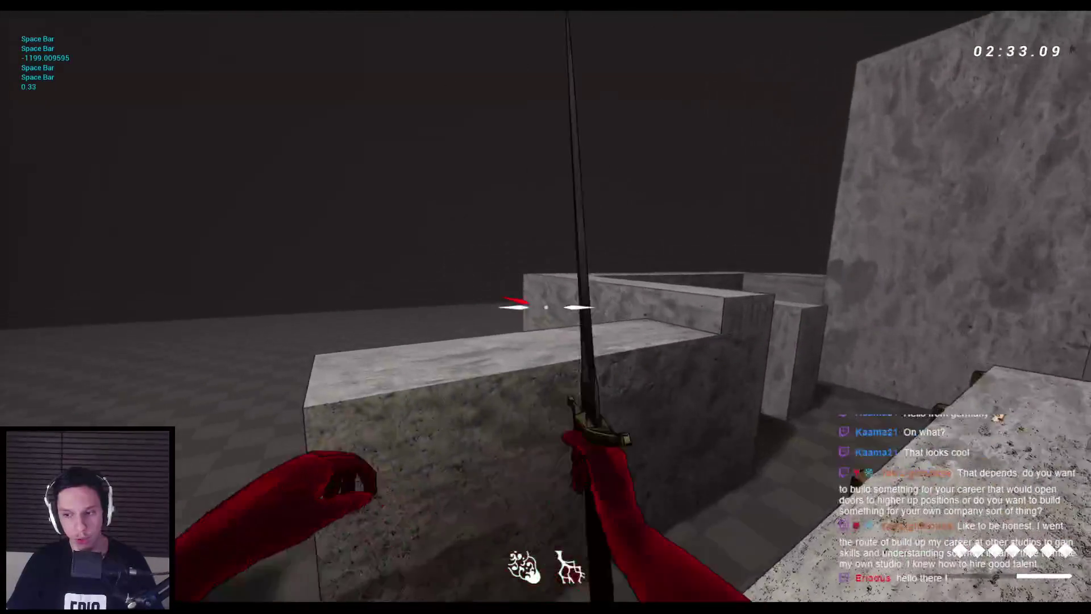
pyautogui.press('w')
pyautogui.press('space')
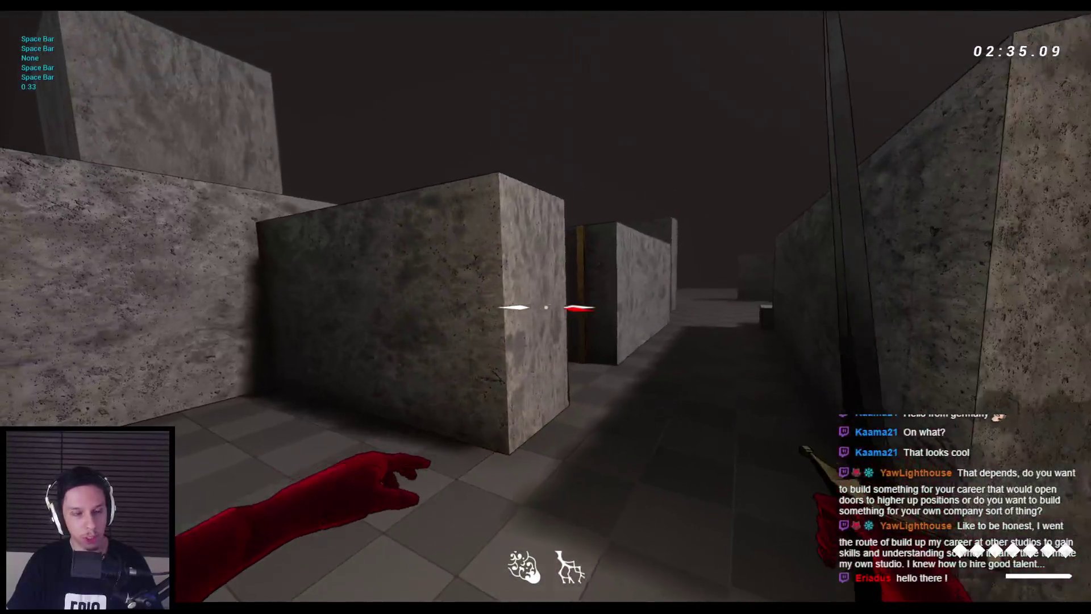
pyautogui.press('w')
pyautogui.click(545, 307)
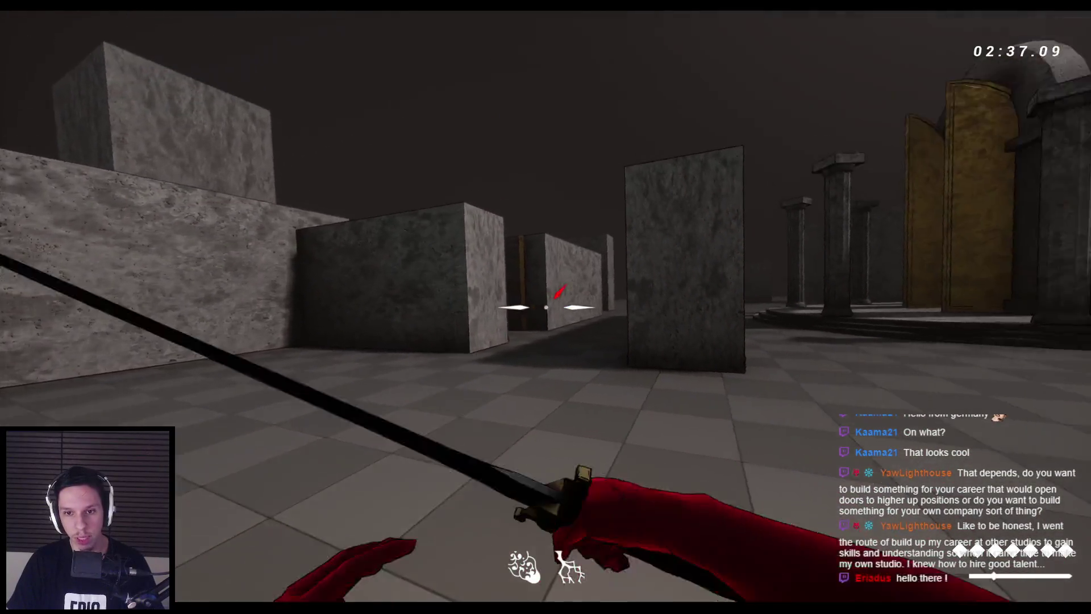
pyautogui.press('space')
pyautogui.press('w')
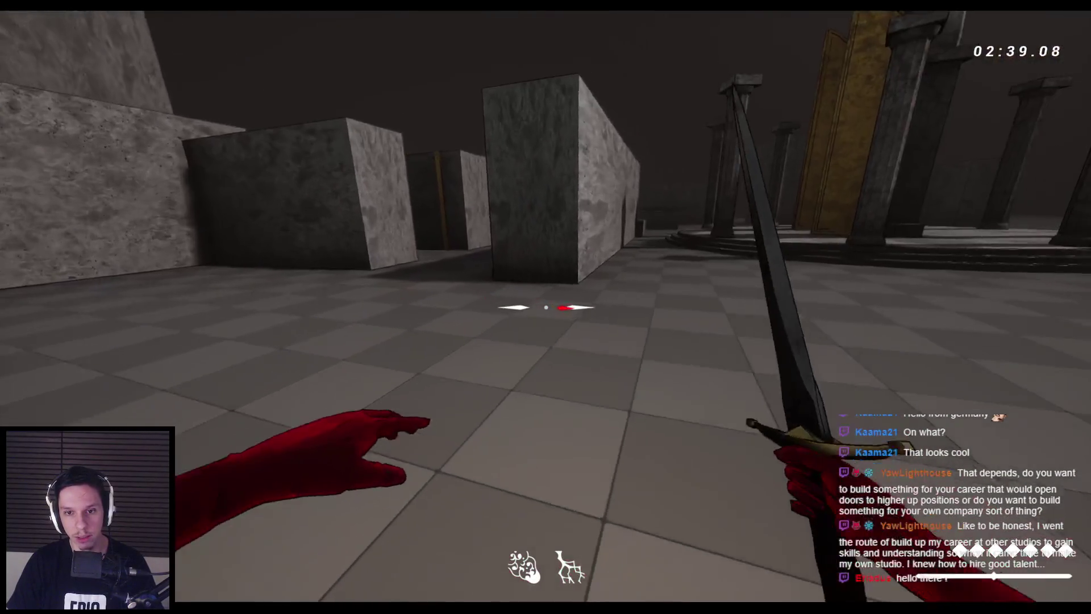
pyautogui.click(546, 307)
pyautogui.press('s')
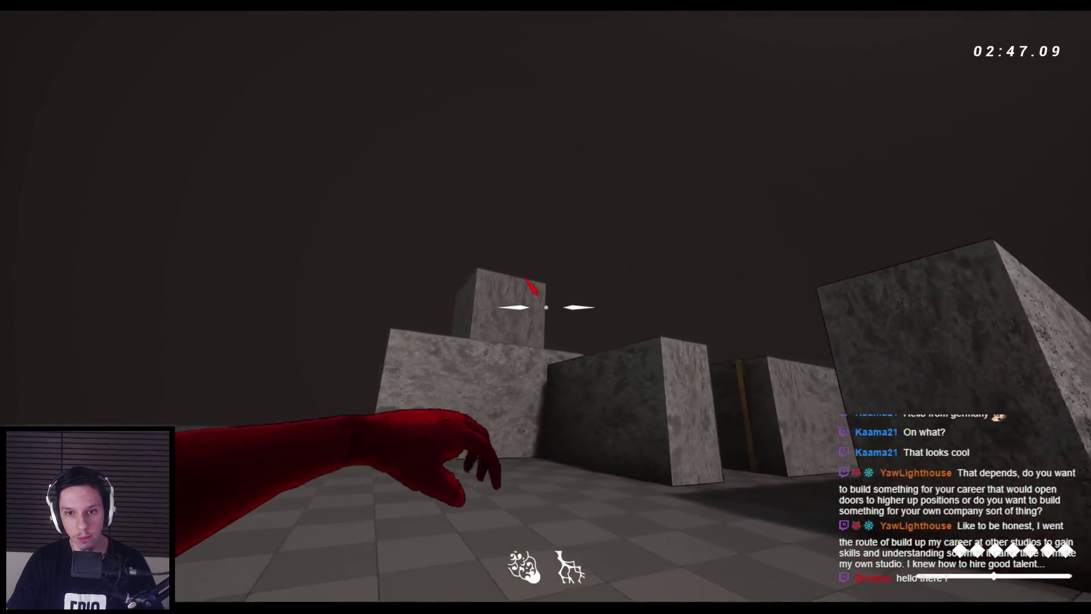
# - Wall-run along a block wall, then stop and restart the play session
pyautogui.press('w')
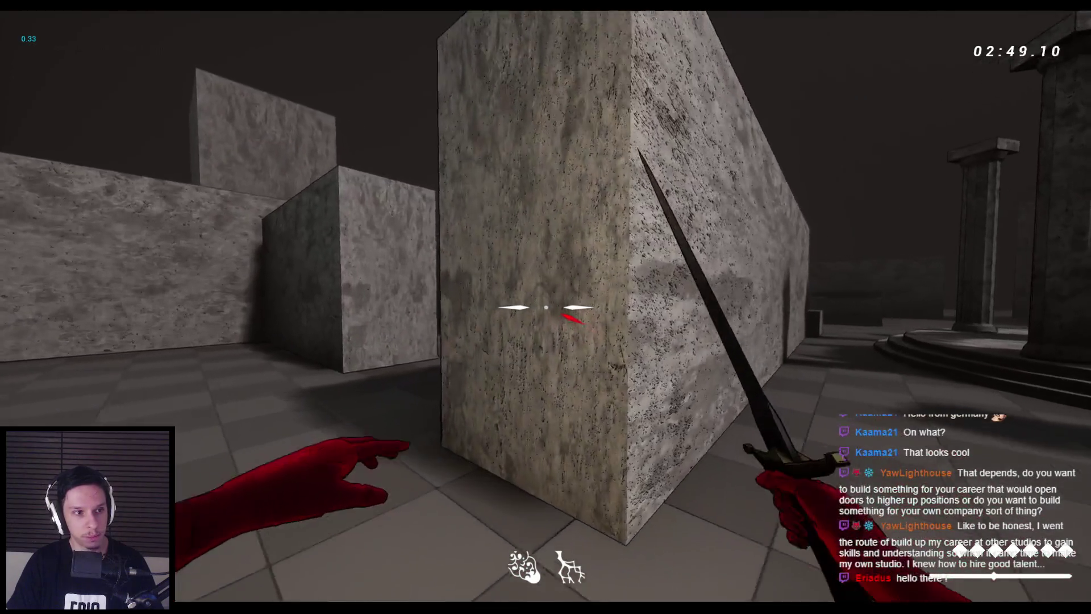
pyautogui.press('space')
pyautogui.press('space')
pyautogui.press('space')
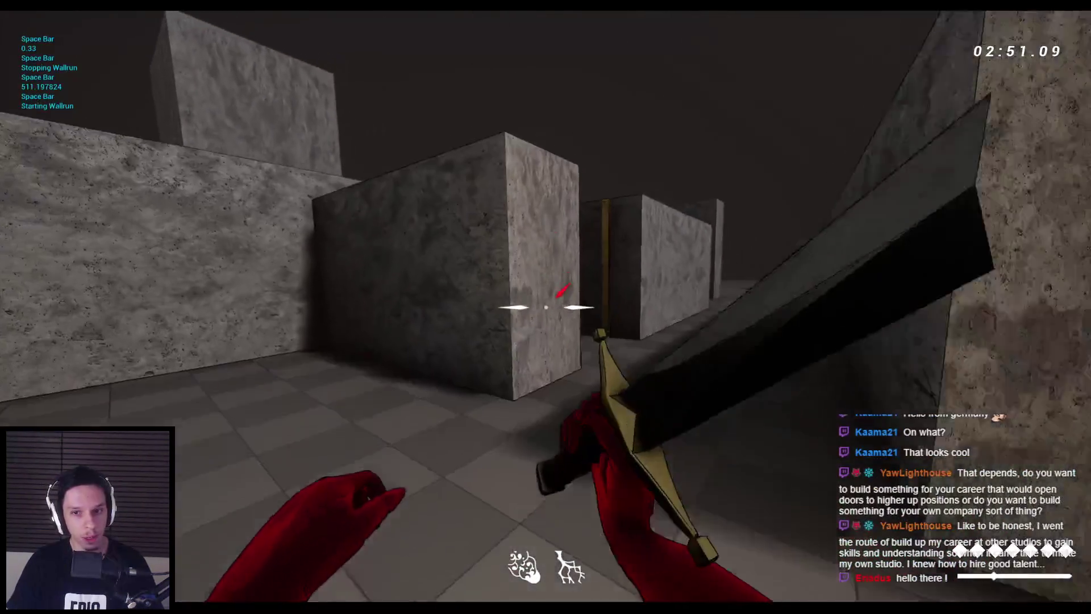
pyautogui.press('space')
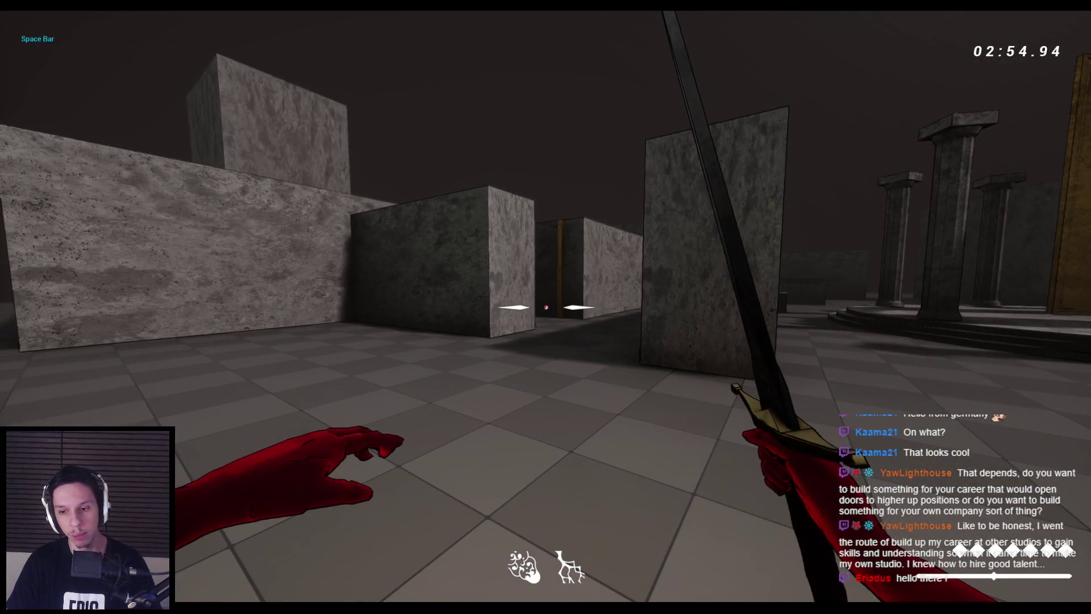
pyautogui.press('Escape')
pyautogui.hotkey('alt', 'p')
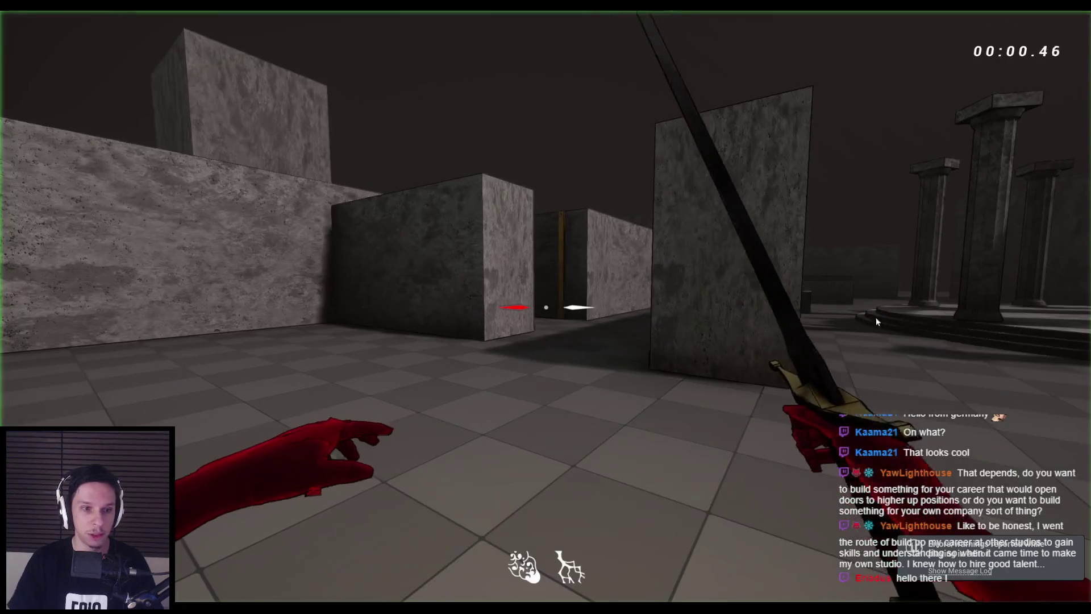
# - Advance along the wall toward the red demons and start slashing at them
pyautogui.press('w')
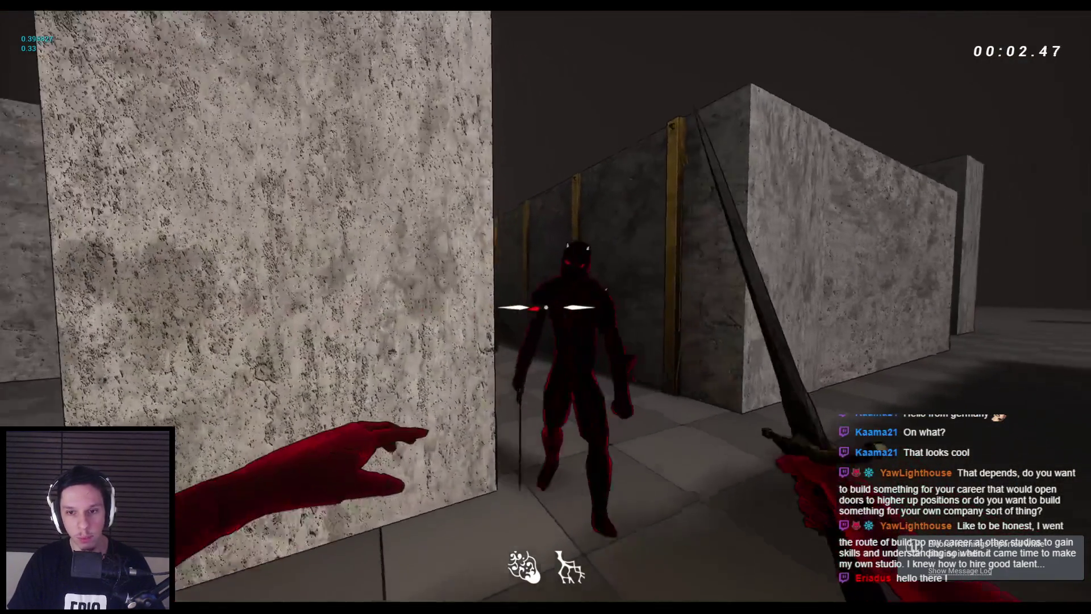
pyautogui.click(545, 307)
pyautogui.press('w')
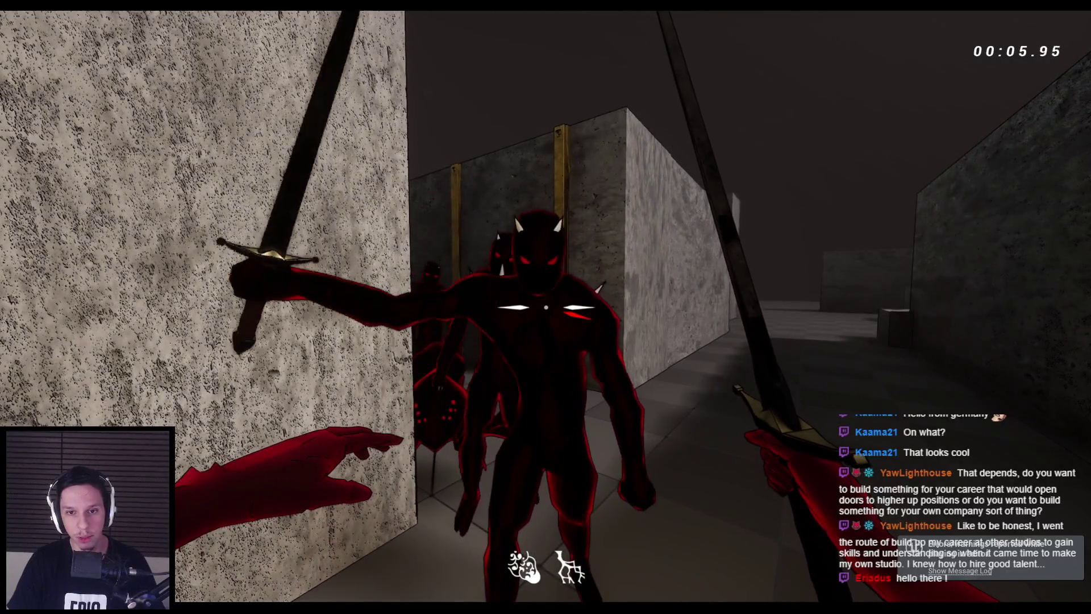
pyautogui.click(546, 307)
pyautogui.press('s')
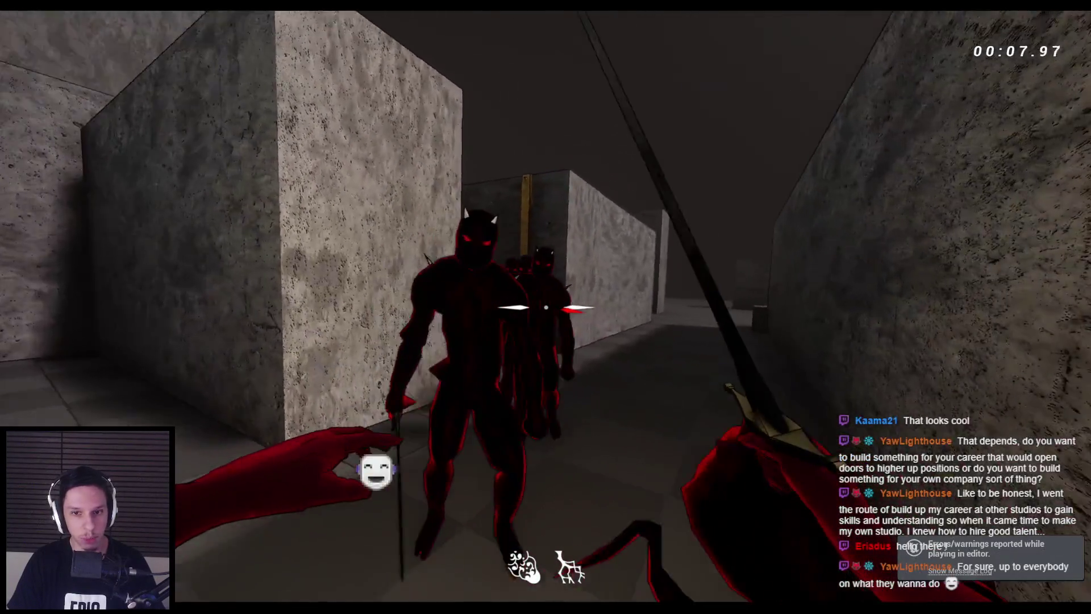
pyautogui.click(546, 307)
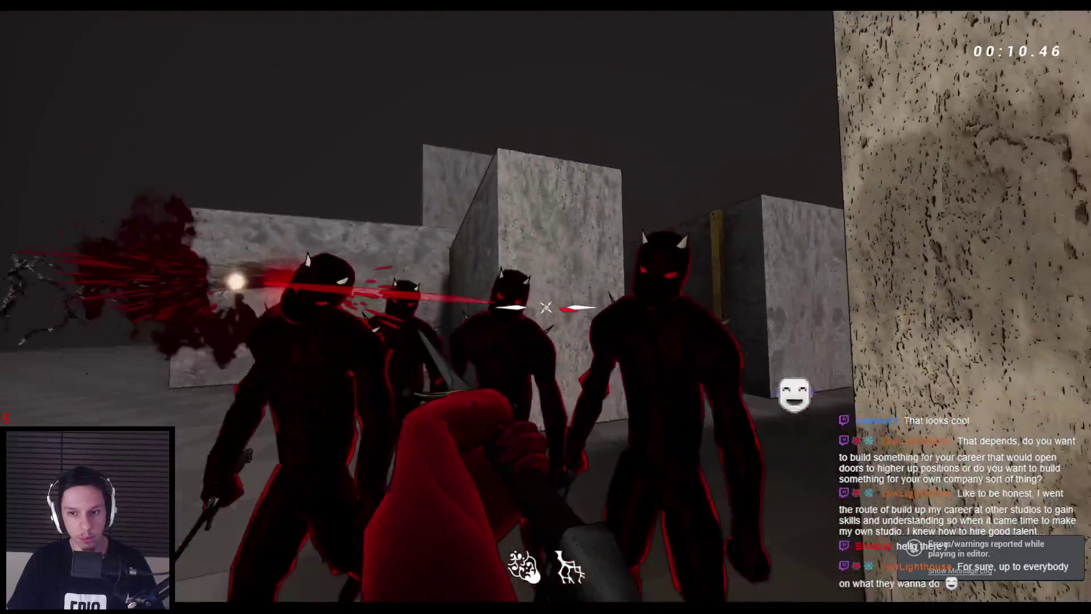
# - Keep slashing until the demons fall, cut down the charging one, then stop play
pyautogui.click(546, 306)
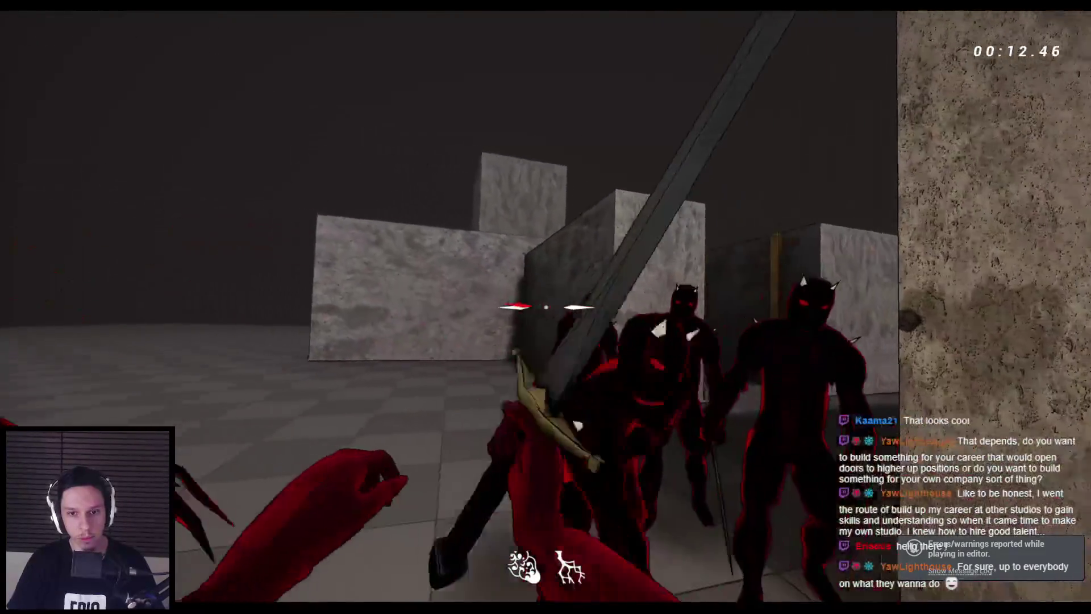
pyautogui.click(545, 307)
pyautogui.click(546, 307)
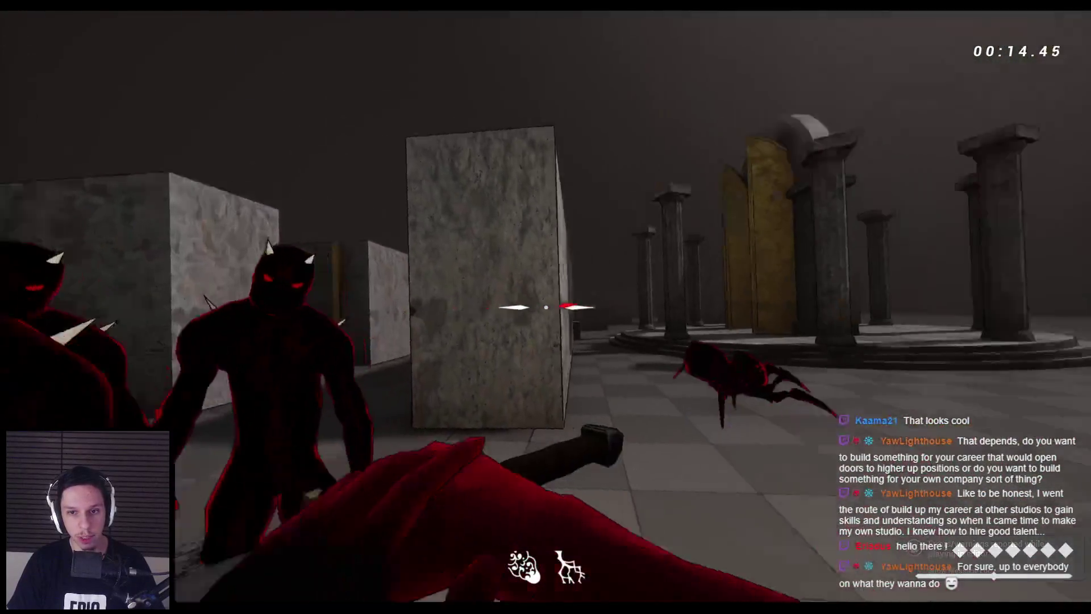
pyautogui.click(546, 307)
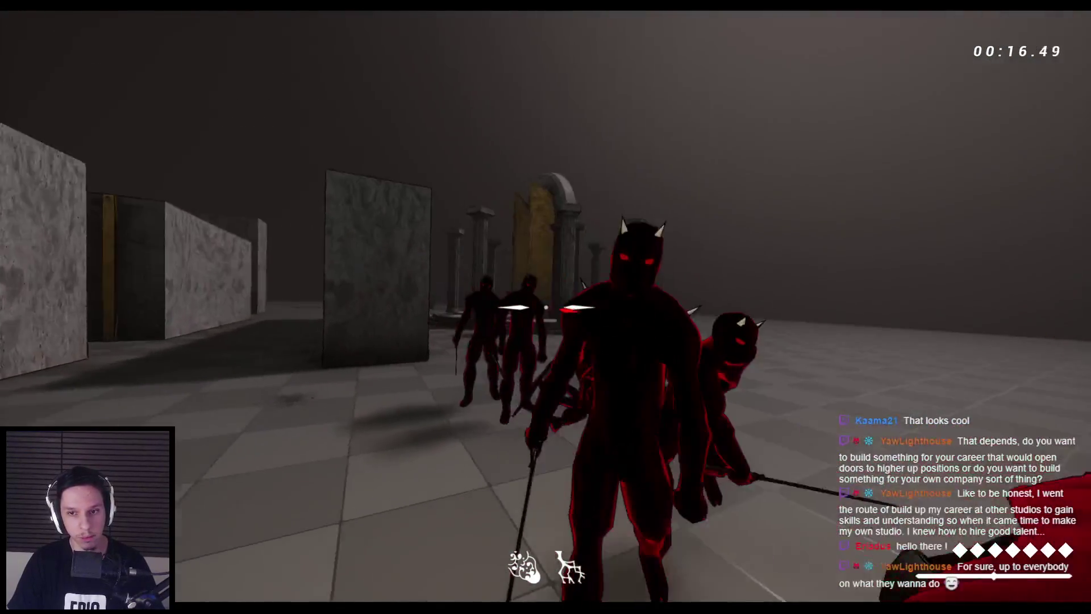
pyautogui.click(546, 307)
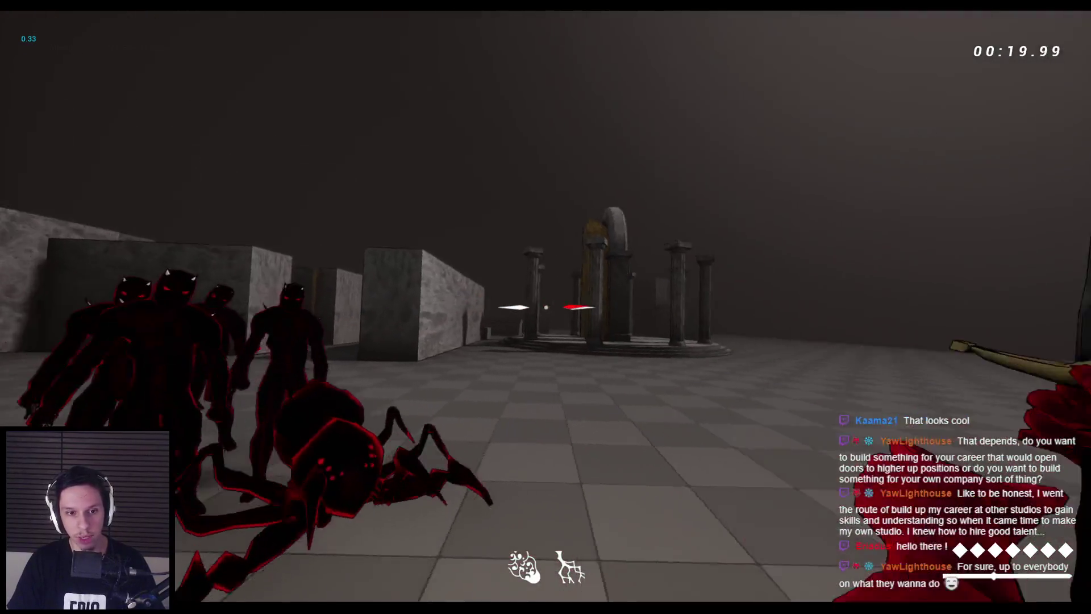
pyautogui.click(546, 306)
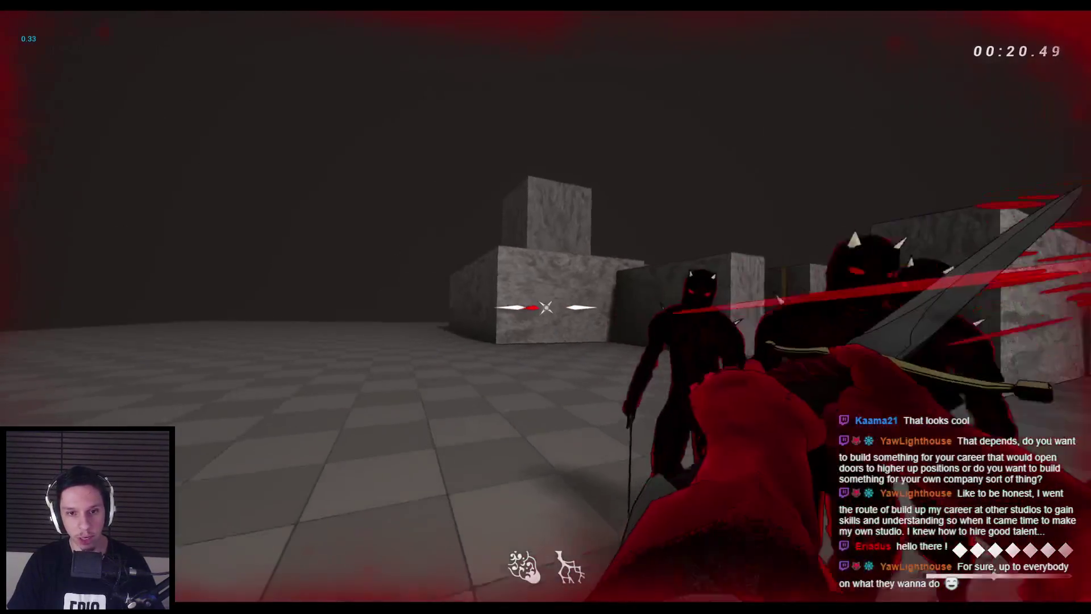
pyautogui.press('space')
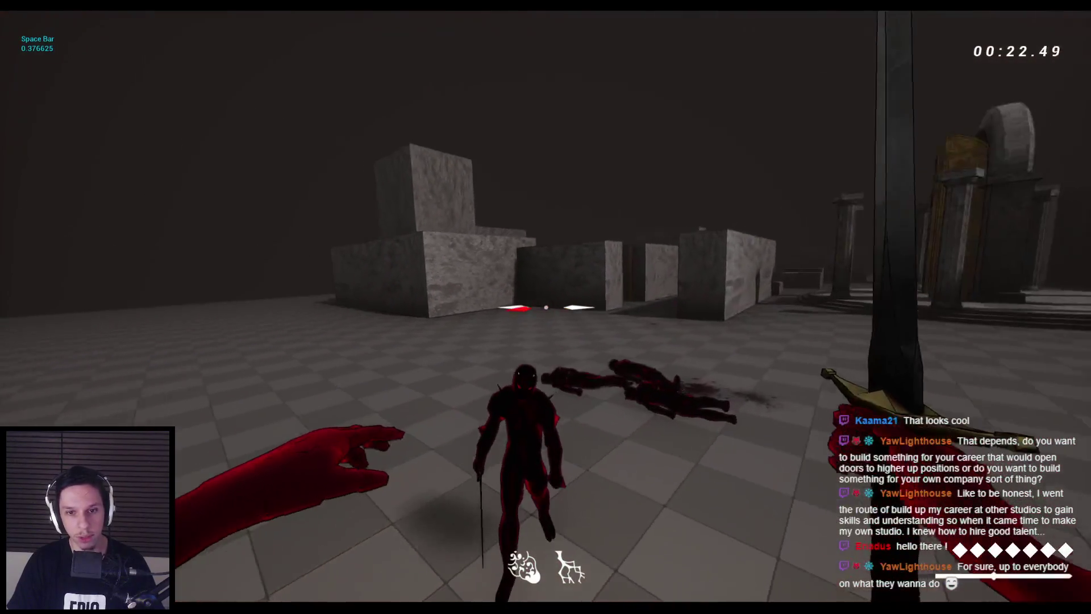
pyautogui.click(545, 307)
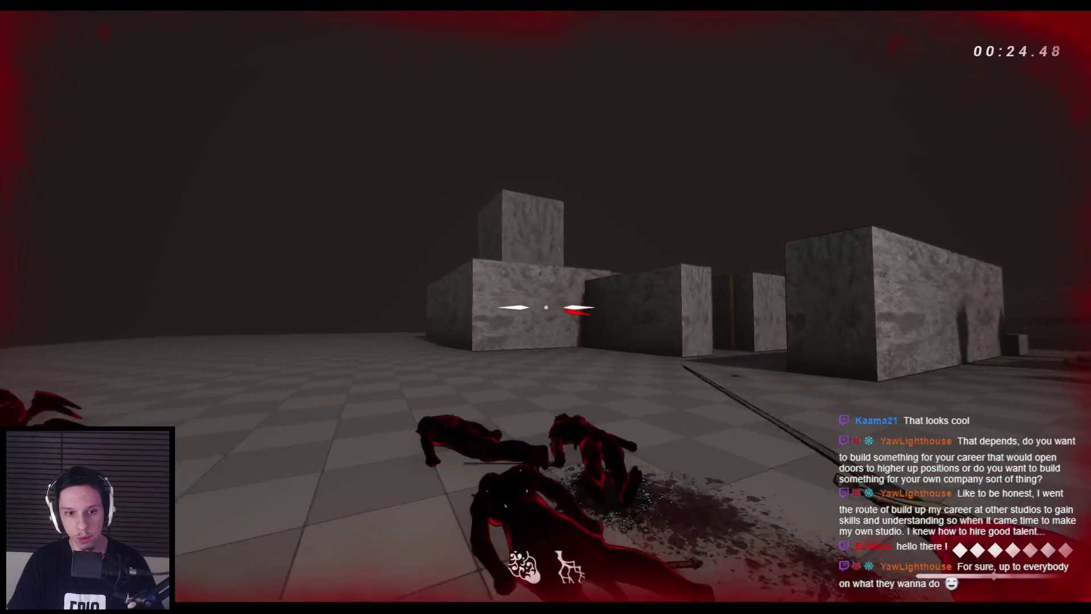
pyautogui.press('Escape')
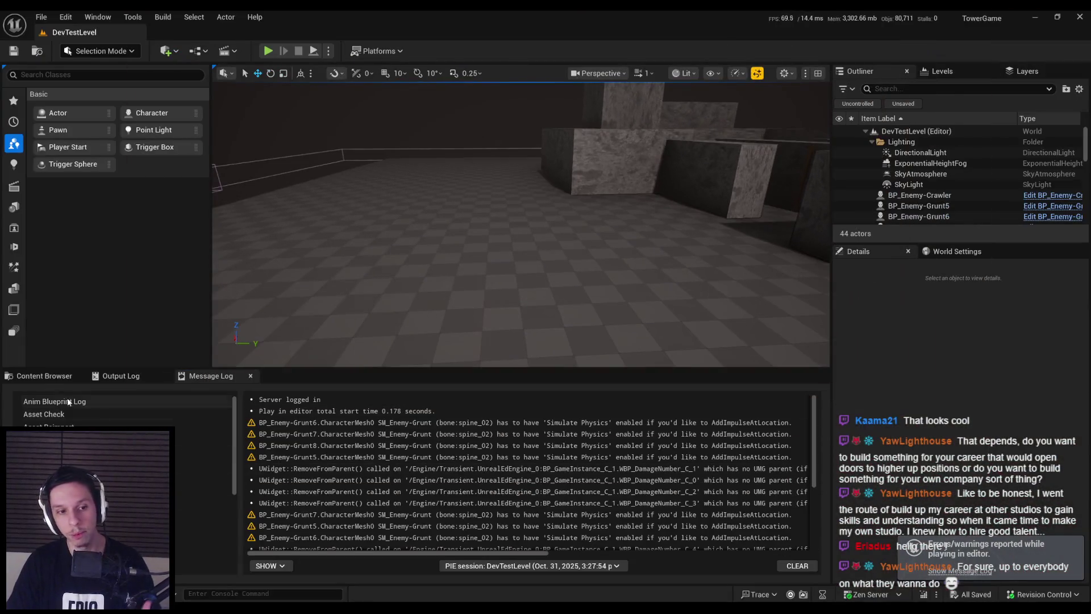
# - Restore the full editor layout and fly the viewport camera toward the stone blocks
pyautogui.click(51, 377)
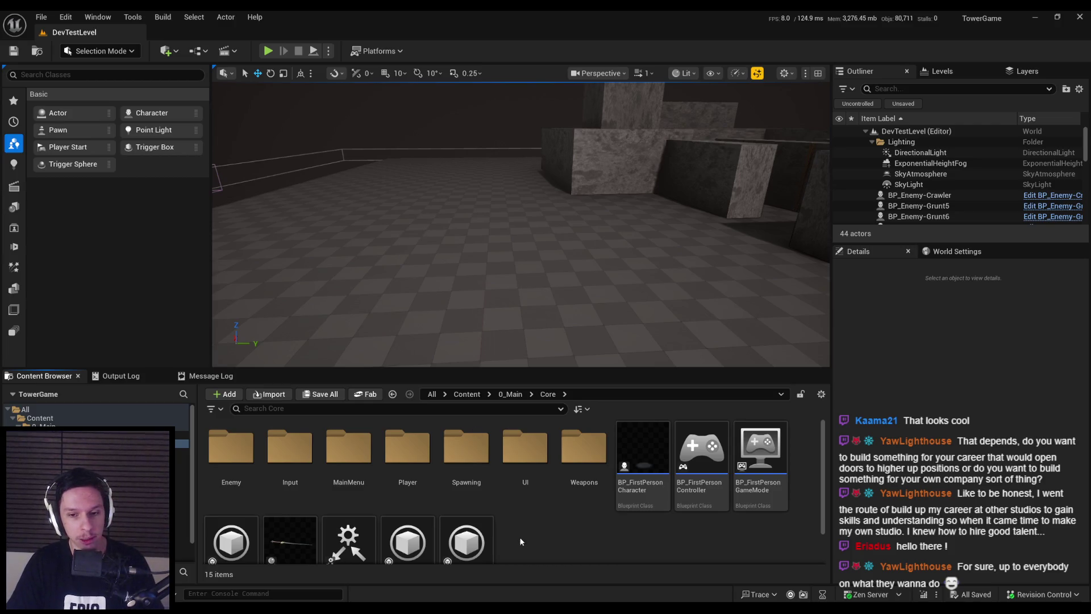
pyautogui.moveTo(519, 228)
pyautogui.mouseDown()
pyautogui.moveTo(494, 227)
pyautogui.moveTo(512, 261)
pyautogui.mouseUp()
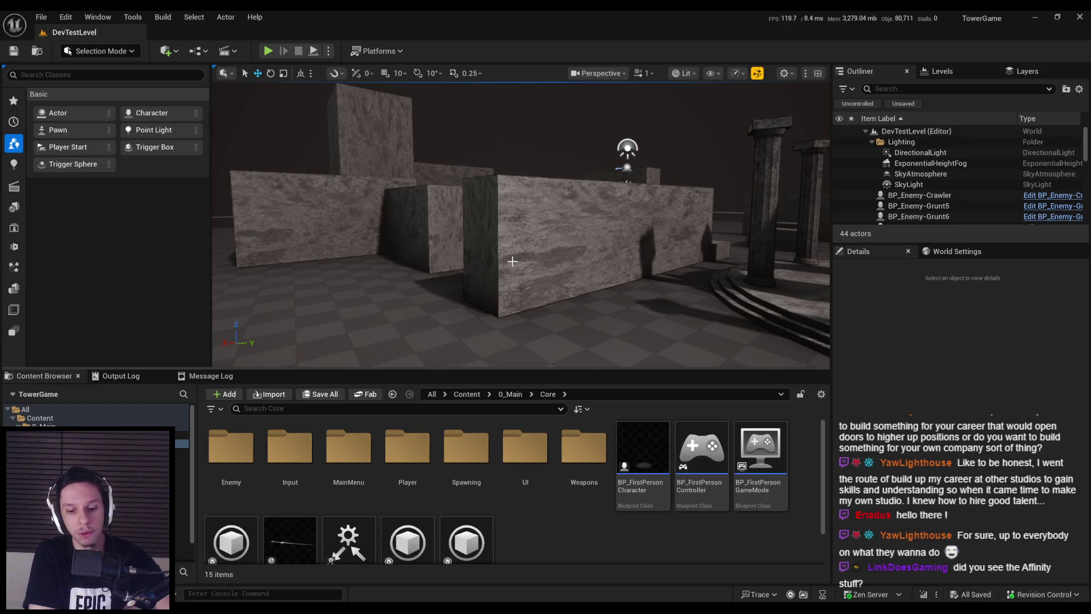
pyautogui.press('s')
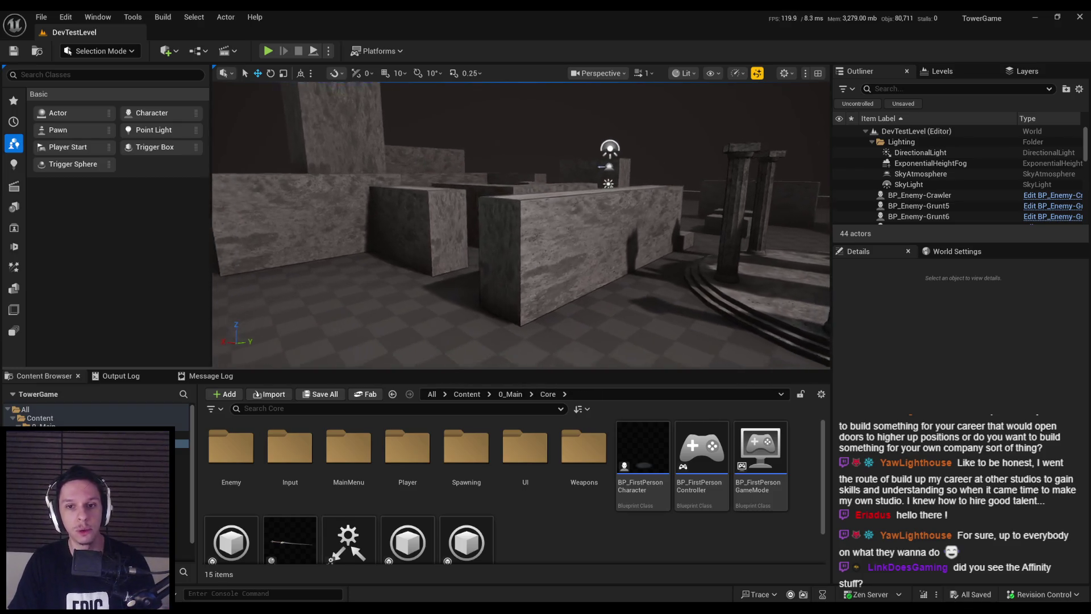
pyautogui.press('w')
pyautogui.press('s')
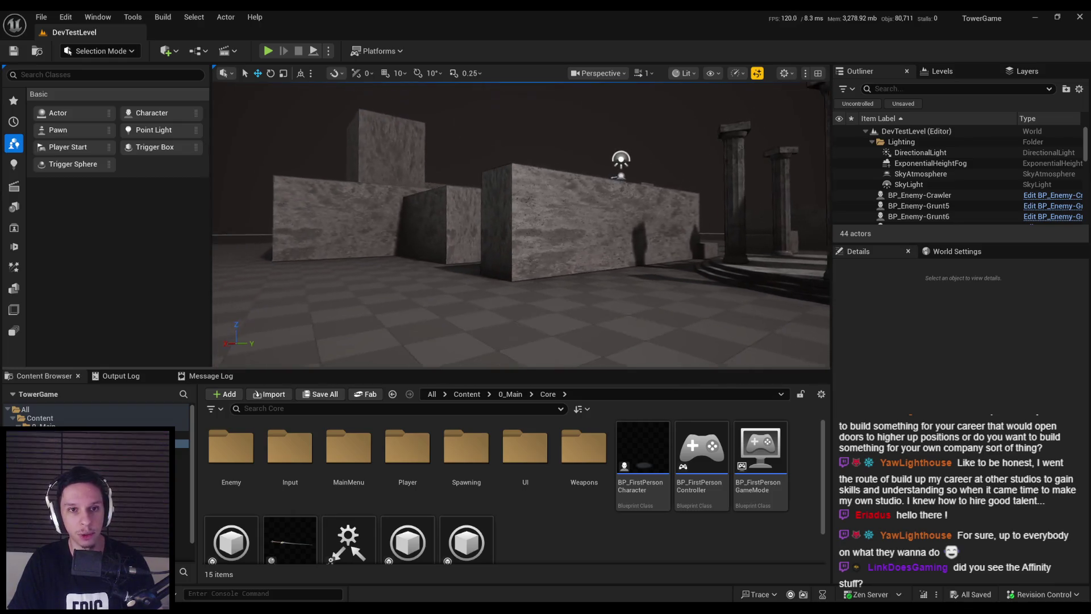
pyautogui.press('s')
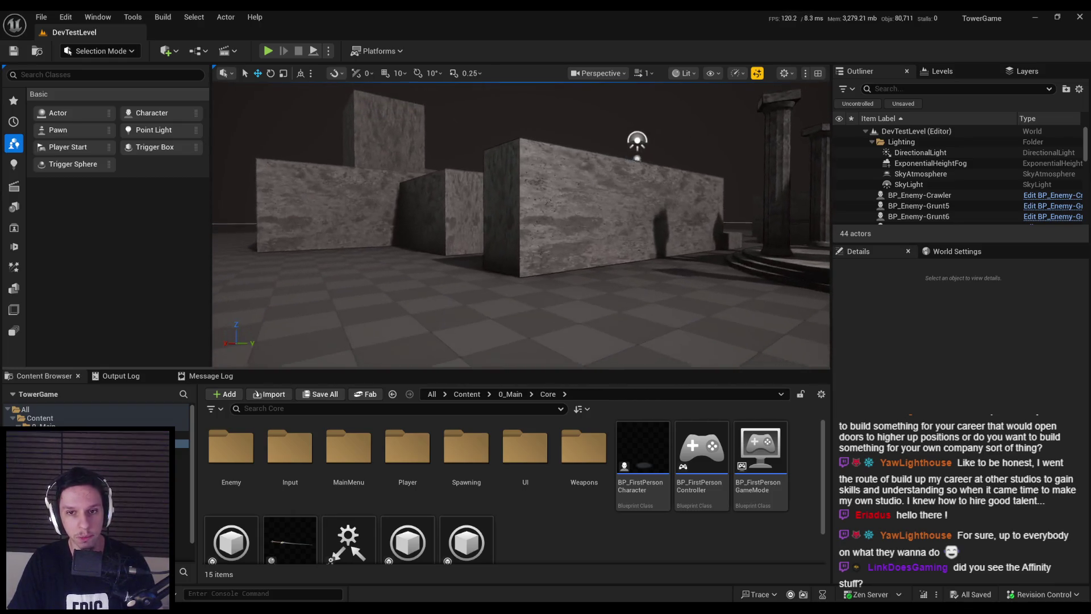
pyautogui.press('w')
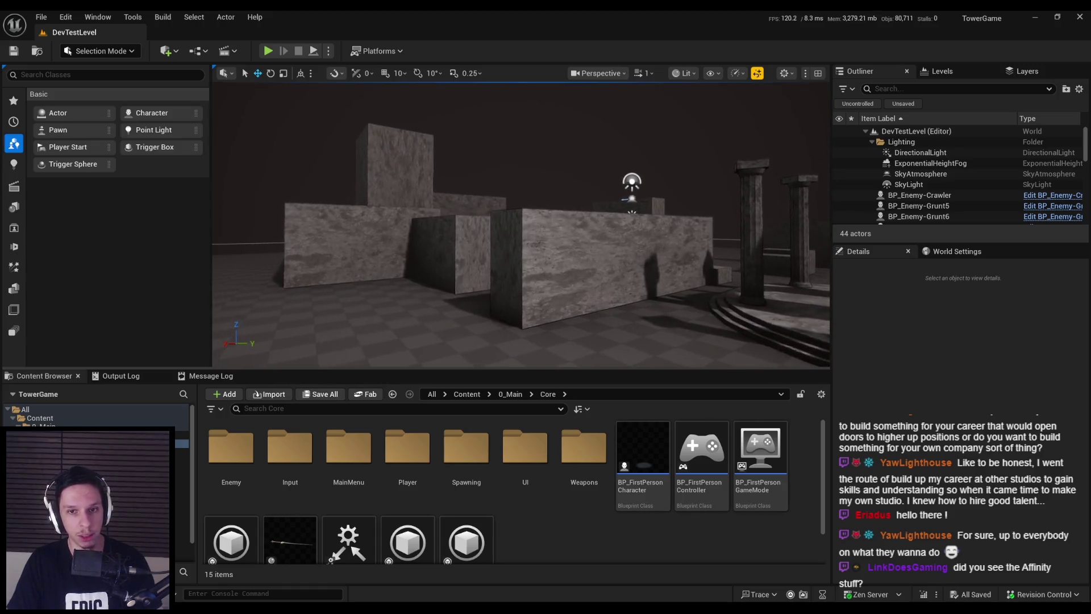
pyautogui.press('w')
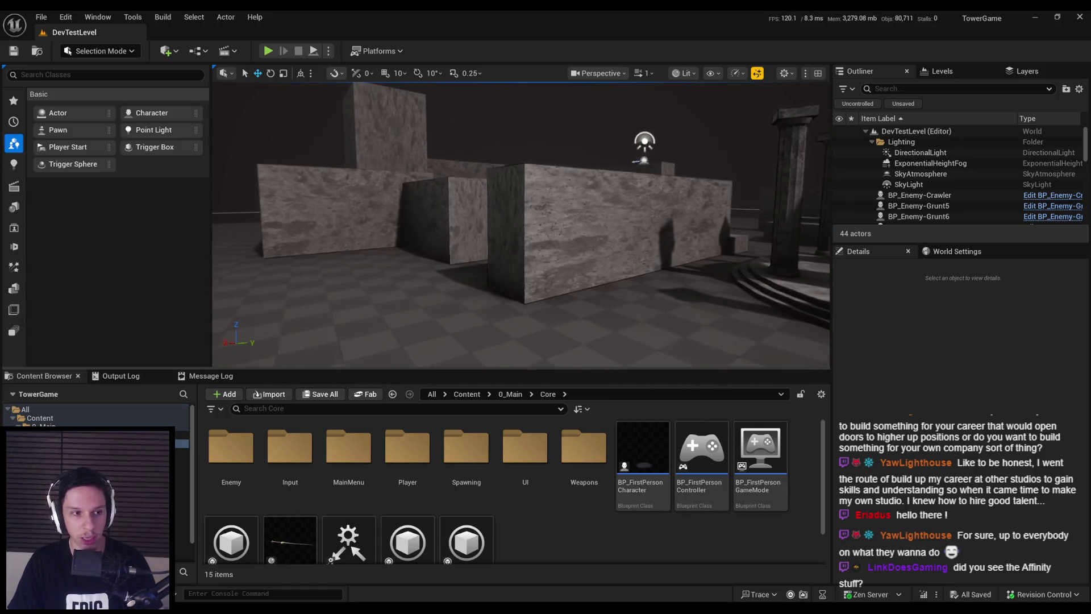
pyautogui.press('d')
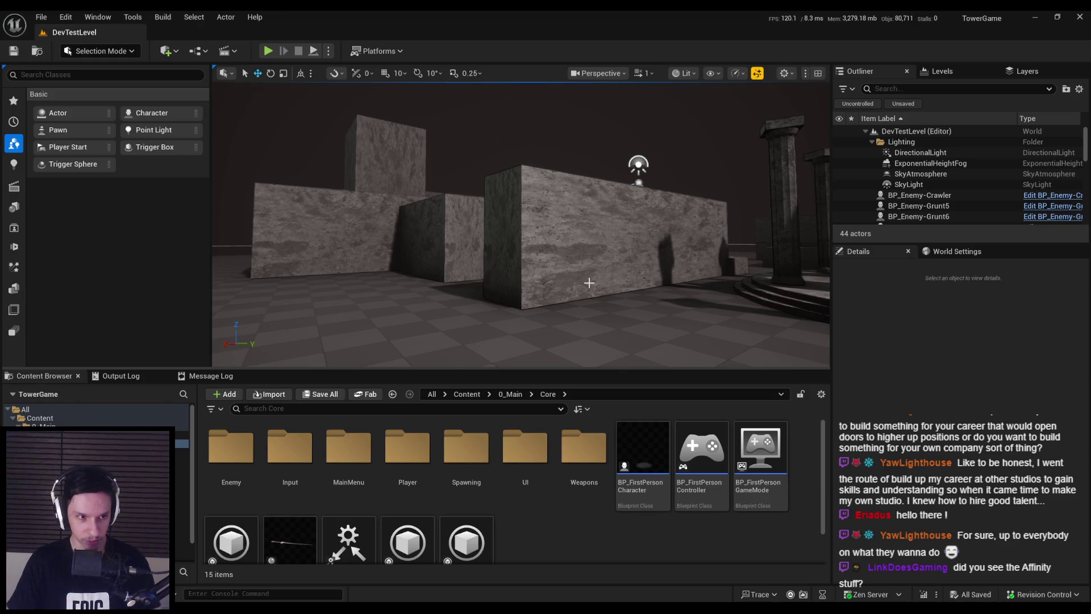
pyautogui.press('s')
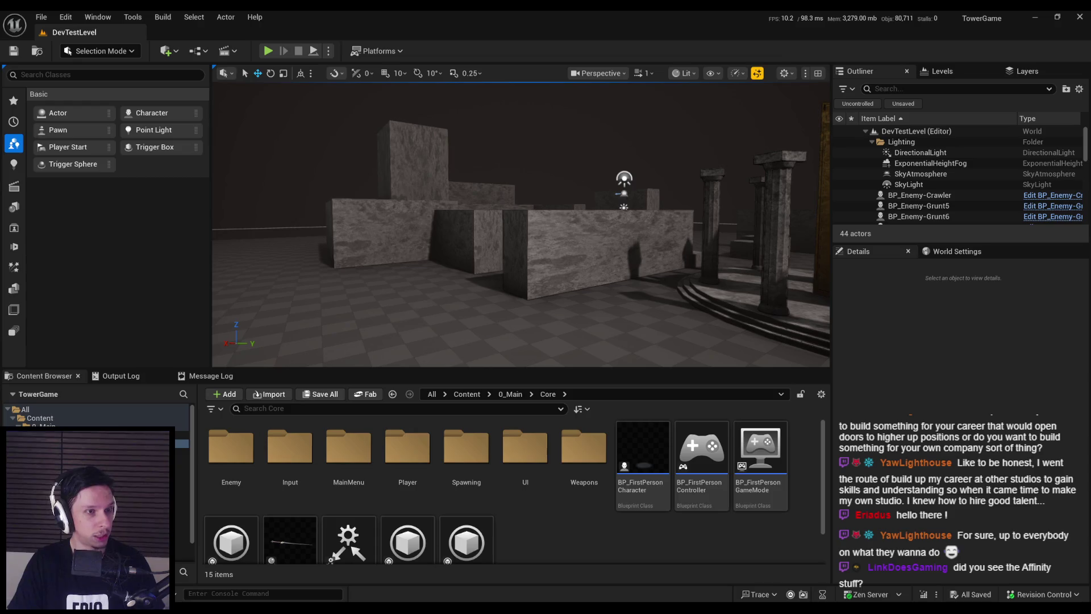
pyautogui.press('w')
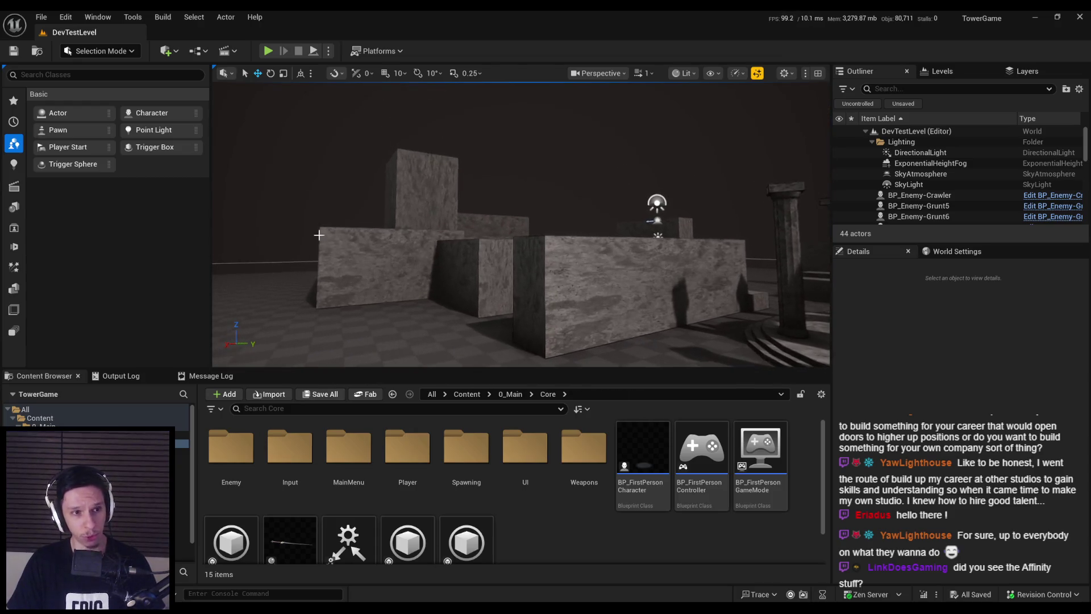
pyautogui.press('s')
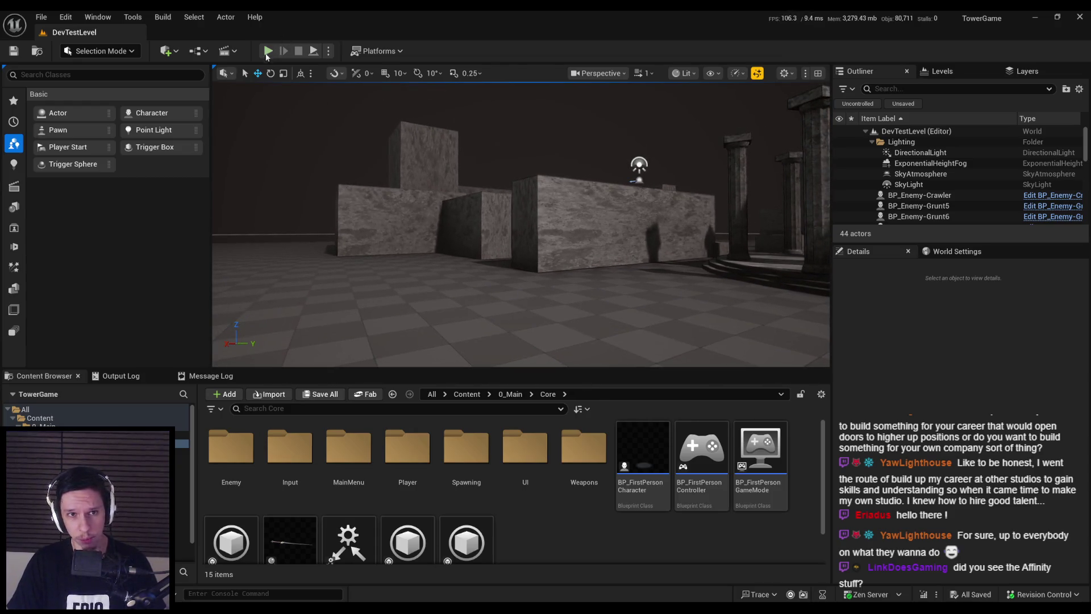
pyautogui.hotkey('alt', 'p')
# - Start playtesting with F11 and slash the first enemies by the stone walls
pyautogui.press('F11')
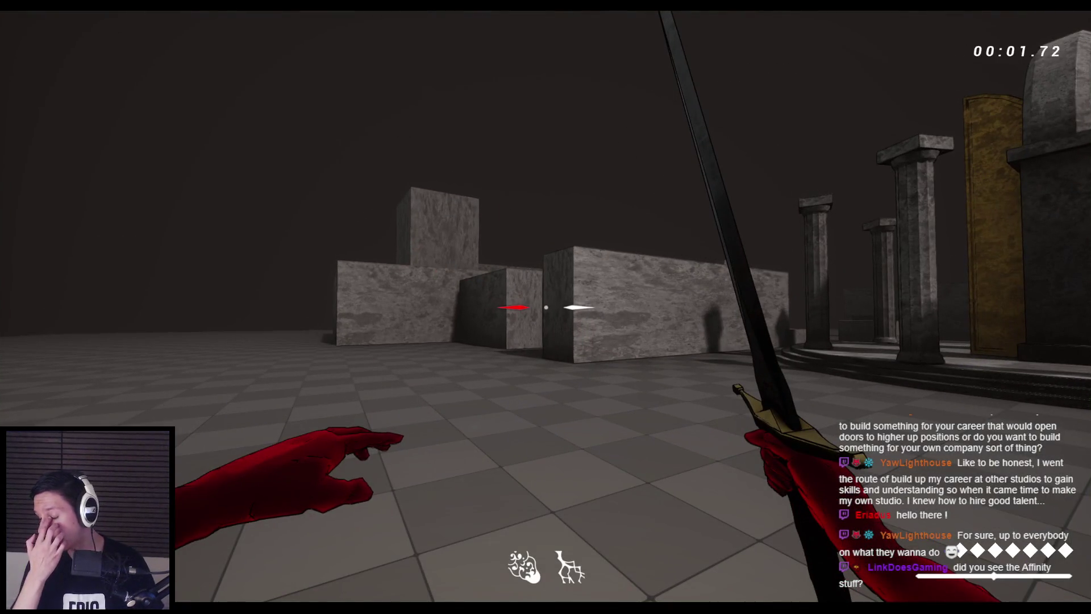
pyautogui.press('w')
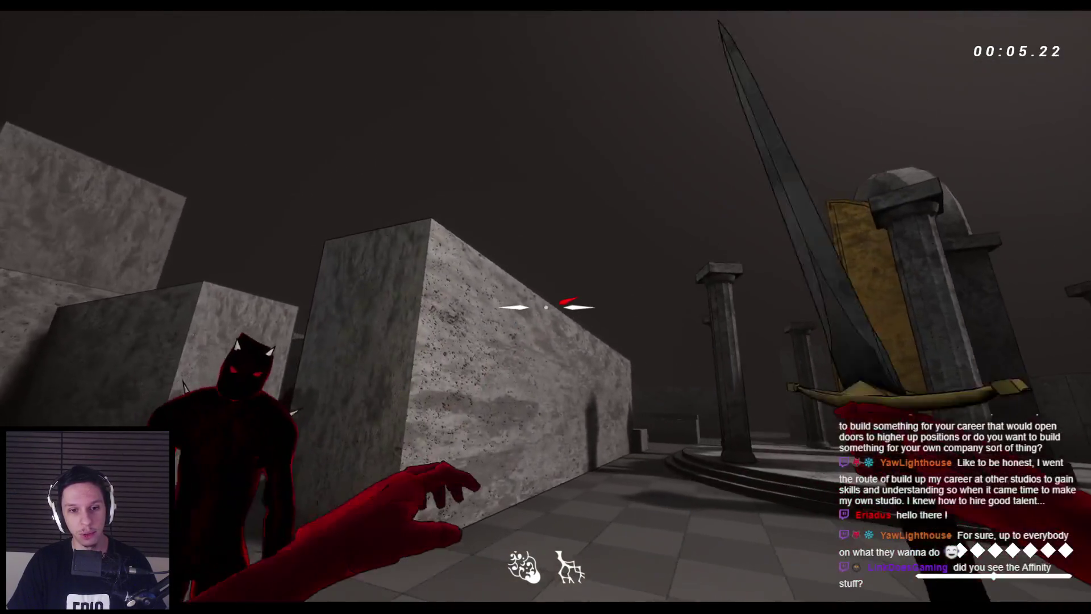
pyautogui.click(545, 307)
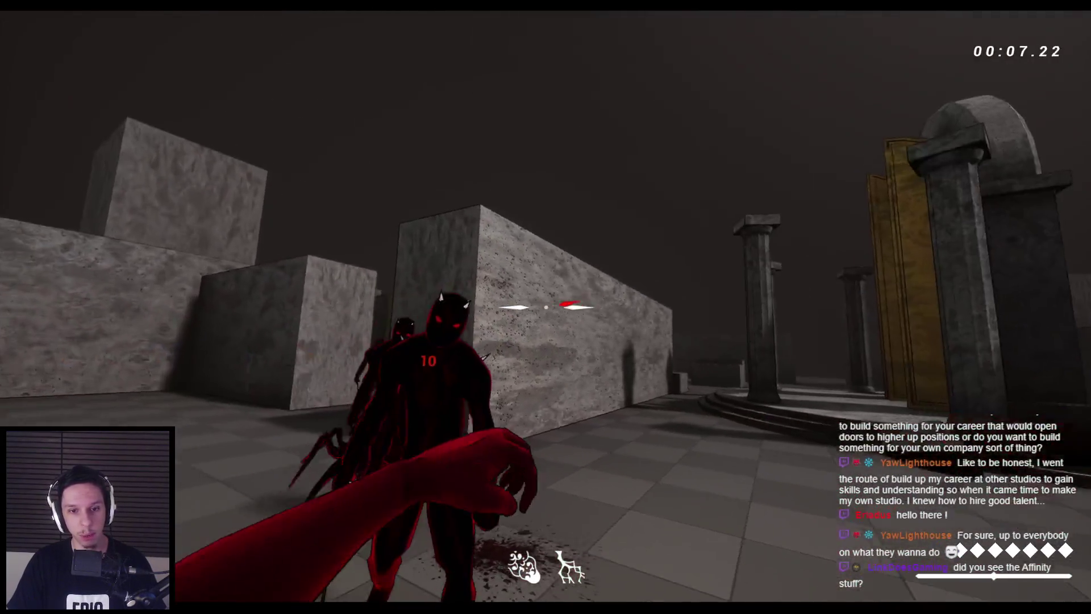
pyautogui.click(545, 307)
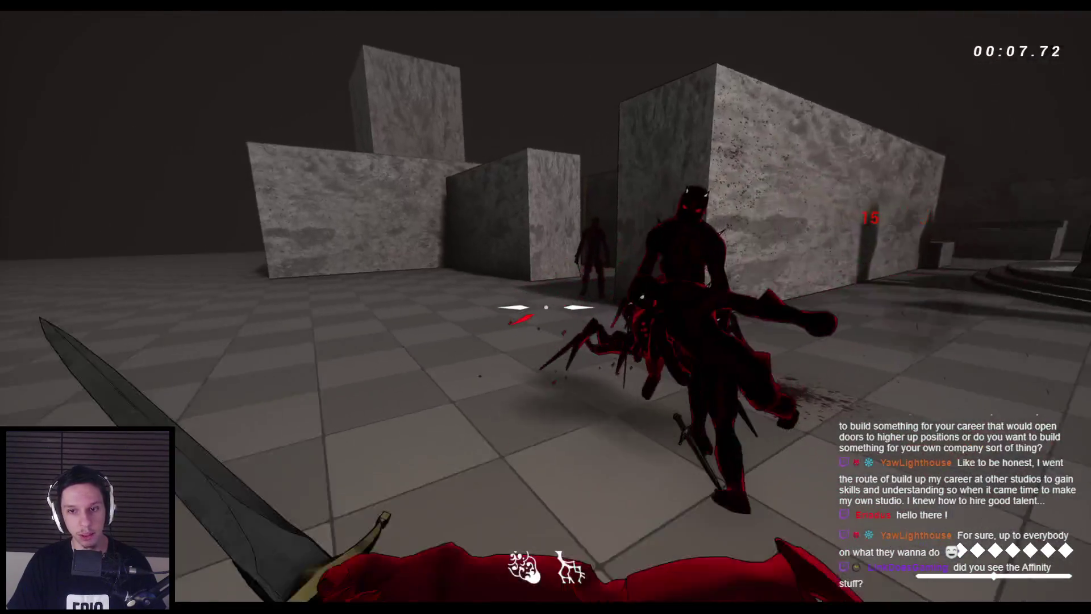
pyautogui.click(545, 307)
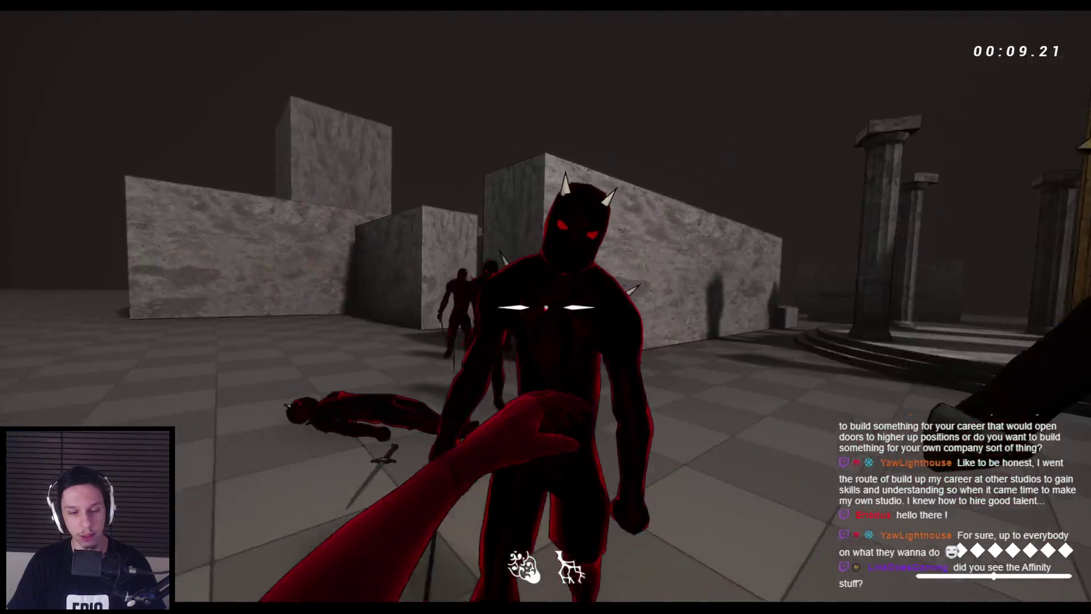
pyautogui.click(546, 307)
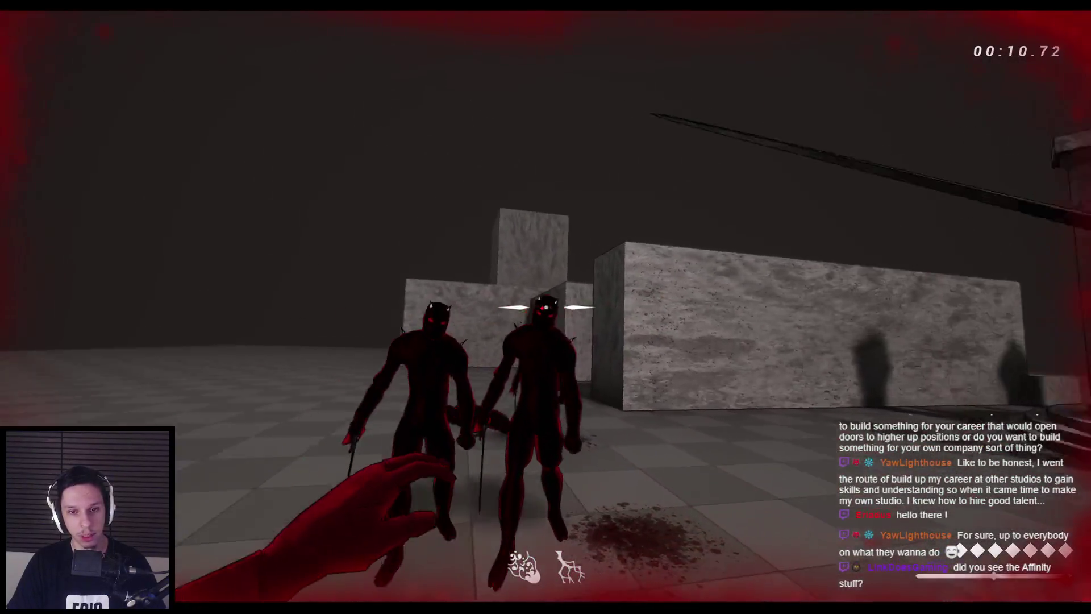
pyautogui.click(546, 307)
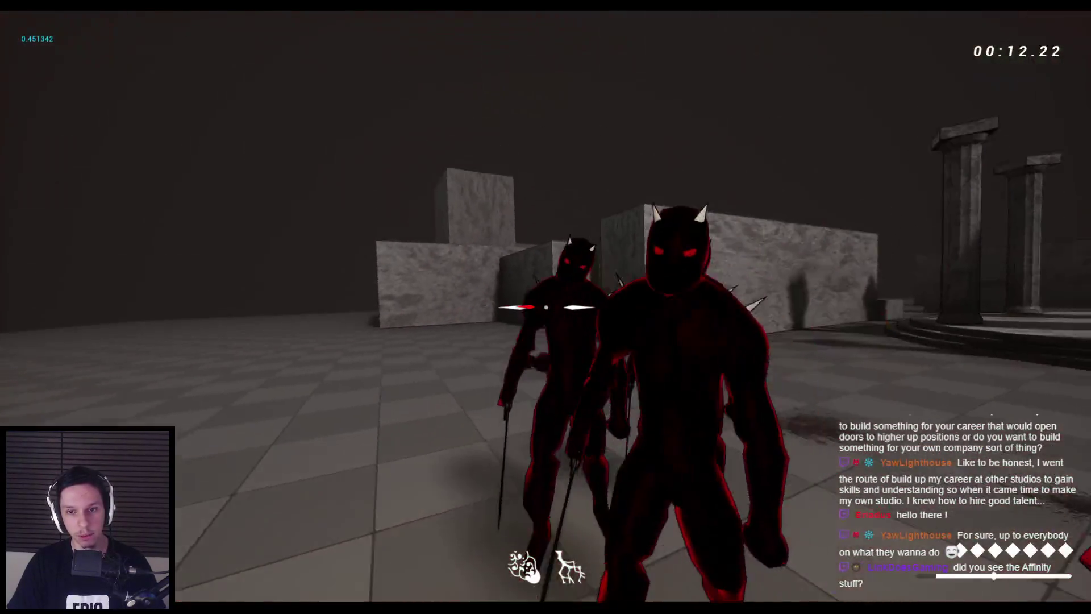
pyautogui.click(545, 307)
# - Cut down the enemies near the pillars, attack the red spider, then stop play
pyautogui.click(546, 307)
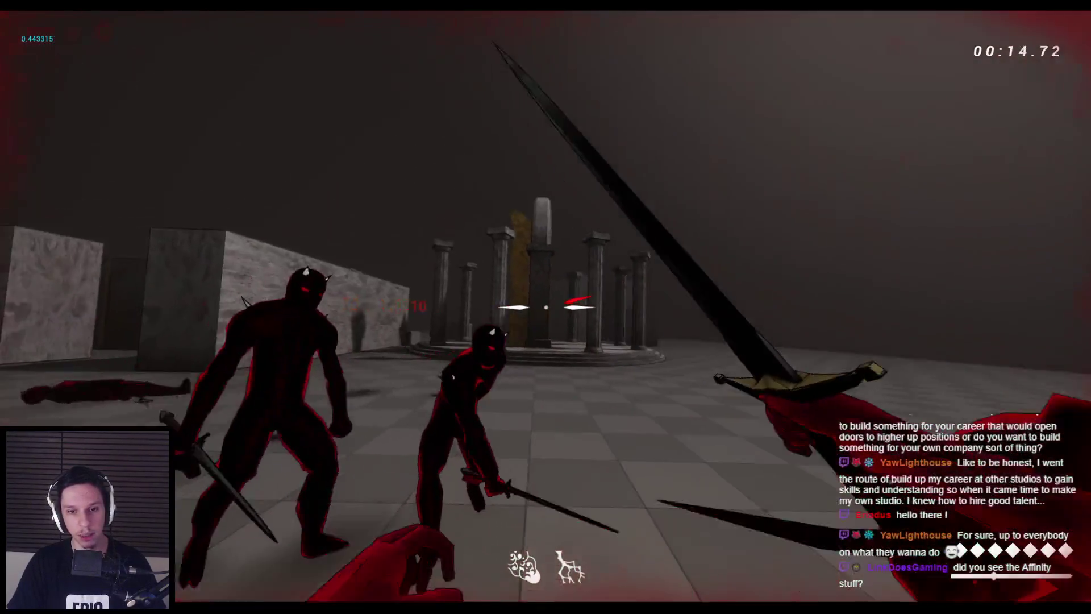
pyautogui.click(545, 307)
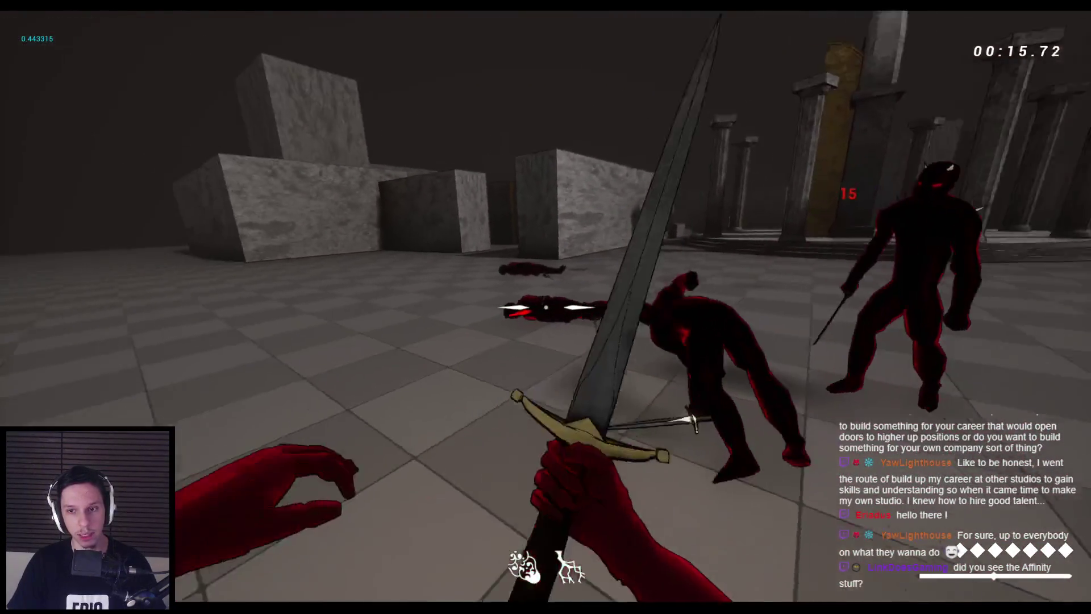
pyautogui.click(546, 307)
pyautogui.click(545, 307)
pyautogui.click(546, 307)
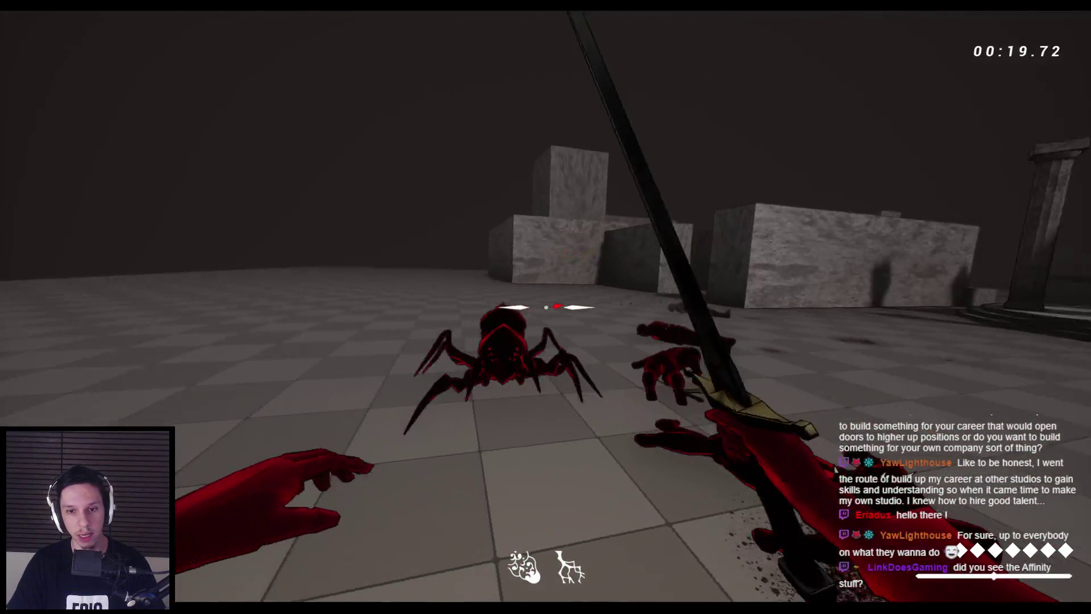
pyautogui.click(545, 306)
pyautogui.press('Escape')
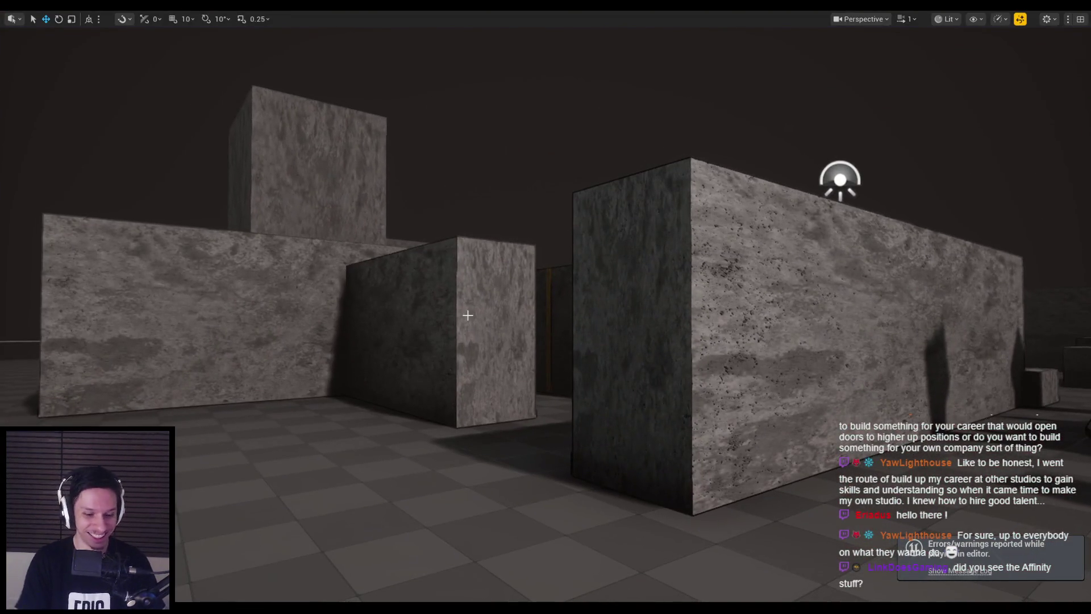
# - Restart play, head down the corridor and kill the red enemies and the spider
pyautogui.hotkey('alt', 'p')
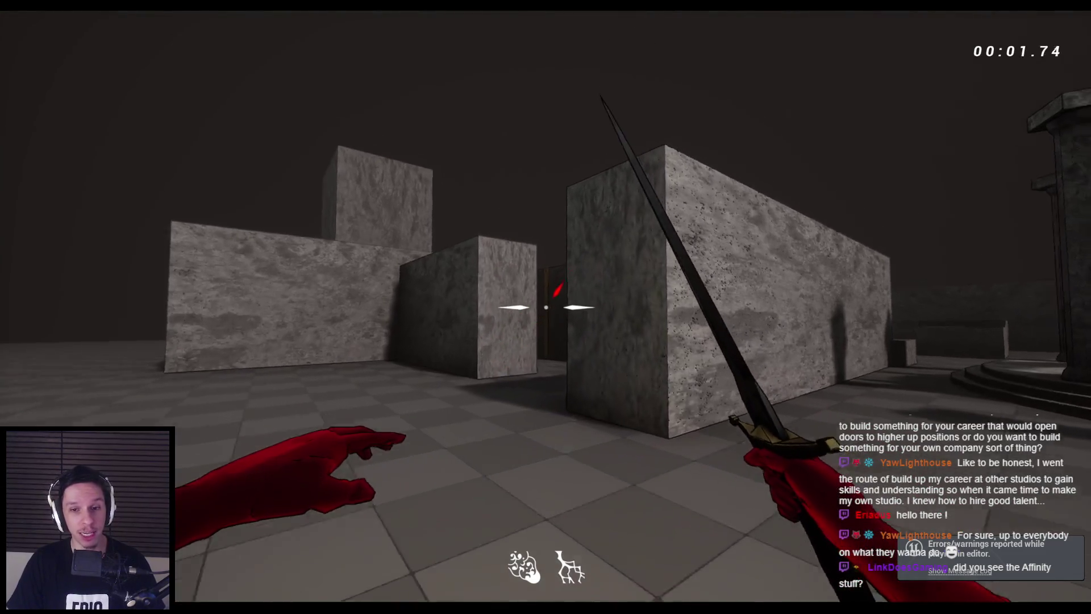
pyautogui.press('w')
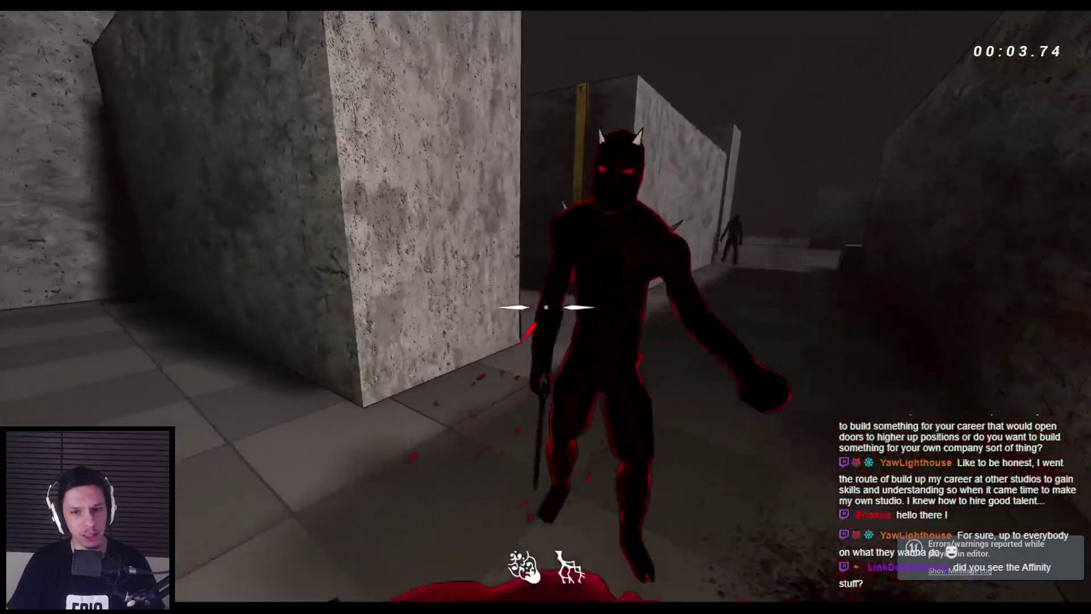
pyautogui.press('w')
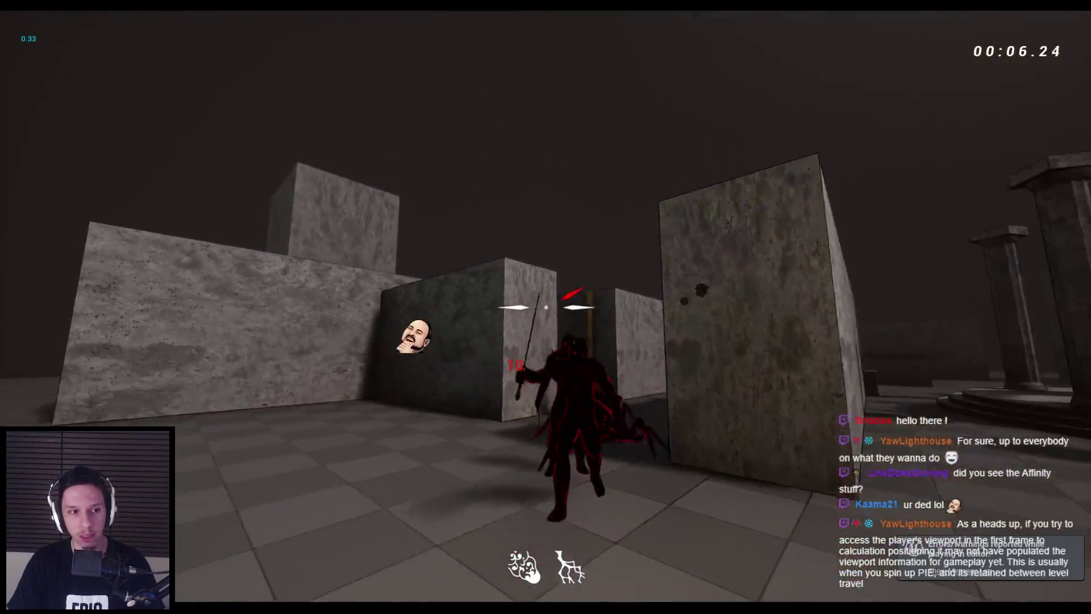
pyautogui.press('w')
pyautogui.click(546, 307)
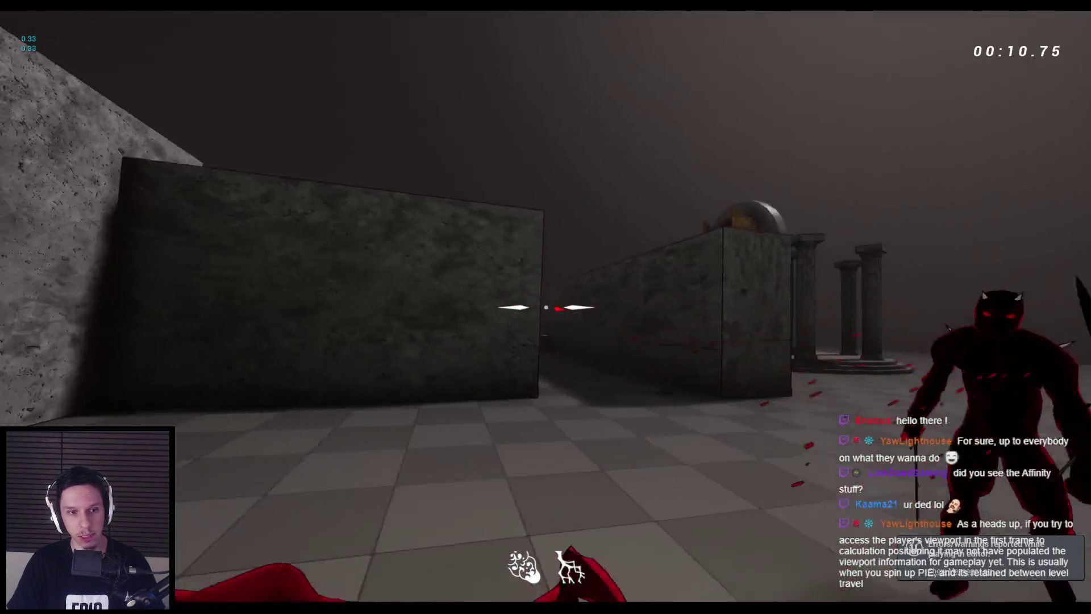
pyautogui.click(546, 306)
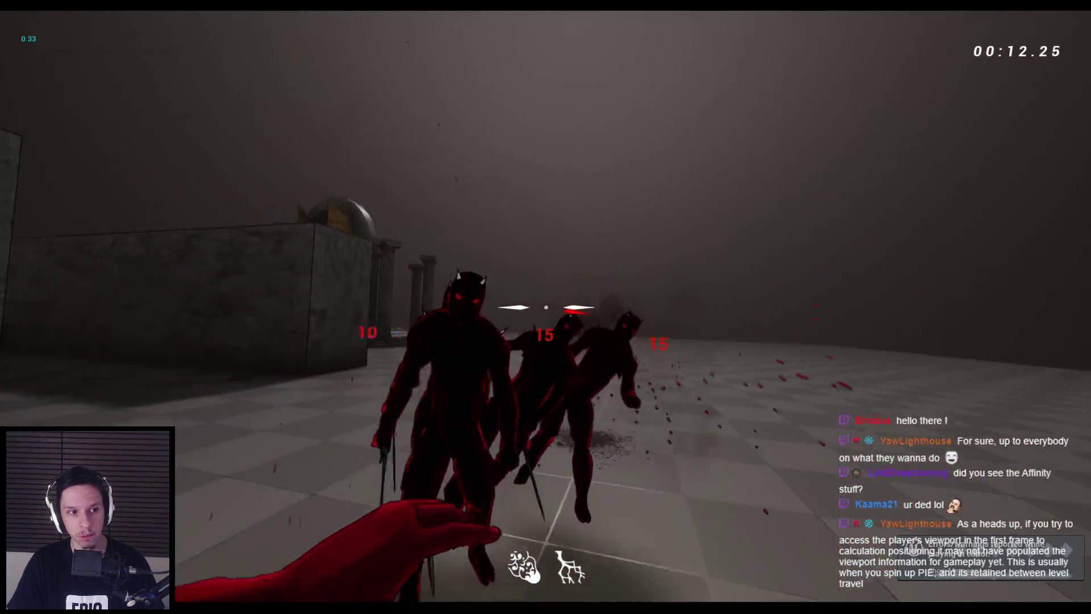
pyautogui.click(545, 307)
pyautogui.click(545, 306)
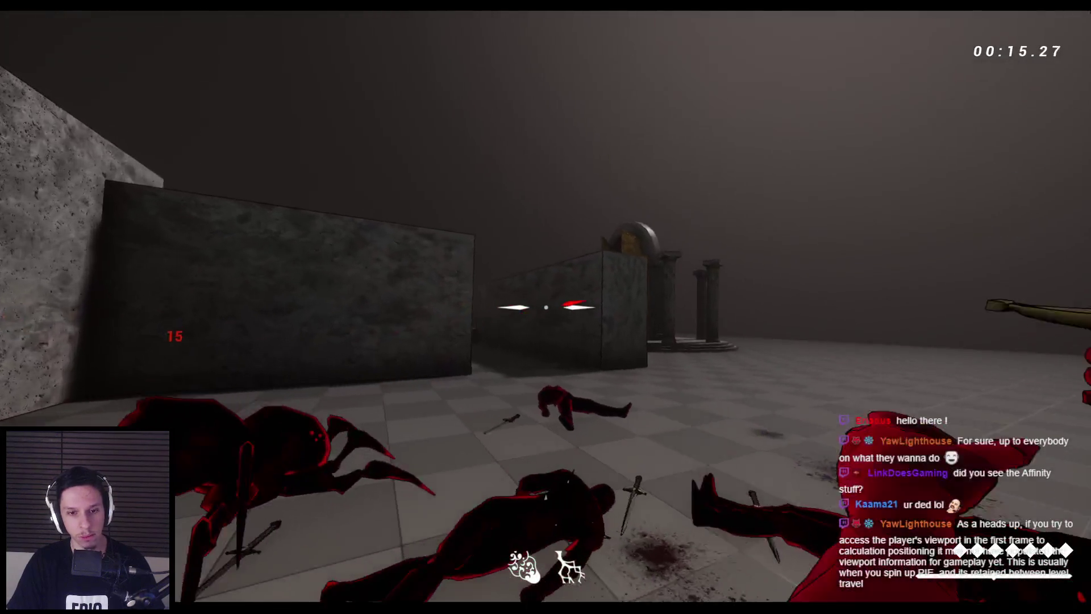
pyautogui.click(546, 307)
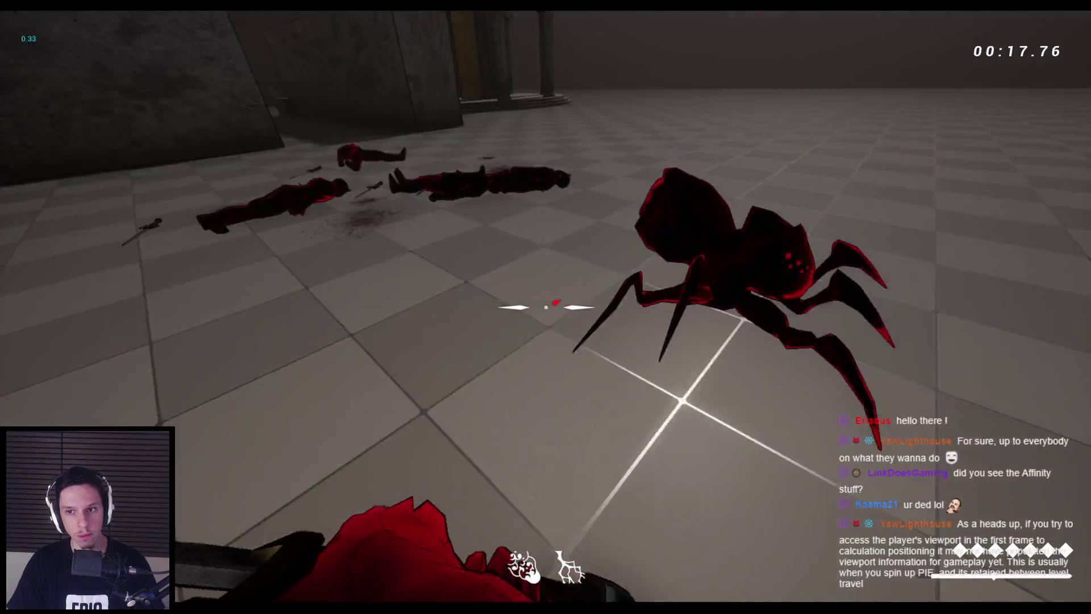
pyautogui.click(546, 307)
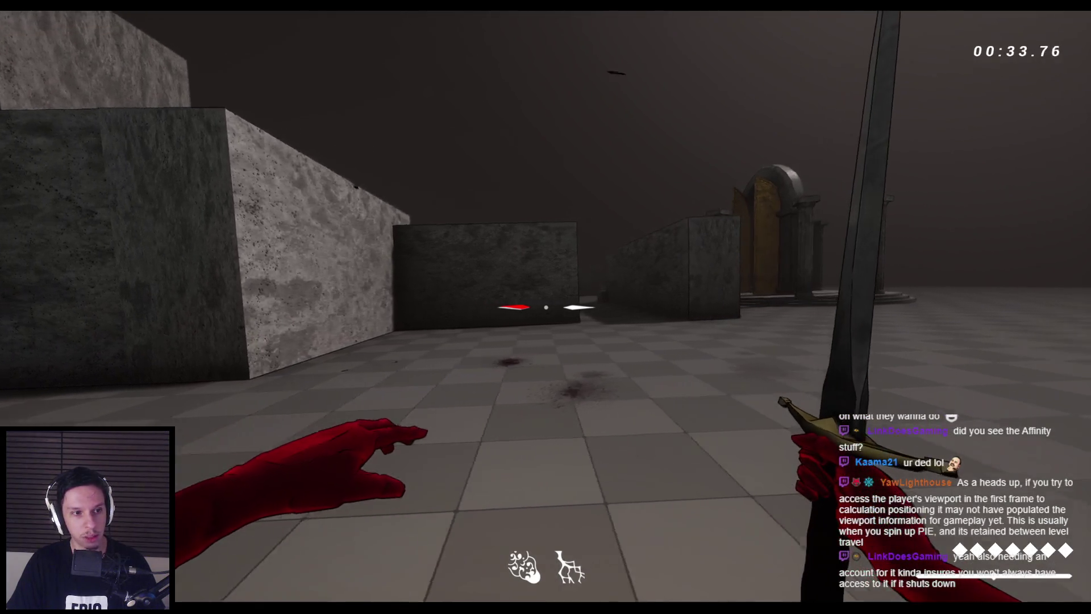
# - Wall-run onto the rooftop, cross the narrow wall top and wall-run into the corridor
pyautogui.press('w')
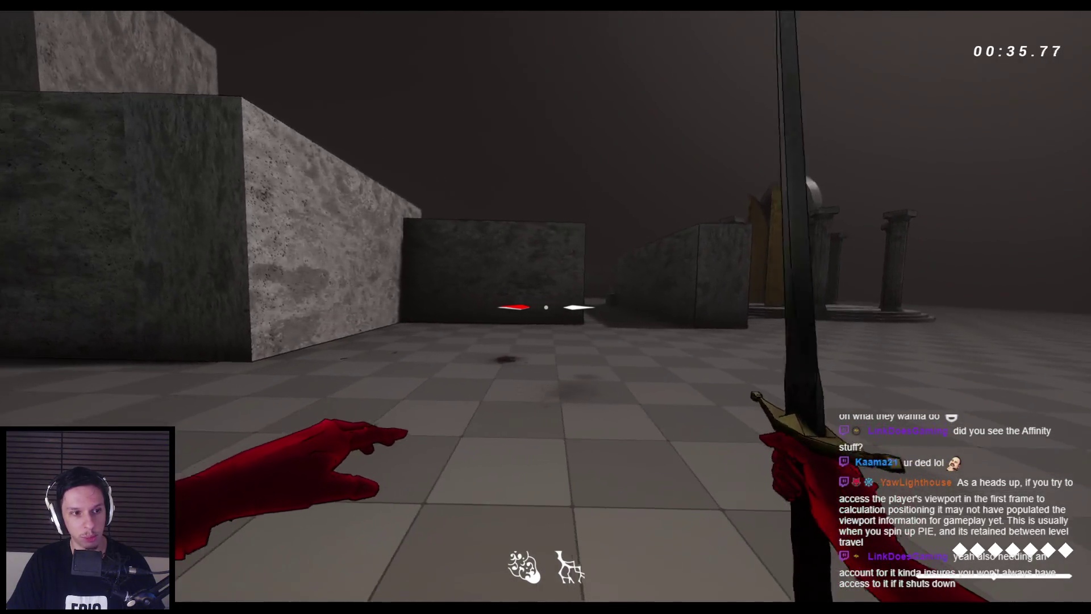
pyautogui.press('space')
pyautogui.press('space')
pyautogui.press('space')
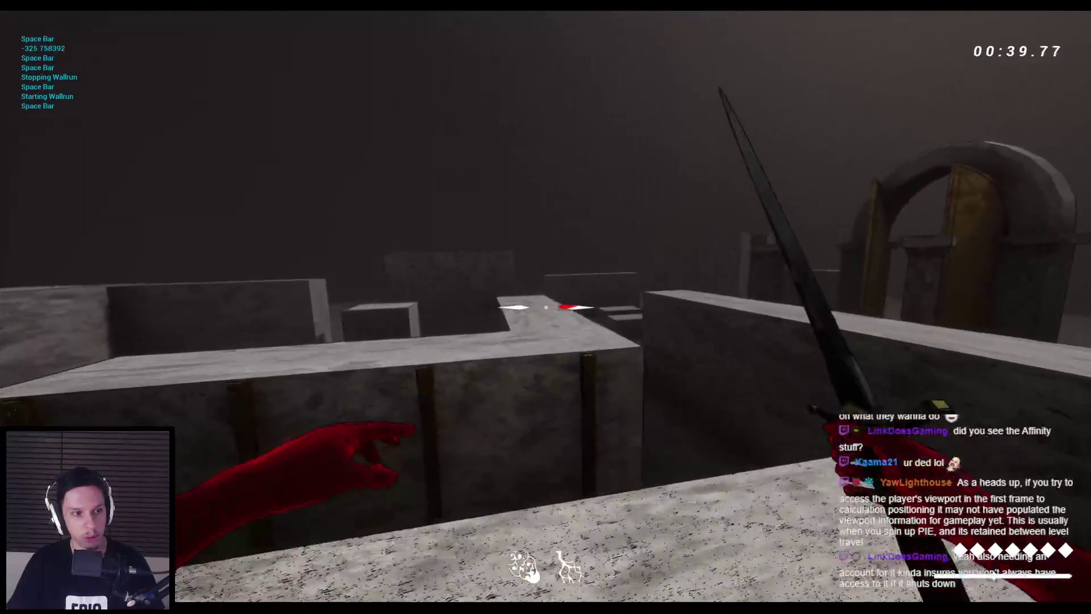
pyautogui.press('space')
pyautogui.press('w')
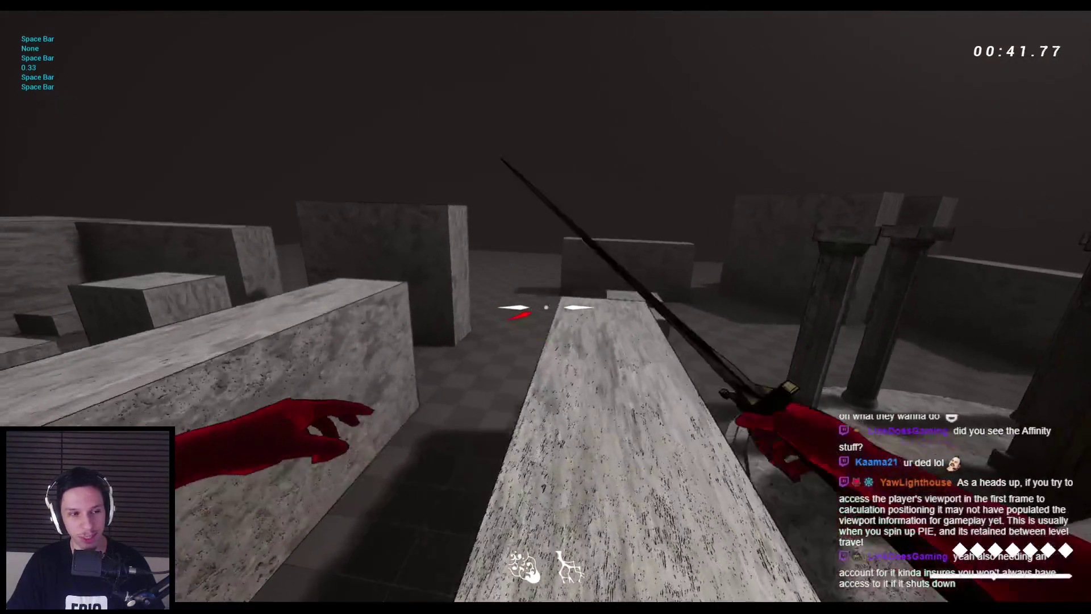
pyautogui.press('w')
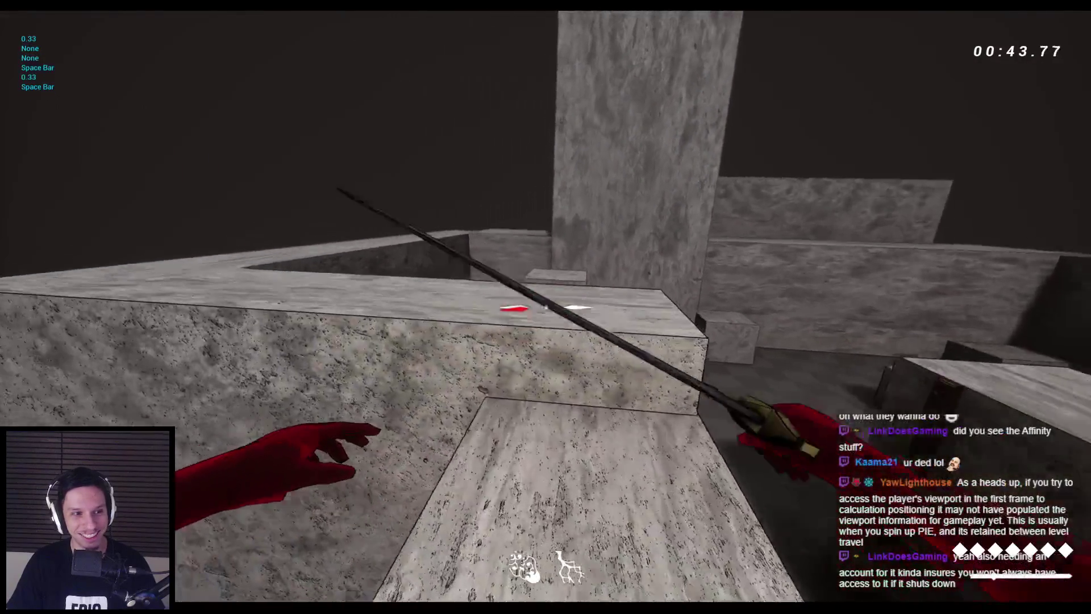
pyautogui.press('space')
pyautogui.press('space')
pyautogui.press('space')
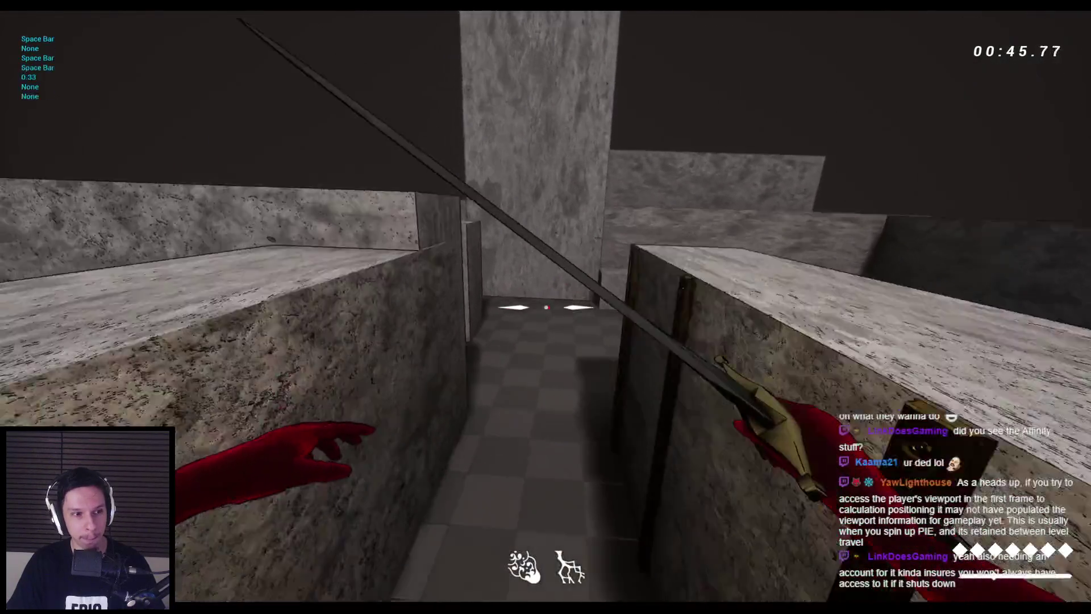
pyautogui.press('w')
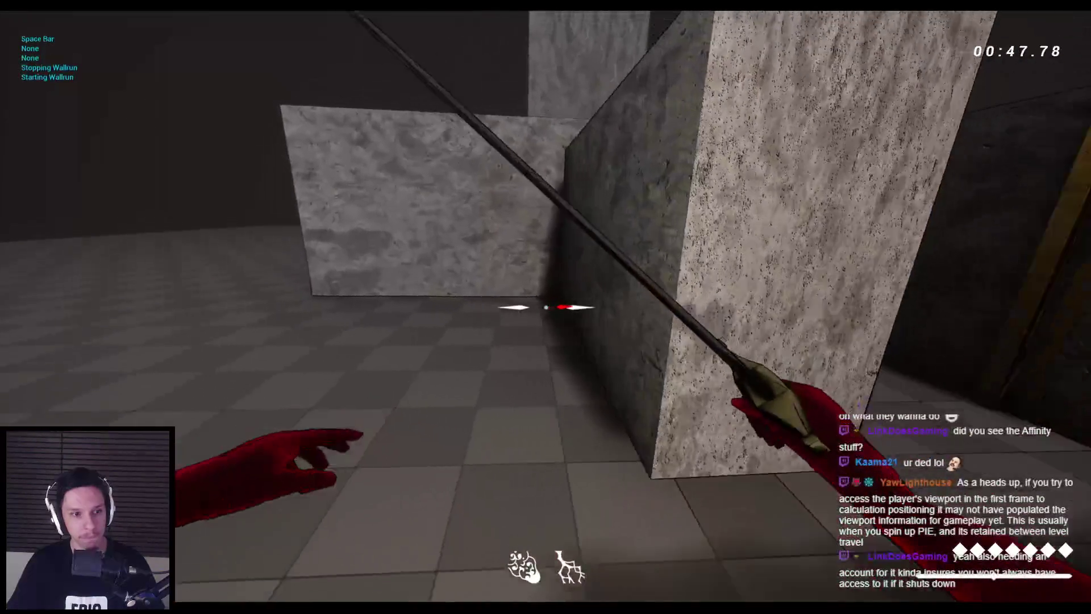
pyautogui.press('w')
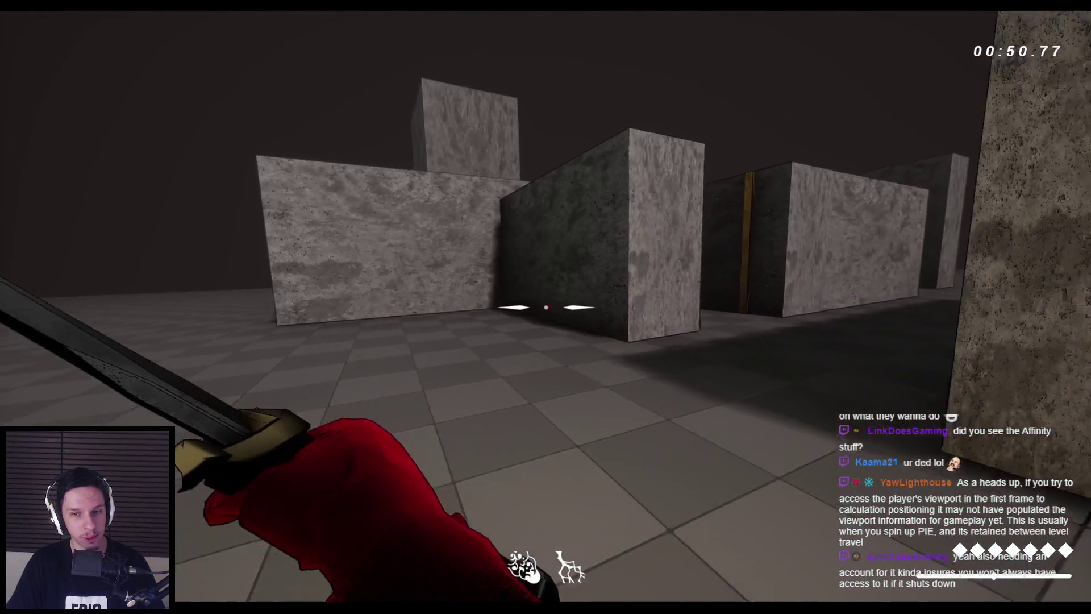
# - Swing the sword near the pillars, then wall-run and jump off into the maze
pyautogui.click(546, 307)
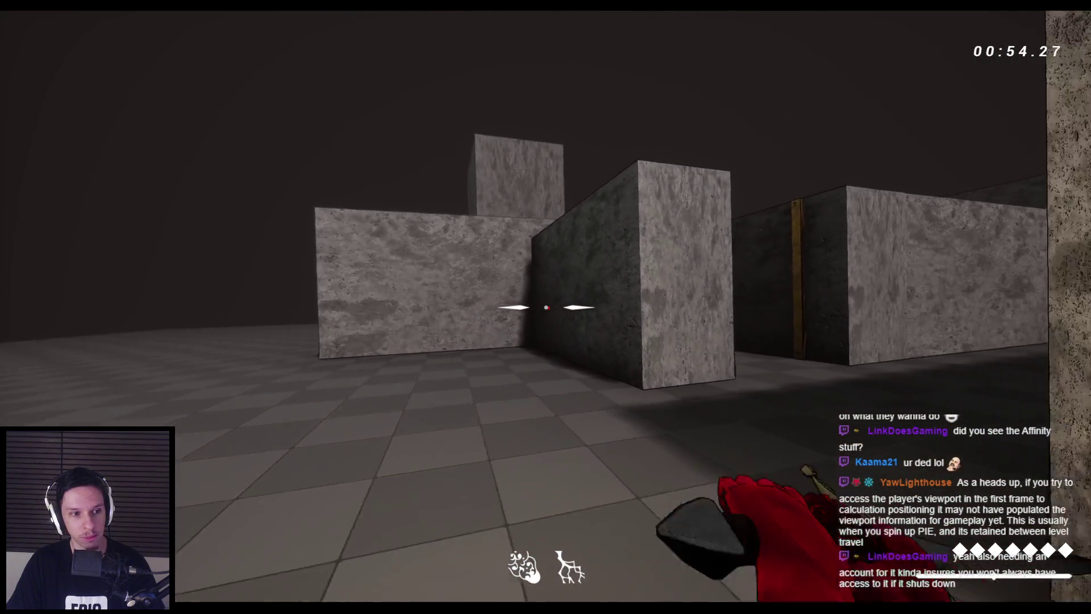
pyautogui.press('w')
pyautogui.click(546, 307)
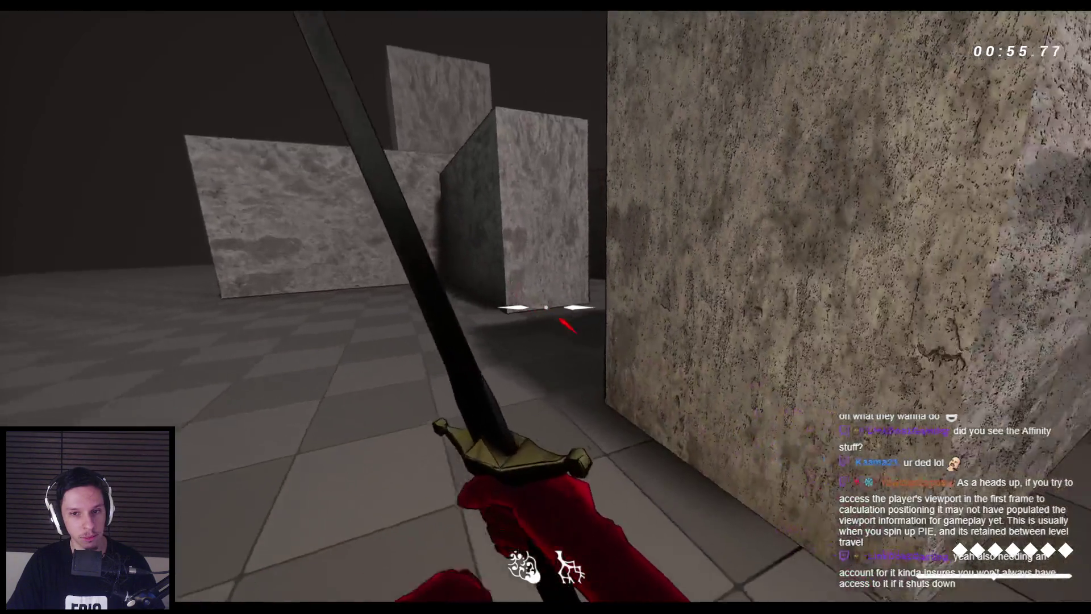
pyautogui.press('w')
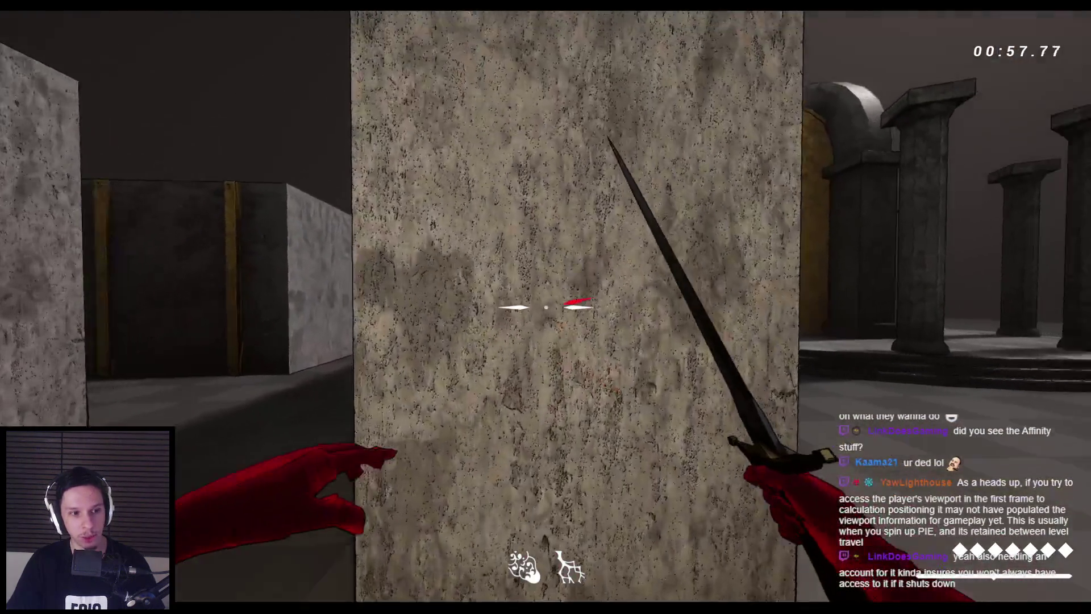
pyautogui.press('space')
pyautogui.press('w')
pyautogui.press('space')
pyautogui.press('space')
pyautogui.press('space')
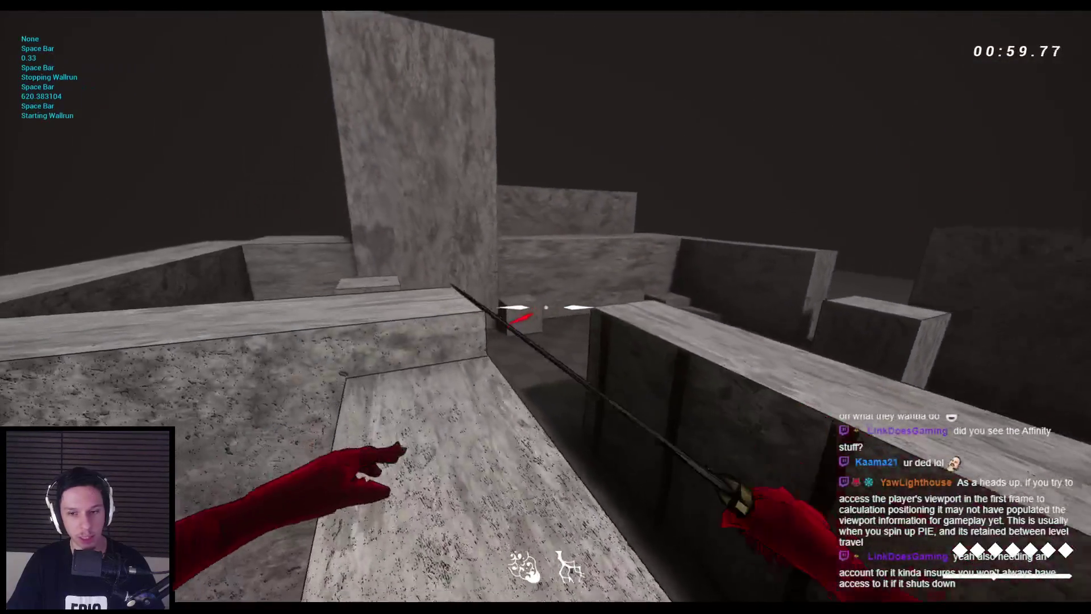
# - Climb onto the long wall top, drop into the maze and step-jump onto a block ledge
pyautogui.press('space')
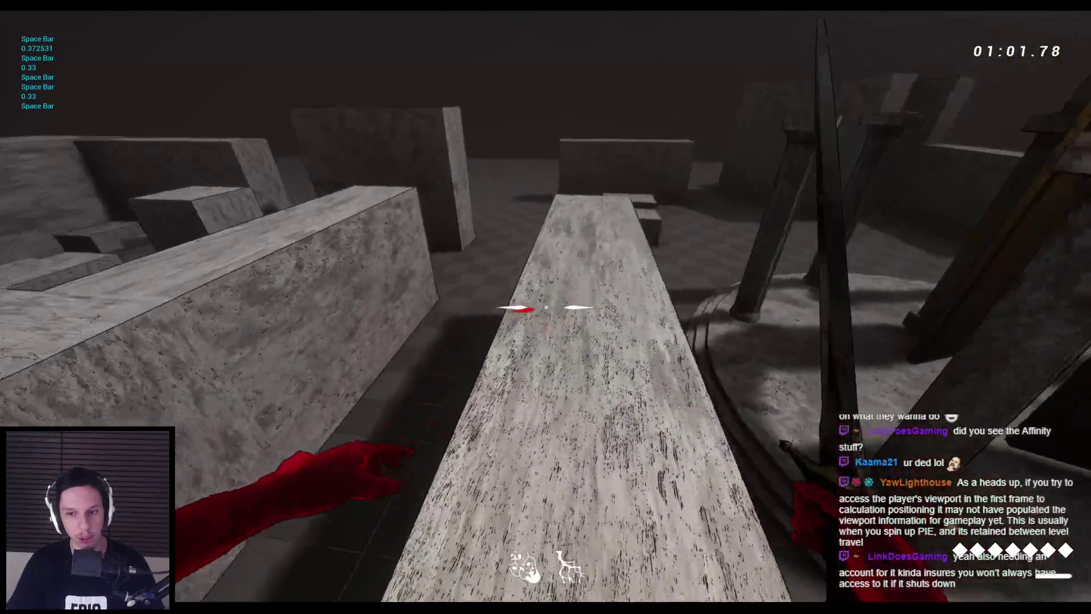
pyautogui.press('w')
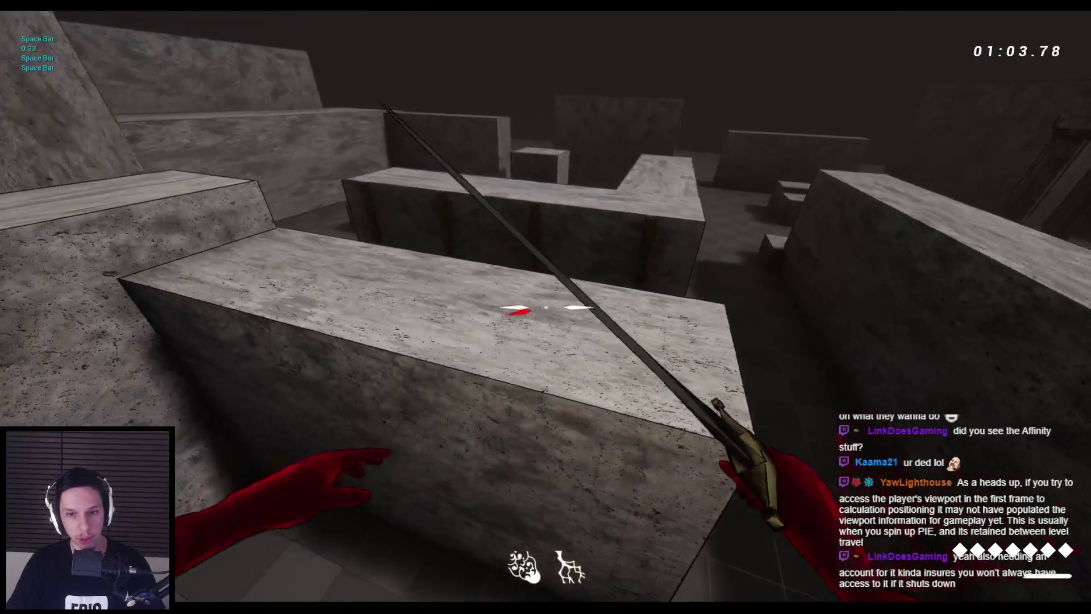
pyautogui.press('w')
pyautogui.press('space')
pyautogui.press('space')
pyautogui.press('space')
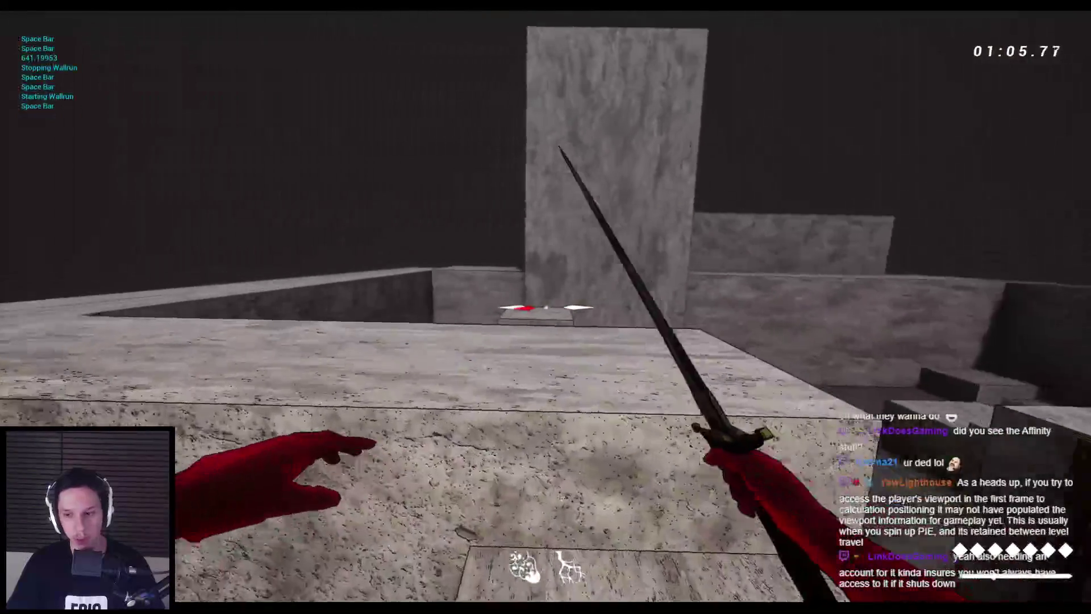
pyautogui.press('w')
pyautogui.press('space')
pyautogui.press('space')
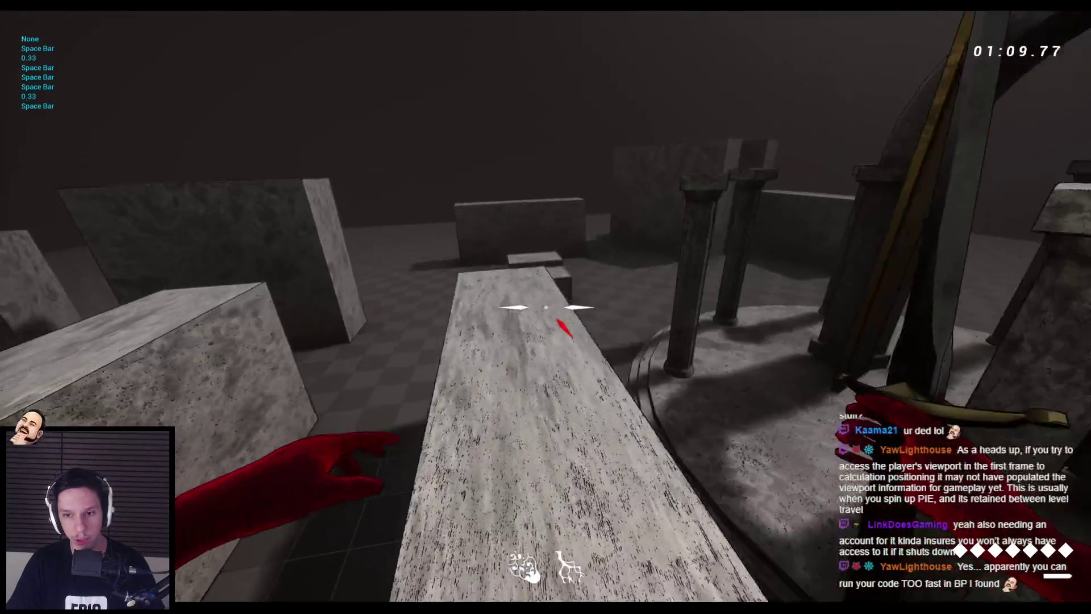
# - Move through the block maze swinging and jumping, then stop the play session
pyautogui.press('w')
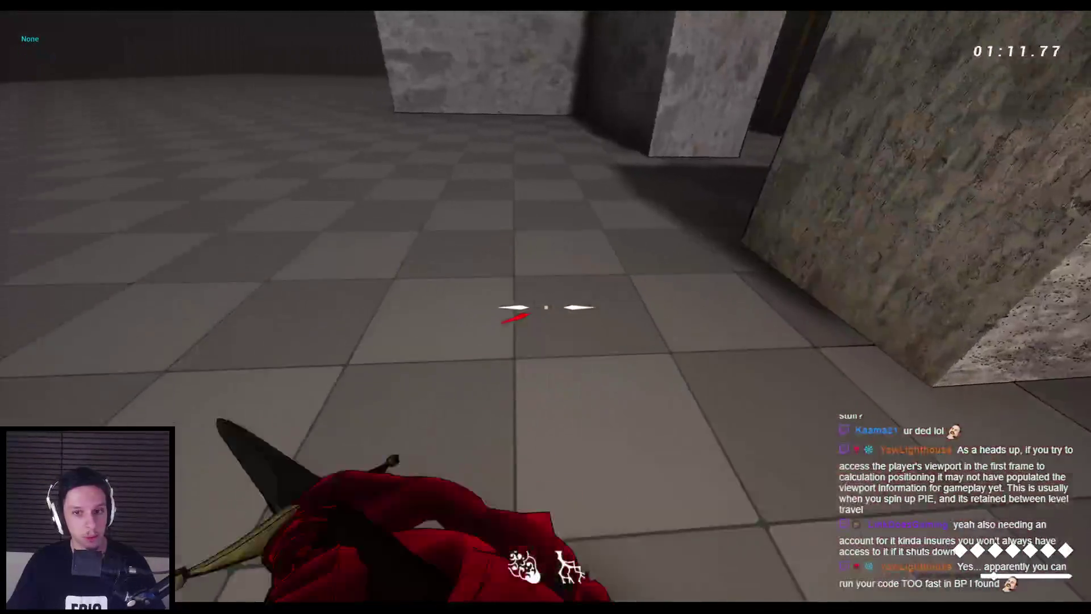
pyautogui.press('w')
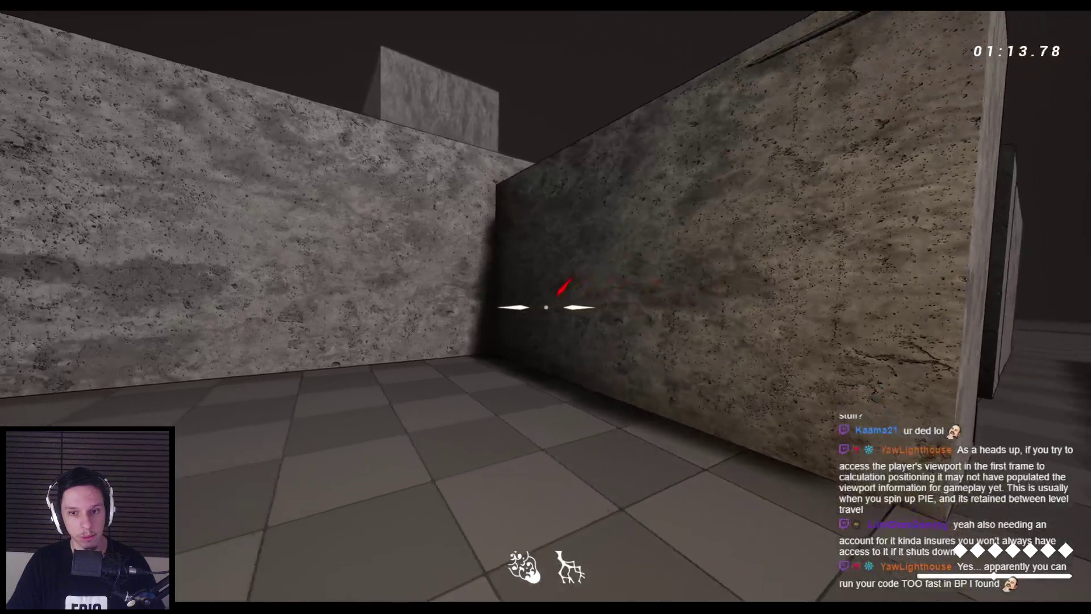
pyautogui.press('w')
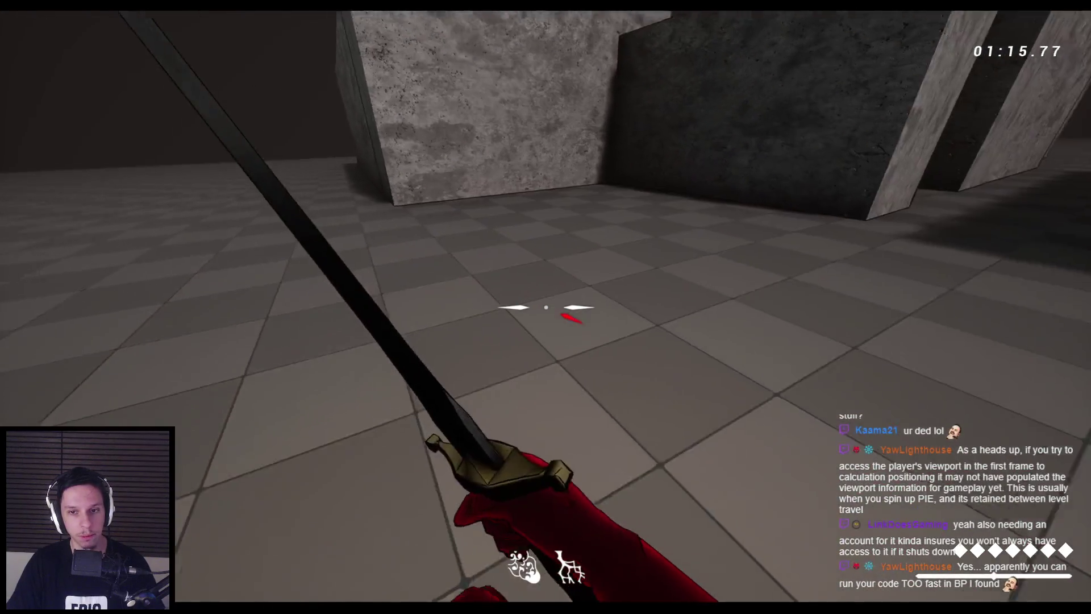
pyautogui.press('w')
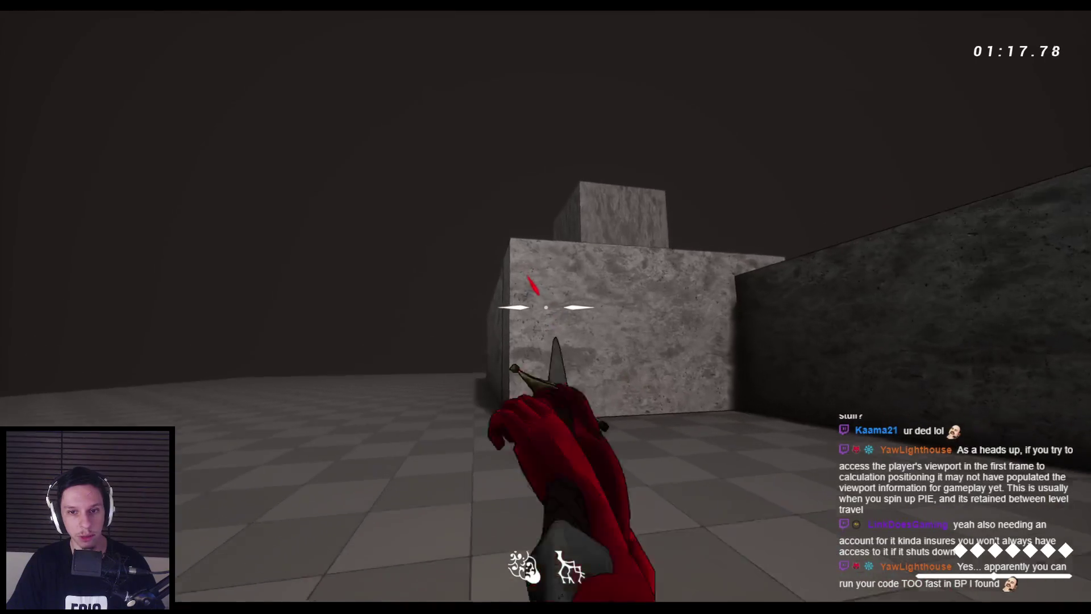
pyautogui.press('w')
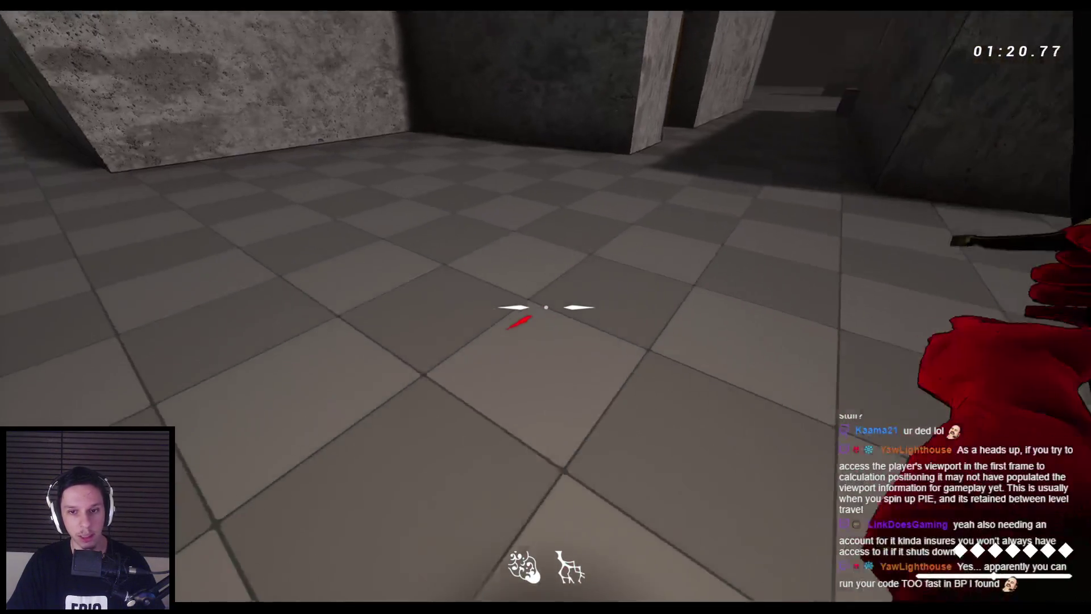
pyautogui.click(545, 307)
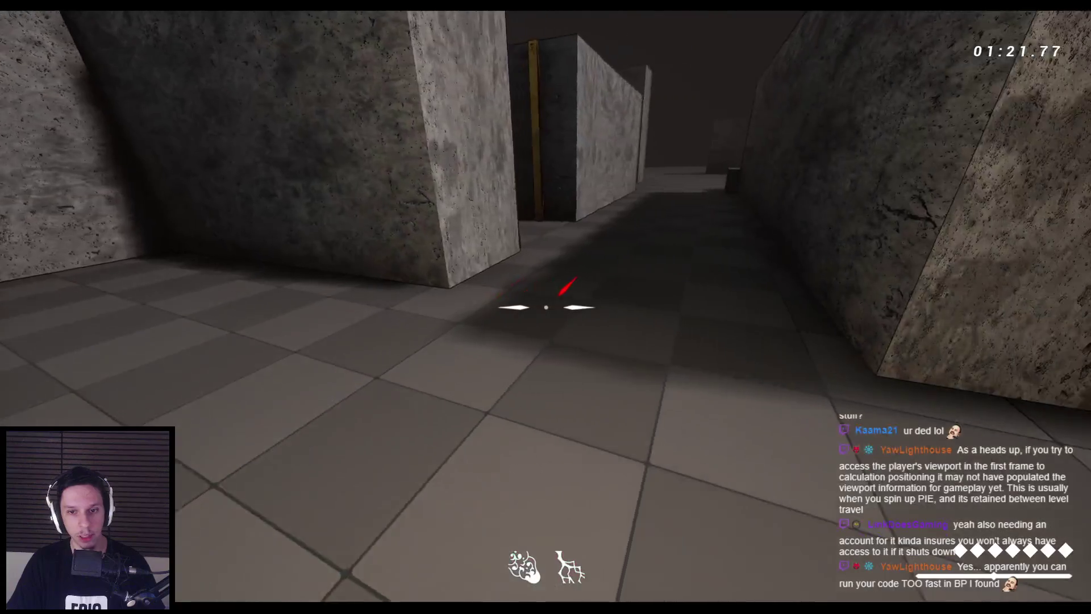
pyautogui.press('space')
pyautogui.press('w')
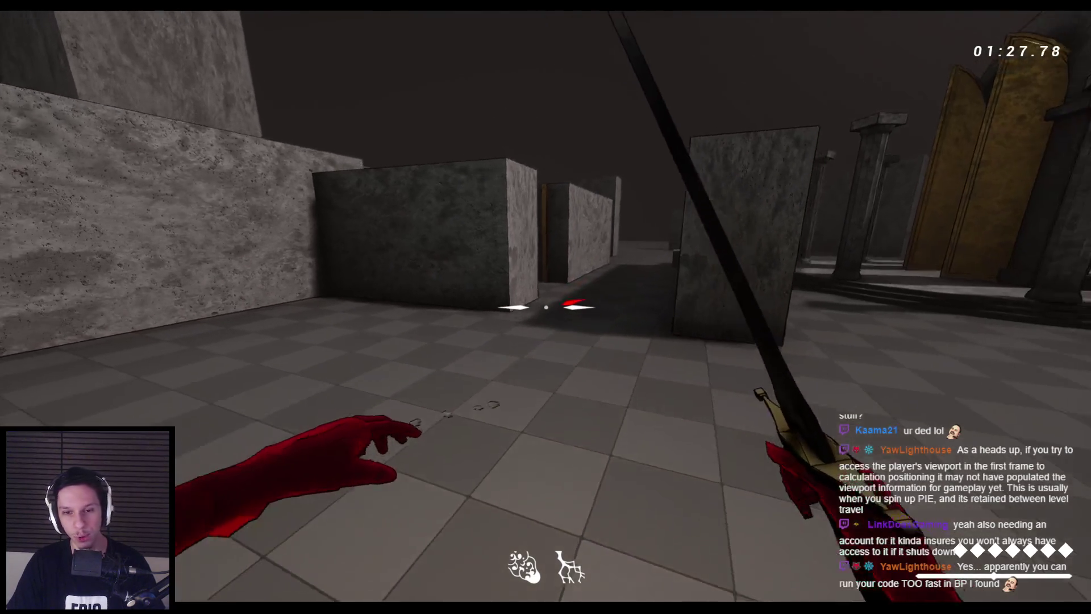
pyautogui.press('space')
pyautogui.press('Escape')
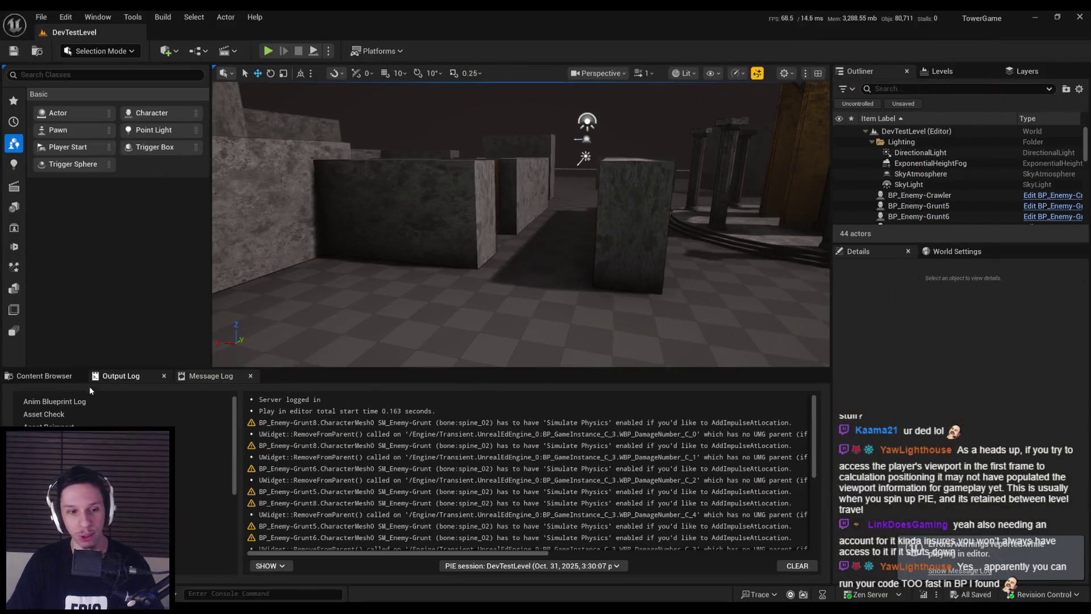
# - Open BP_FirstPersonCharacter maximized and go to its EventGraph
pyautogui.click(44, 376)
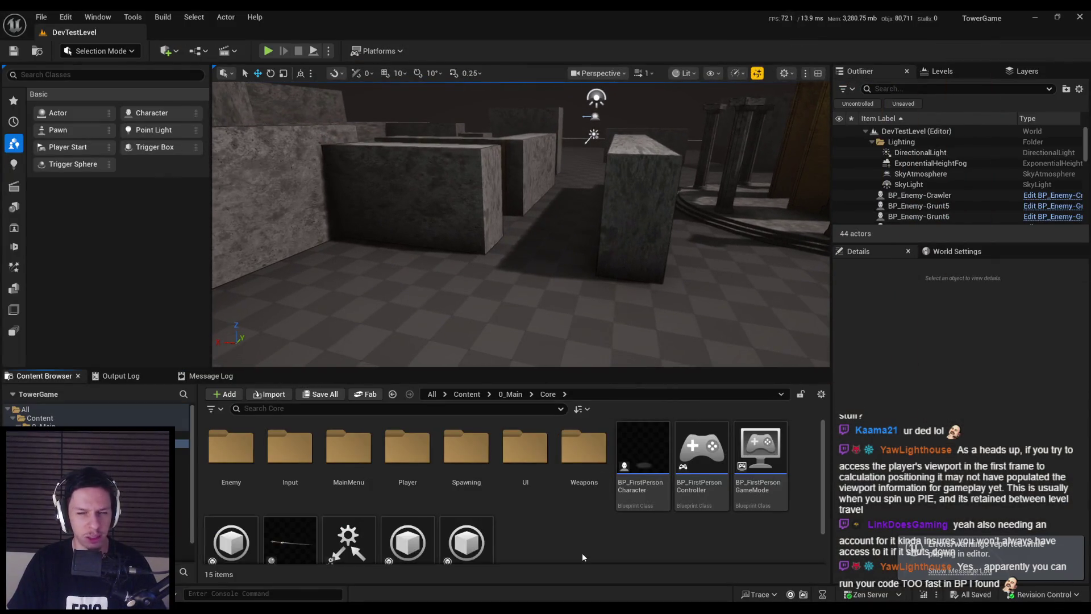
pyautogui.doubleClick(643, 455)
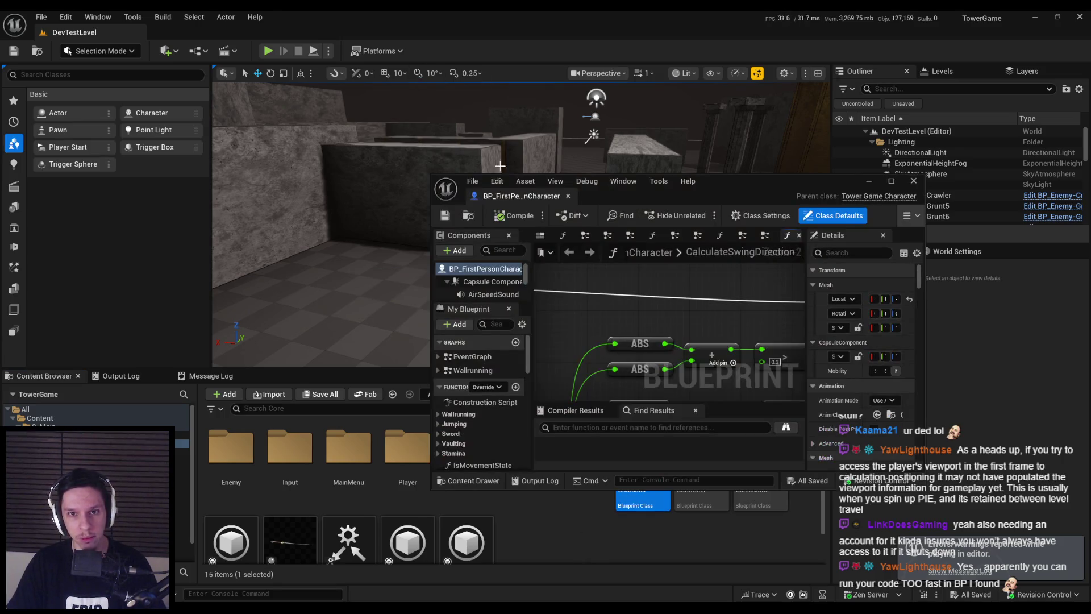
pyautogui.doubleClick(728, 188)
pyautogui.doubleClick(42, 275)
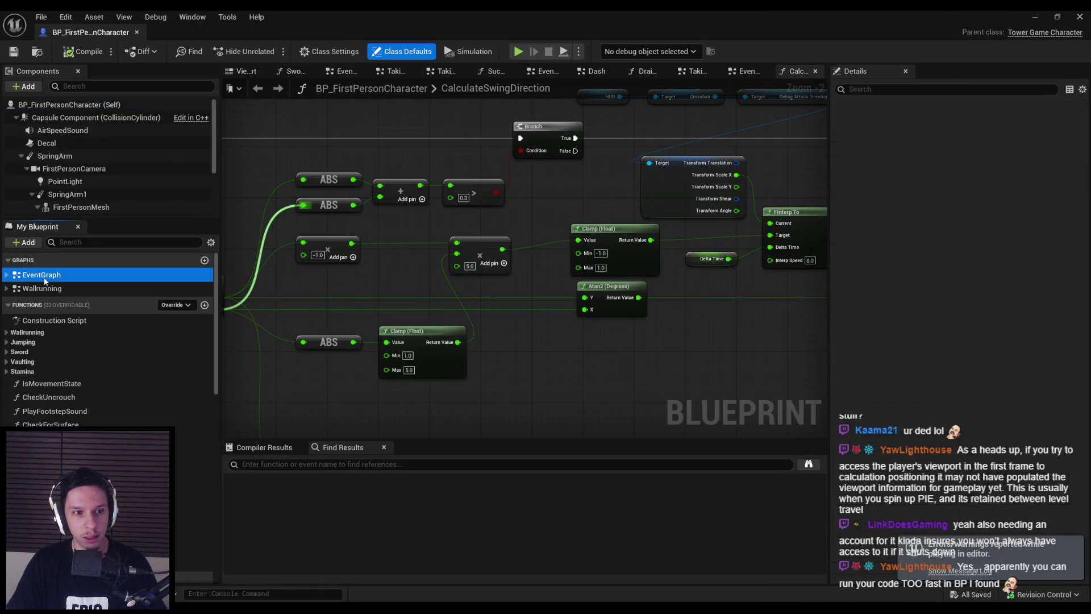
# - Add a Delay Until Next Tick node and a Delay node with 0.0 duration beneath it
pyautogui.rightClick(519, 351)
pyautogui.write('and')
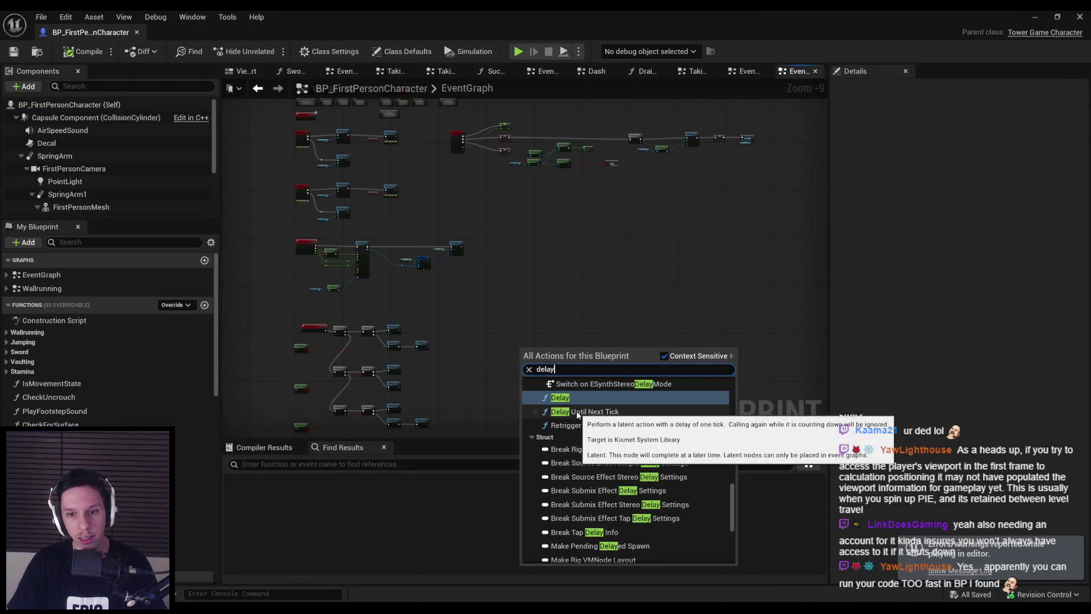
pyautogui.click(591, 382)
pyautogui.scroll(3, 534, 353)
pyautogui.scroll(7, 536, 358)
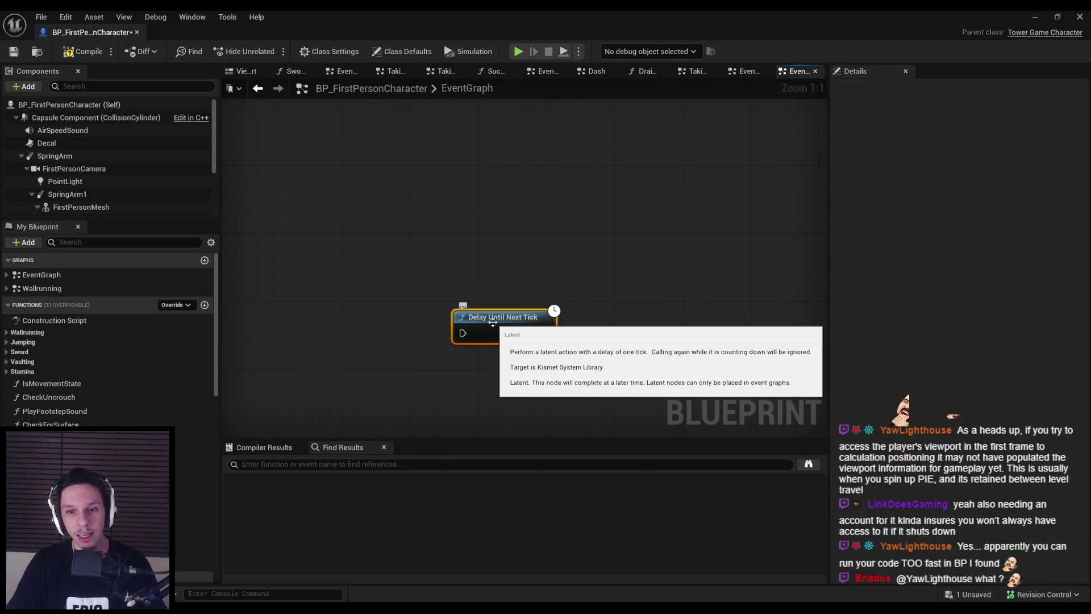
pyautogui.rightClick(494, 355)
pyautogui.write('delay')
pyautogui.click(542, 408)
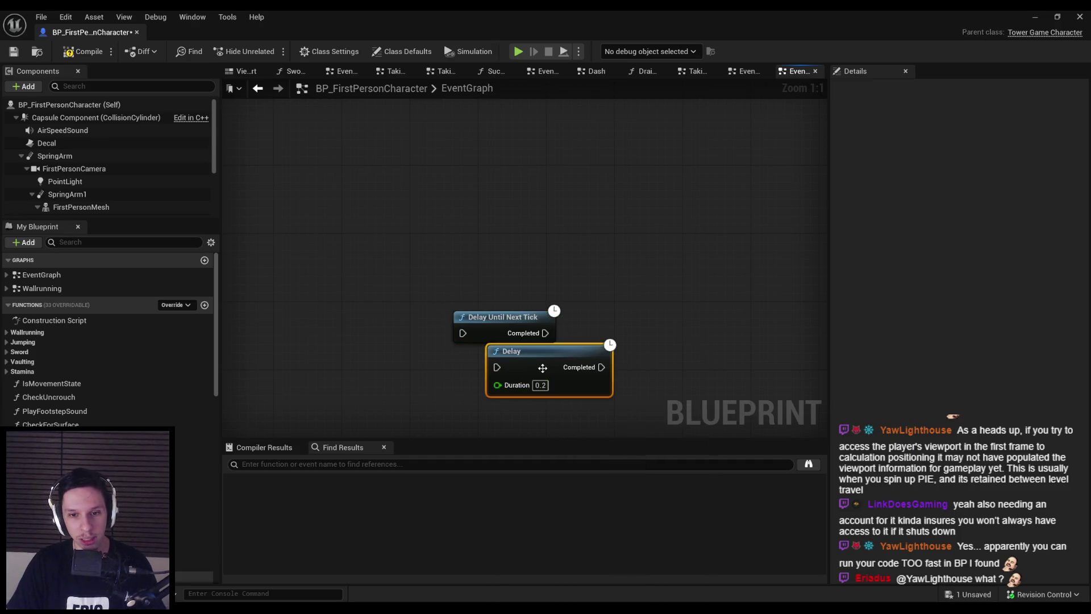
pyautogui.moveTo(542, 368); pyautogui.dragTo(508, 379)
pyautogui.write('0')
pyautogui.click(539, 410)
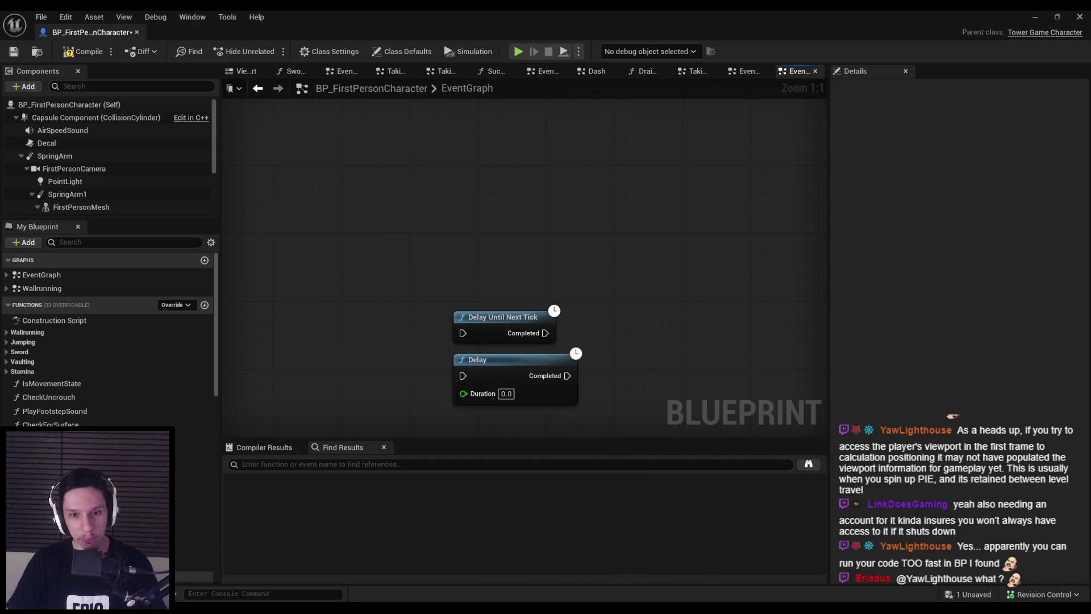
pyautogui.press('Home')
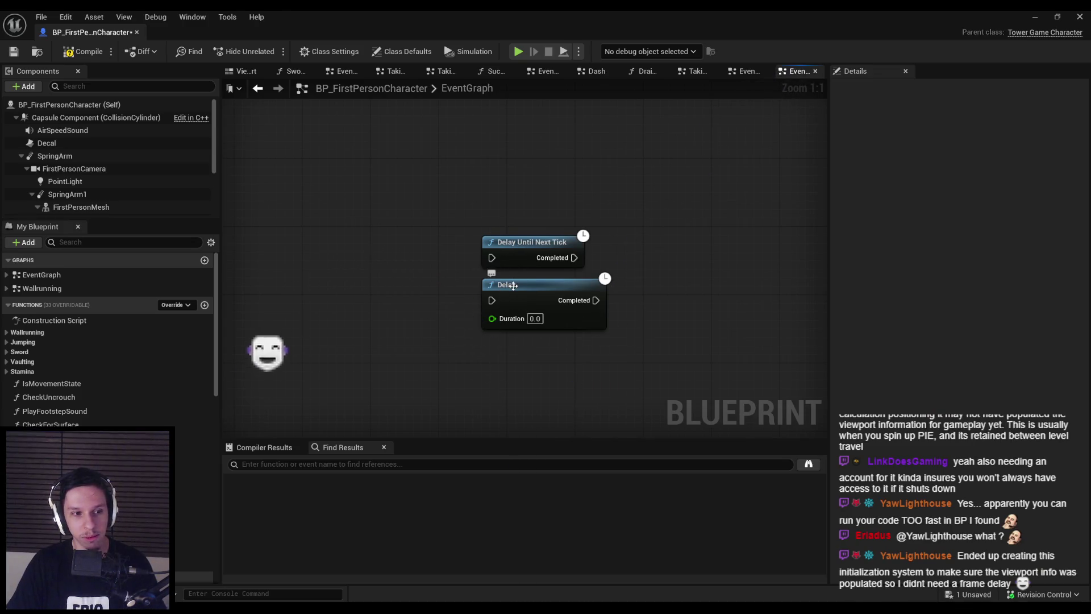
# - Delete both delay nodes and save the blueprint, confirming the file checkout
pyautogui.moveTo(644, 359); pyautogui.dragTo(413, 203)
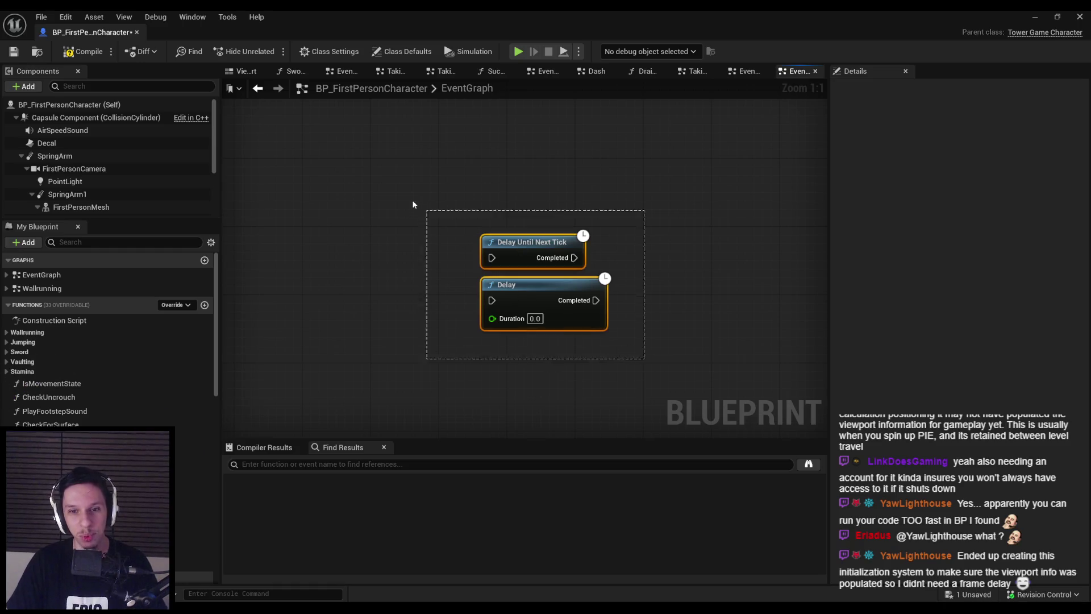
pyautogui.press('Delete')
pyautogui.scroll(-2, 413, 202)
pyautogui.click(14, 54)
pyautogui.click(554, 432)
# - Pan to the right-hand node cluster, then return to the DevTestLevel level
pyautogui.scroll(-1, 432, 337)
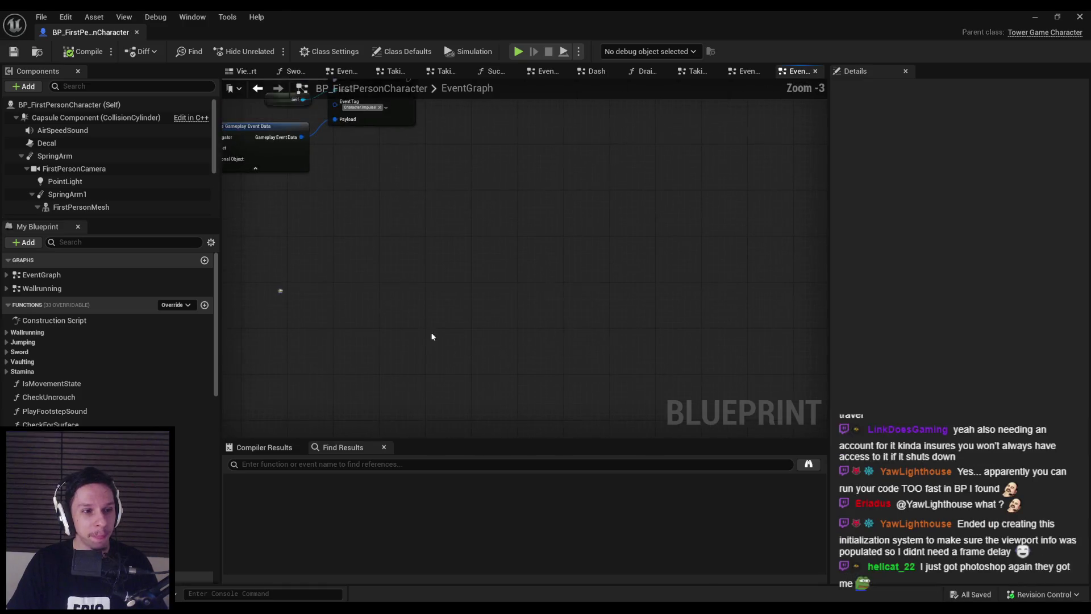
pyautogui.scroll(-2, 621, 382)
pyautogui.moveTo(559, 393)
pyautogui.mouseDown()
pyautogui.moveTo(523, 328)
pyautogui.moveTo(436, 263)
pyautogui.moveTo(392, 324)
pyautogui.moveTo(365, 323)
pyautogui.mouseUp()
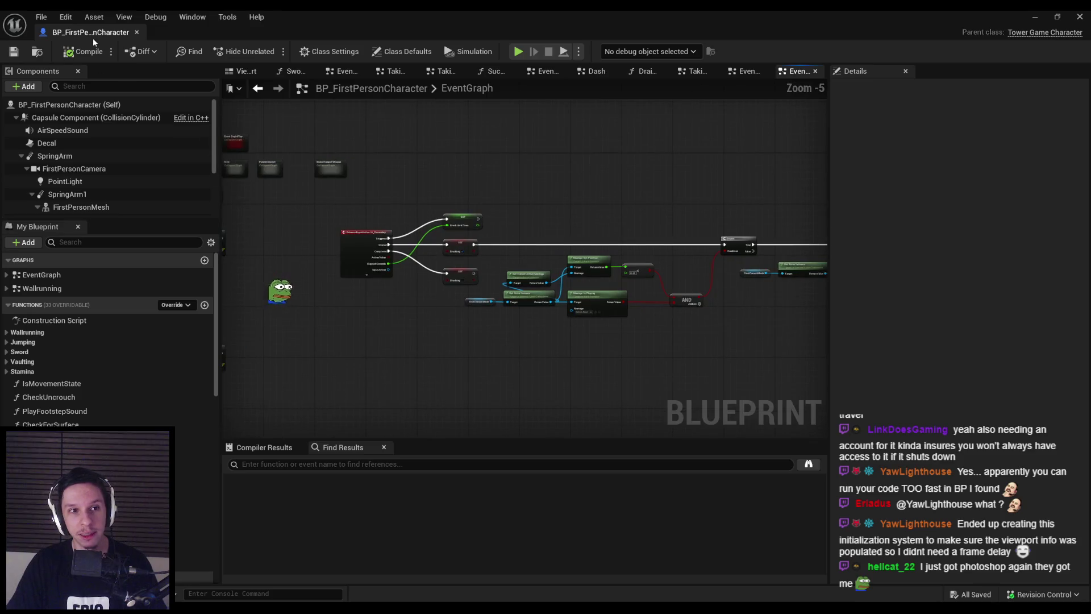
pyautogui.hotkey('alt', 'Tab')
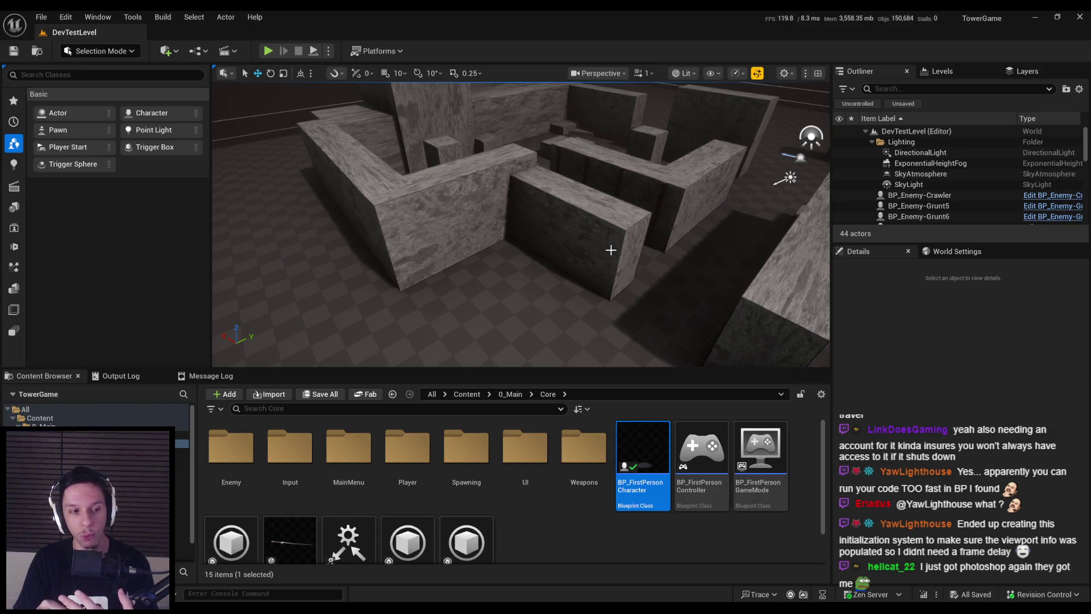
pyautogui.moveTo(520, 224)
pyautogui.mouseDown()
pyautogui.moveTo(535, 262)
pyautogui.moveTo(653, 228)
pyautogui.moveTo(636, 231)
pyautogui.mouseUp()
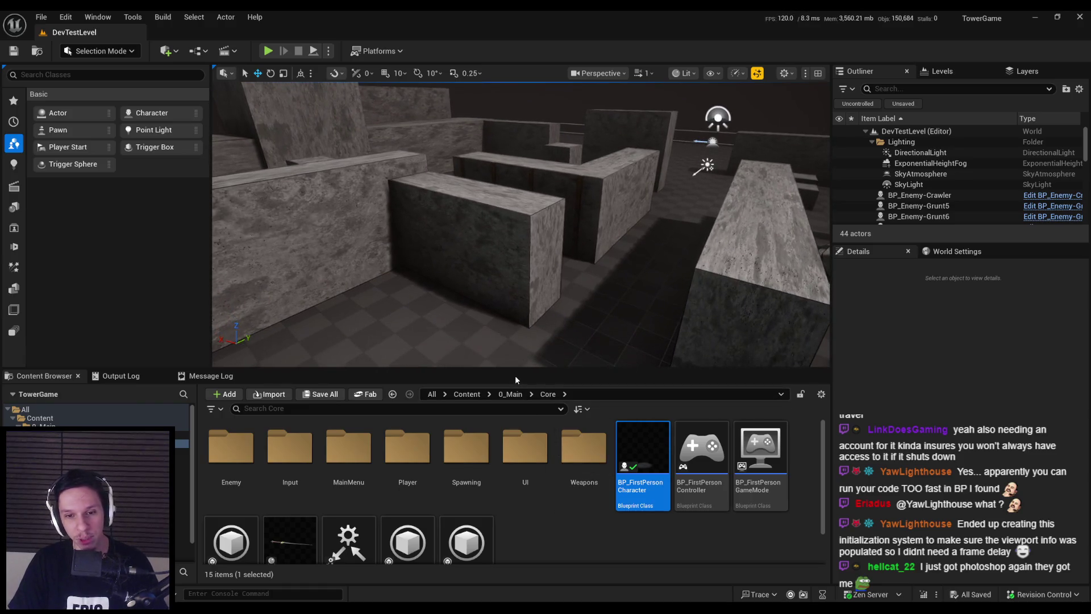
pyautogui.scroll(-2, 488, 472)
pyautogui.scroll(2, 491, 477)
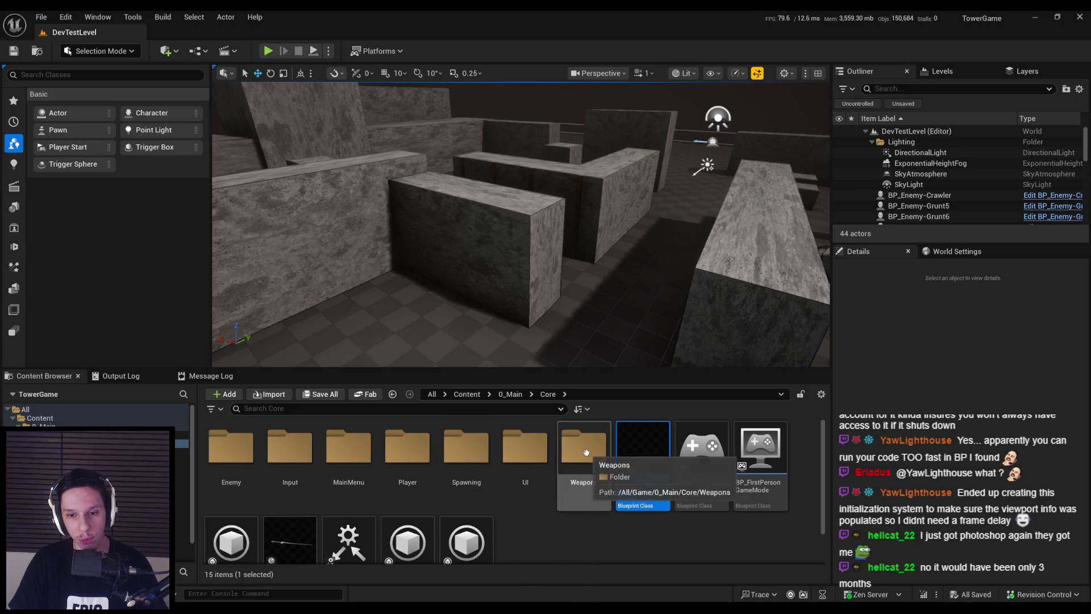
pyautogui.doubleClick(231, 449)
pyautogui.scroll(-2, 535, 460)
pyautogui.scroll(1, 534, 460)
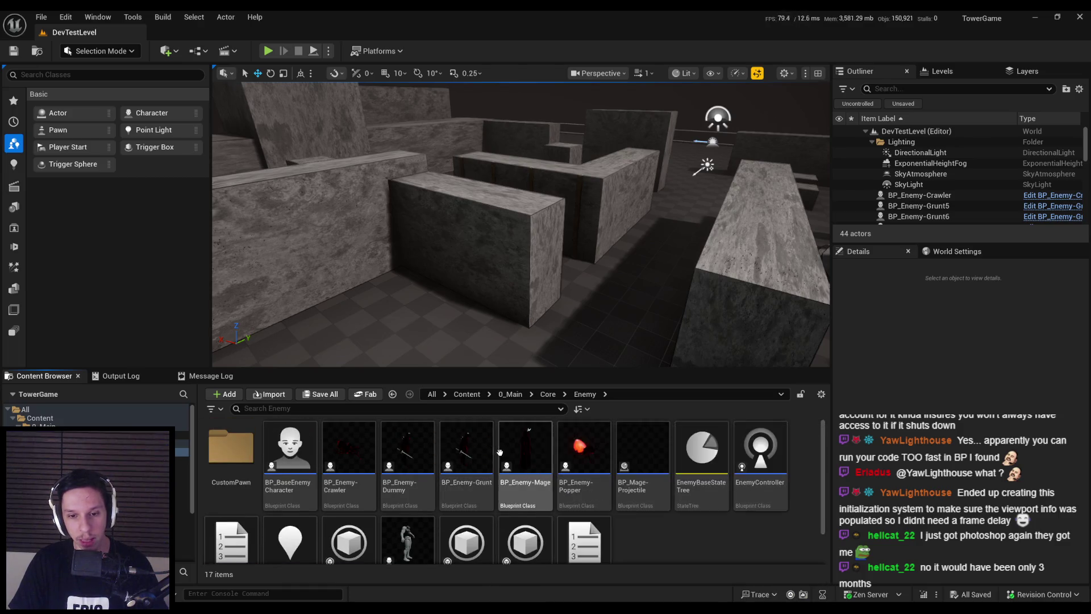
pyautogui.moveTo(500, 452)
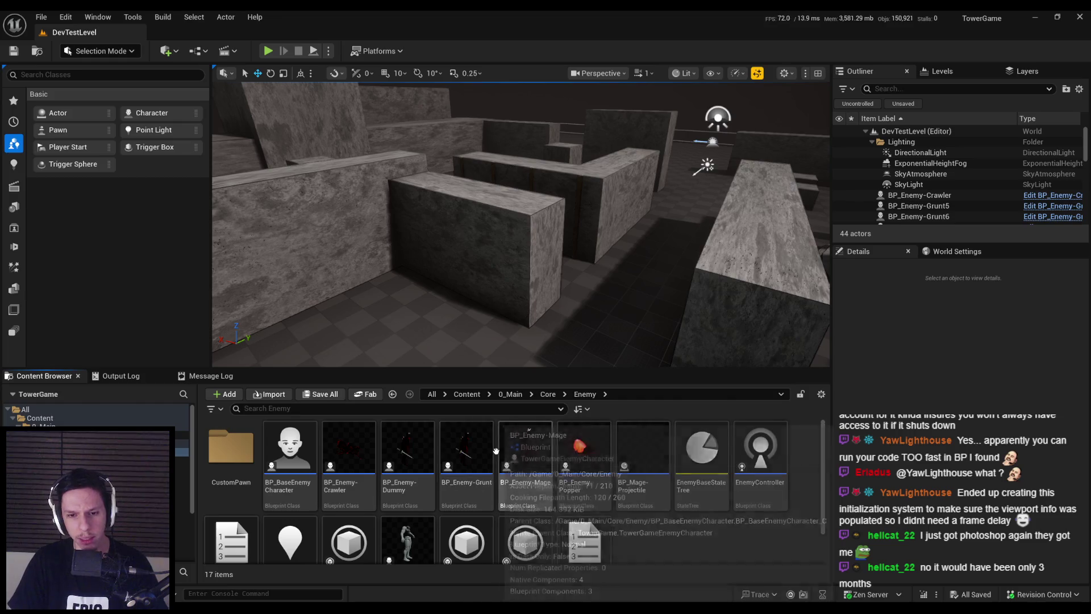
pyautogui.scroll(-1, 498, 457)
pyautogui.scroll(1, 501, 461)
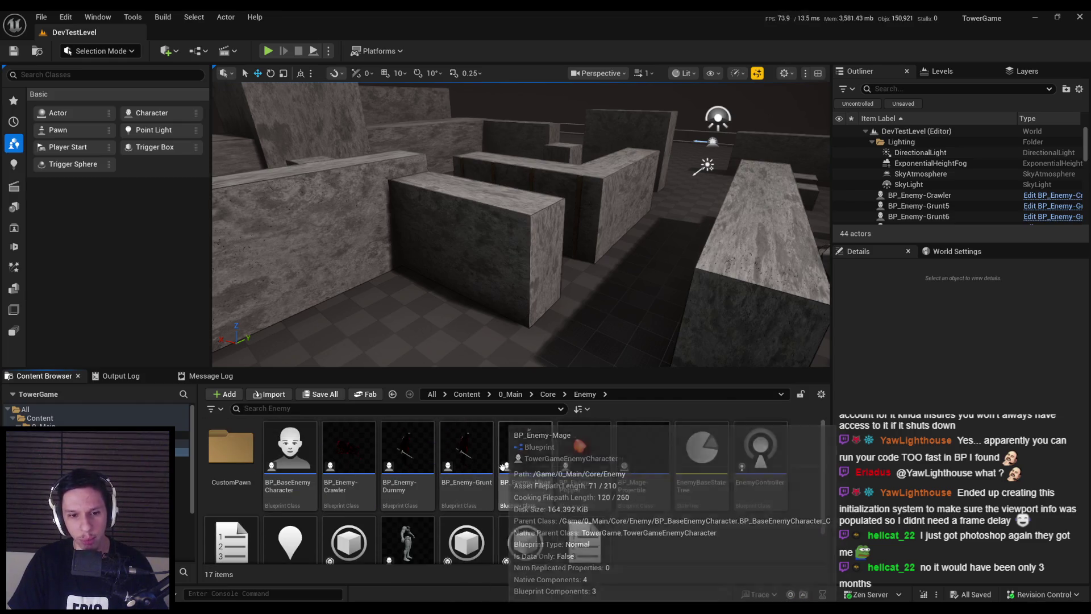
pyautogui.scroll(-1, 503, 463)
pyautogui.scroll(1, 502, 454)
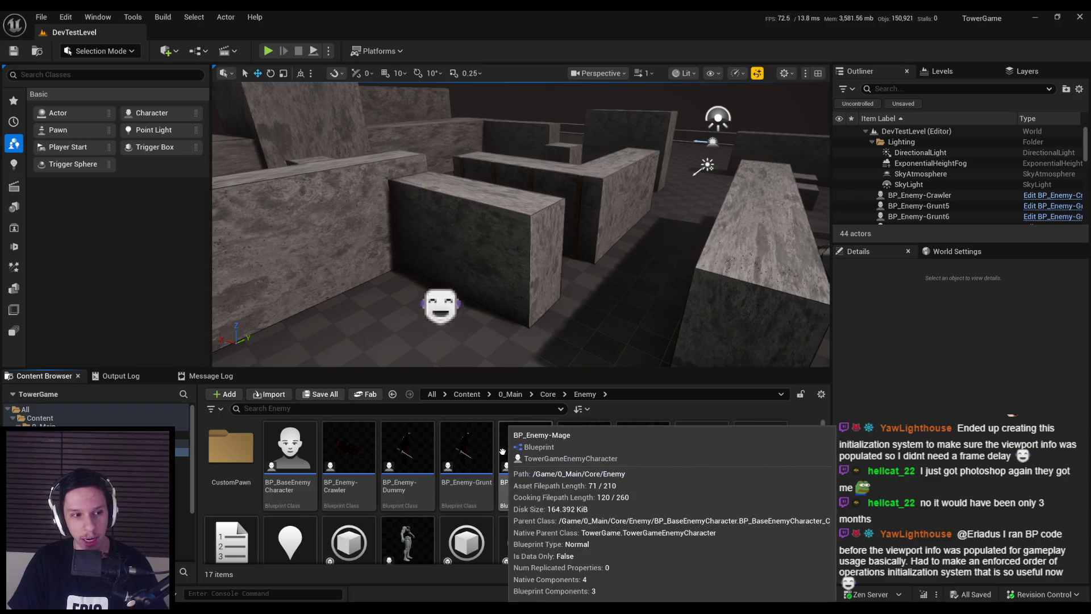
pyautogui.scroll(2, 522, 262)
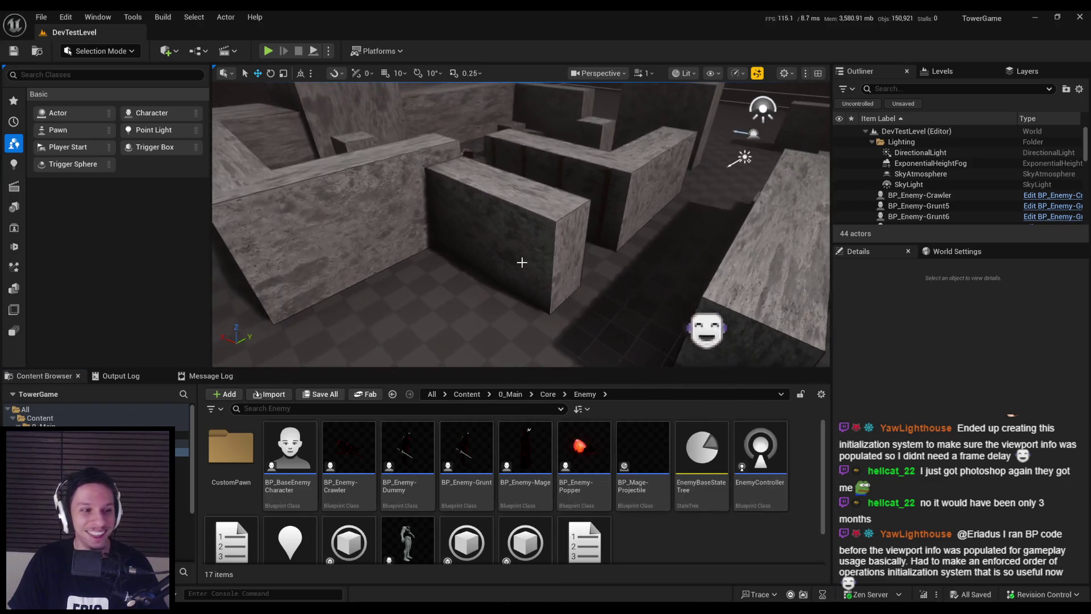
pyautogui.scroll(-3, 521, 262)
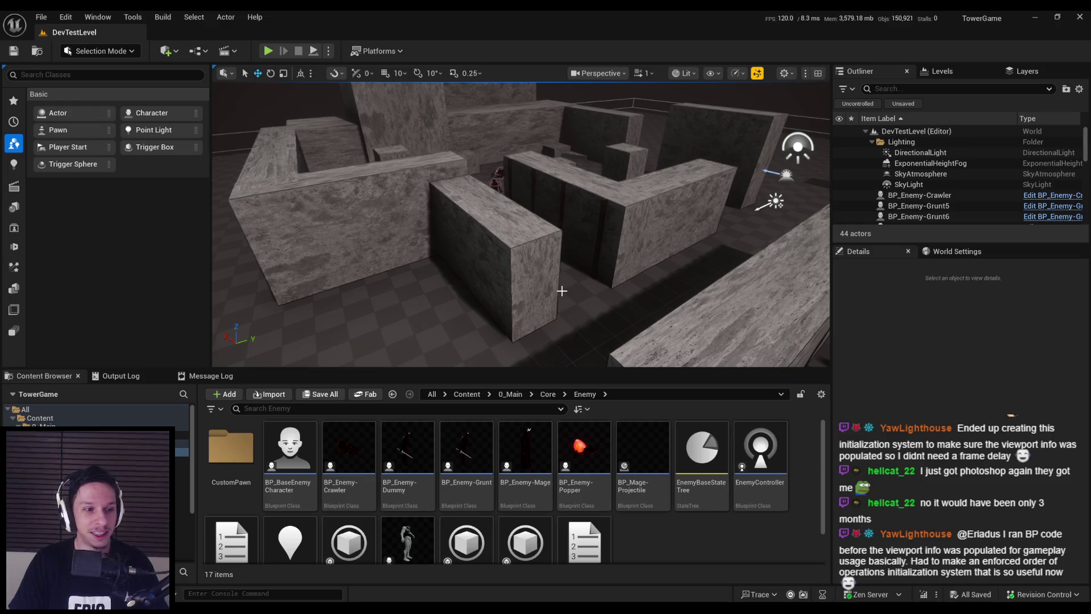
pyautogui.scroll(2, 558, 287)
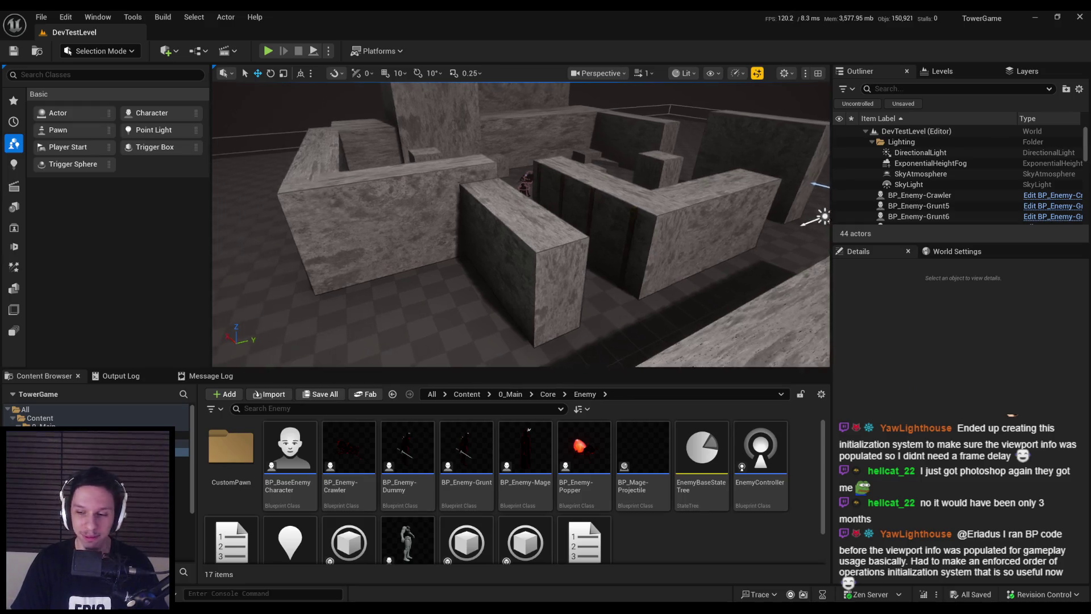
pyautogui.scroll(5, 561, 287)
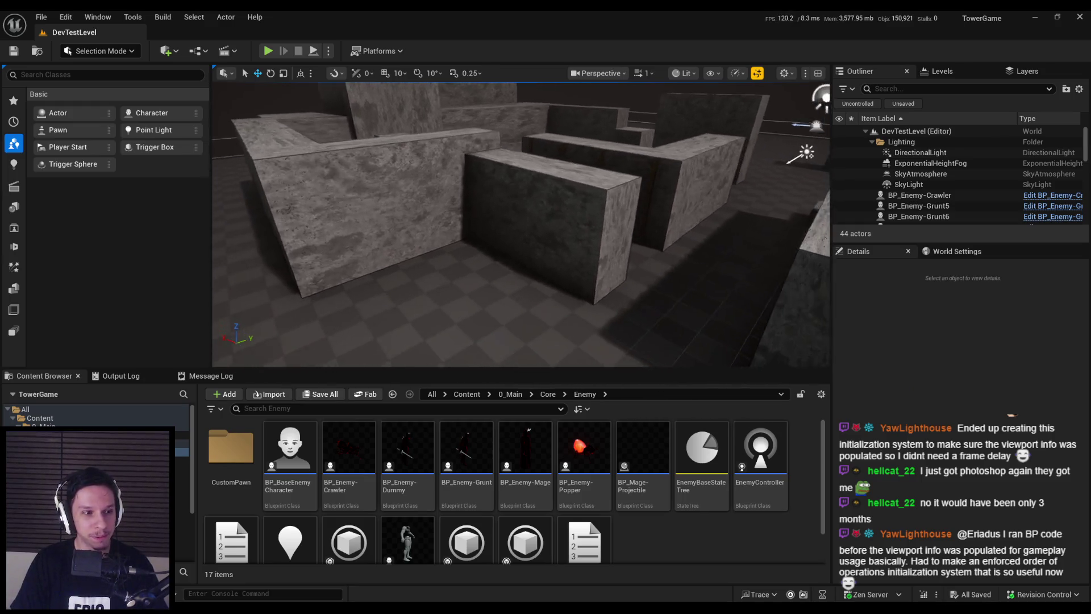
pyautogui.scroll(-5, 562, 287)
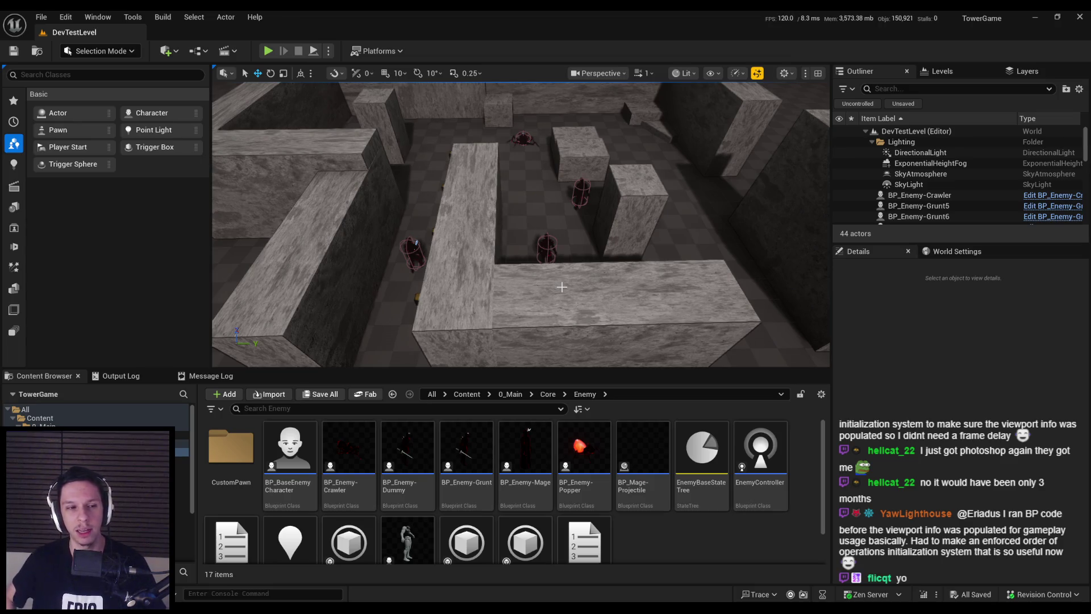
# - Orbit the camera low around the maze walls, then switch to the GODTOWER notes
pyautogui.moveTo(539, 158)
pyautogui.mouseDown()
pyautogui.moveTo(724, 355)
pyautogui.moveTo(685, 285)
pyautogui.moveTo(671, 301)
pyautogui.moveTo(629, 291)
pyautogui.mouseUp()
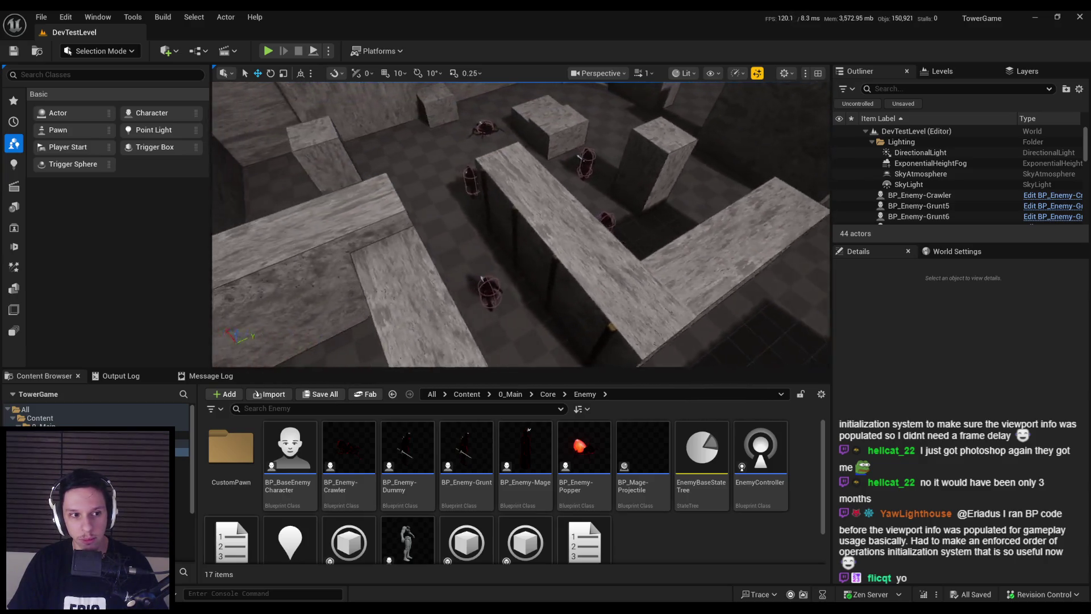
pyautogui.moveTo(523, 244); pyautogui.dragTo(529, 239)
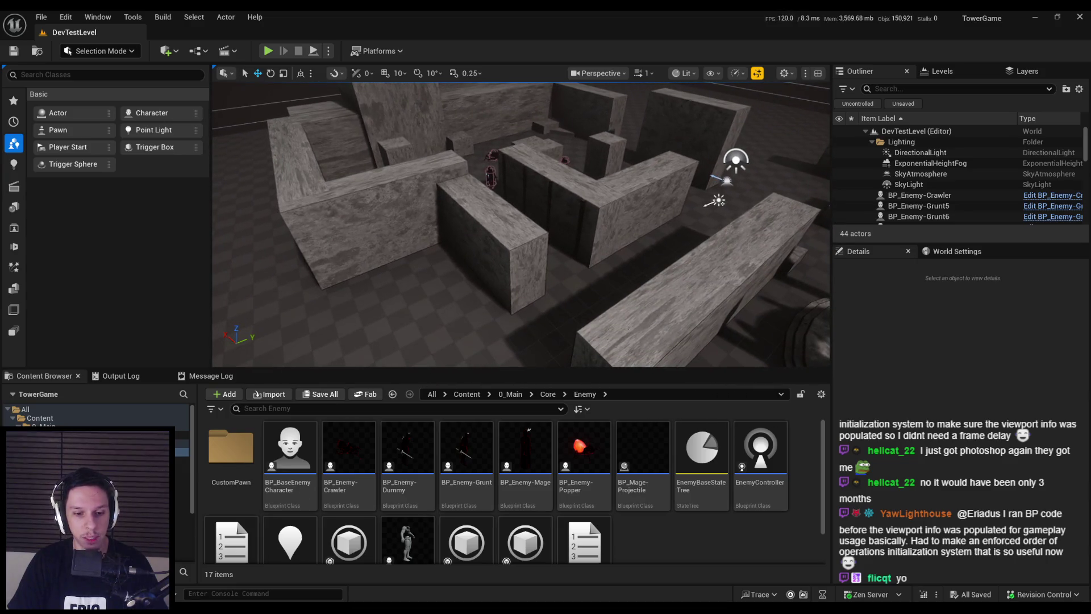
pyautogui.hotkey('alt', 'Tab')
pyautogui.scroll(-3, 389, 487)
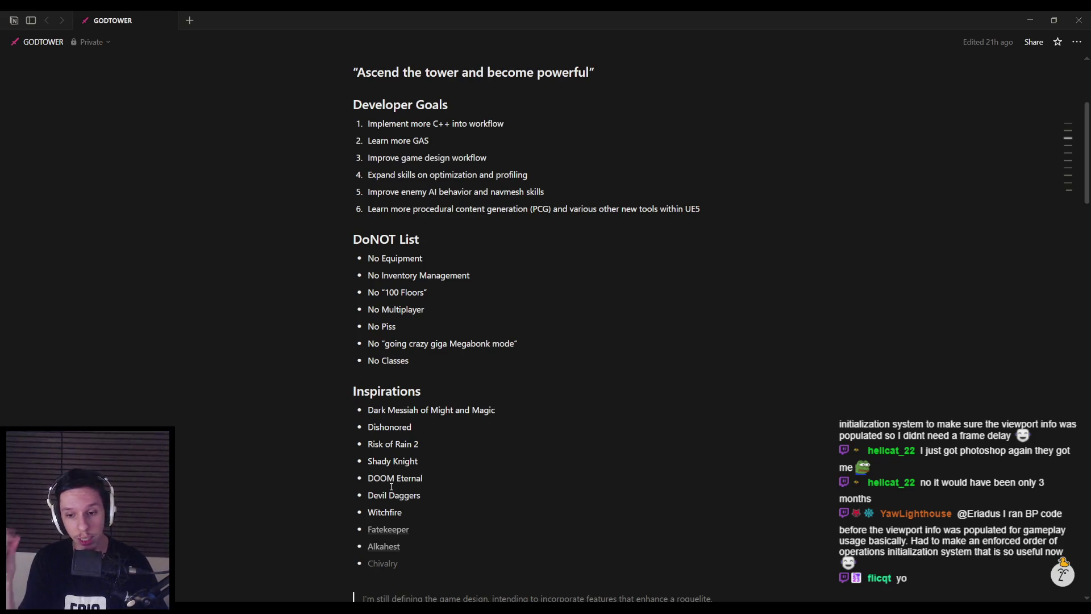
# - Scroll the GODTOWER notes to the Task List, select the enemy token system line, and return to Unreal
pyautogui.scroll(-2, 391, 488)
pyautogui.scroll(-5, 384, 487)
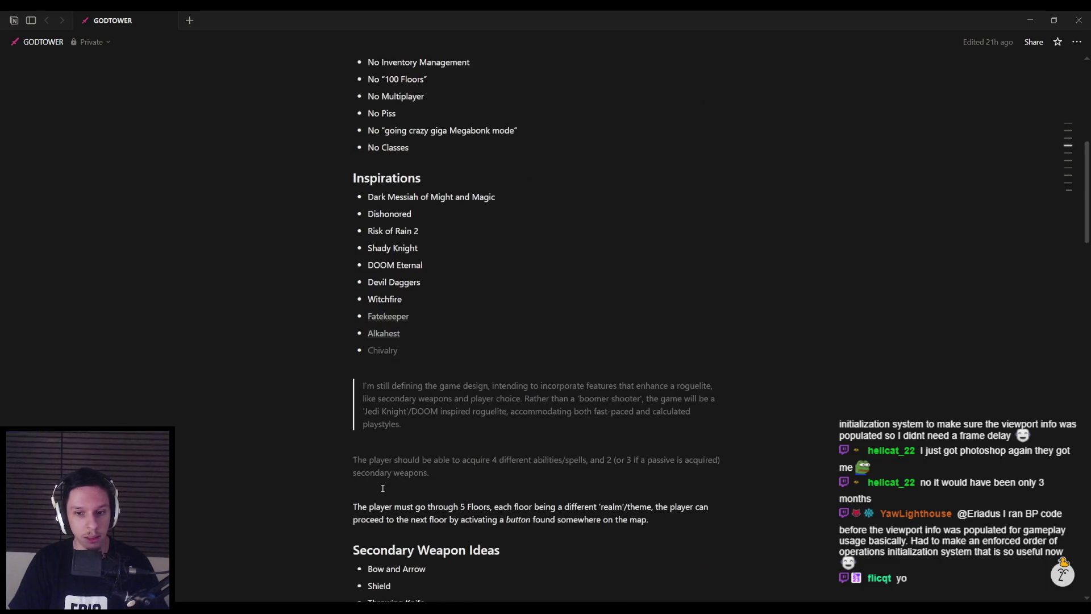
pyautogui.scroll(-5, 383, 488)
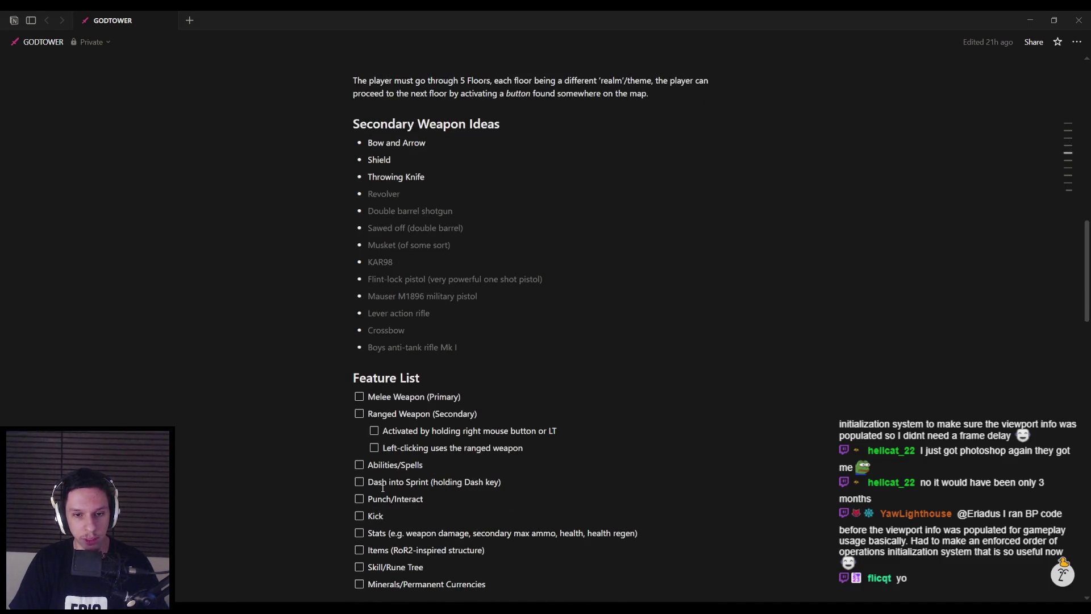
pyautogui.scroll(-4, 383, 488)
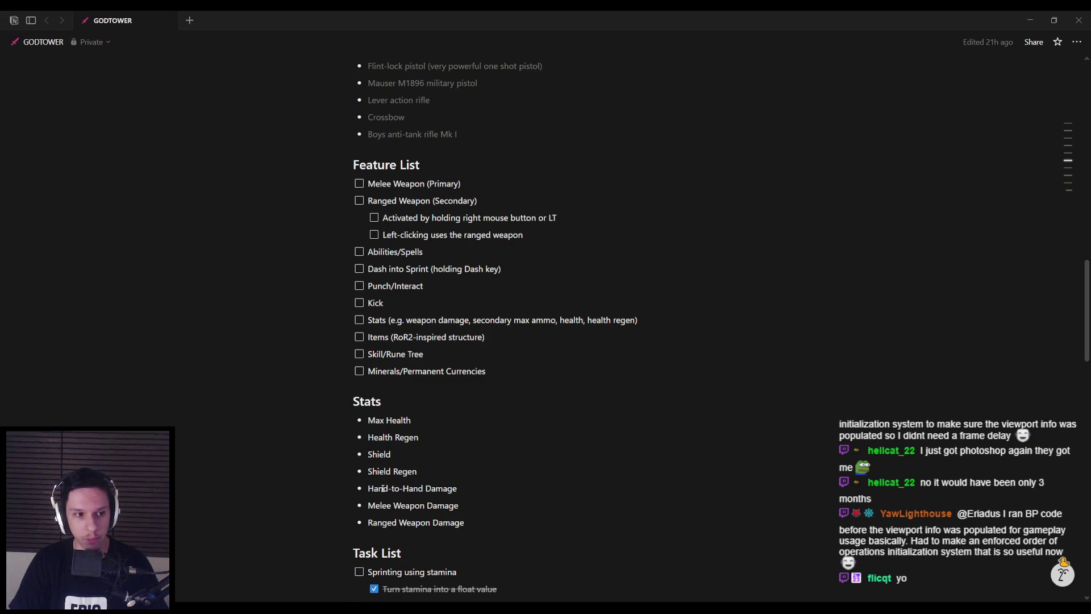
pyautogui.scroll(-12, 419, 428)
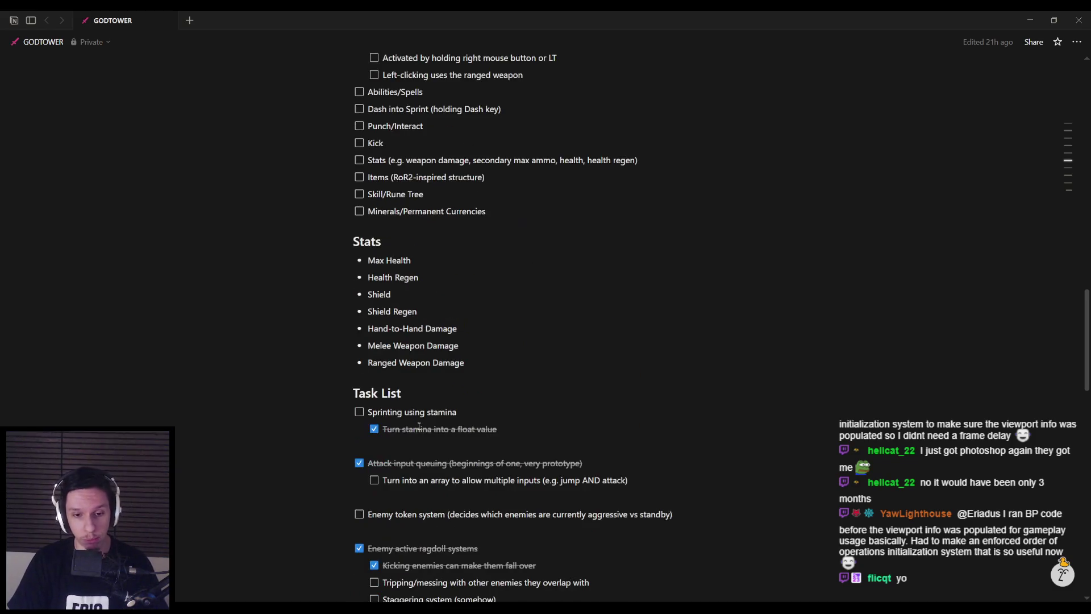
pyautogui.scroll(3, 419, 426)
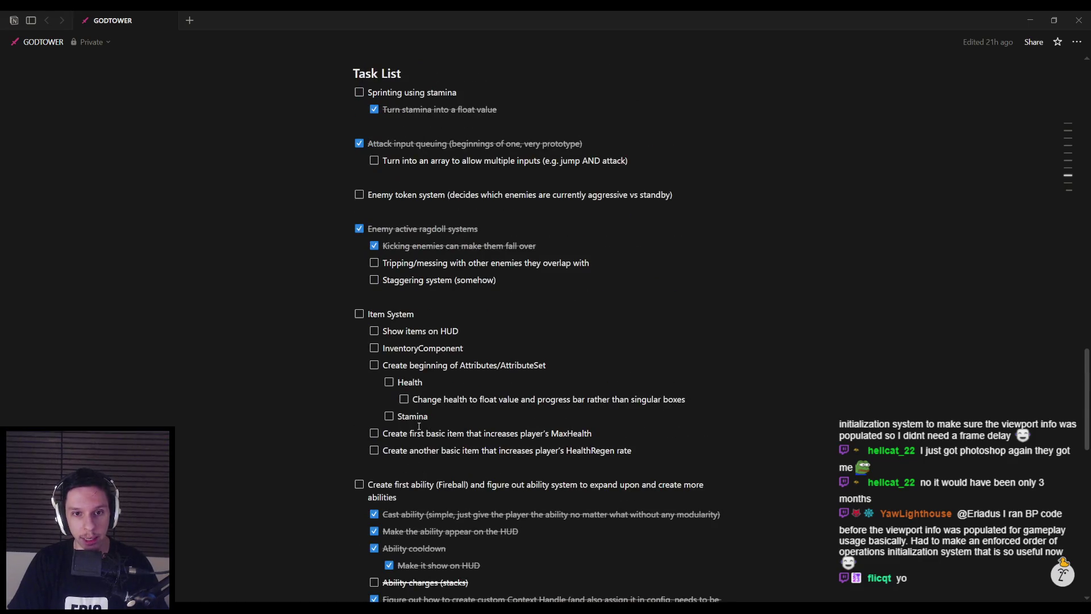
pyautogui.scroll(2, 419, 426)
pyautogui.moveTo(388, 301); pyautogui.dragTo(647, 301)
pyautogui.click(642, 302)
pyautogui.hotkey('alt', 'Tab')
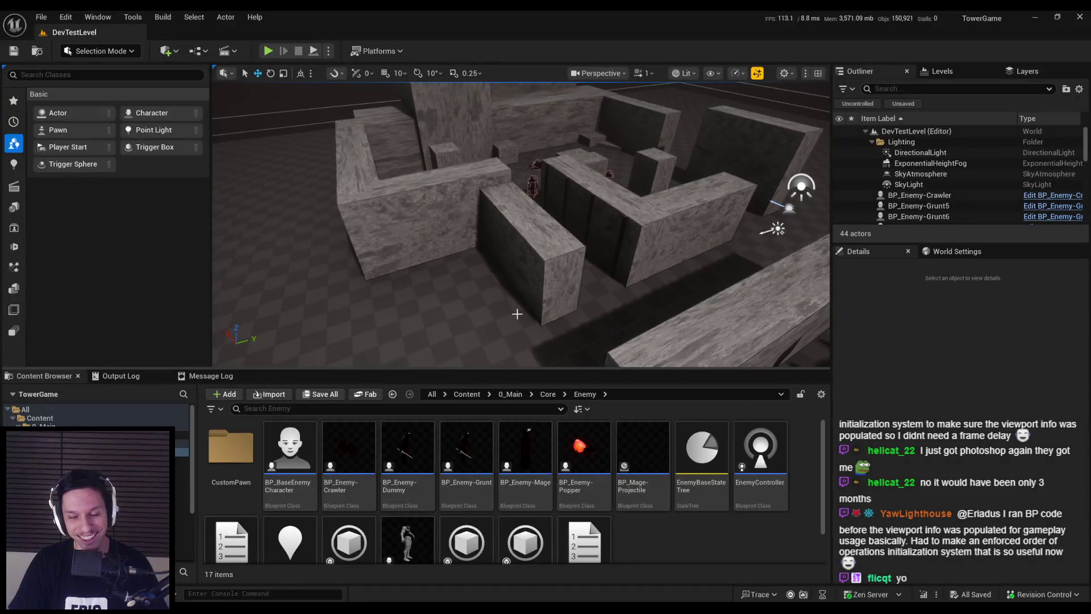
# - Move the camera into the maze and open EQS_FindMoveToLocation from the Content Browser
pyautogui.moveTo(519, 315); pyautogui.dragTo(506, 233)
pyautogui.scroll(-1, 689, 540)
pyautogui.doubleClick(293, 506)
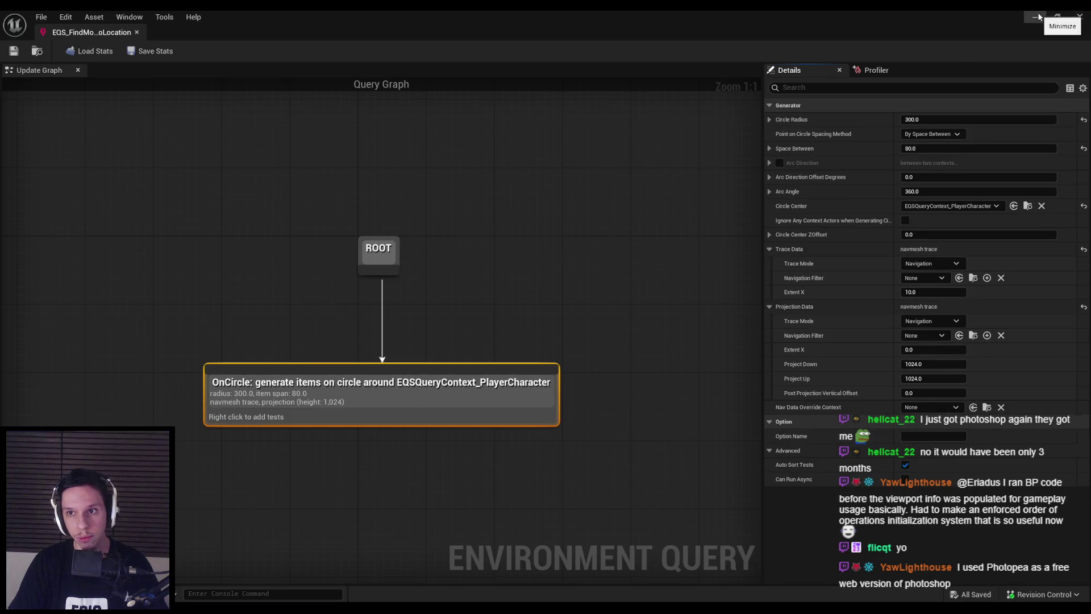
# - Minimize the query editor, open EnemyBaseStateTree, inspect MoveToTargetPlayer, then return to the EQS tab
pyautogui.click(1080, 16)
pyautogui.doubleClick(697, 447)
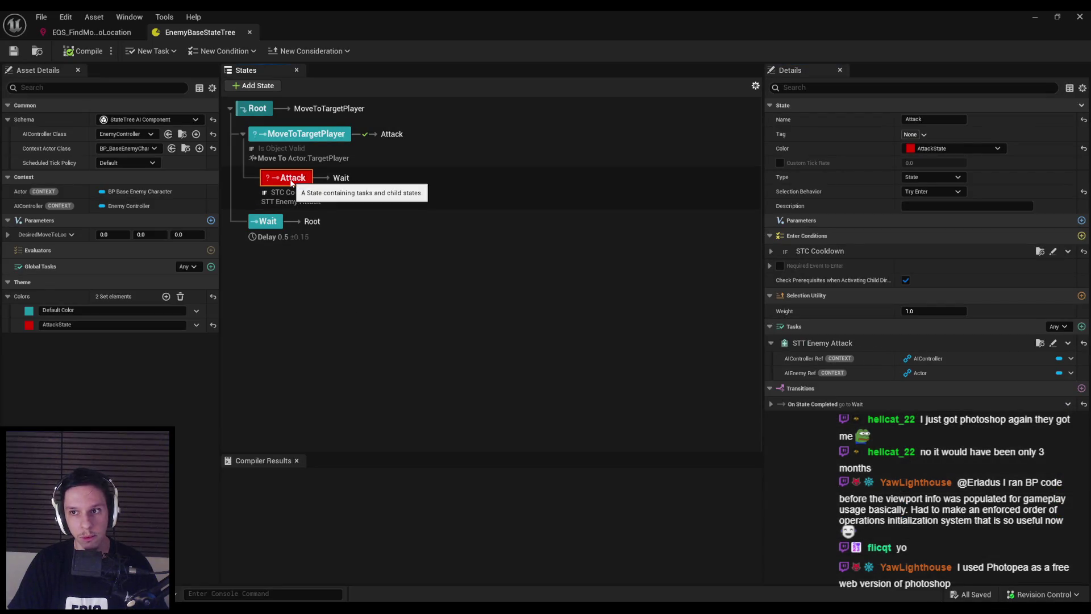
pyautogui.click(296, 135)
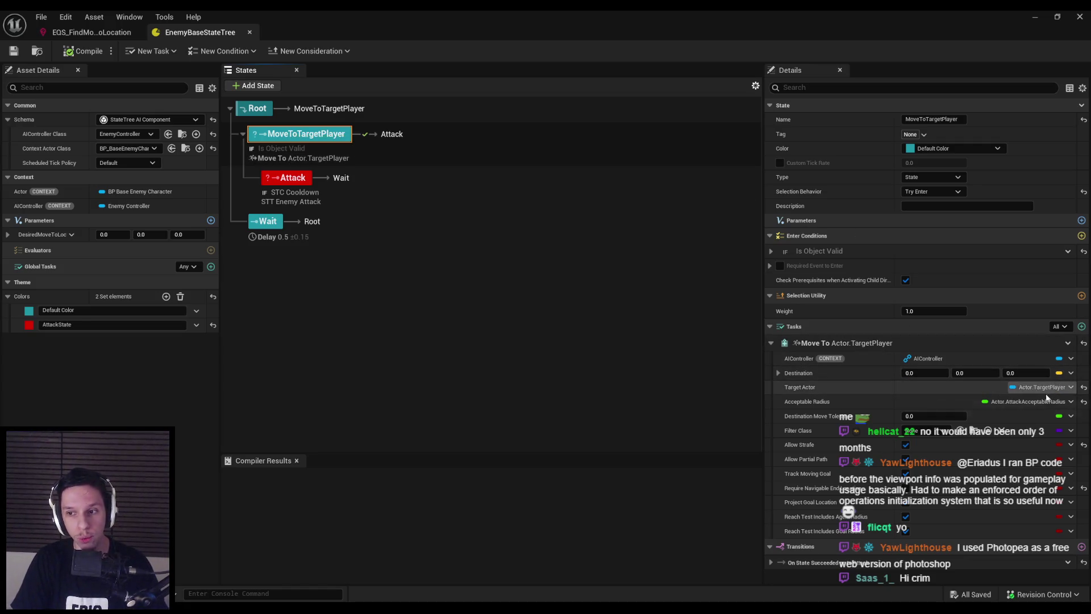
pyautogui.click(111, 34)
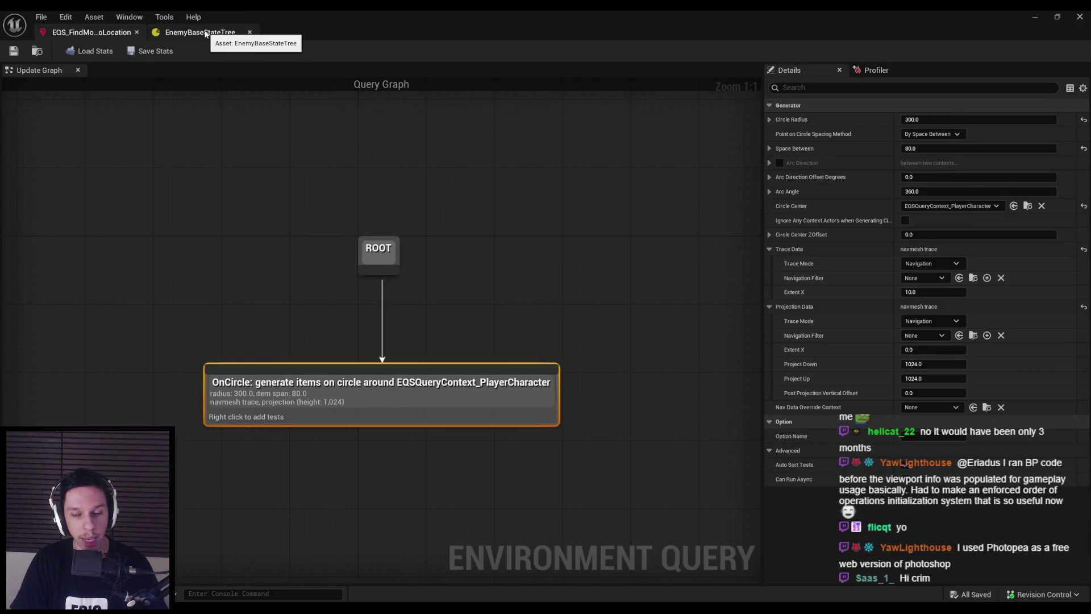
# - Compare EnemyBaseStateTree with the EQS query, deselect OnCircle, then minimize the asset editor
pyautogui.click(206, 34)
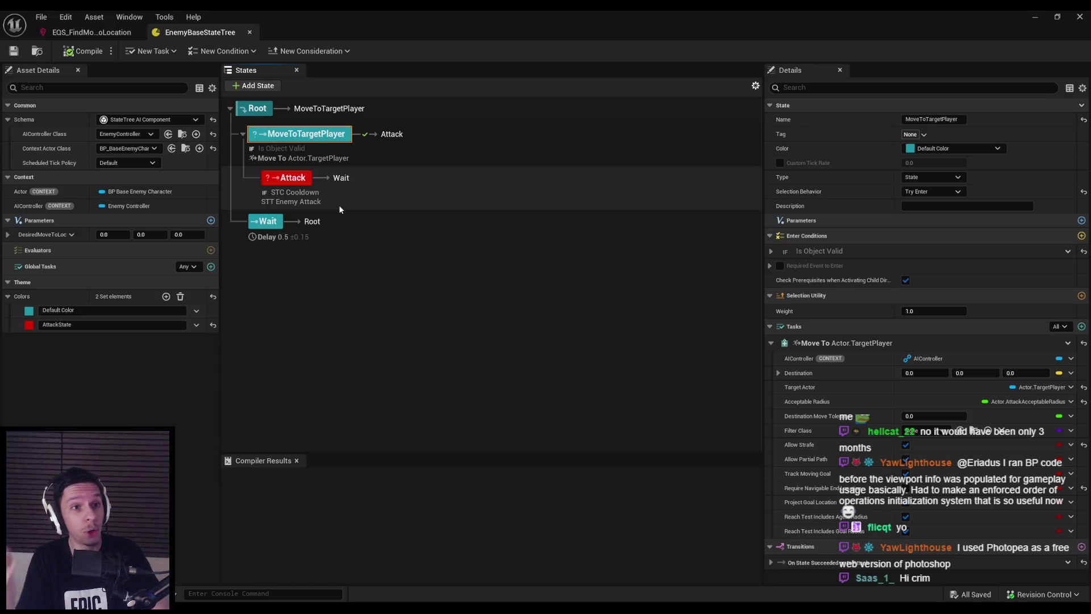
pyautogui.click(91, 32)
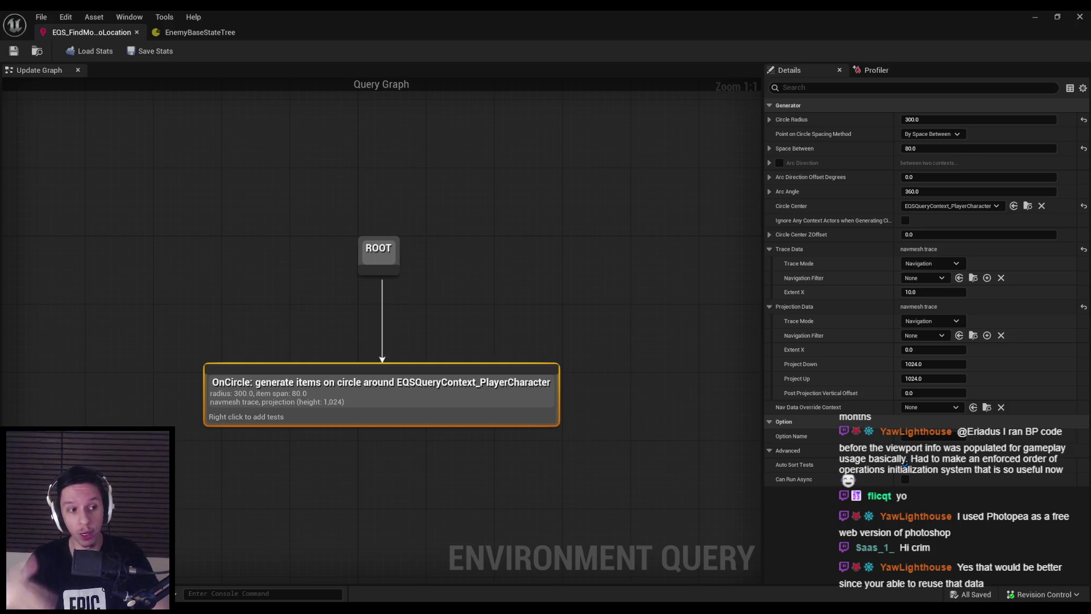
pyautogui.press('Escape')
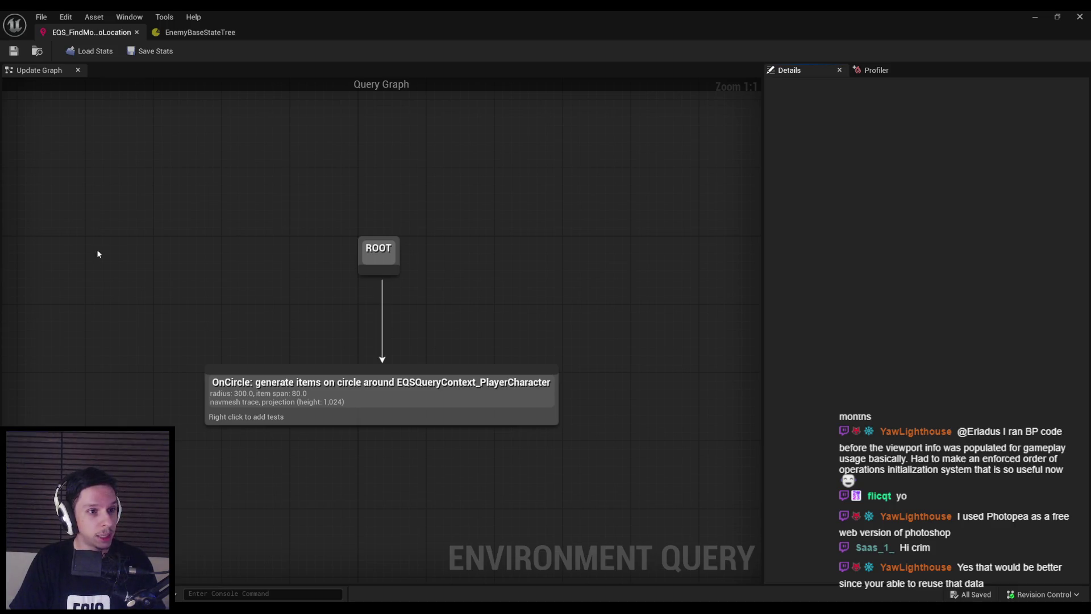
pyautogui.click(213, 32)
pyautogui.click(91, 32)
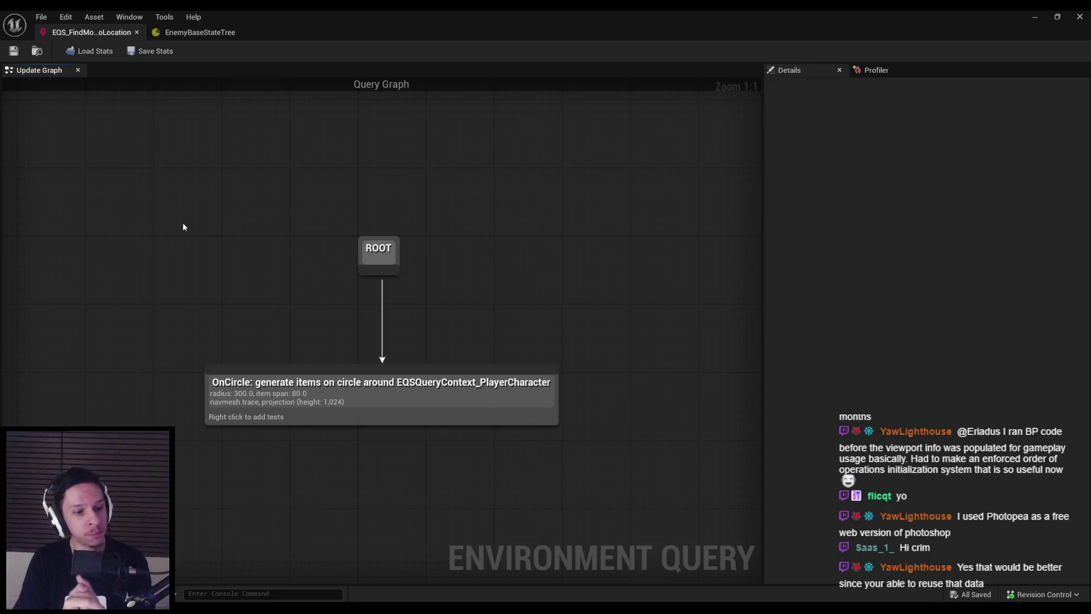
pyautogui.click(174, 35)
pyautogui.click(91, 32)
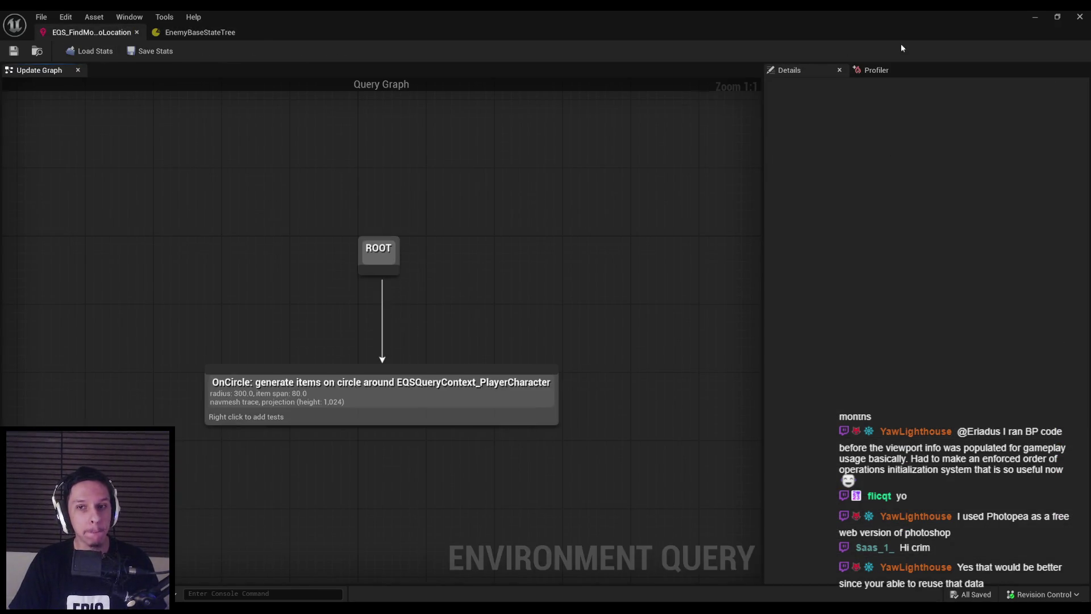
pyautogui.click(1034, 17)
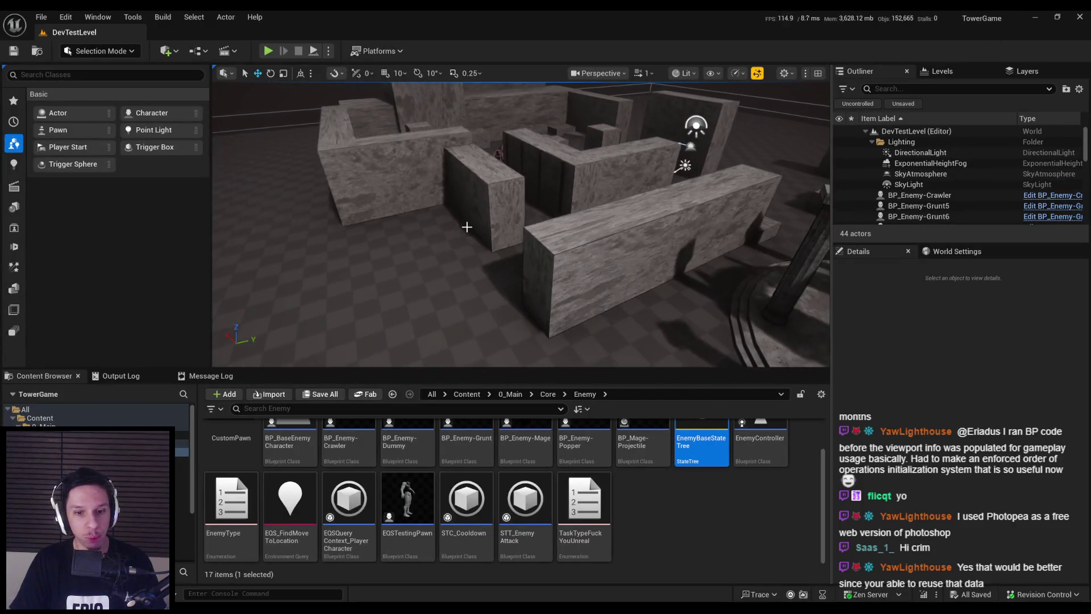
pyautogui.doubleClick(290, 506)
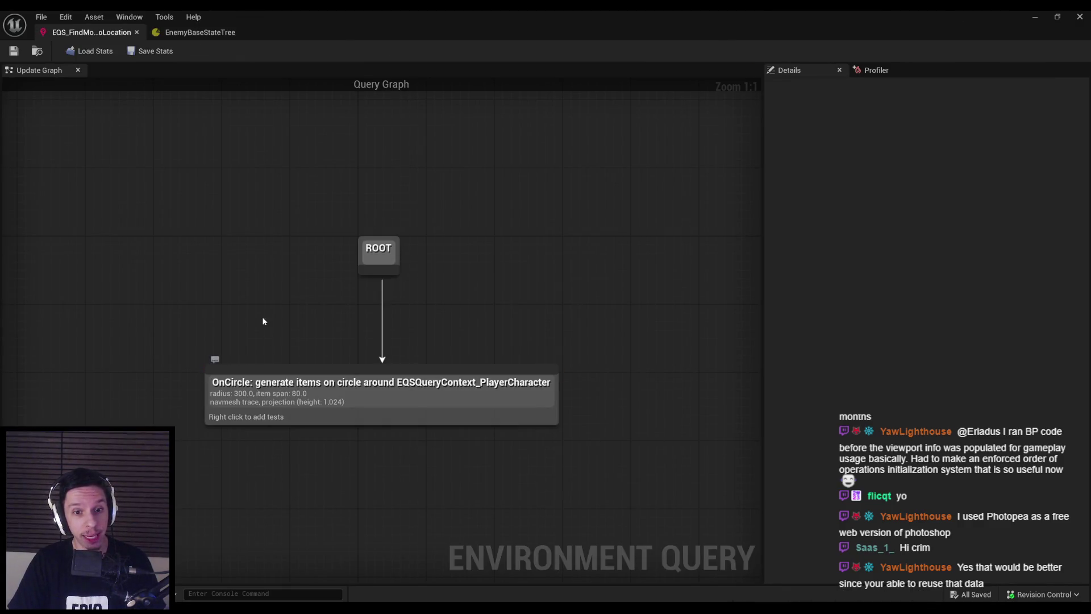
pyautogui.click(280, 387)
pyautogui.click(268, 329)
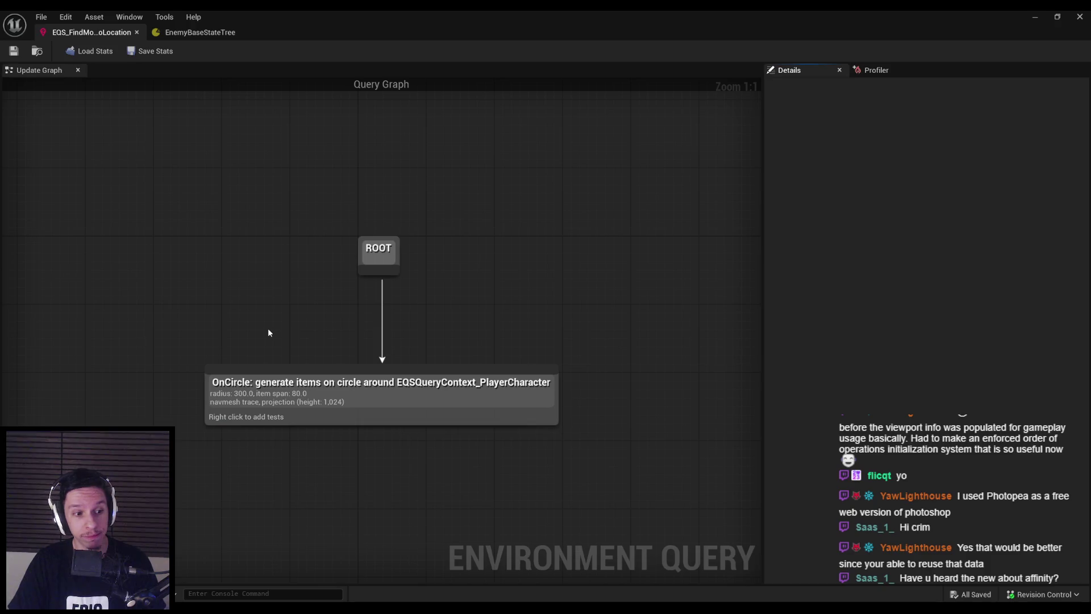
pyautogui.click(282, 389)
pyautogui.moveTo(340, 401); pyautogui.dragTo(332, 401)
pyautogui.click(295, 326)
pyautogui.click(528, 431)
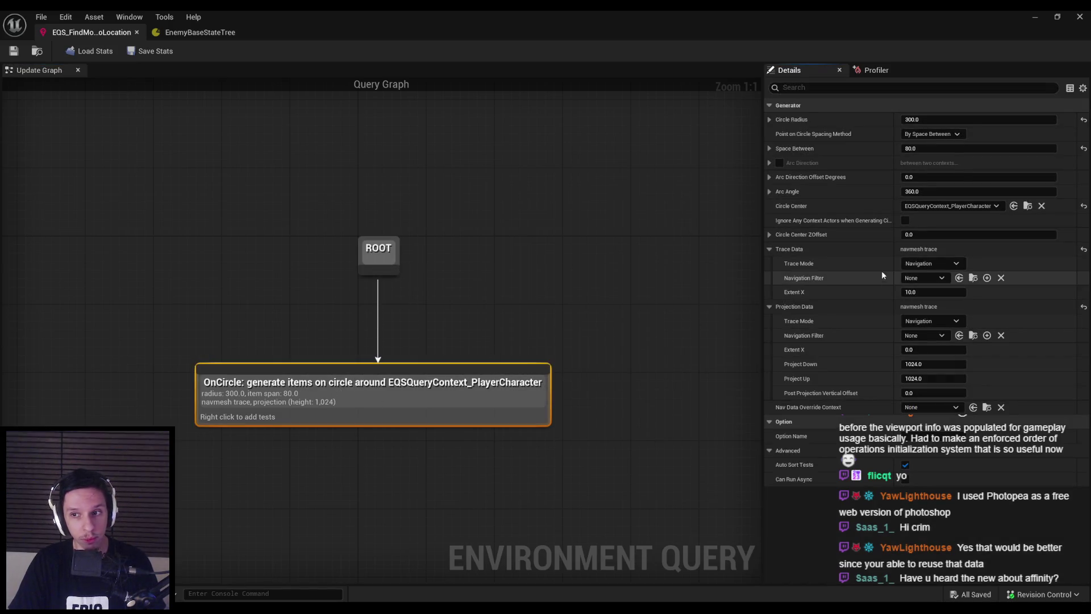
pyautogui.click(574, 282)
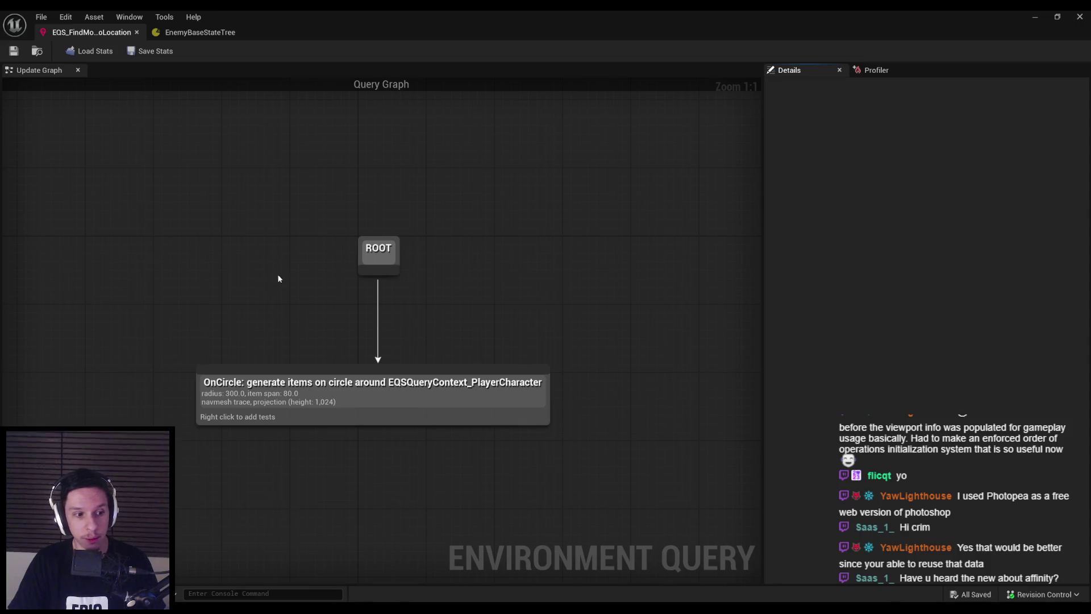
pyautogui.click(193, 33)
pyautogui.click(108, 33)
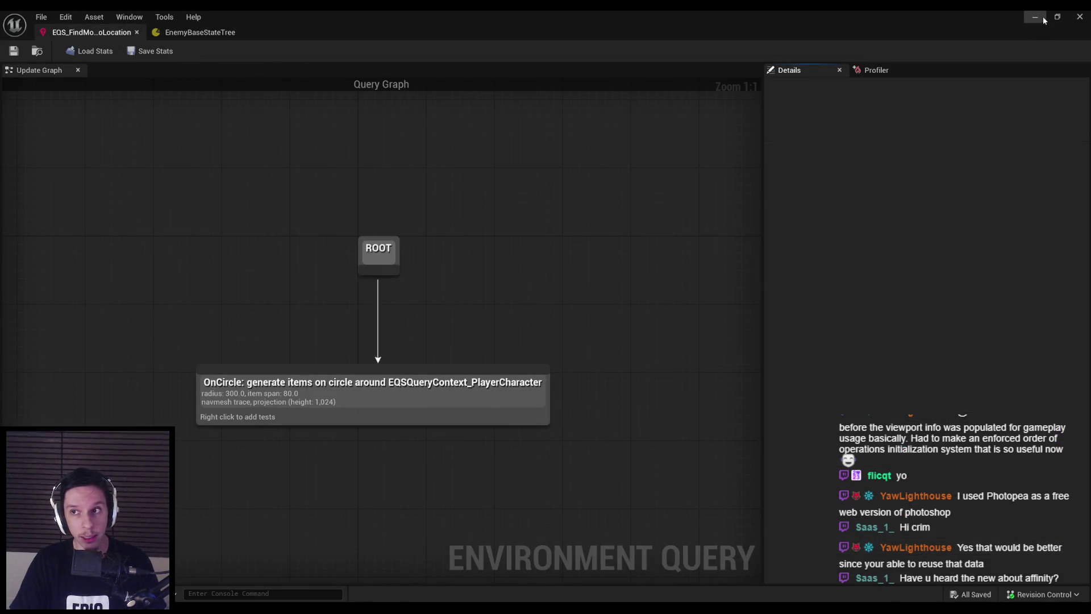
pyautogui.click(456, 390)
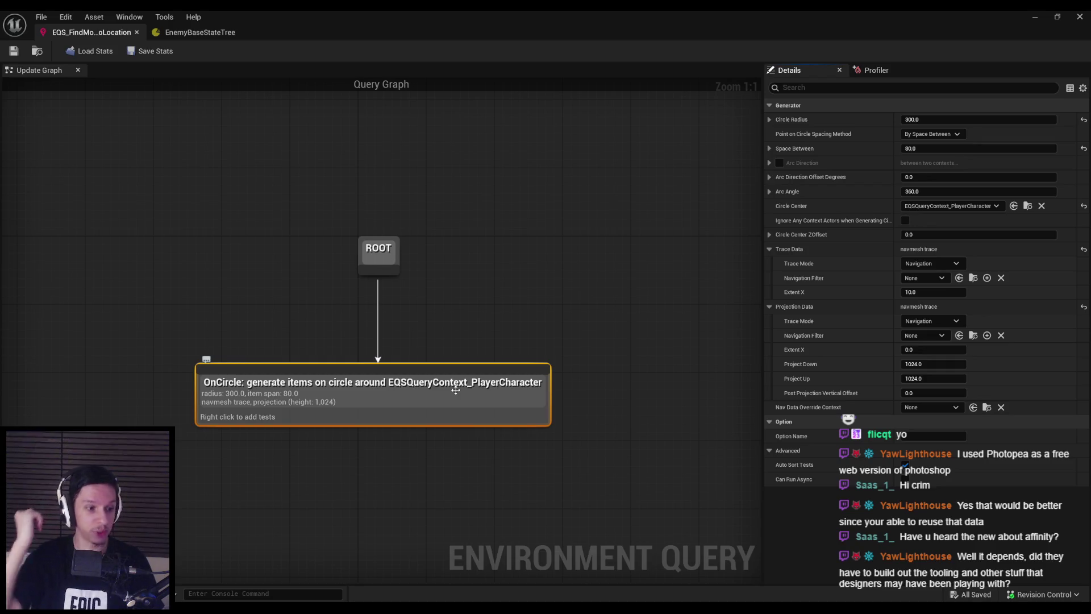
pyautogui.click(275, 238)
pyautogui.scroll(-2, 246, 208)
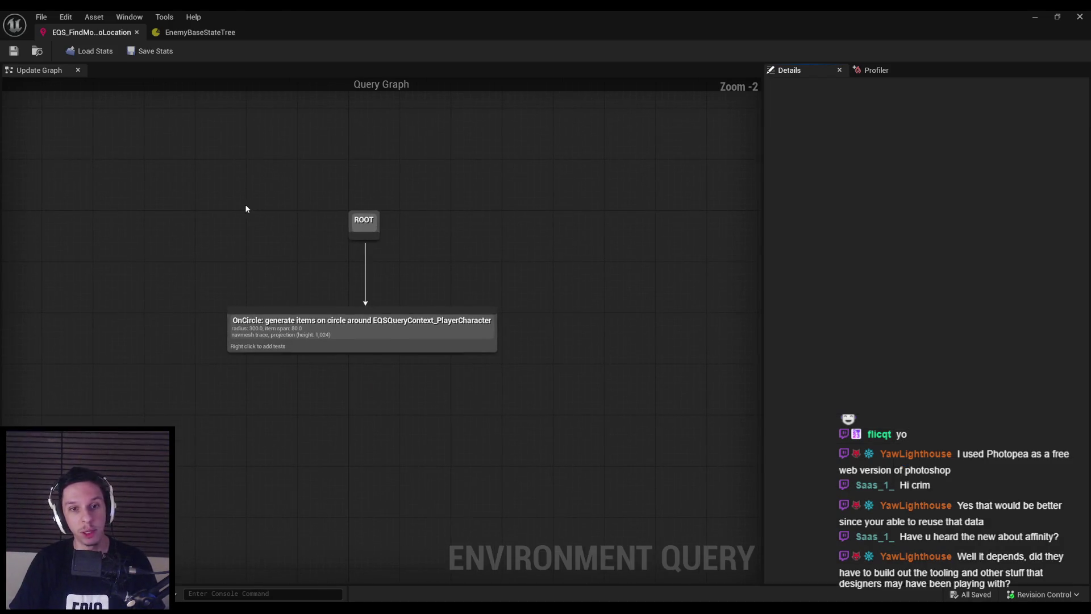
pyautogui.scroll(2, 254, 271)
pyautogui.moveTo(178, 290)
pyautogui.mouseDown()
pyautogui.moveTo(316, 341)
pyautogui.moveTo(634, 401)
pyautogui.moveTo(636, 413)
pyautogui.moveTo(622, 415)
pyautogui.mouseUp()
pyautogui.click(498, 430)
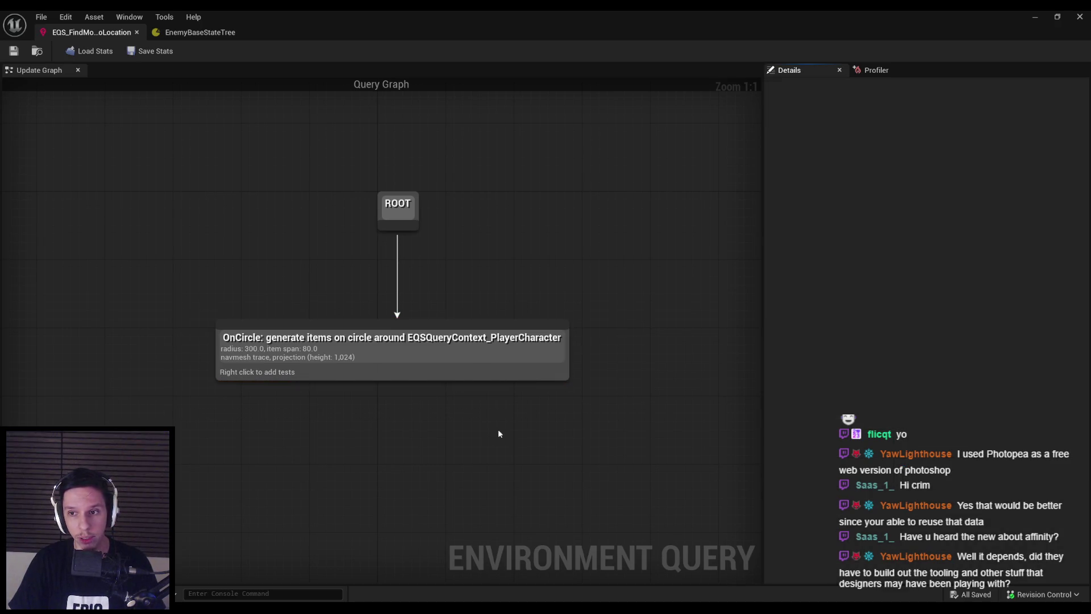
pyautogui.click(1035, 17)
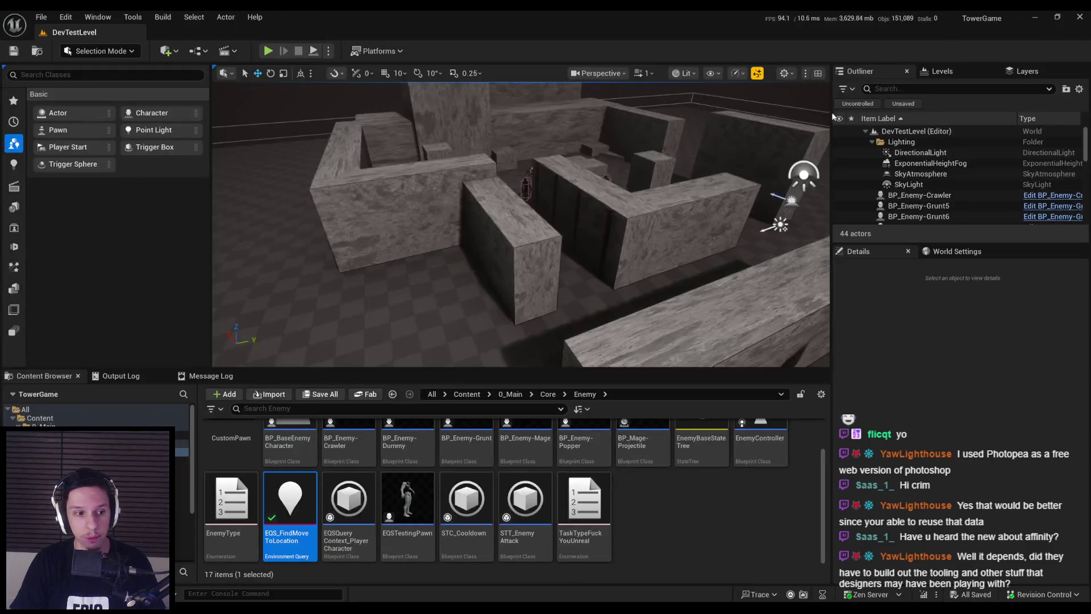
pyautogui.doubleClick(290, 500)
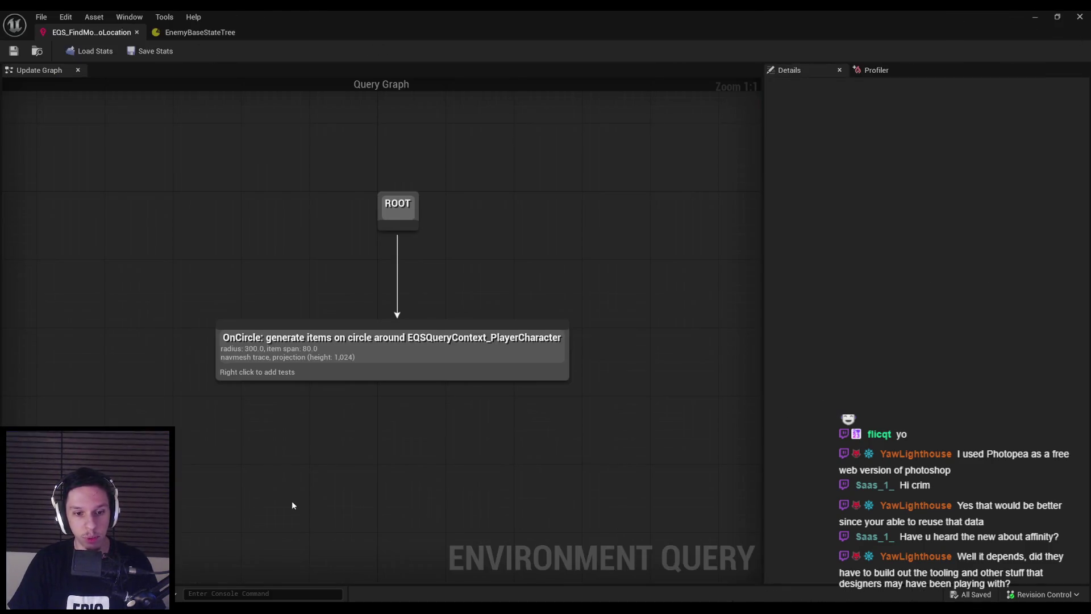
pyautogui.click(200, 32)
pyautogui.click(290, 180)
pyautogui.click(301, 137)
pyautogui.click(290, 181)
pyautogui.click(301, 135)
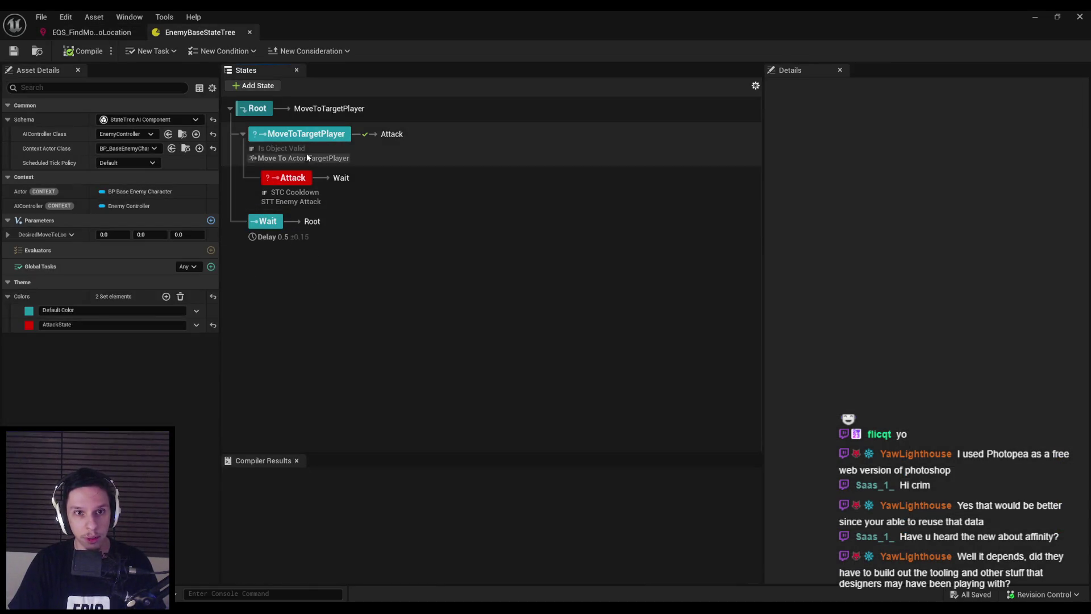
pyautogui.click(91, 32)
pyautogui.click(245, 322)
pyautogui.click(600, 428)
pyautogui.click(481, 360)
pyautogui.rightClick(270, 377)
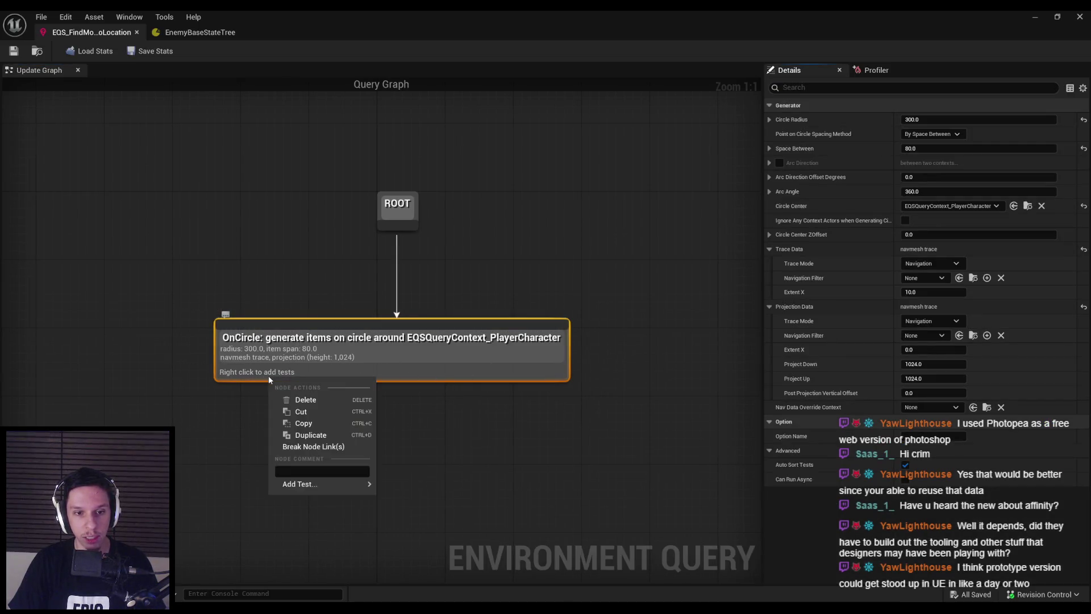
pyautogui.moveTo(293, 486)
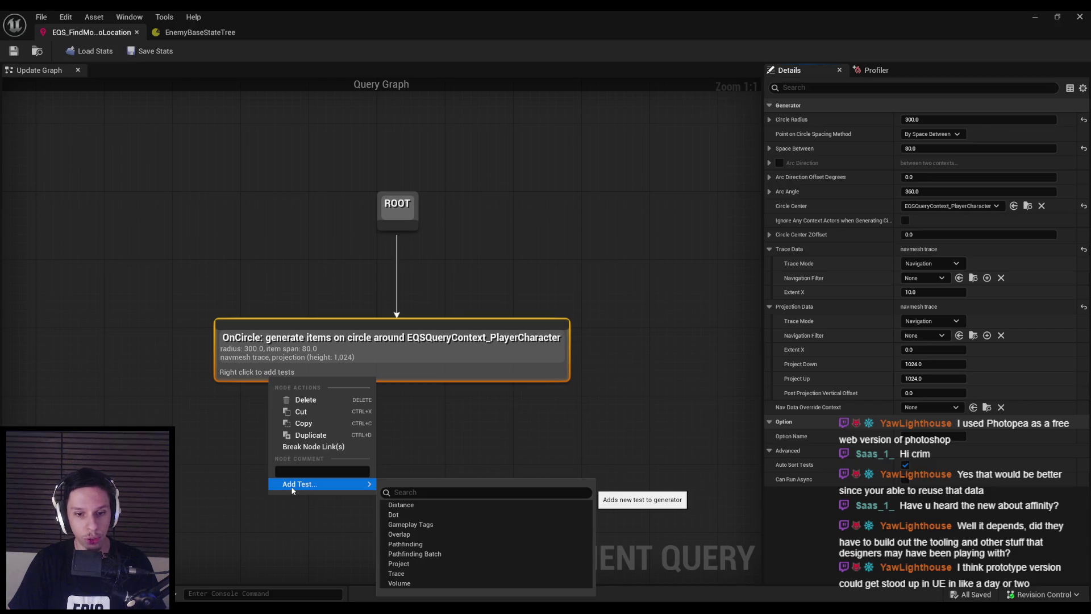
pyautogui.click(213, 452)
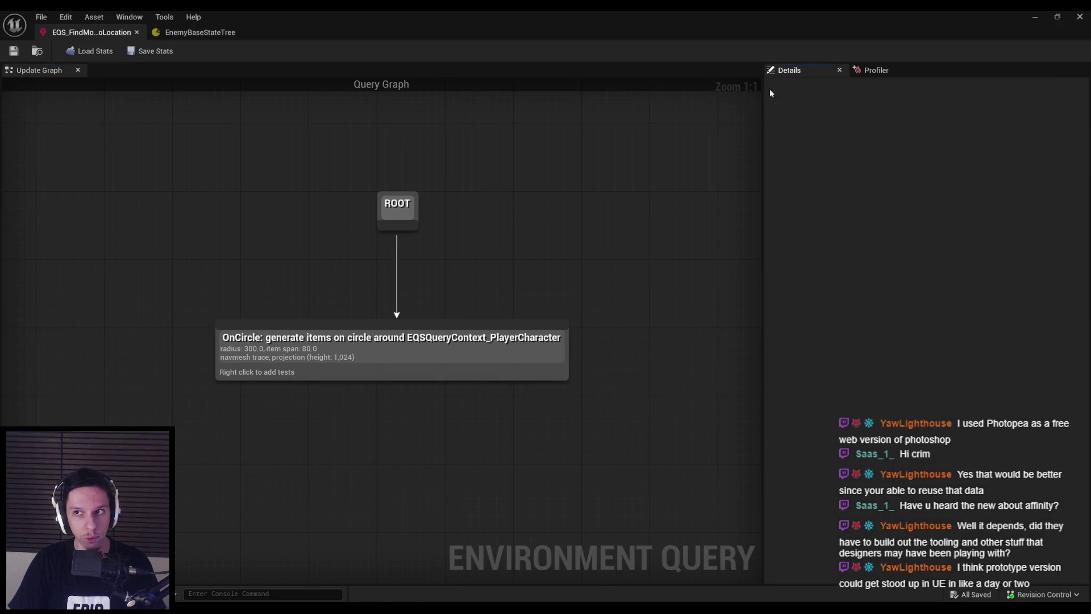
pyautogui.click(1038, 17)
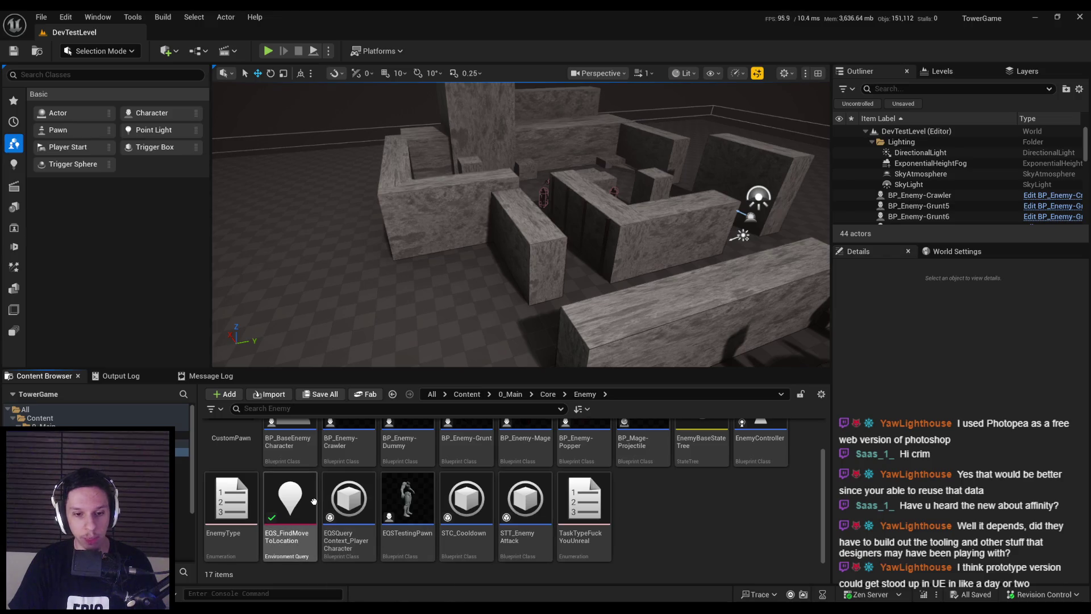
# - Fly the camera through the maze to view the enemies, then reopen EQS_FindMoveToLocation
pyautogui.moveTo(308, 504)
pyautogui.moveTo(512, 256); pyautogui.dragTo(540, 244)
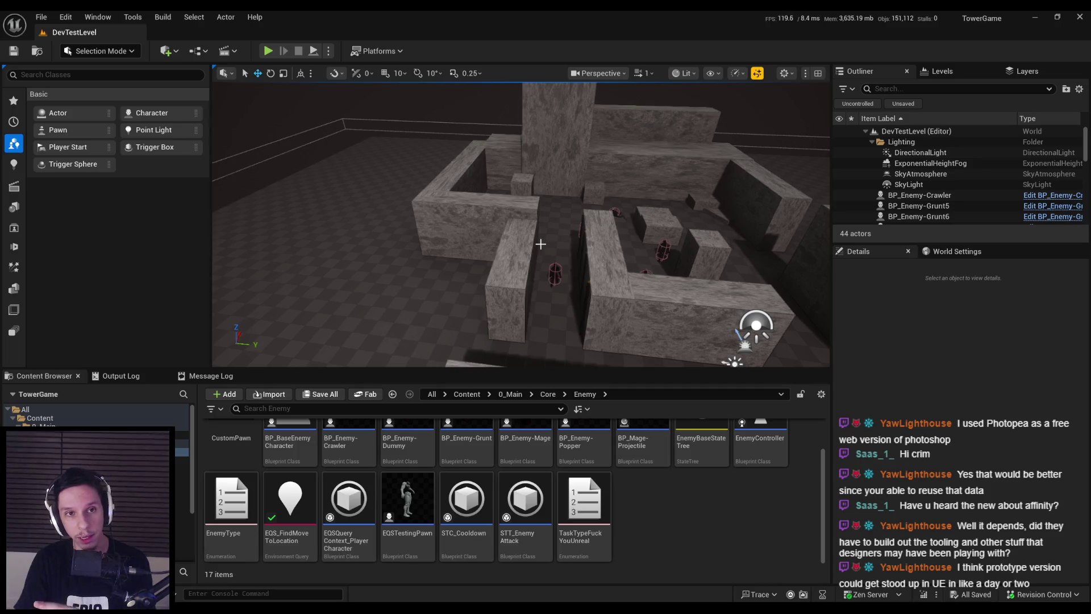
pyautogui.moveTo(540, 244); pyautogui.dragTo(541, 244)
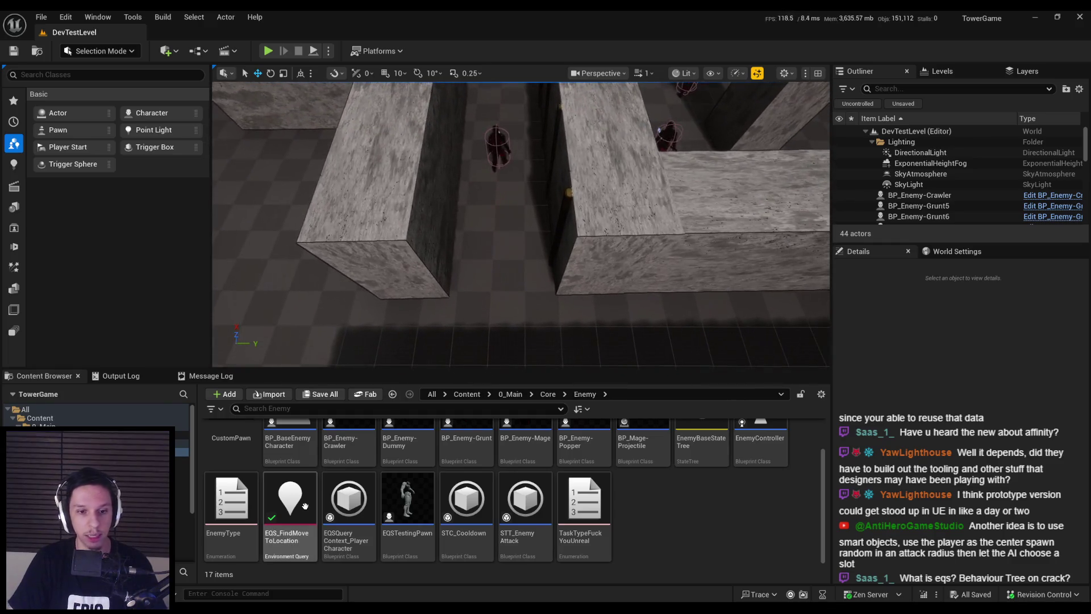
pyautogui.doubleClick(305, 505)
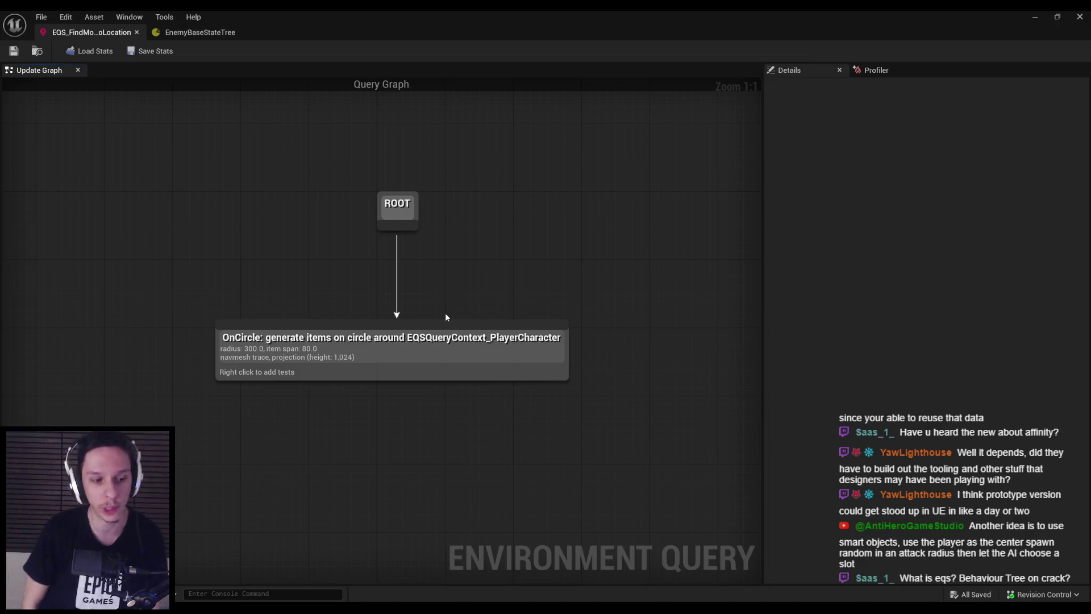
# - Check the OnCircle generator's available tests without adding any, then minimize the EQS editor
pyautogui.click(402, 342)
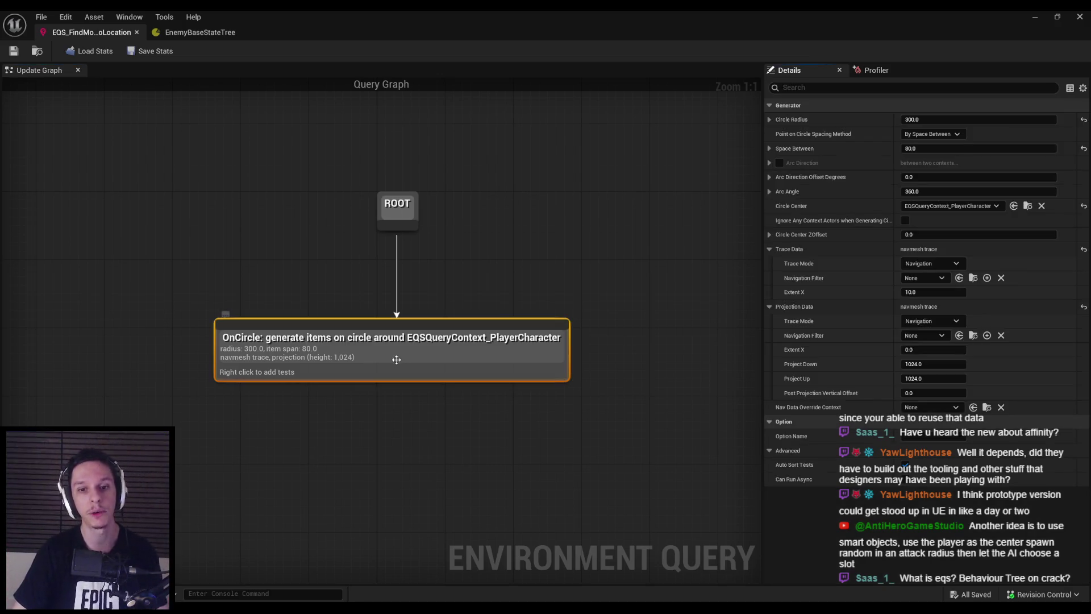
pyautogui.rightClick(336, 381)
pyautogui.moveTo(377, 486)
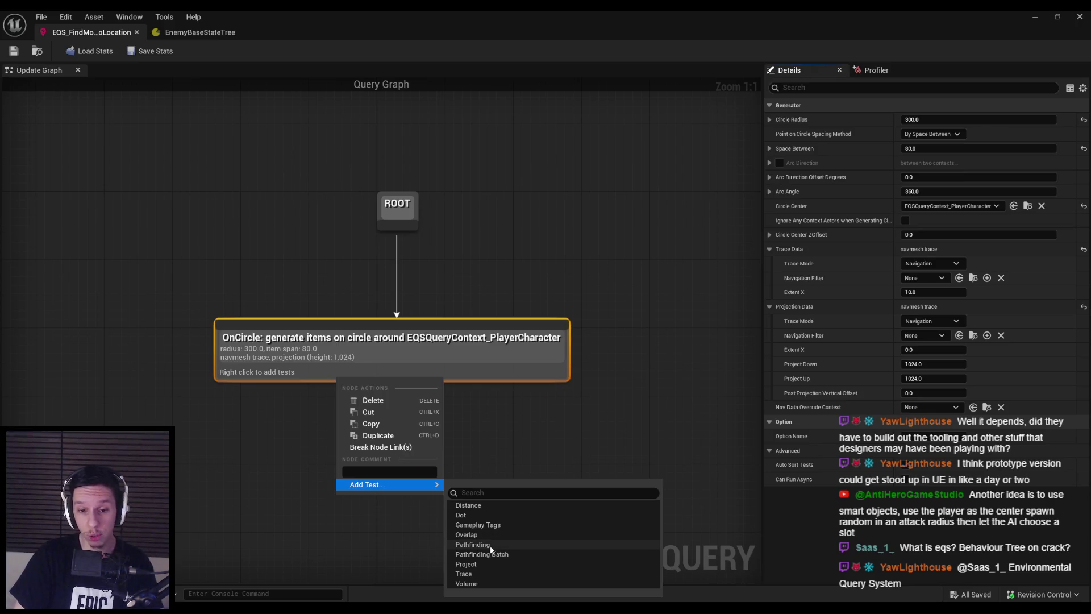
pyautogui.click(297, 406)
pyautogui.click(312, 346)
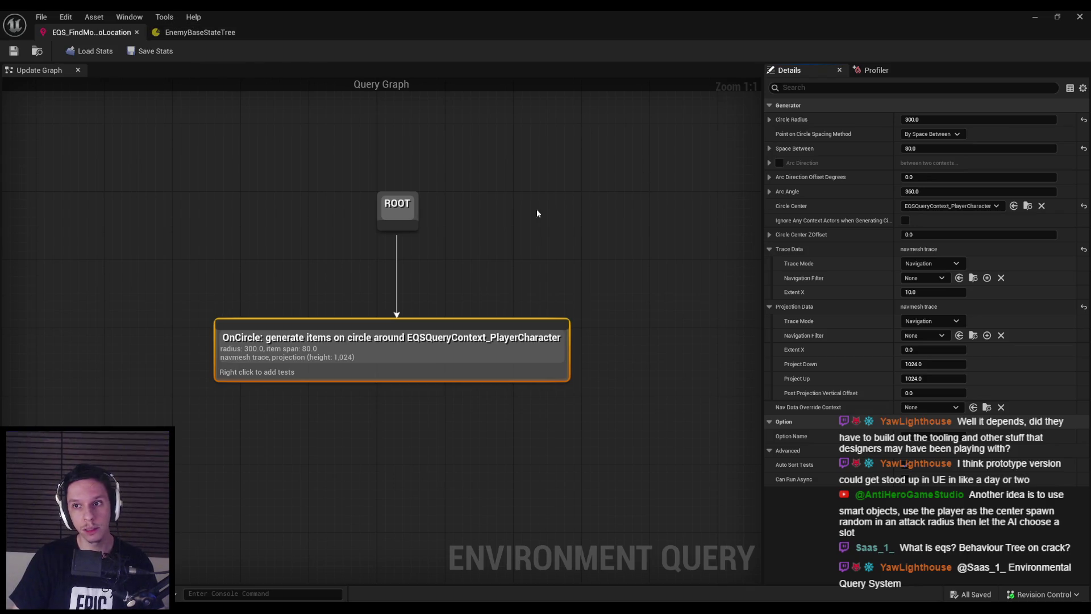
pyautogui.click(1035, 16)
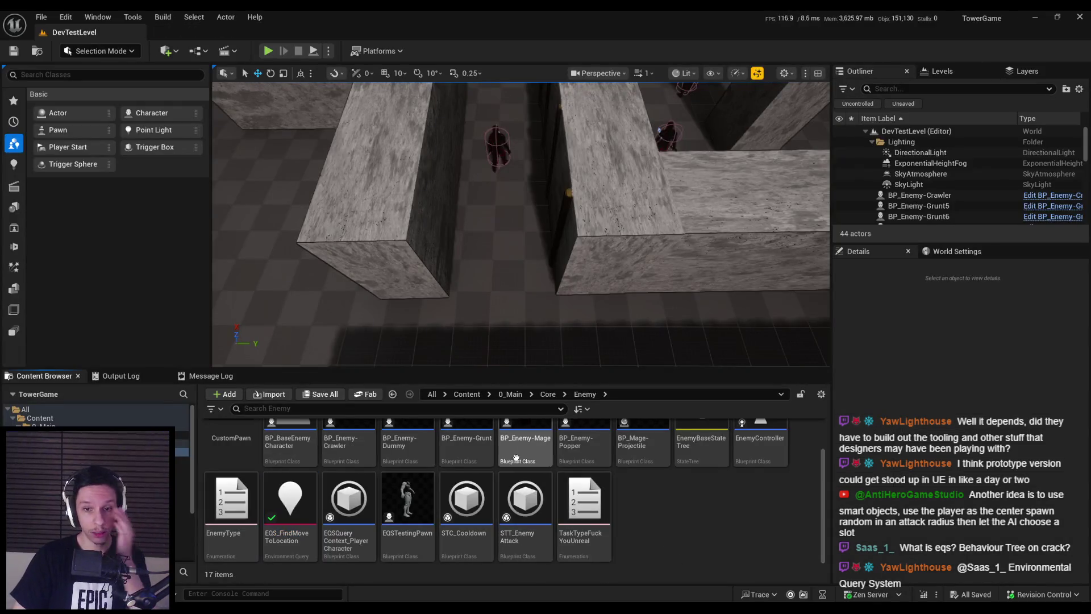
# - Open BP_FirstPersonCharacter from the Core folder and expand its Event BeginPlay graph
pyautogui.click(547, 396)
pyautogui.doubleClick(643, 460)
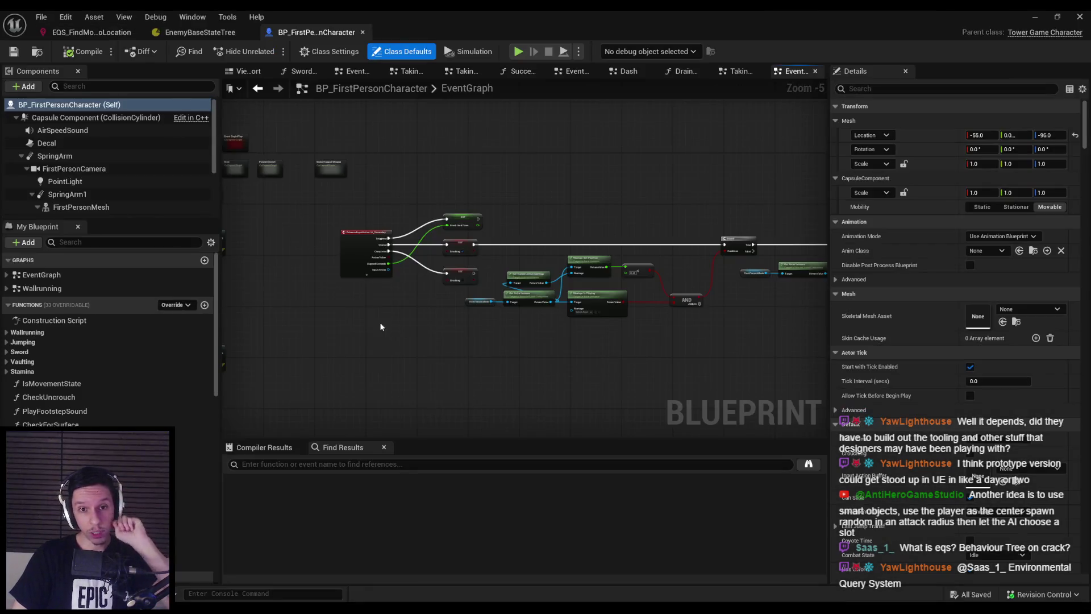
pyautogui.scroll(-3, 398, 324)
pyautogui.scroll(3, 364, 301)
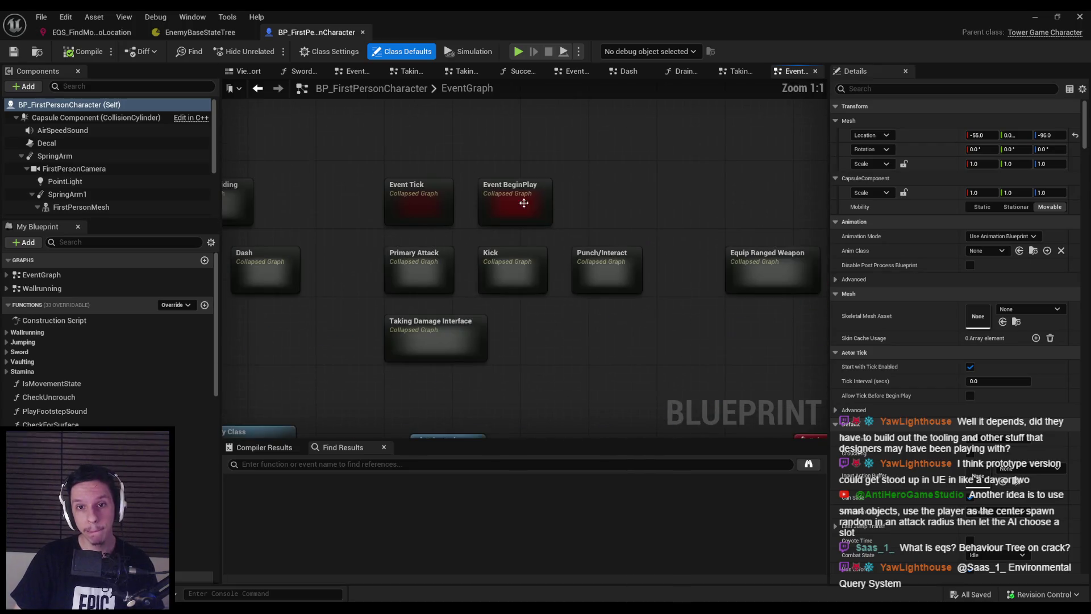
pyautogui.doubleClick(508, 188)
# - Move the group of BeginPlay nodes up and right to make room
pyautogui.scroll(3, 458, 267)
pyautogui.scroll(-2, 458, 267)
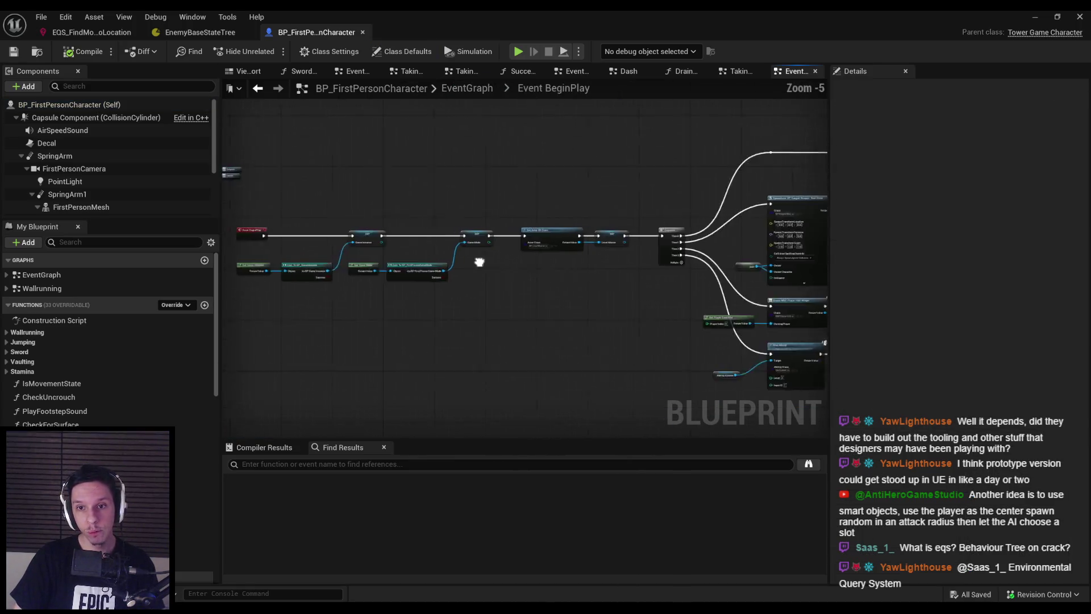
pyautogui.scroll(3, 398, 193)
pyautogui.scroll(-2, 349, 204)
pyautogui.scroll(-1, 344, 227)
pyautogui.moveTo(343, 154); pyautogui.dragTo(568, 301)
pyautogui.scroll(2, 498, 322)
pyautogui.moveTo(497, 323); pyautogui.dragTo(553, 237)
pyautogui.click(360, 211)
# - From Sequence Then 4, add a looping Set Timer by Function Name calling RunEQSQuery every 1.0 s
pyautogui.moveTo(361, 211); pyautogui.dragTo(466, 385)
pyautogui.write('set timer by')
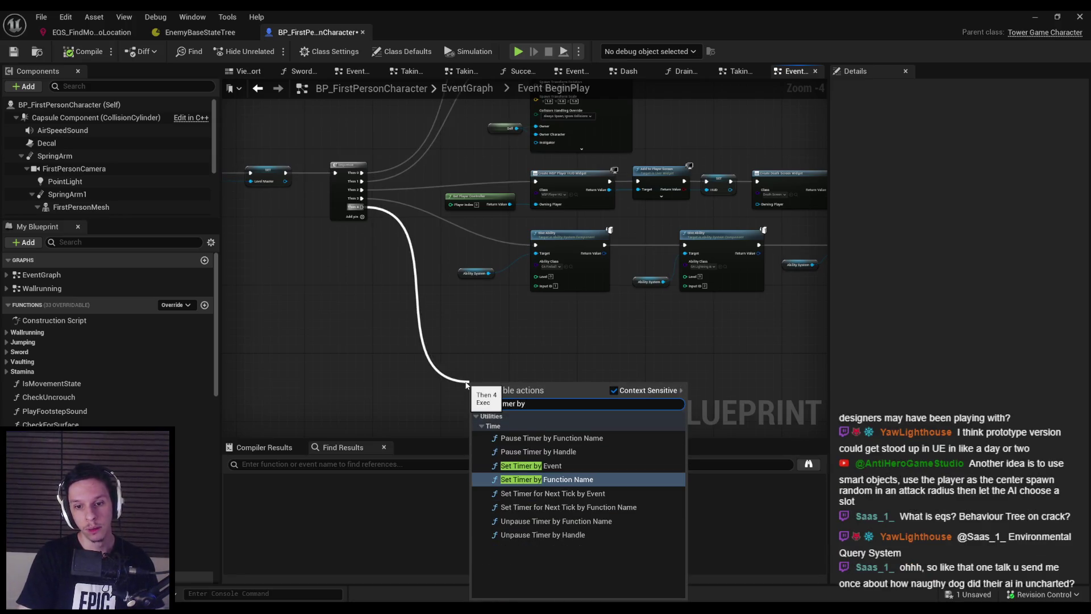
pyautogui.press('Return')
pyautogui.scroll(2, 544, 322)
pyautogui.click(545, 318)
pyautogui.write('Fu')
pyautogui.write('QS')
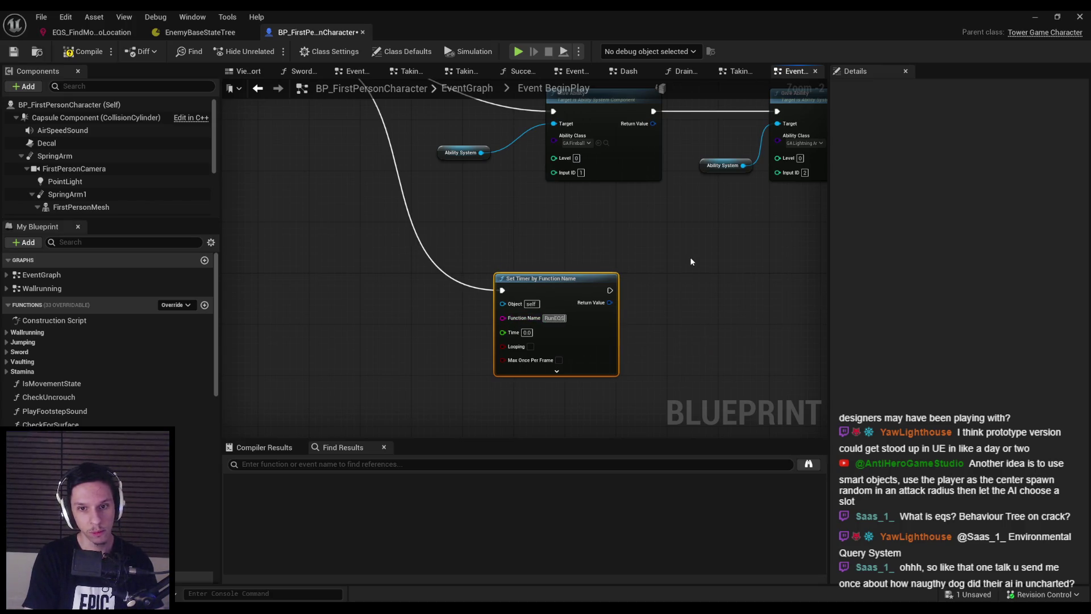
pyautogui.write('Query')
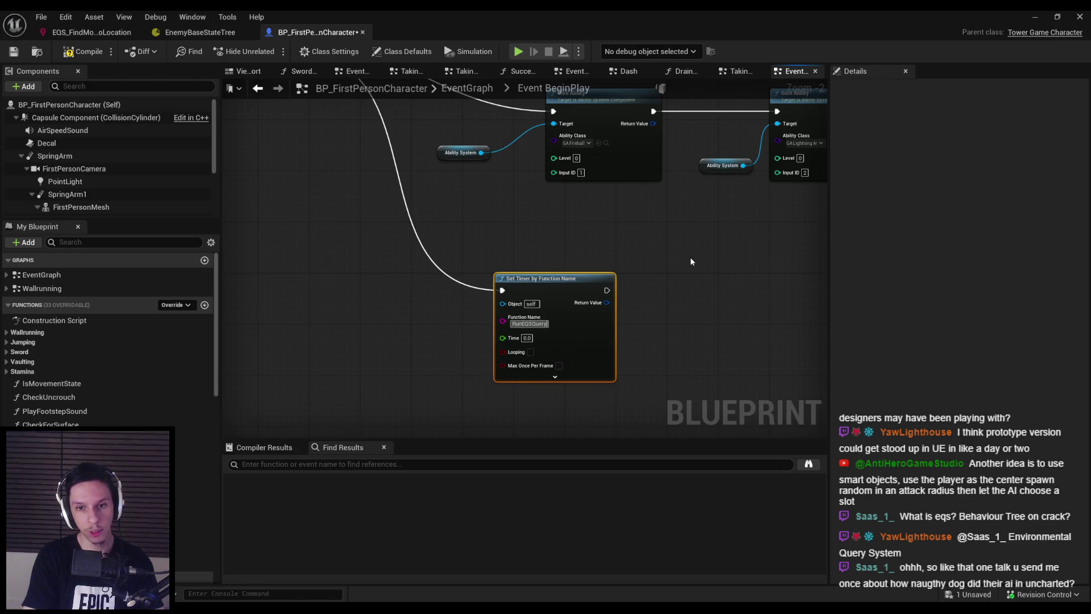
pyautogui.scroll(2, 609, 268)
pyautogui.press('Tab')
pyautogui.write('1')
pyautogui.click(504, 380)
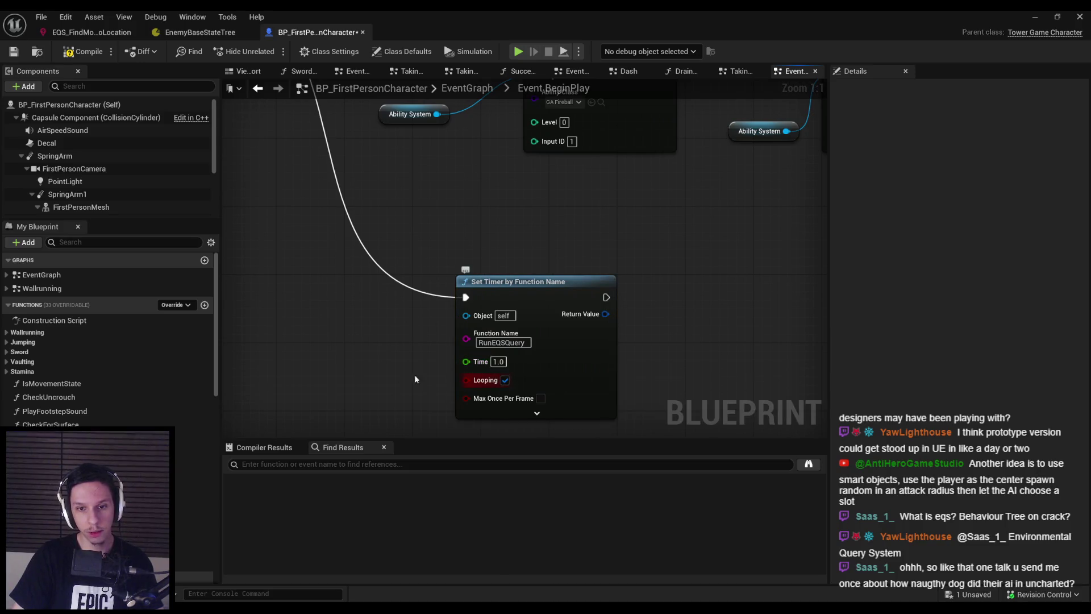
pyautogui.scroll(-1, 419, 377)
pyautogui.scroll(1, 397, 341)
# - Create a new blueprint function named RunEQSQuery
pyautogui.moveTo(480, 316); pyautogui.dragTo(569, 295)
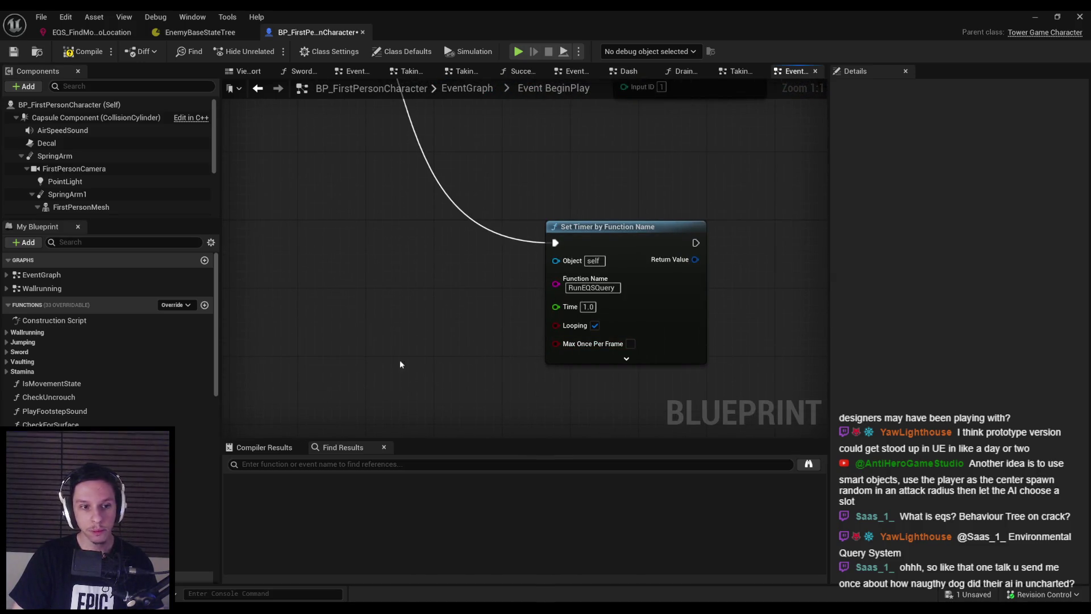
pyautogui.click(588, 288)
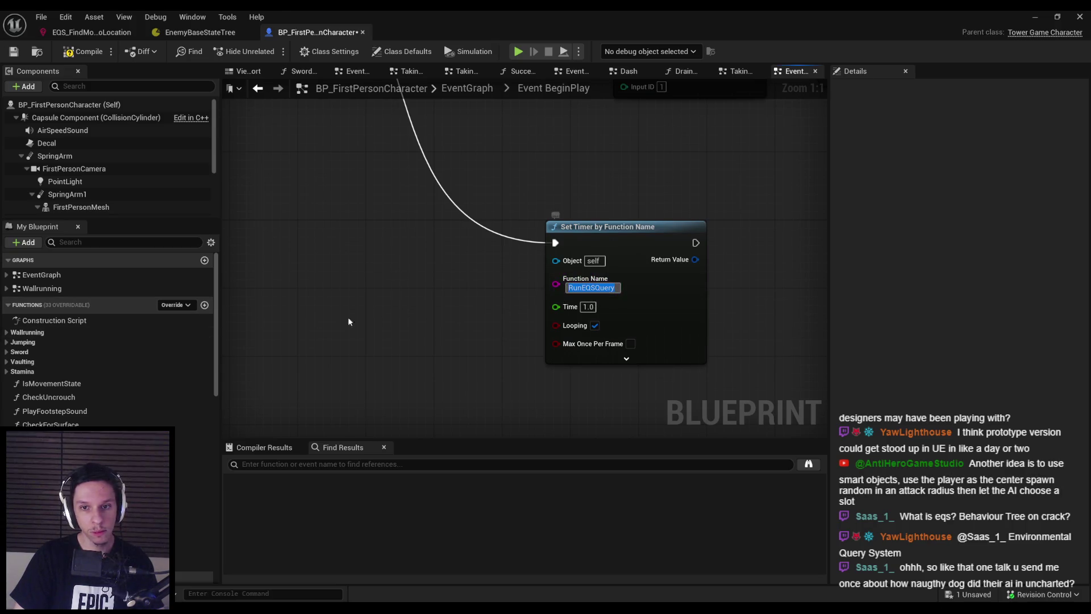
pyautogui.click(205, 305)
pyautogui.write('RunEQSQuery')
pyautogui.press('Return')
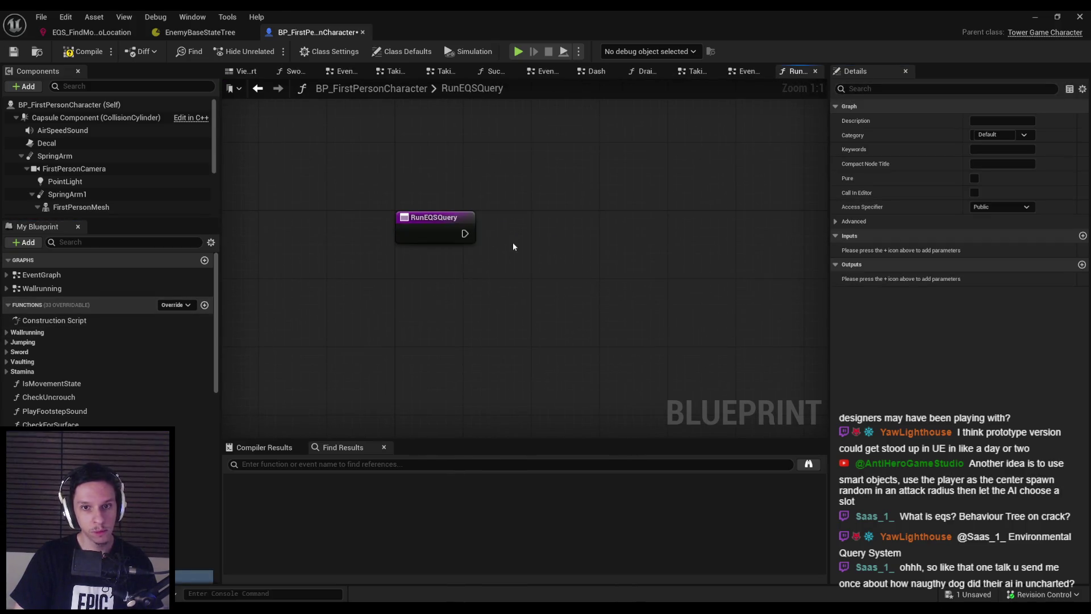
# - Add a Run EQSQuery node and wire it to the RunEQSQuery function entry
pyautogui.rightClick(512, 242)
pyautogui.write('run eqs')
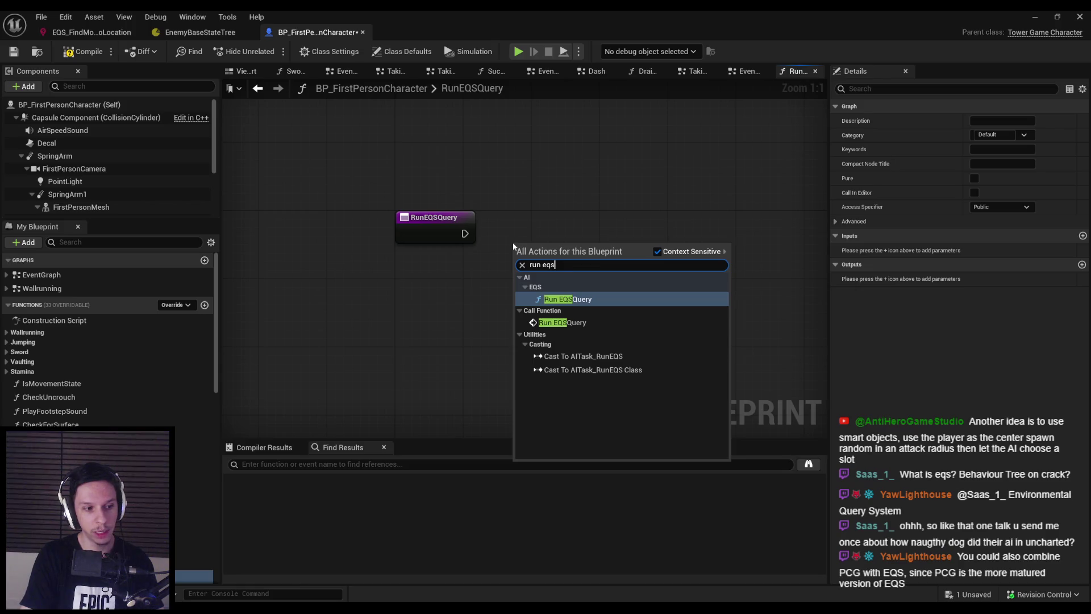
pyautogui.press('Return')
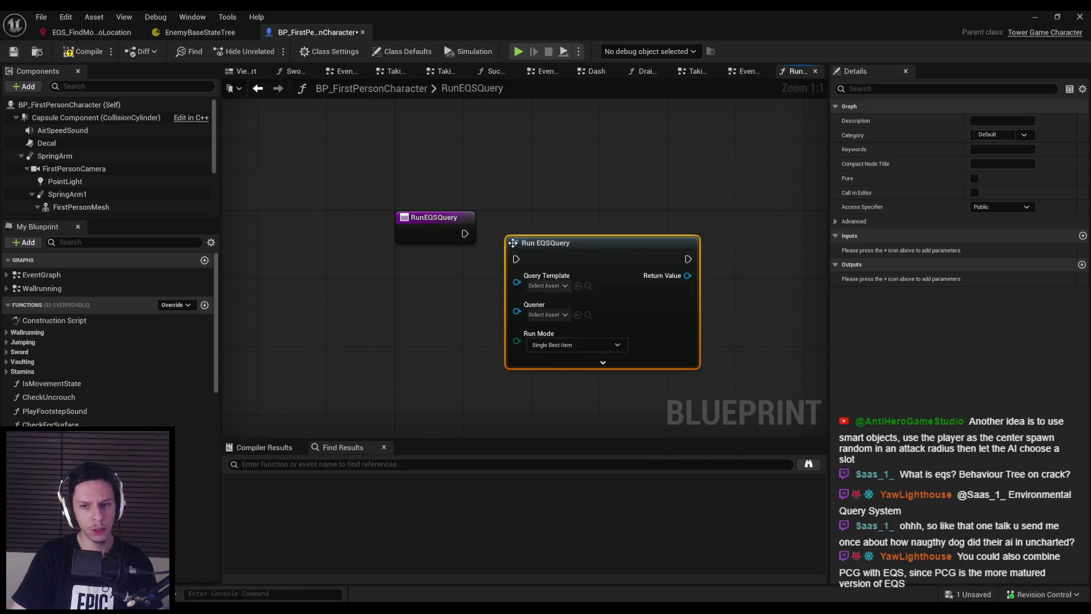
pyautogui.moveTo(551, 249)
pyautogui.mouseDown()
pyautogui.moveTo(612, 201)
pyautogui.moveTo(466, 234)
pyautogui.mouseUp()
pyautogui.moveTo(651, 199); pyautogui.dragTo(643, 225)
pyautogui.click(495, 289)
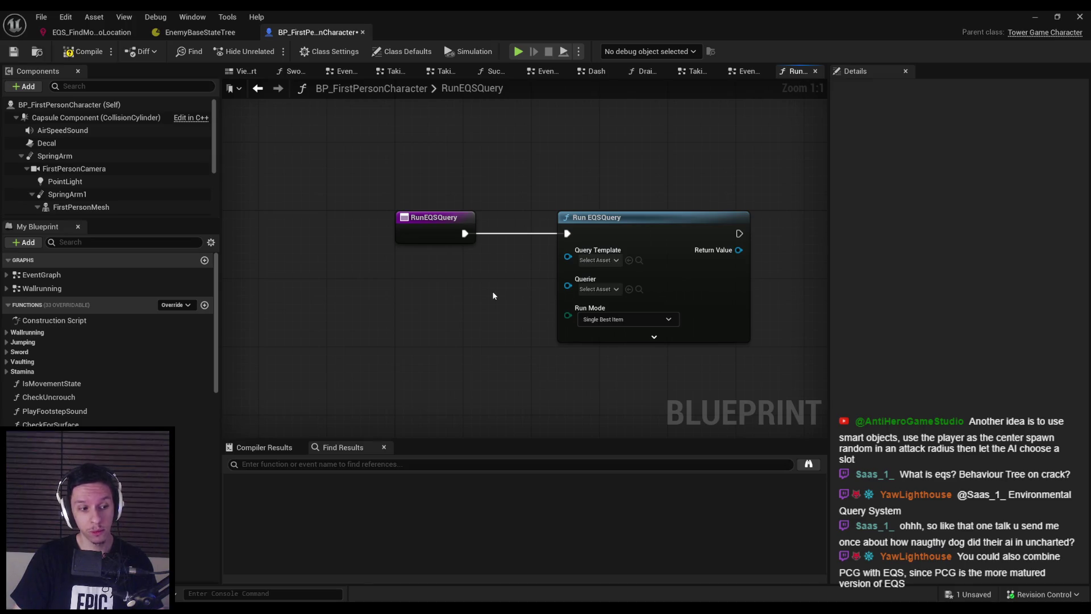
pyautogui.moveTo(493, 298)
pyautogui.mouseDown()
pyautogui.moveTo(455, 303)
pyautogui.moveTo(434, 168)
pyautogui.moveTo(470, 251)
pyautogui.mouseUp()
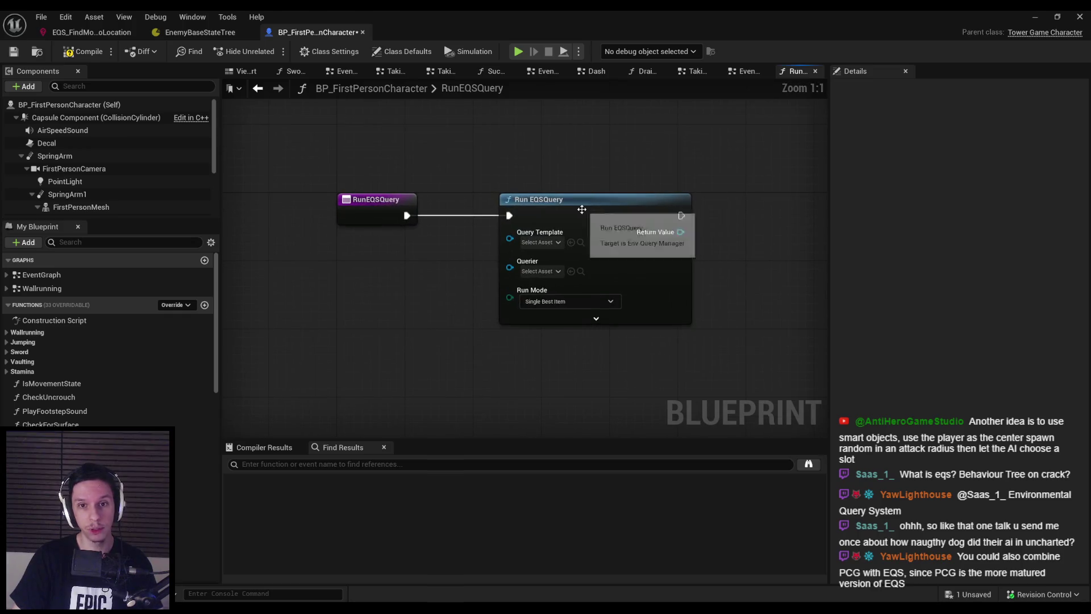
pyautogui.moveTo(582, 210); pyautogui.dragTo(627, 212)
# - Set the Query Template to EQS_FindMoveToLocation and feed Self into the Querier
pyautogui.click(453, 297)
pyautogui.click(583, 242)
pyautogui.click(654, 311)
pyautogui.click(580, 271)
pyautogui.click(578, 264)
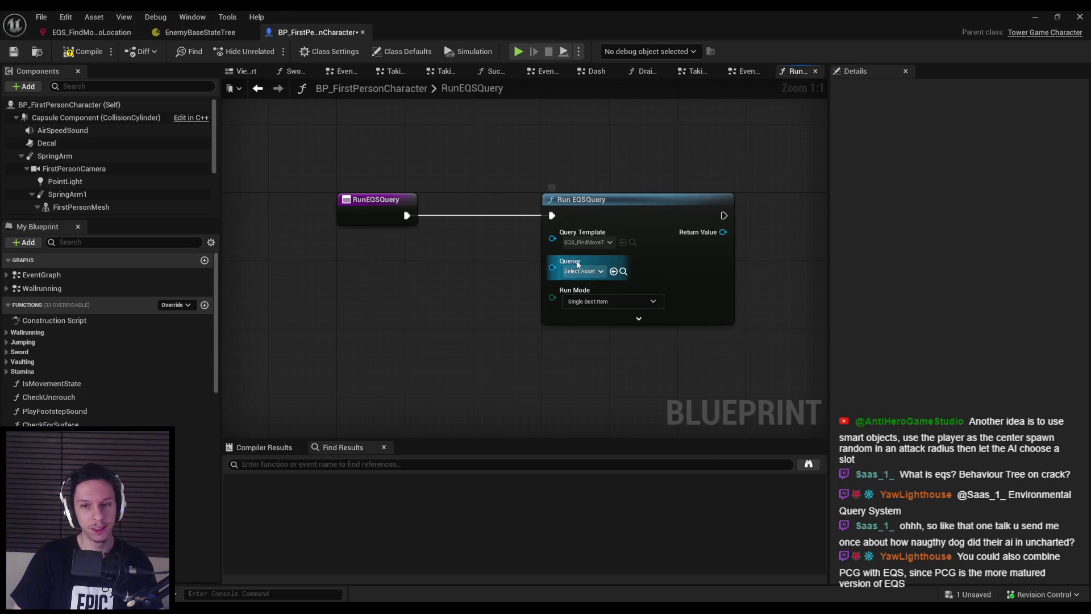
pyautogui.moveTo(552, 267); pyautogui.dragTo(471, 273)
pyautogui.write('self')
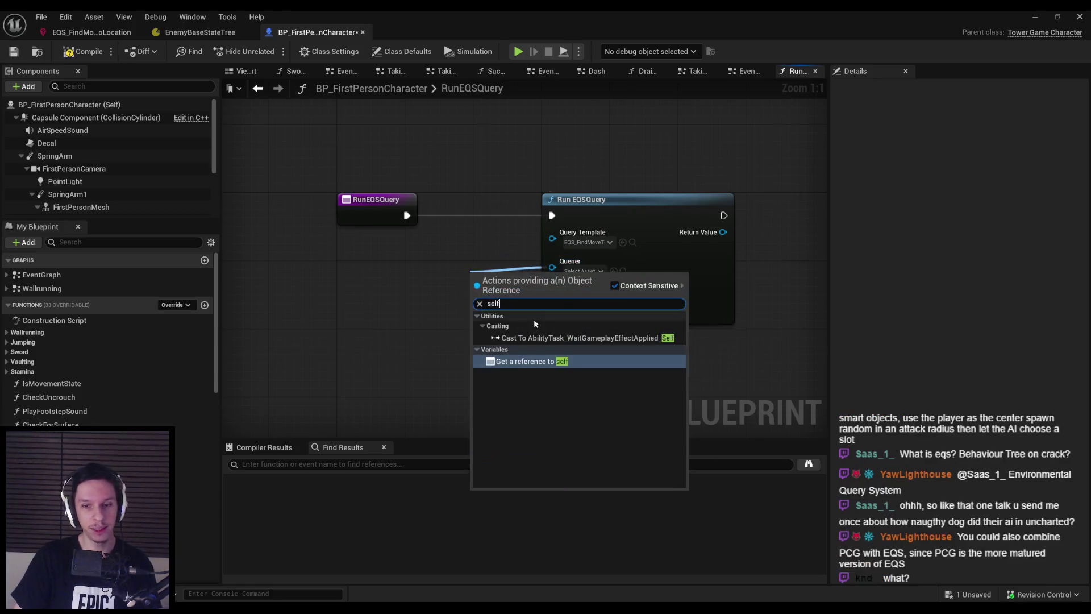
pyautogui.click(531, 361)
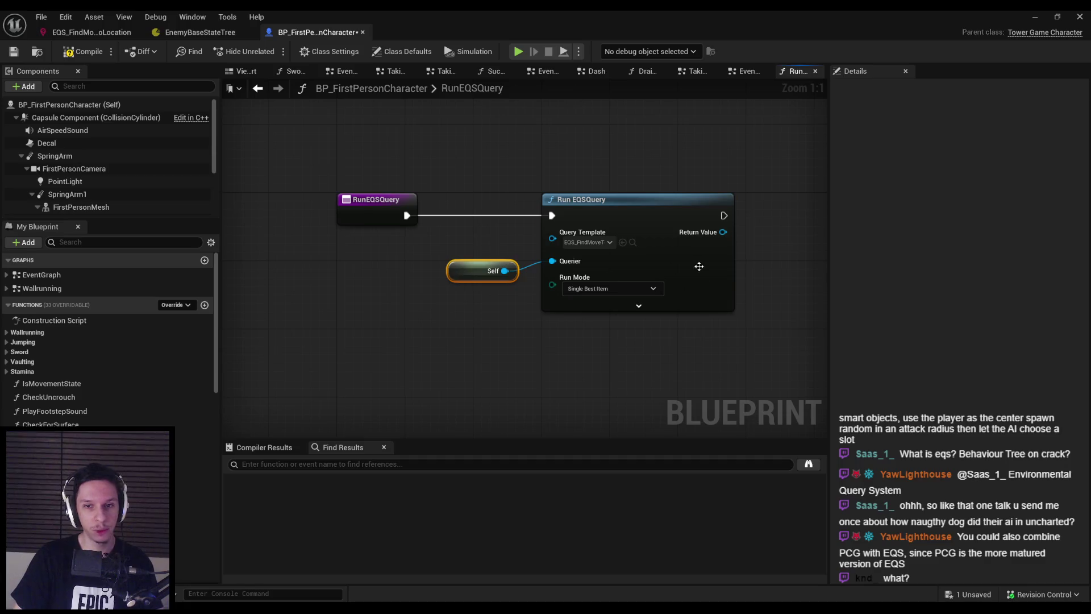
# - Compile and save BP_FirstPersonCharacter
pyautogui.click(84, 52)
pyautogui.click(14, 51)
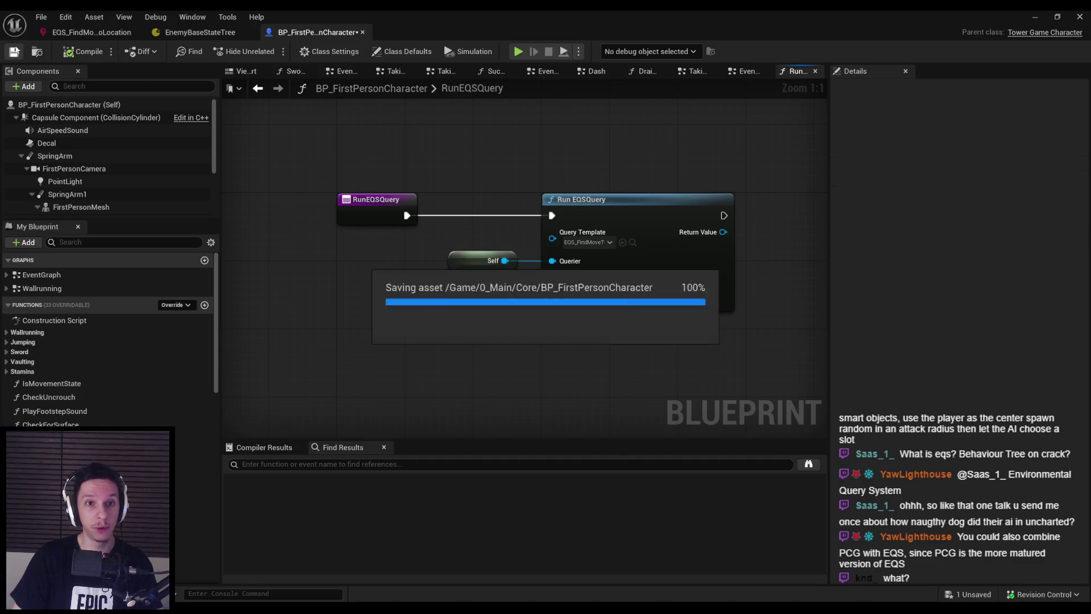
pyautogui.click(91, 32)
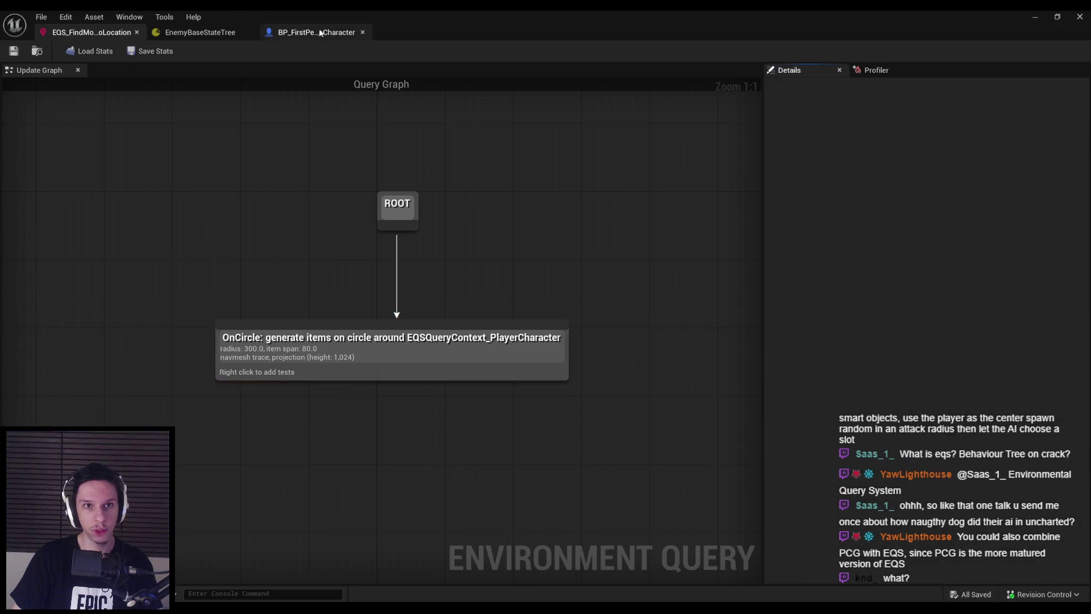
# - Compare the character blueprint with the state tree and EQS query, ending on RunEQSQuery
pyautogui.click(320, 33)
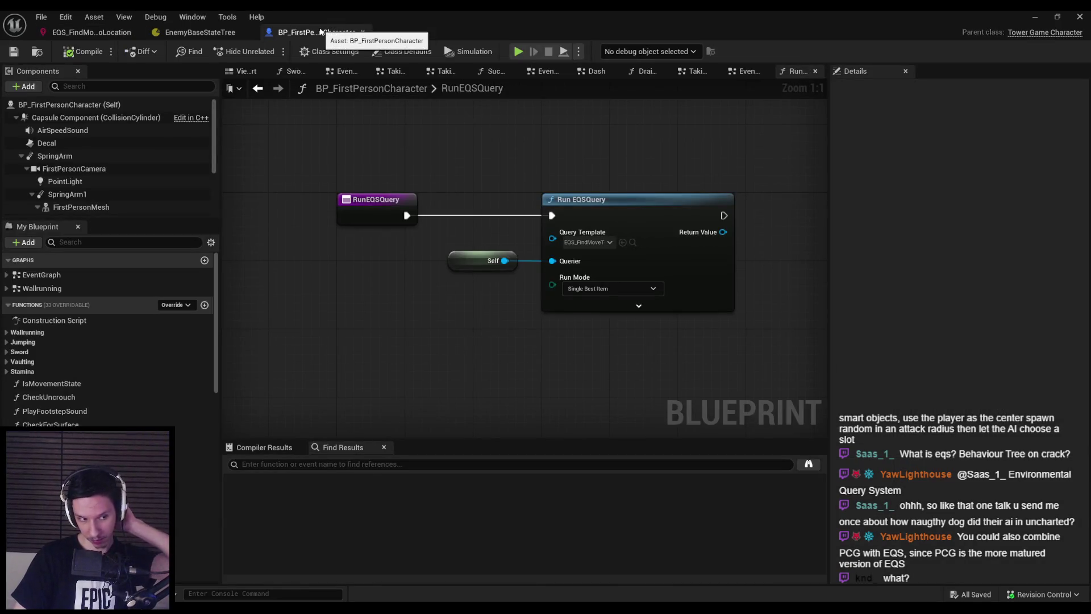
pyautogui.click(235, 34)
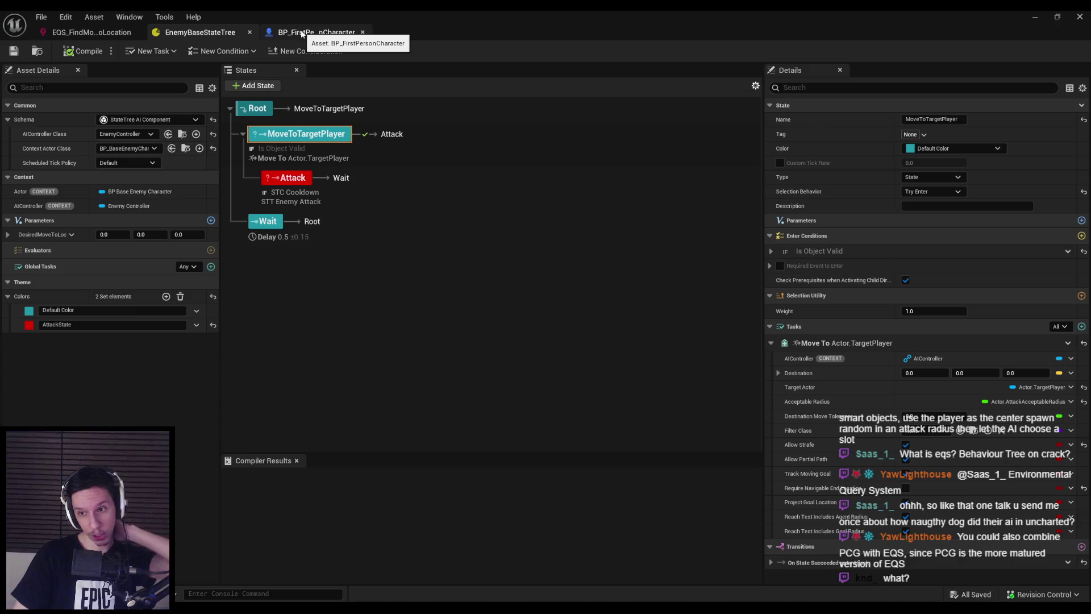
pyautogui.click(303, 34)
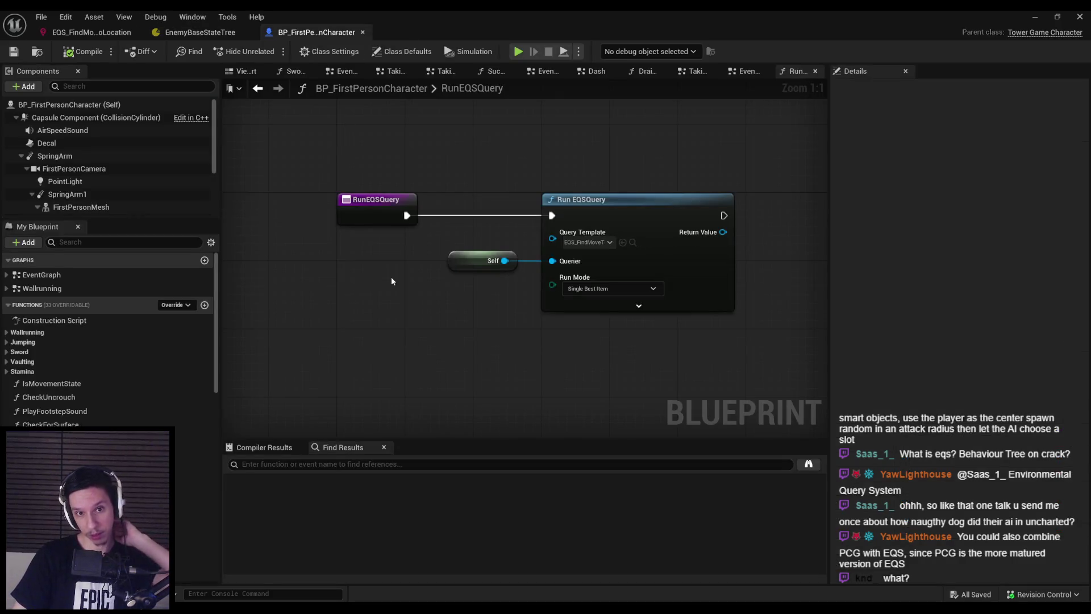
pyautogui.click(88, 32)
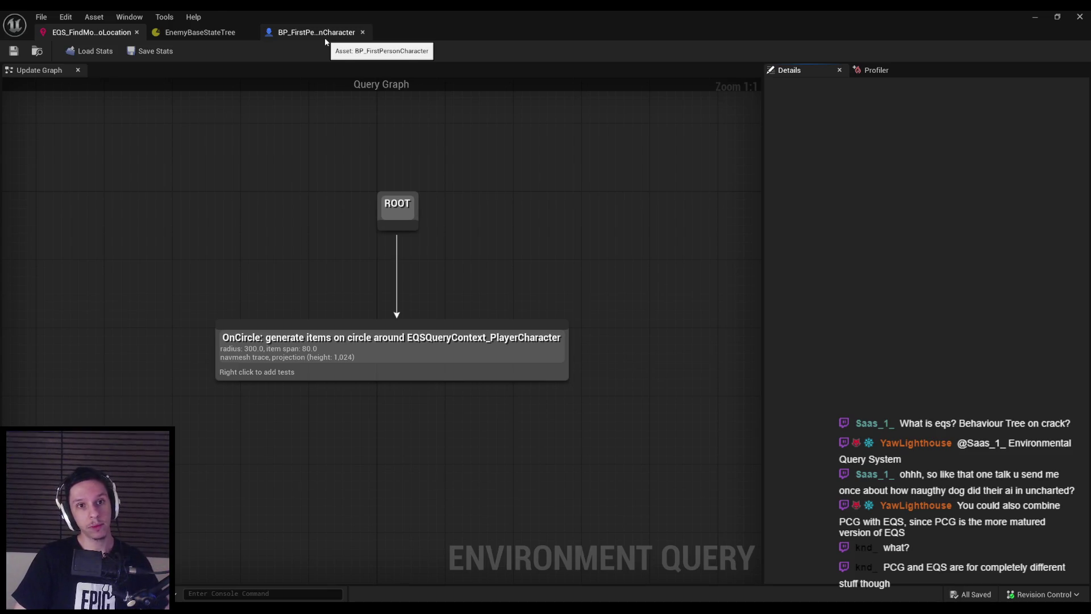
pyautogui.click(320, 36)
pyautogui.click(200, 33)
pyautogui.click(294, 32)
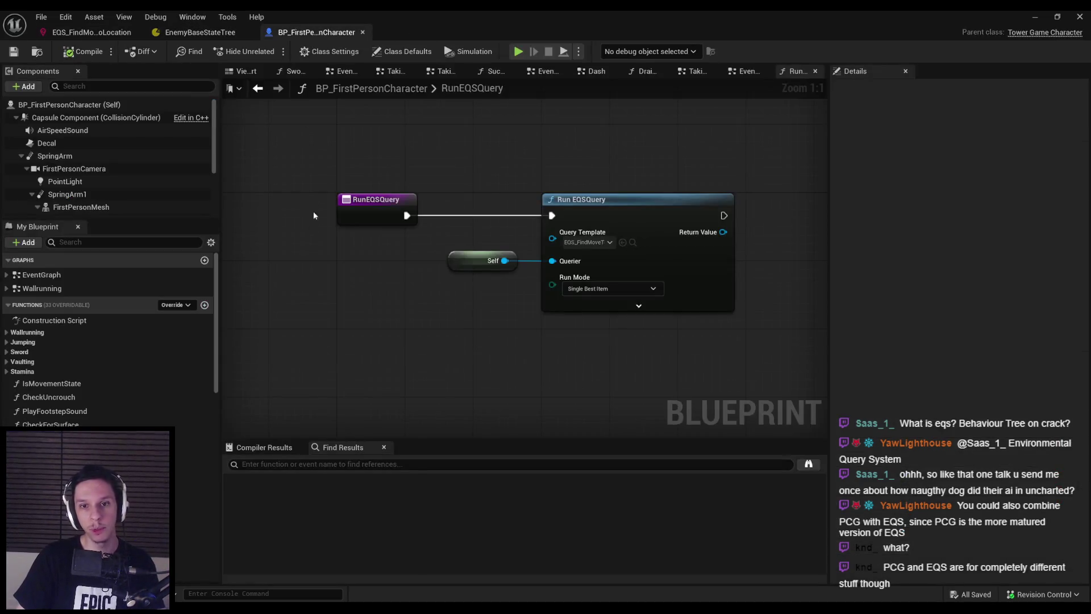
# - Expand Run EQSQuery's advanced pins and browse Wrapper Class and Run Mode options unchanged
pyautogui.click(618, 309)
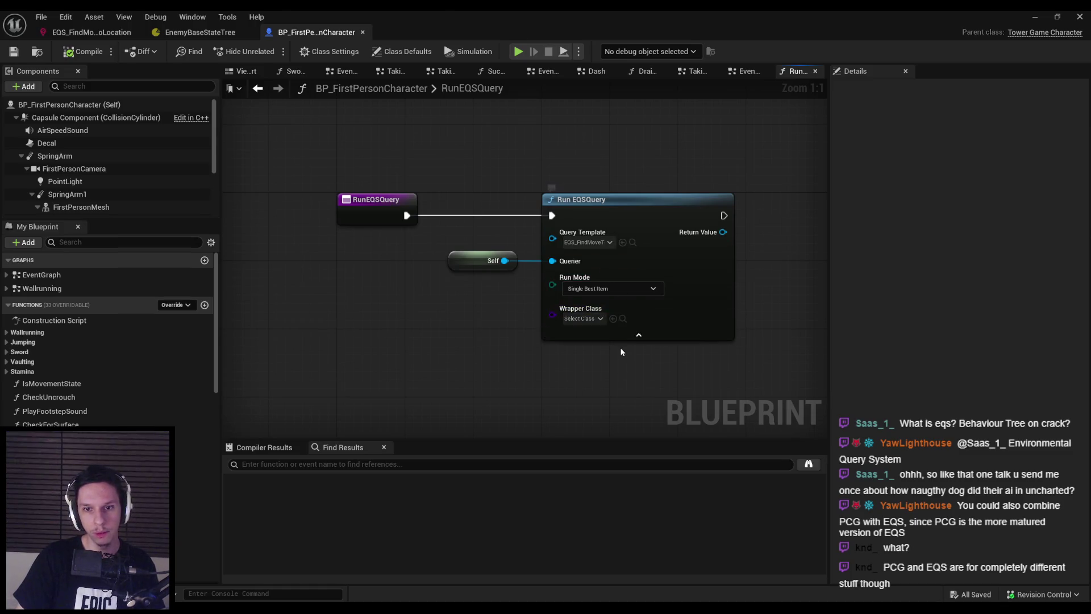
pyautogui.click(580, 318)
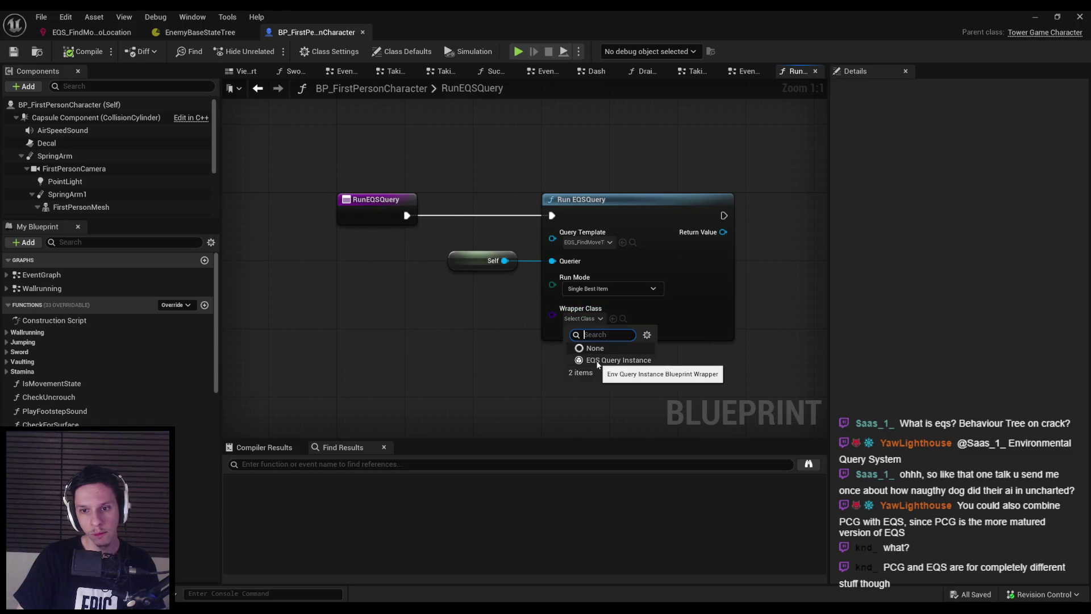
pyautogui.click(577, 313)
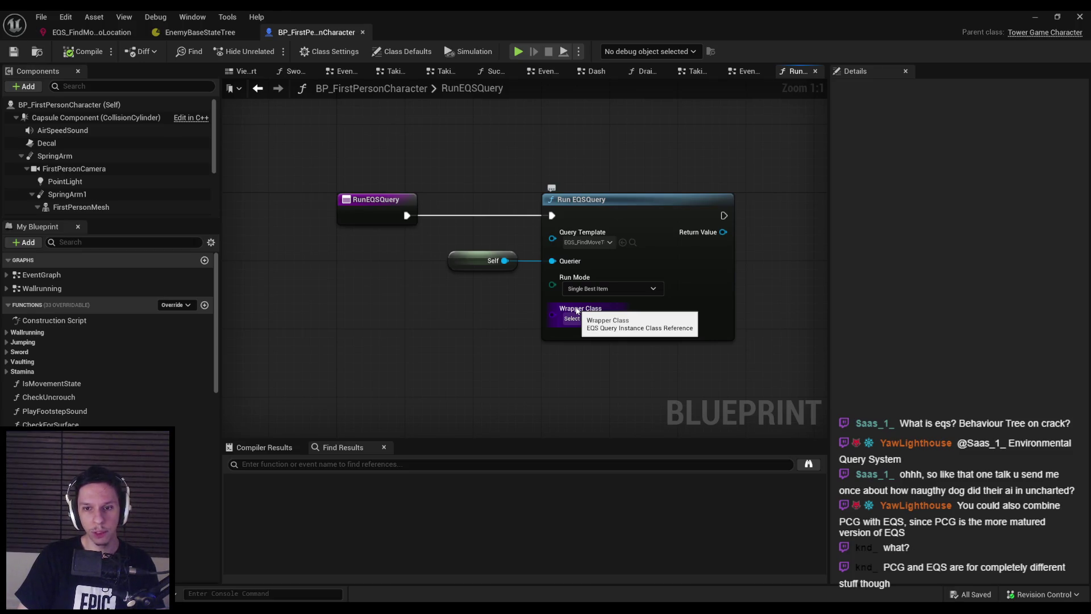
pyautogui.moveTo(577, 311); pyautogui.dragTo(548, 320)
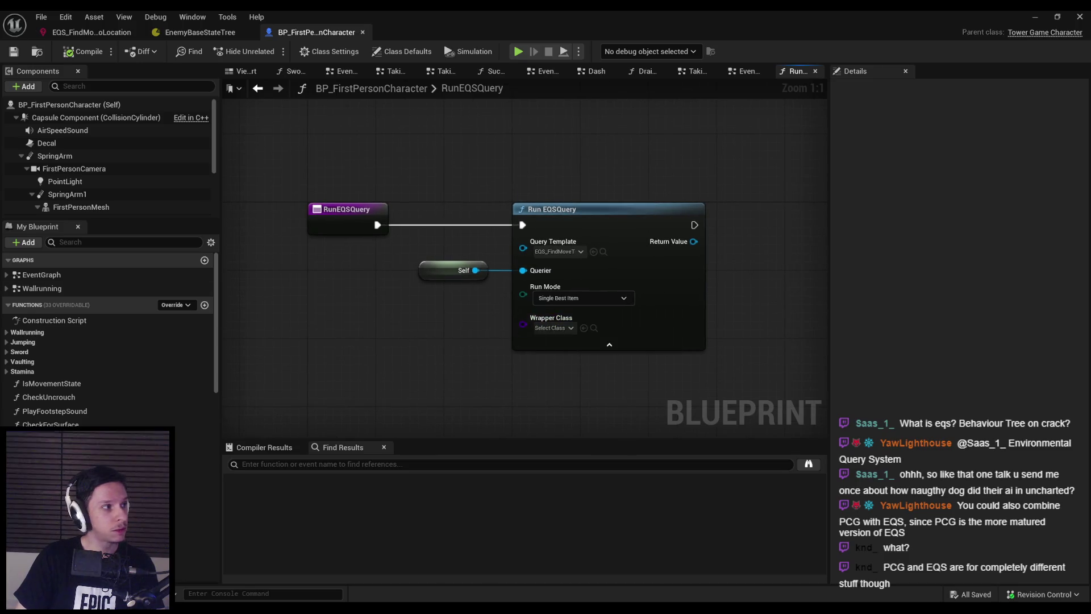
pyautogui.click(551, 328)
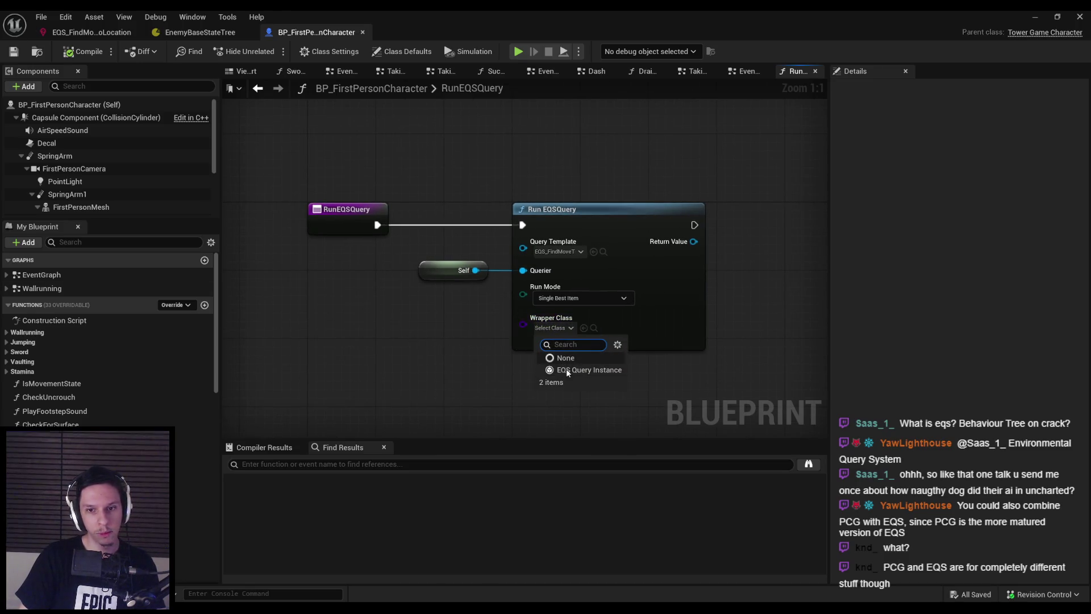
pyautogui.press('Escape')
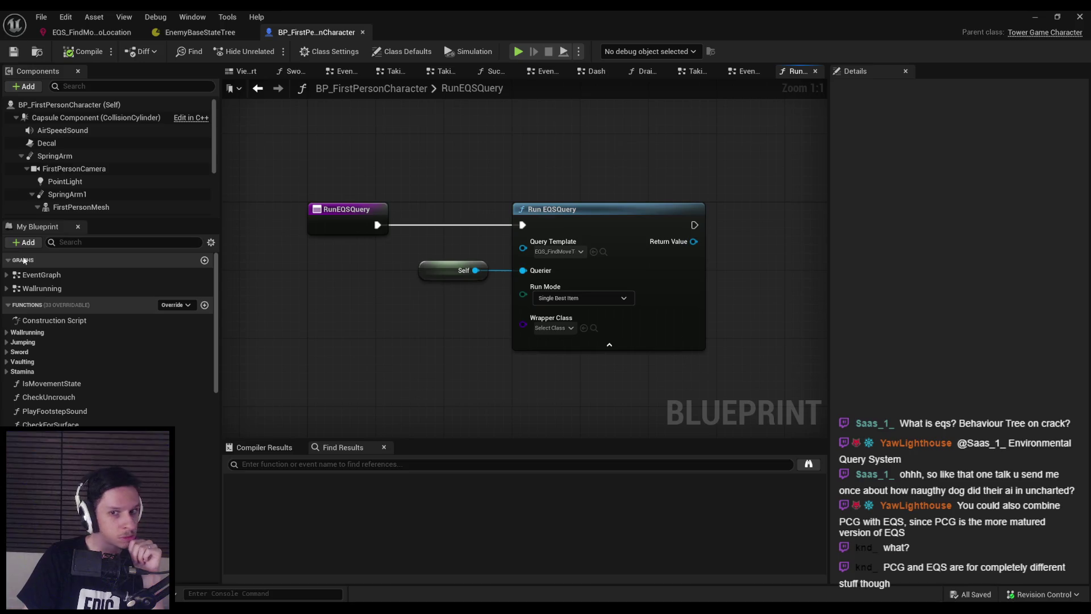
pyautogui.click(554, 328)
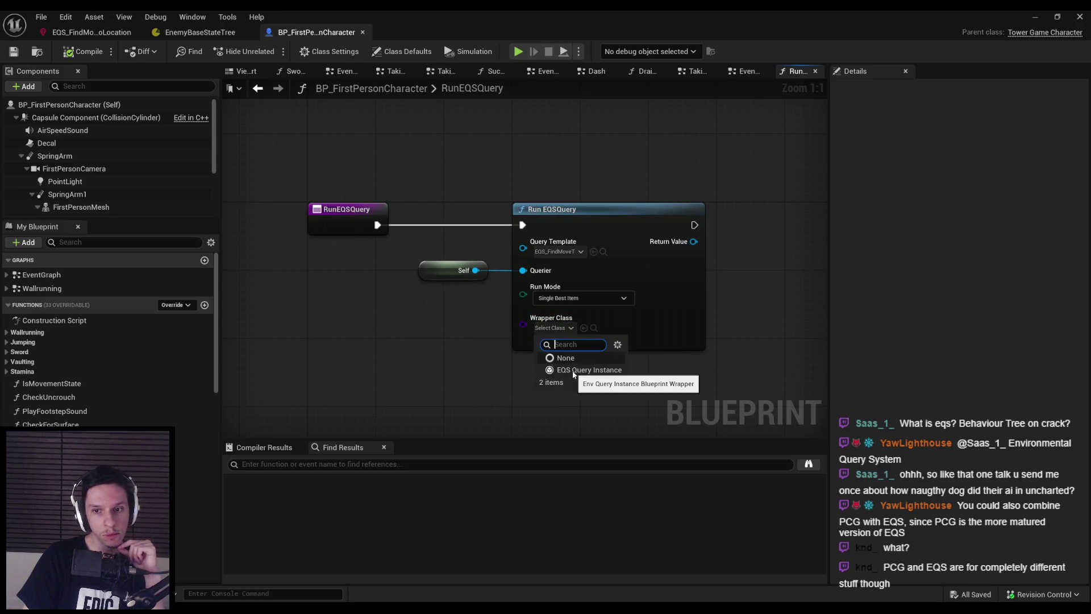
pyautogui.click(463, 323)
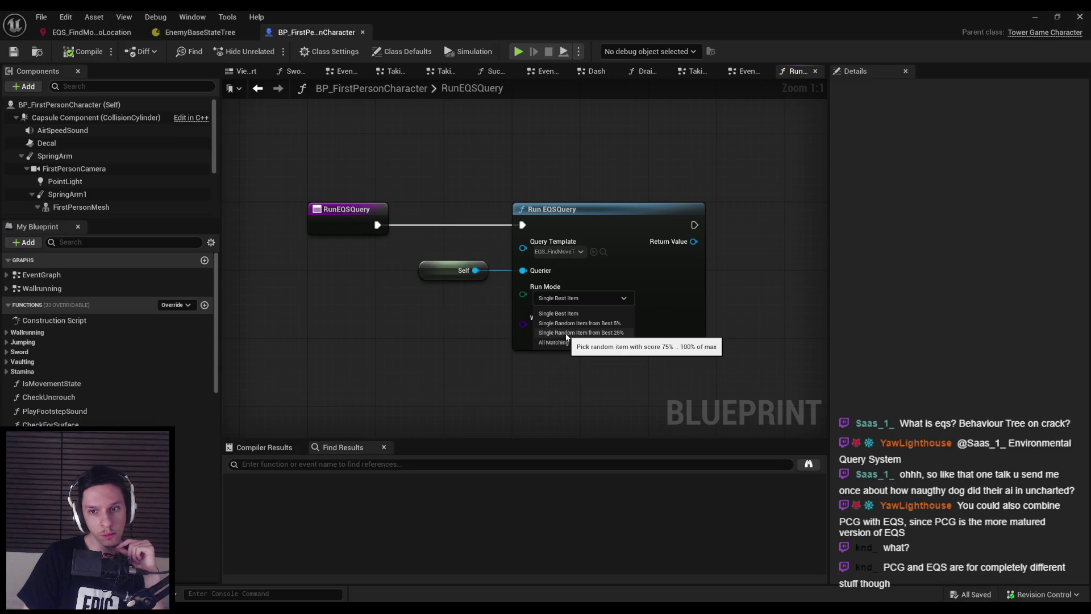
pyautogui.press('Escape')
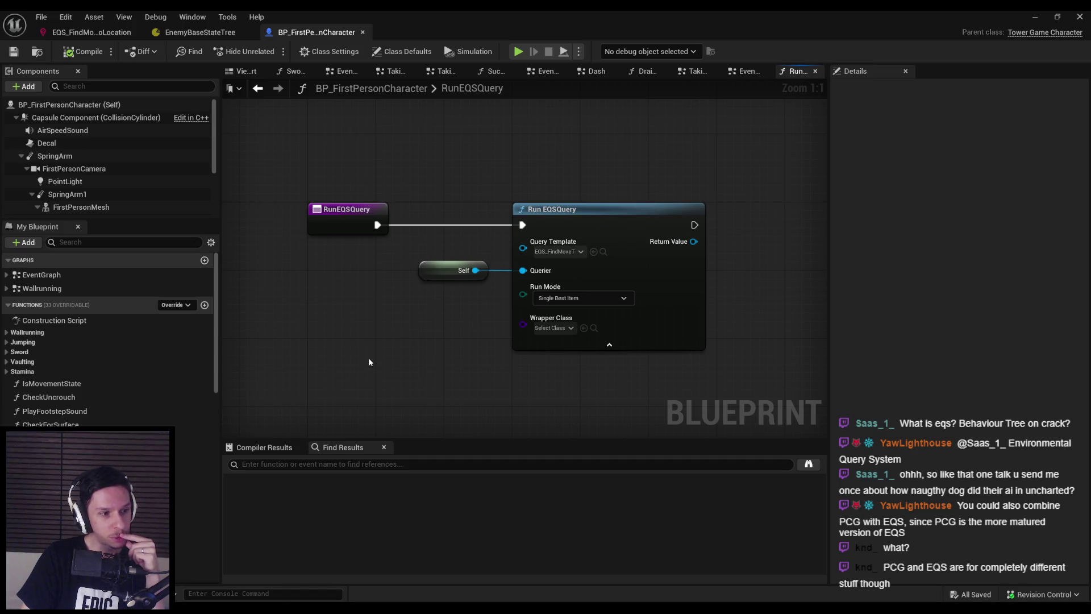
# - Pan around the RunEQSQuery graph, then minimize the editor to return to DevTestLevel
pyautogui.scroll(-1, 410, 341)
pyautogui.moveTo(411, 340)
pyautogui.mouseDown()
pyautogui.moveTo(349, 348)
pyautogui.moveTo(467, 349)
pyautogui.mouseUp()
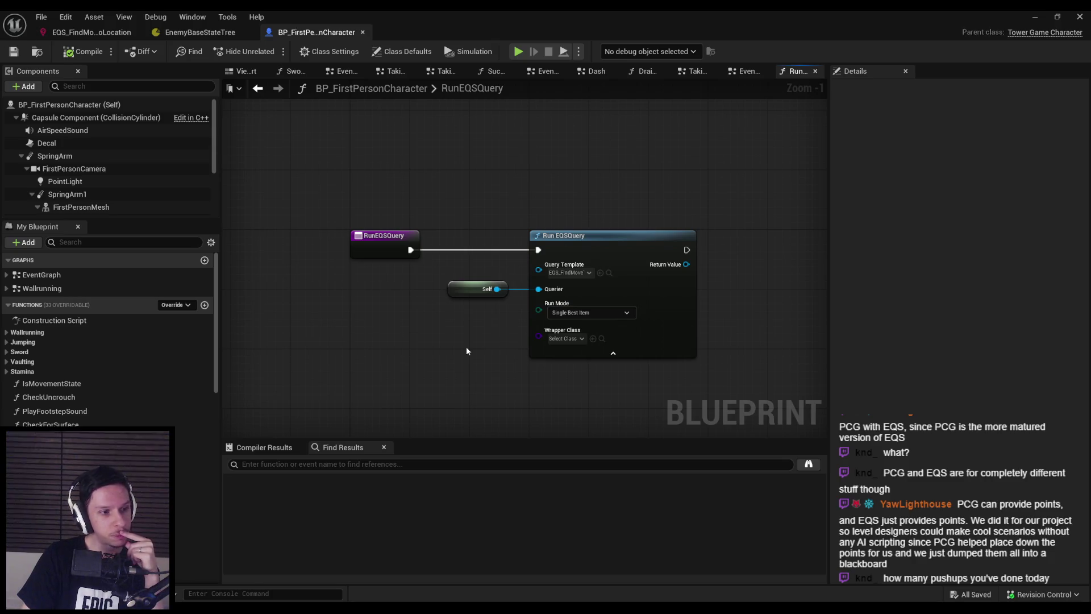
pyautogui.moveTo(466, 346)
pyautogui.mouseDown()
pyautogui.moveTo(355, 315)
pyautogui.moveTo(387, 392)
pyautogui.mouseUp()
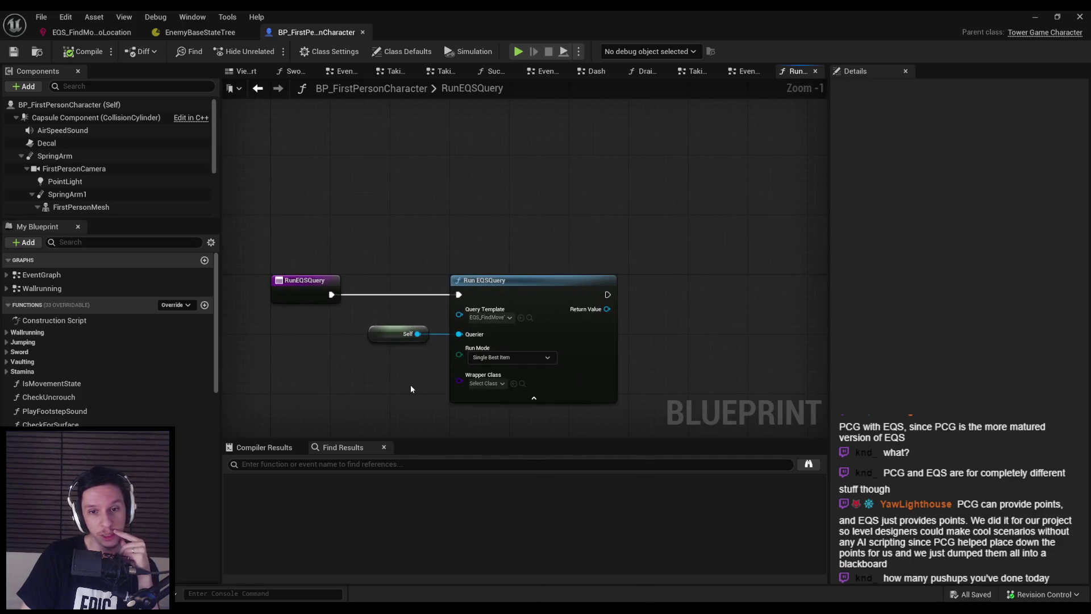
pyautogui.moveTo(360, 301); pyautogui.dragTo(332, 264)
pyautogui.scroll(1, 552, 269)
pyautogui.scroll(-2, 607, 310)
pyautogui.click(1035, 17)
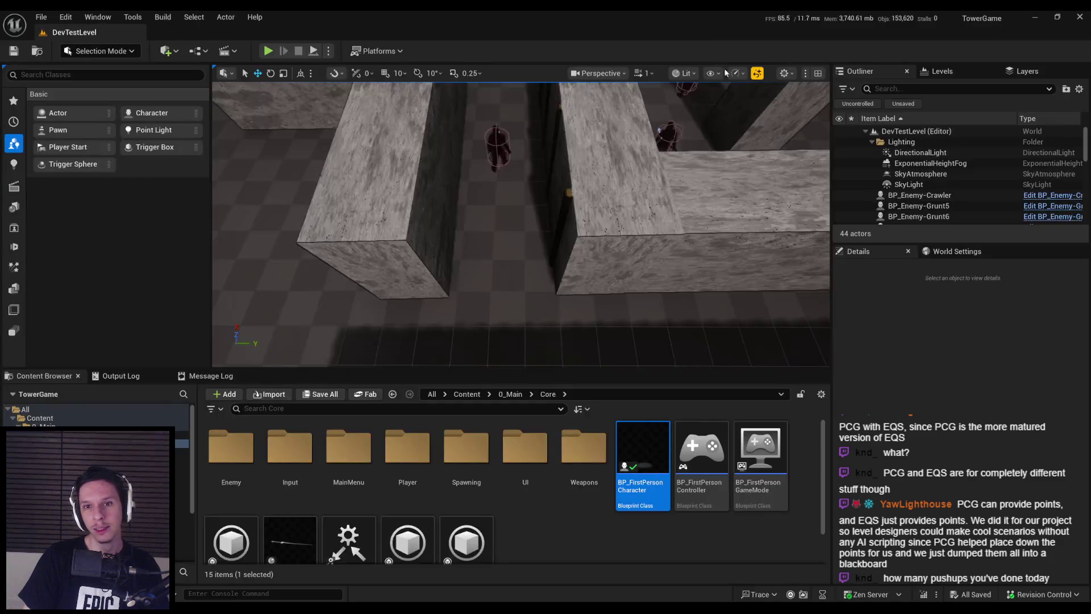
# - Play-test with the gameplay debugger, swing at enemies, then stop and return to the Blueprint
pyautogui.hotkey('alt', 'p')
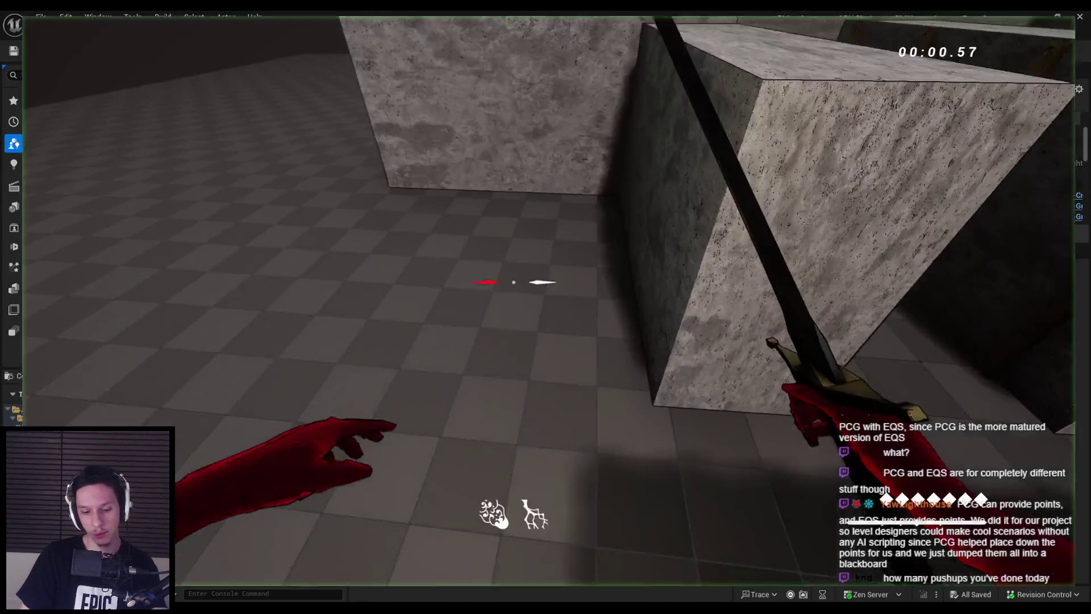
pyautogui.press("'")
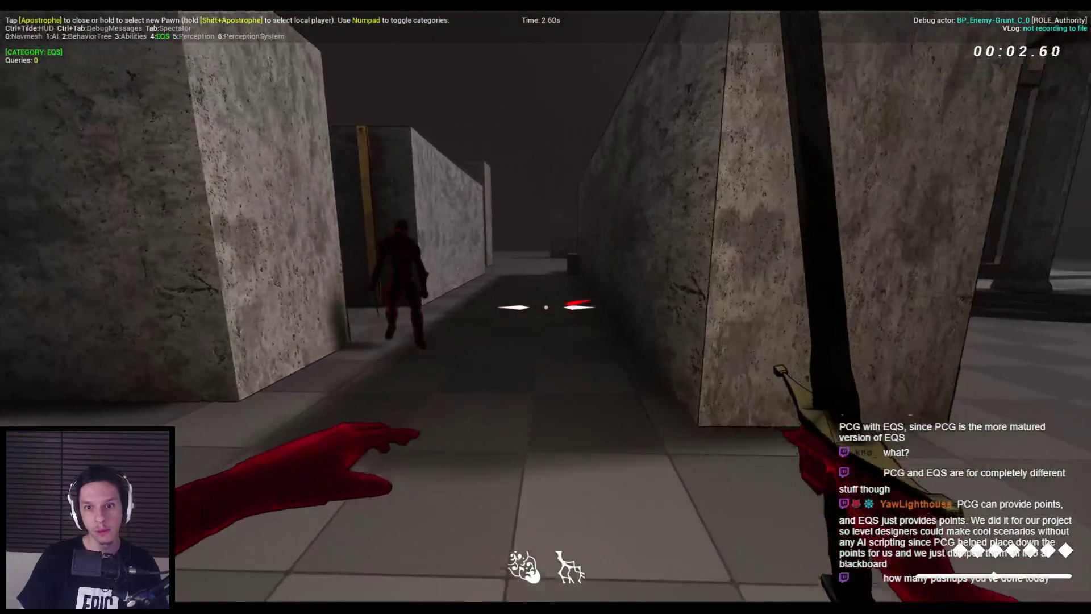
pyautogui.press('w')
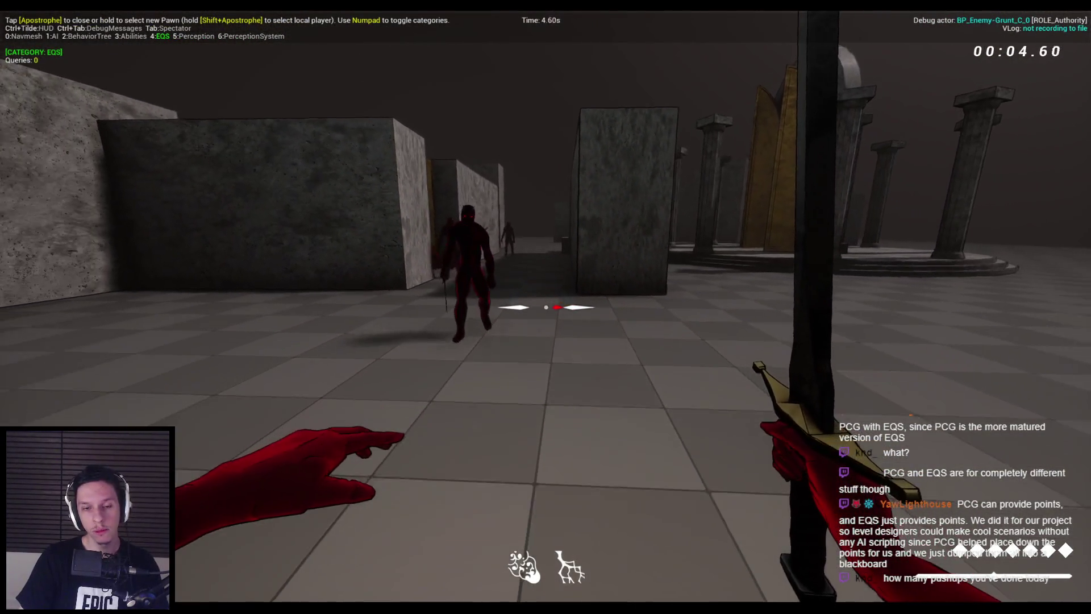
pyautogui.press('a')
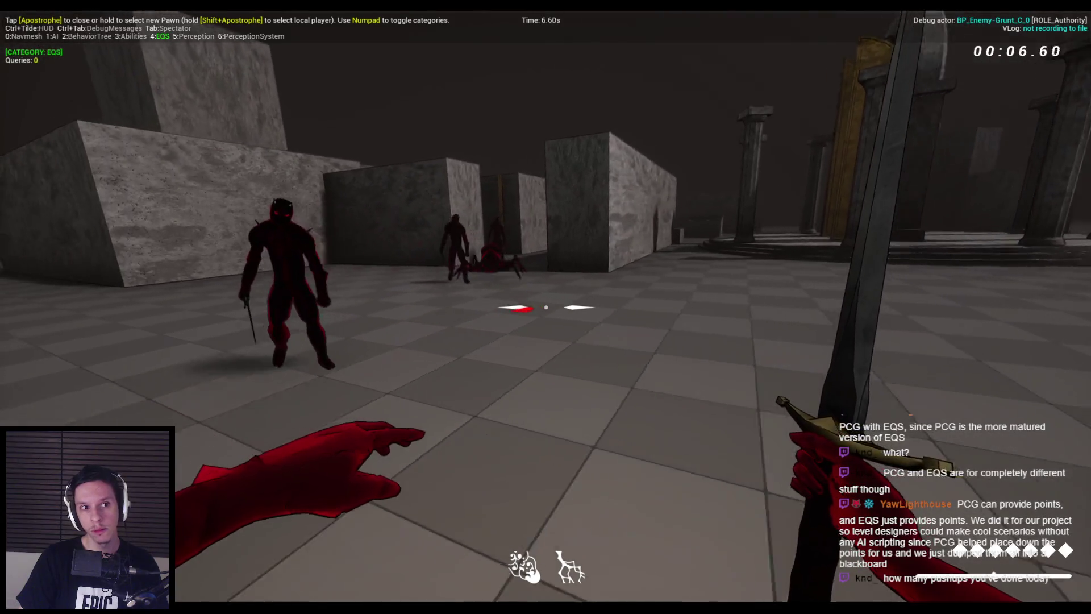
pyautogui.click(545, 307)
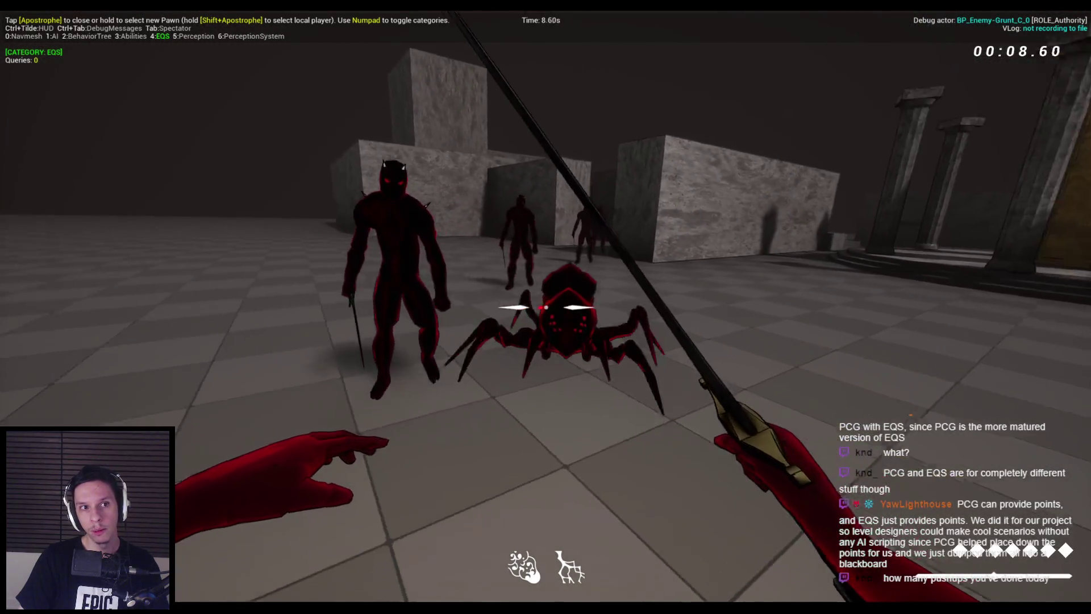
pyautogui.press('Escape')
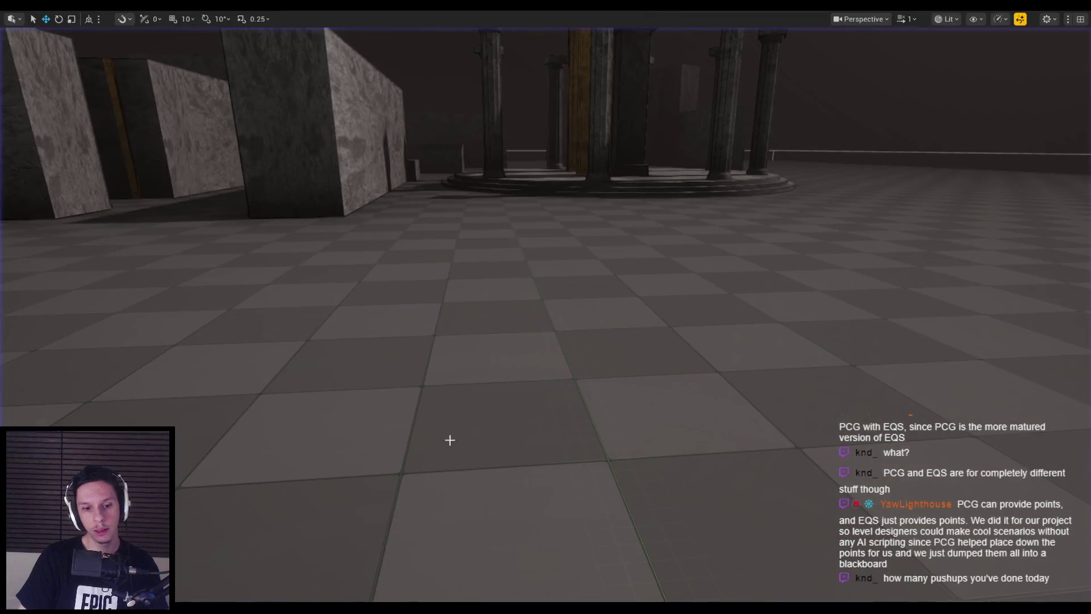
pyautogui.click(353, 589)
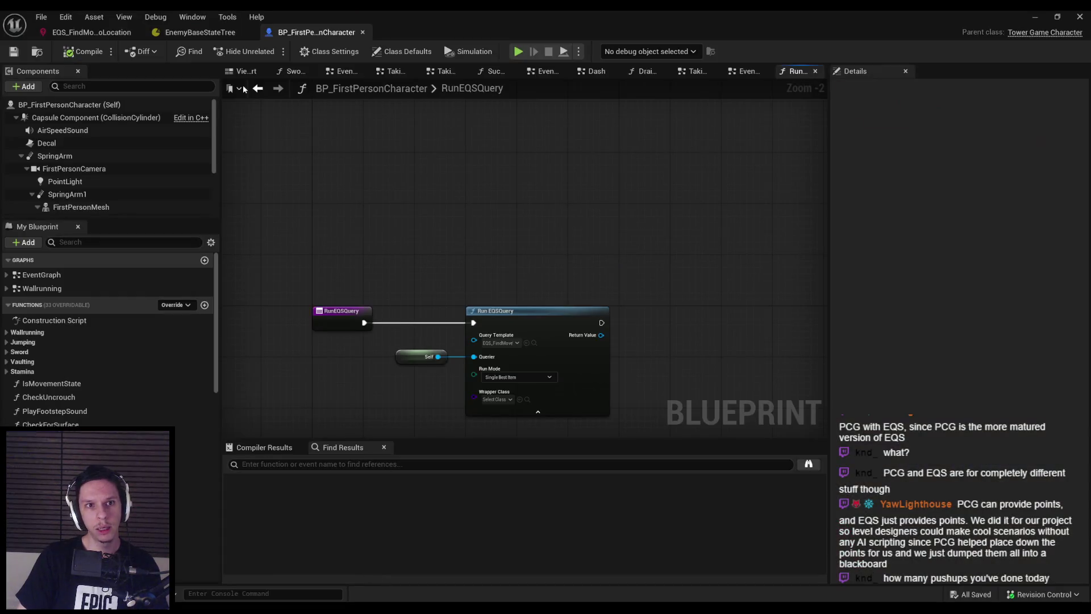
# - Inspect the OnCircle generator, then delete the Self node feeding Run EQSQuery's Querier
pyautogui.click(95, 33)
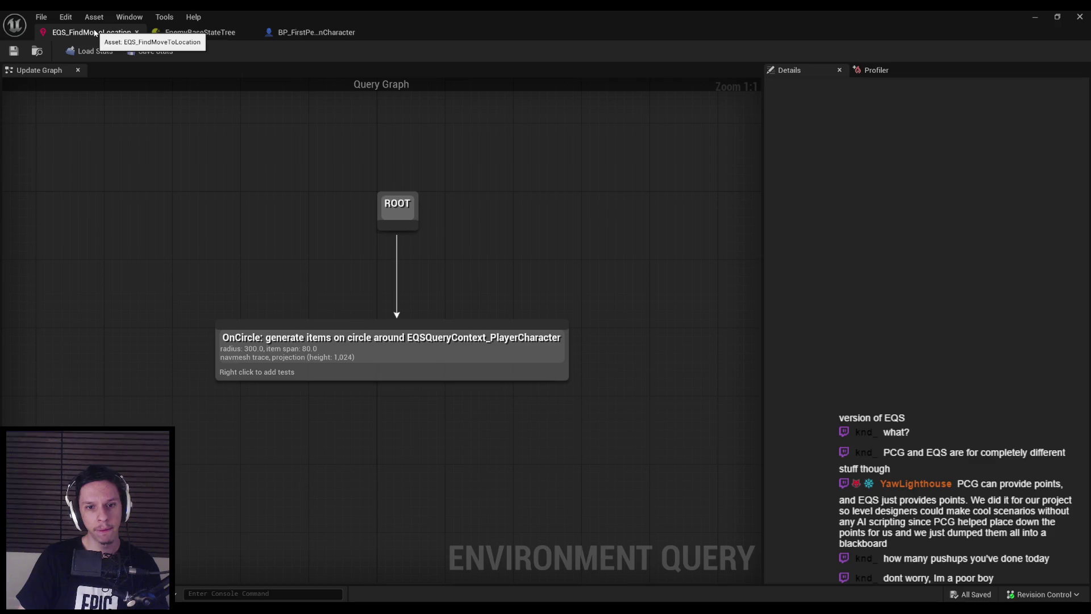
pyautogui.click(364, 349)
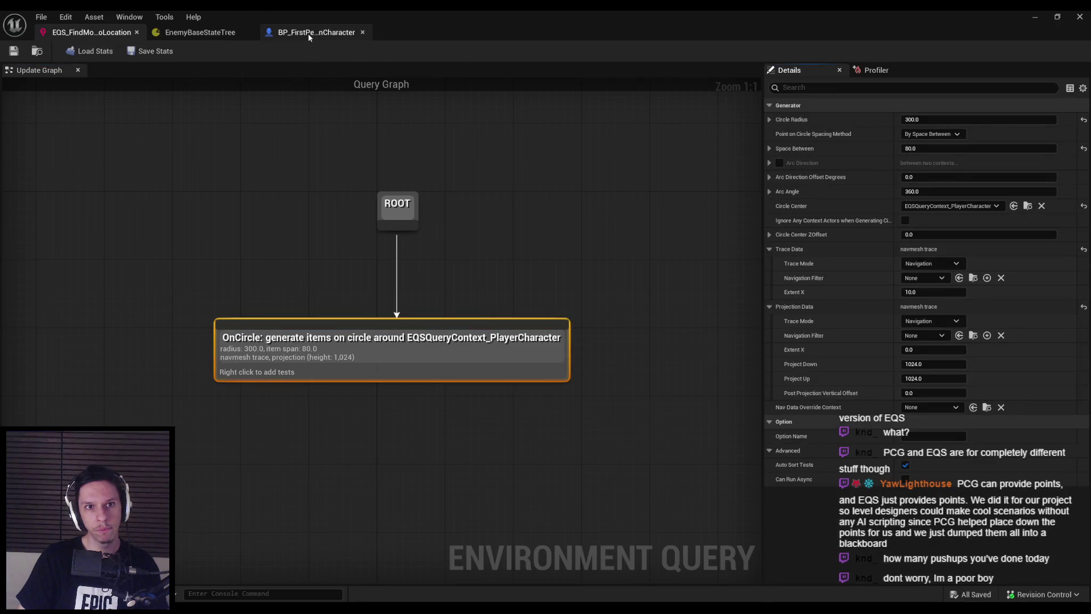
pyautogui.click(311, 33)
pyautogui.click(420, 356)
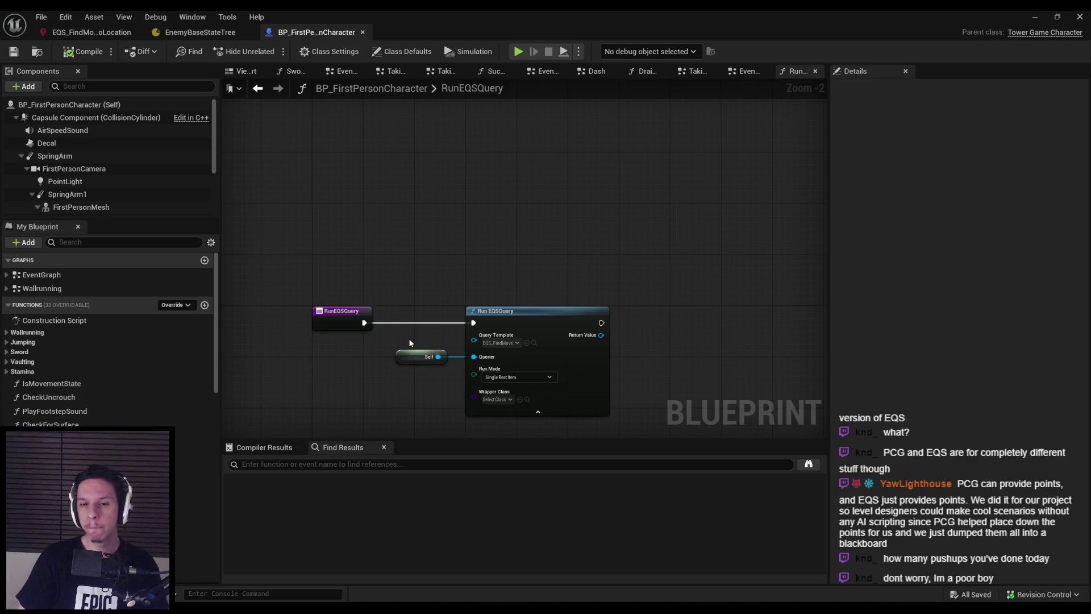
pyautogui.press('Delete')
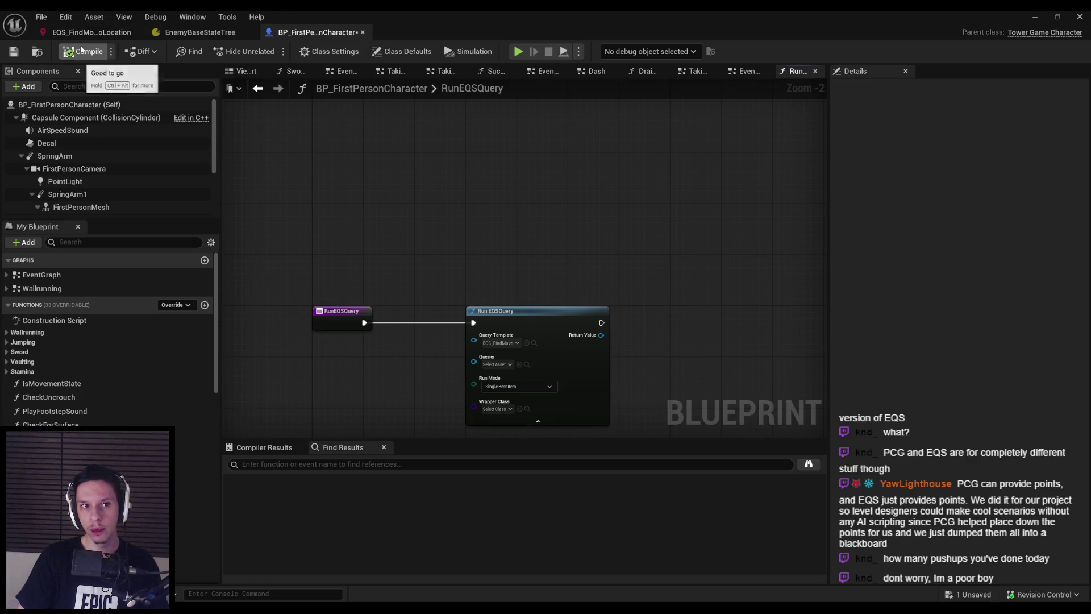
# - Run a quick play test of the level with the EQS gameplay debugger shown
pyautogui.click(1034, 21)
pyautogui.hotkey('alt', 'p')
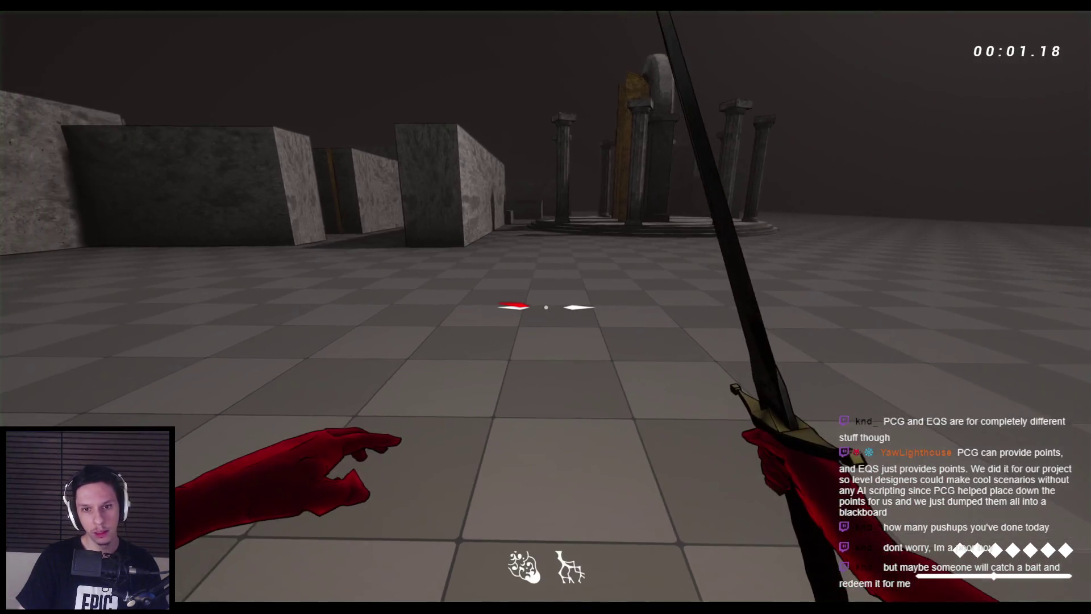
pyautogui.press("'")
pyautogui.press('Escape')
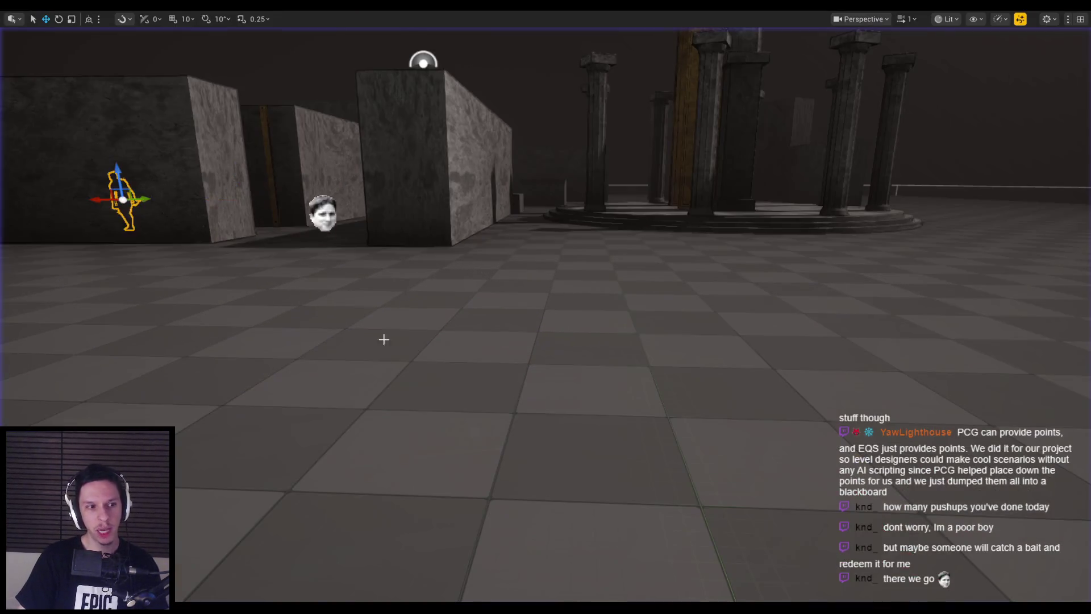
# - Return to the character Blueprint and navigate back to the BeginPlay RunEQSQuery timer
pyautogui.hotkey('alt', 'Tab')
pyautogui.click(201, 32)
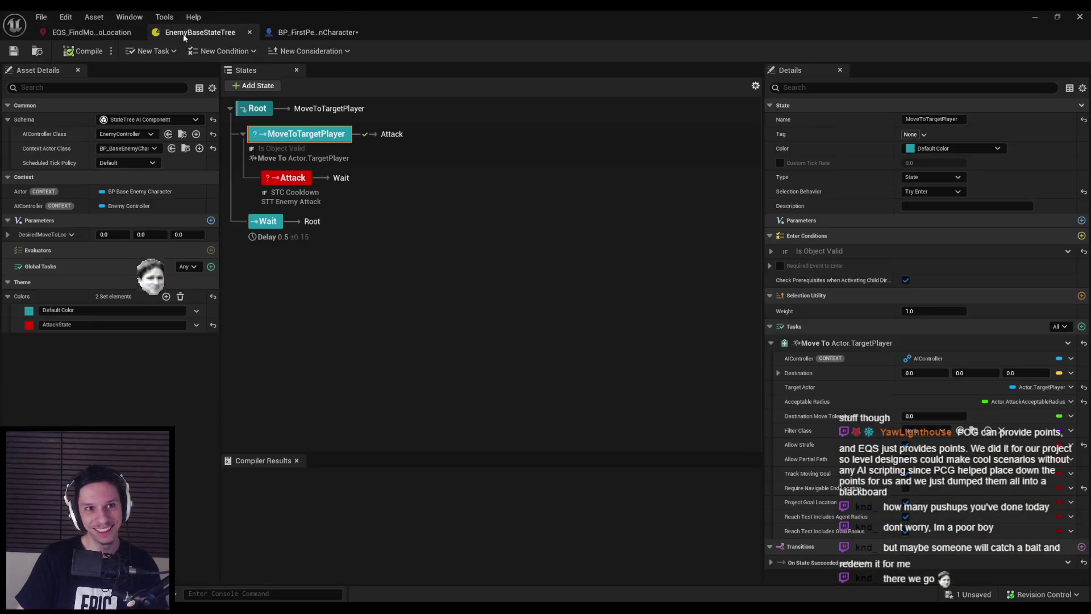
pyautogui.click(91, 32)
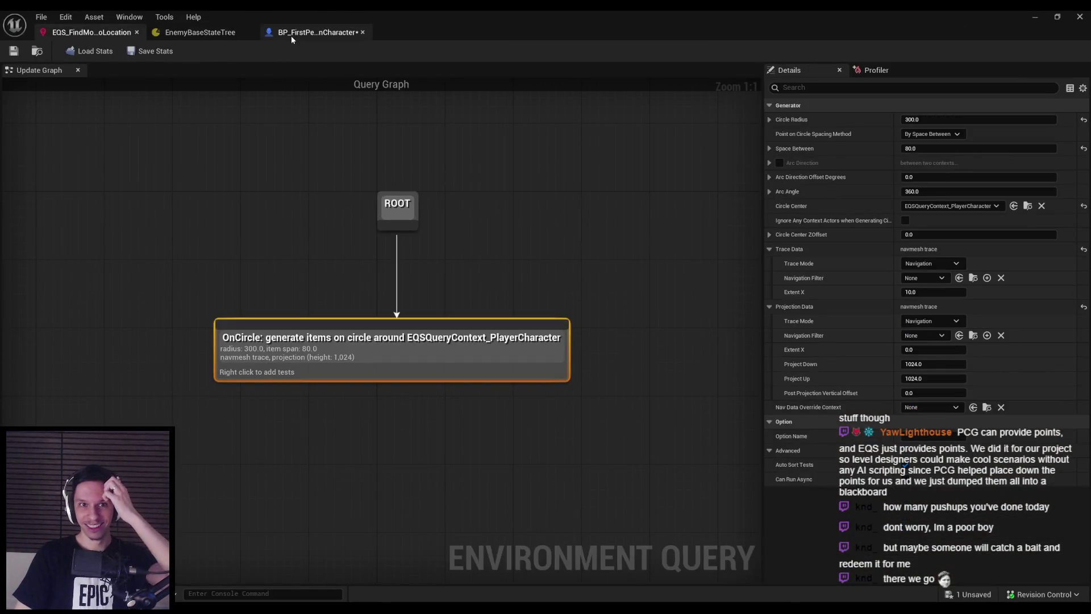
pyautogui.click(309, 32)
pyautogui.hotkey('alt', 'Left')
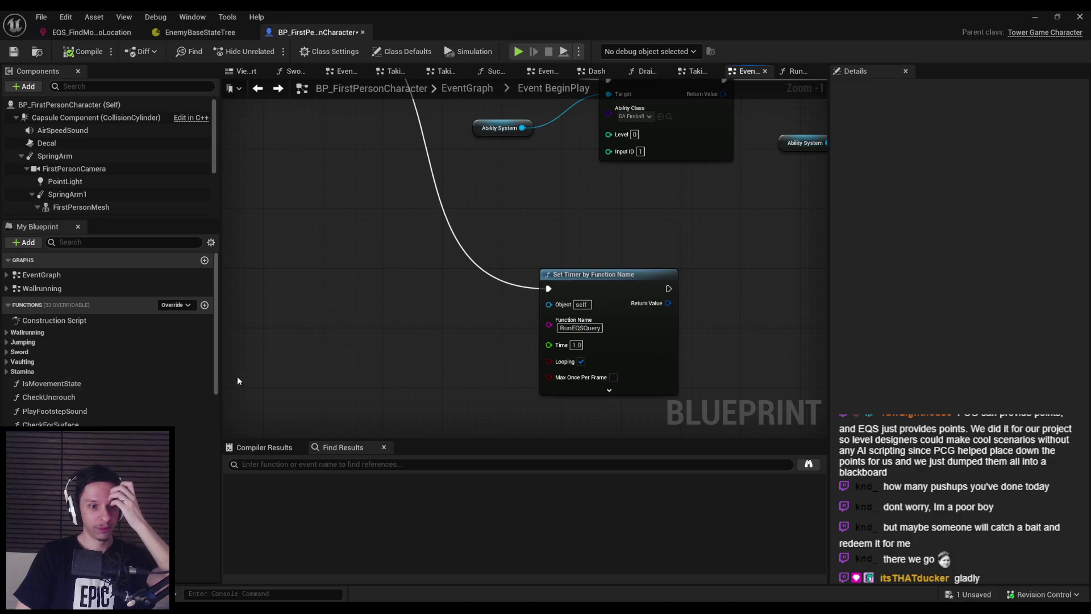
# - Navigate forward from BeginPlay to the RunEQSQuery function graph
pyautogui.scroll(-1, 171, 392)
pyautogui.hotkey('alt', 'Right')
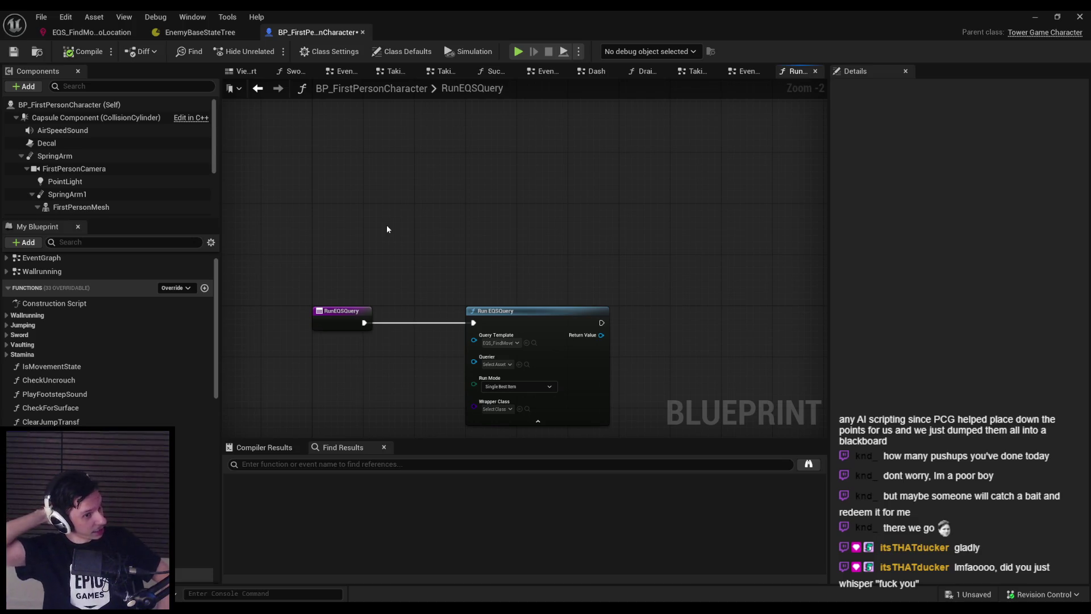
pyautogui.scroll(2, 421, 305)
# - Set the Wrapper Class to EQS Query Instance and start play-testing by slashing at two grunts
pyautogui.click(475, 325)
pyautogui.click(496, 368)
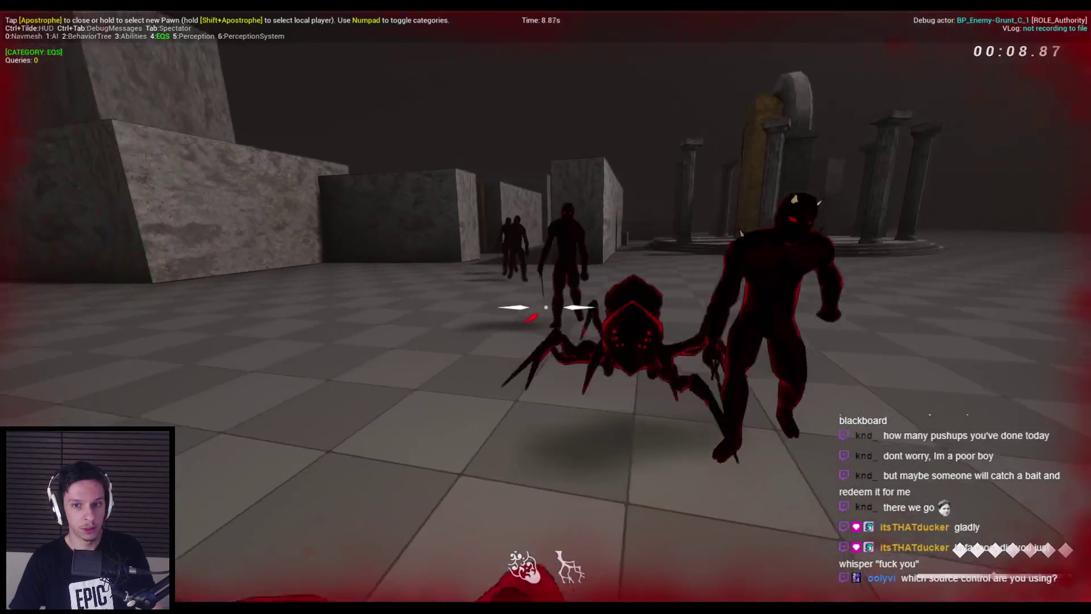
pyautogui.click(546, 306)
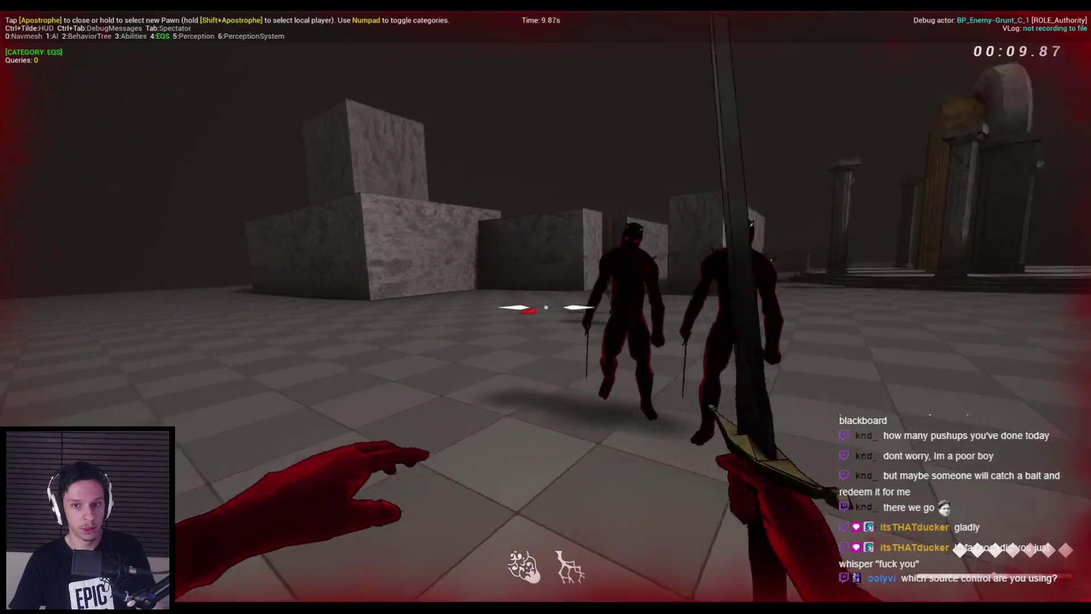
pyautogui.click(546, 306)
# - Fight the grunts and the spider, then stop play and return to the Blueprint
pyautogui.click(546, 307)
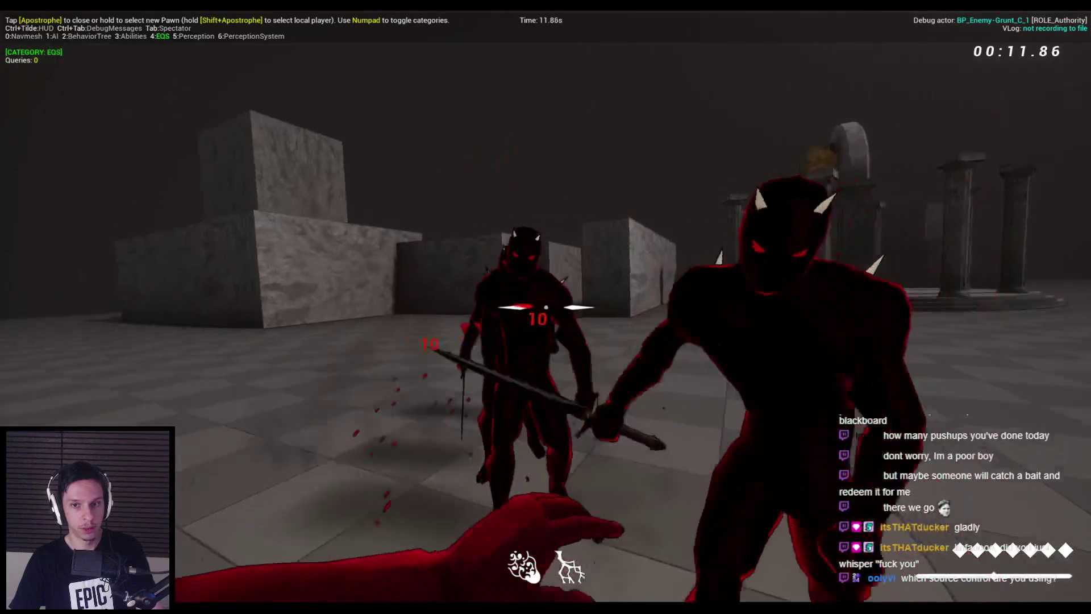
pyautogui.click(546, 307)
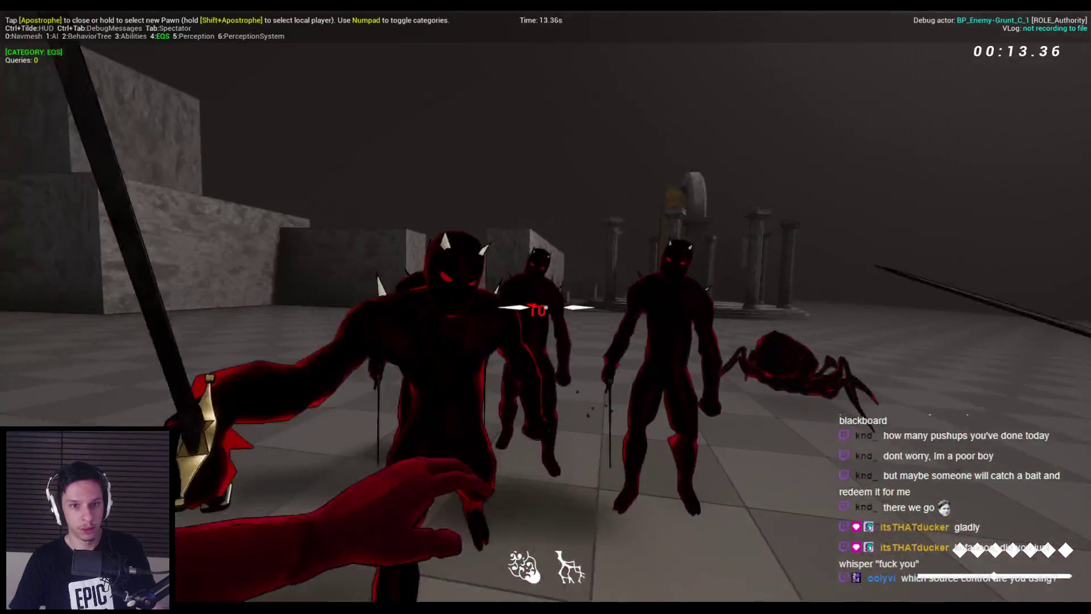
pyautogui.click(545, 307)
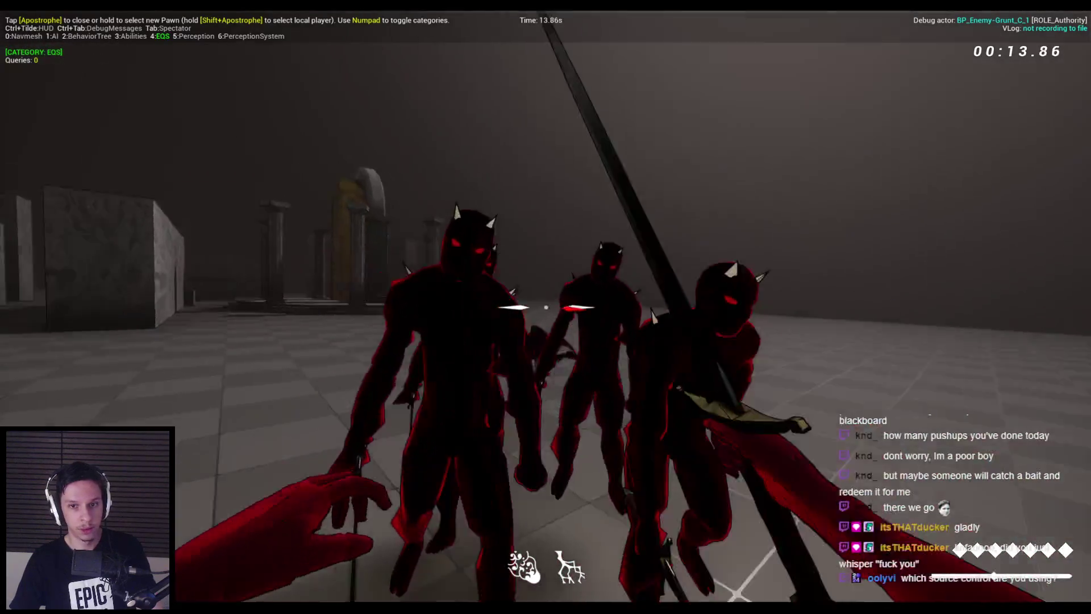
pyautogui.click(546, 307)
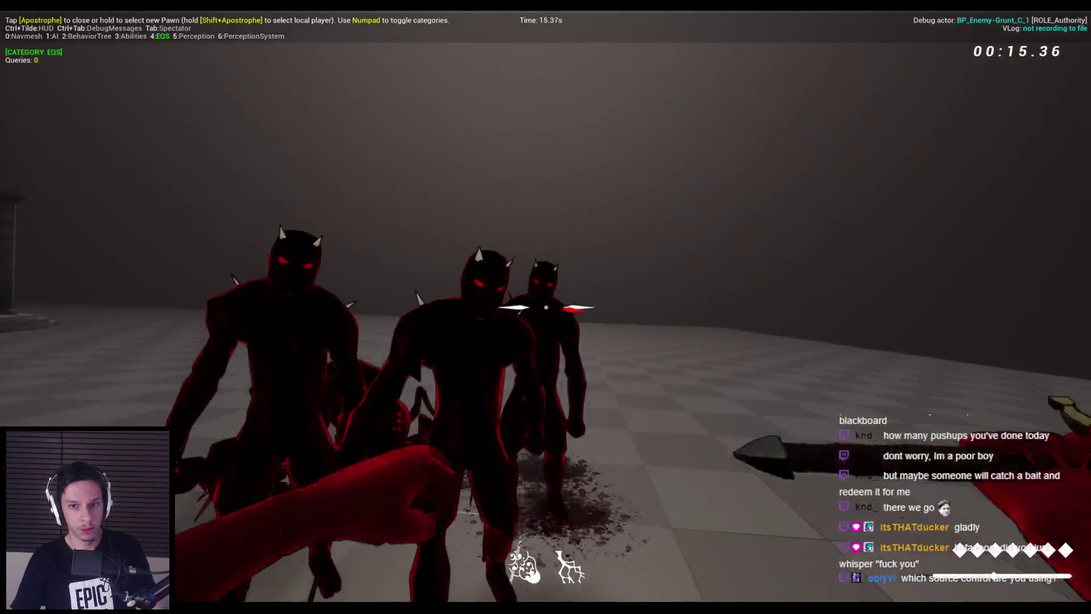
pyautogui.click(545, 307)
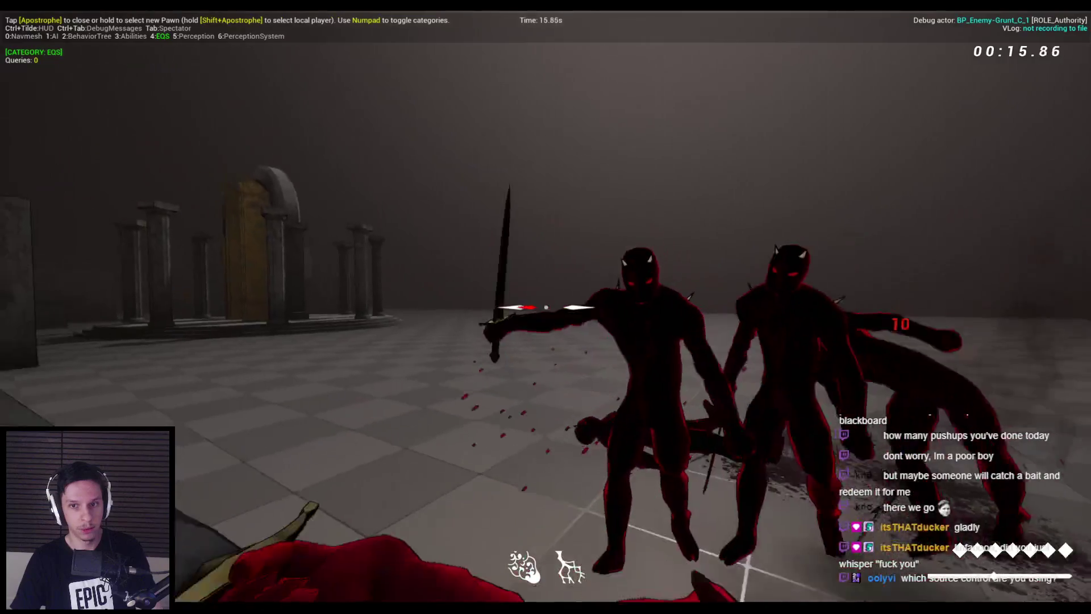
pyautogui.click(545, 307)
pyautogui.click(546, 307)
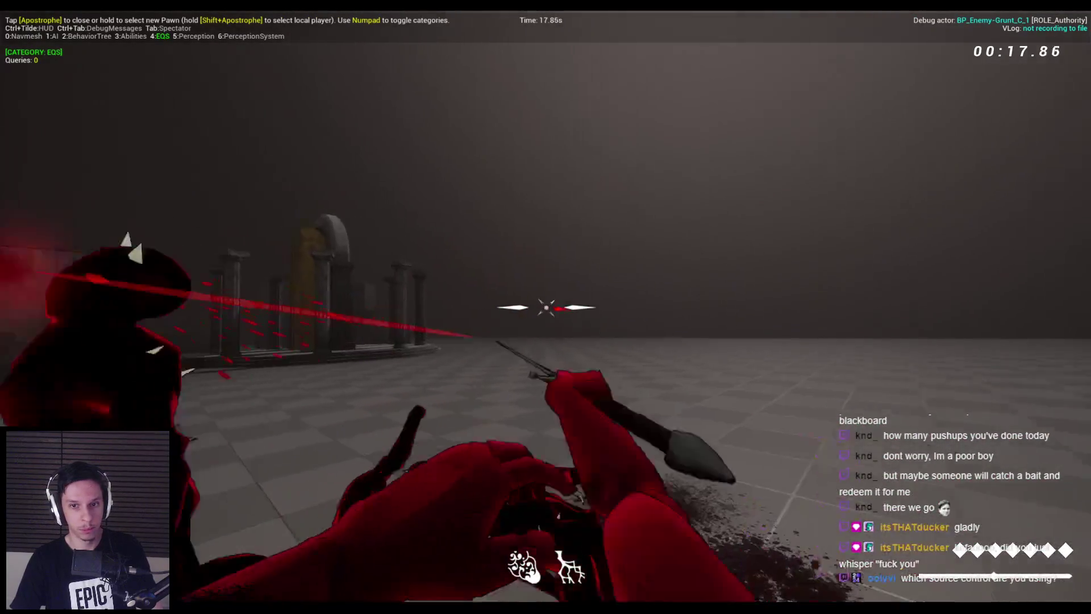
pyautogui.click(546, 307)
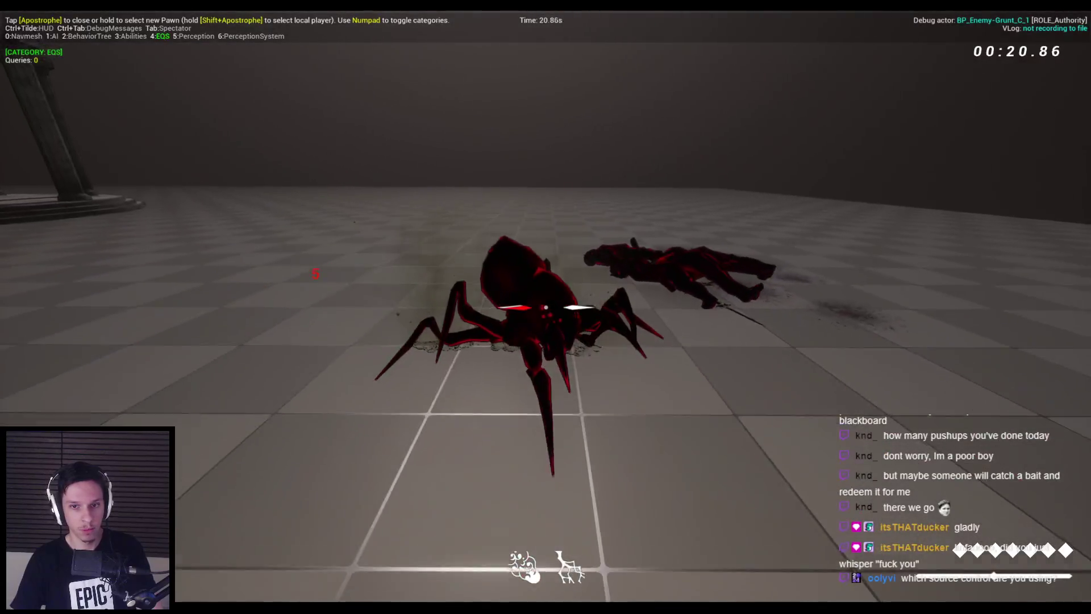
pyautogui.click(545, 307)
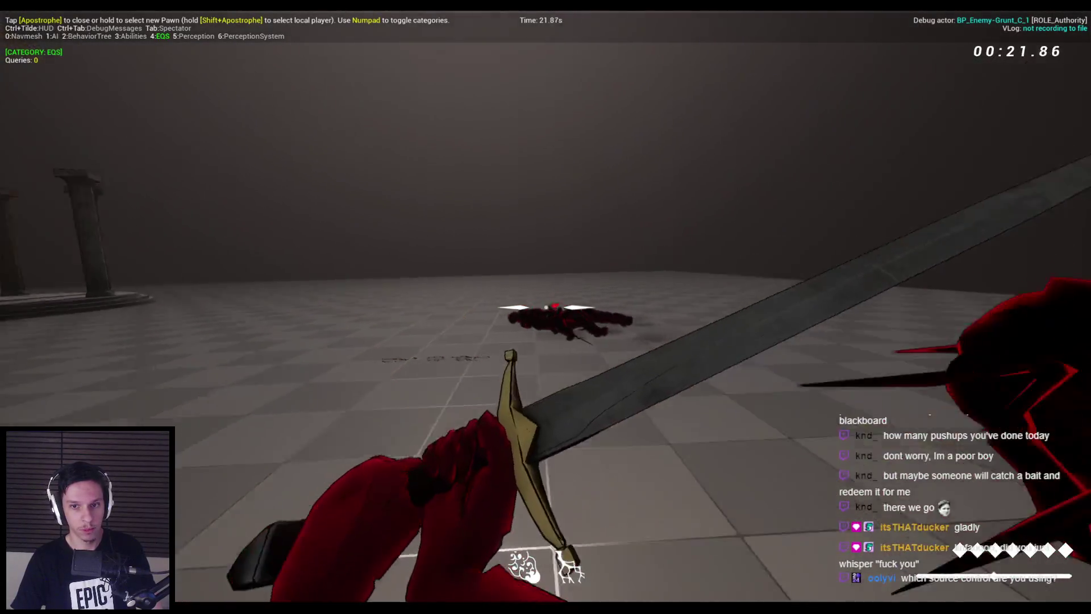
pyautogui.click(545, 307)
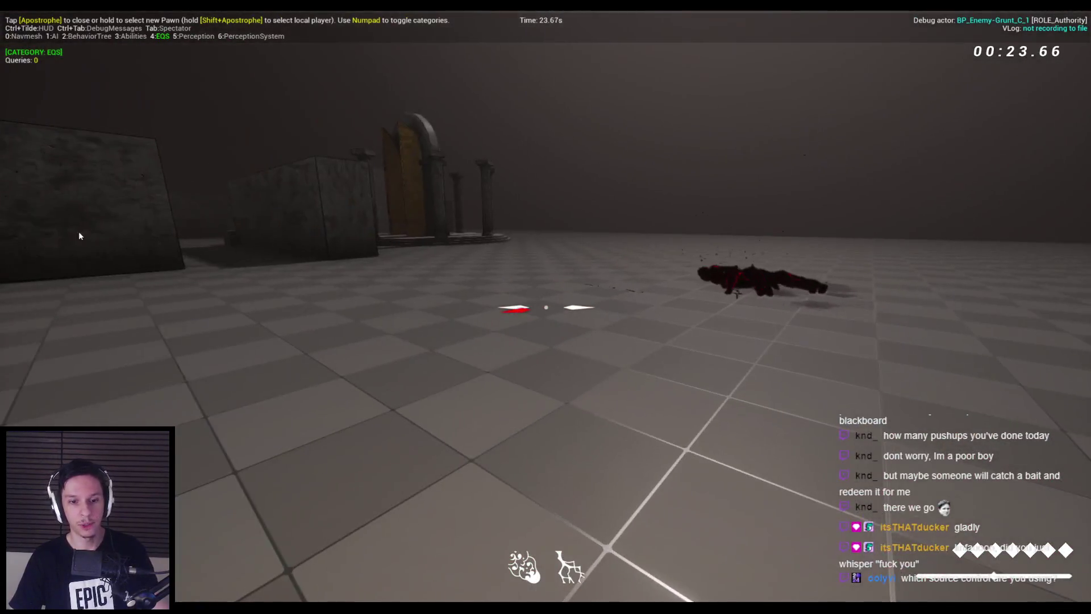
pyautogui.press('Escape')
pyautogui.click(369, 591)
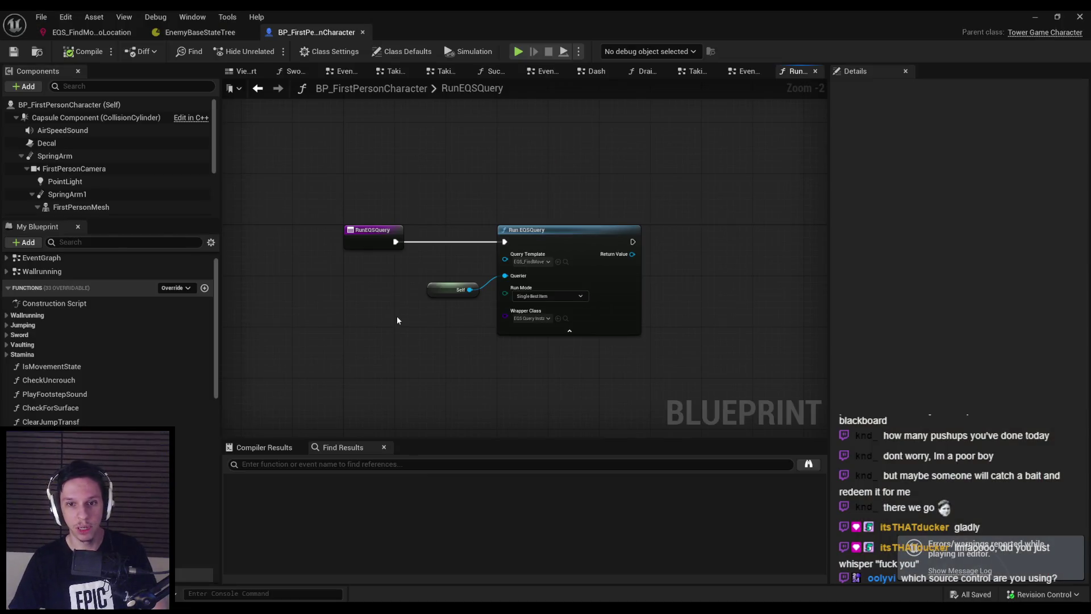
# - Search the Blueprint action list for 'eqs que' actions with context filtering turned off
pyautogui.scroll(2, 525, 255)
pyautogui.scroll(-3, 167, 196)
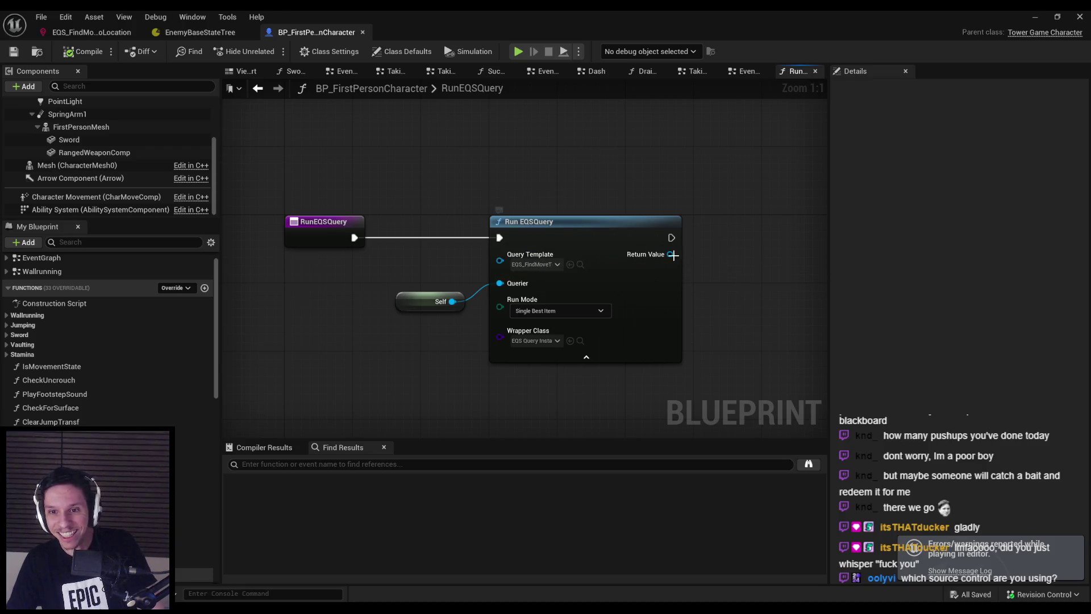
pyautogui.moveTo(670, 254); pyautogui.dragTo(707, 262)
pyautogui.rightClick(439, 361)
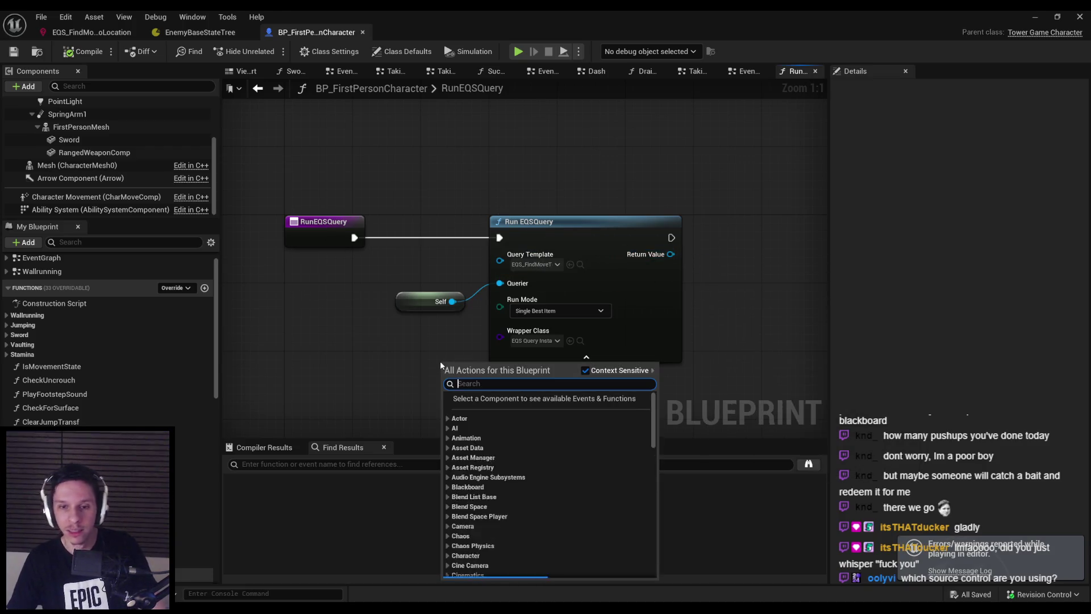
pyautogui.write('eqs eu')
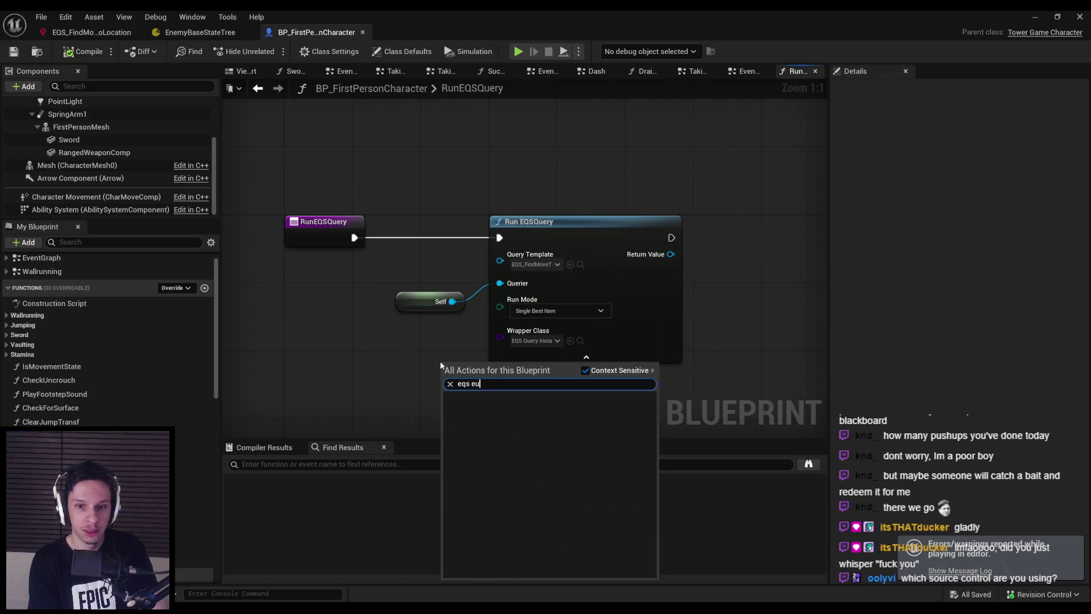
pyautogui.press('BackSpace')
pyautogui.press('BackSpace')
pyautogui.write('que')
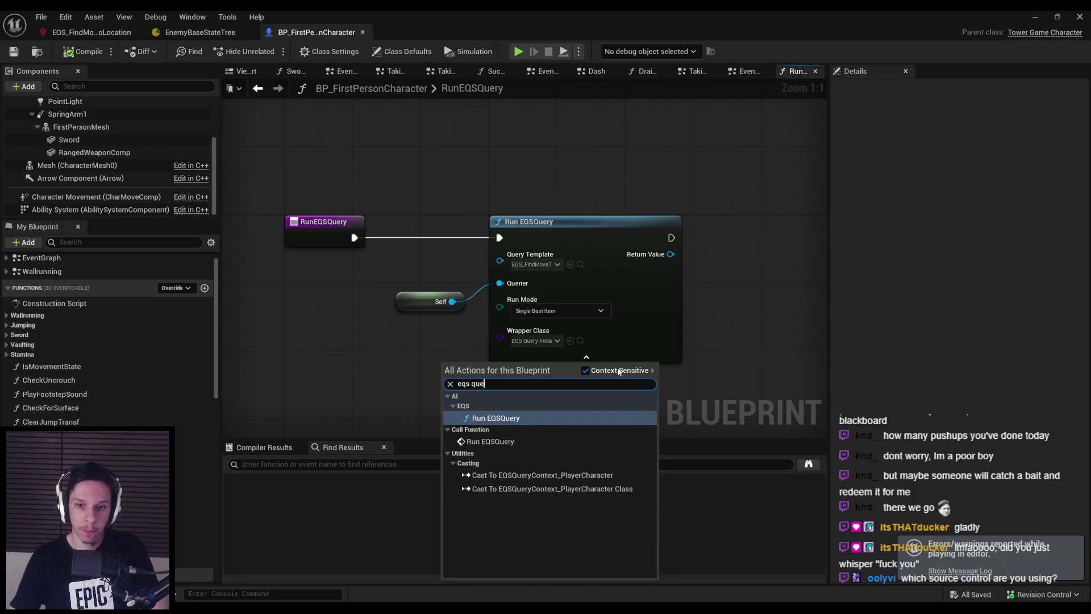
pyautogui.click(586, 371)
pyautogui.scroll(2, 527, 435)
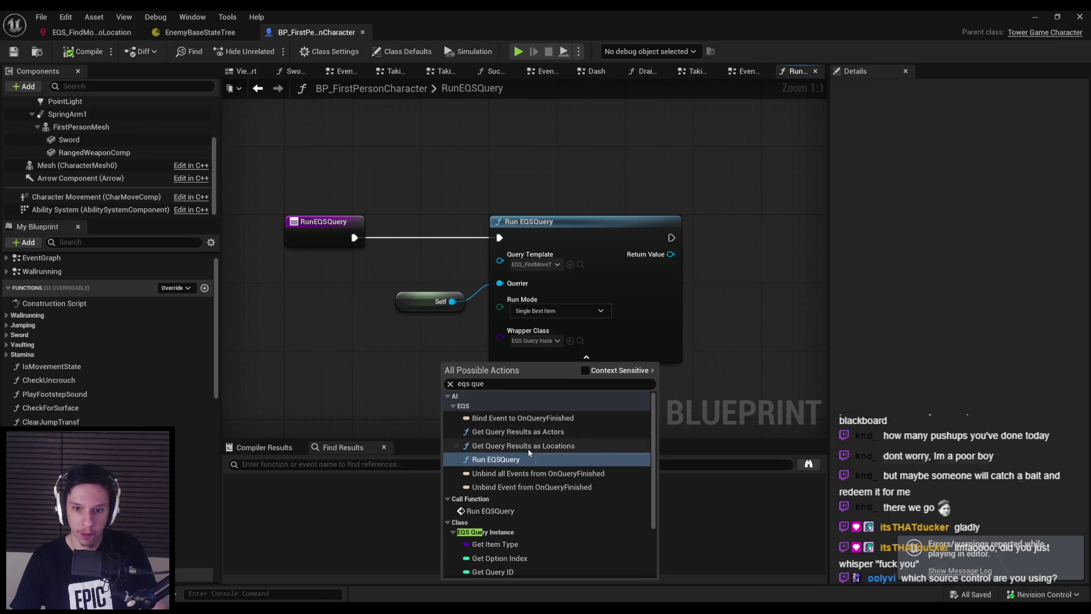
pyautogui.scroll(2, 529, 435)
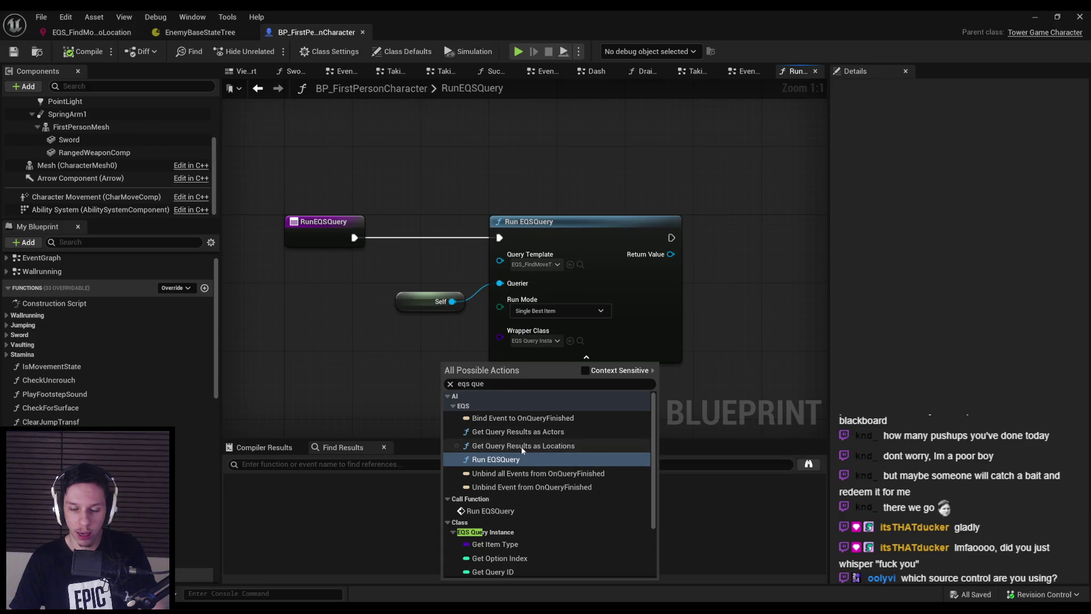
pyautogui.moveTo(341, 386); pyautogui.dragTo(335, 373)
pyautogui.scroll(-1, 335, 374)
# - Set the EQS query run mode to All Matching, then compile and save the character Blueprint
pyautogui.click(489, 281)
pyautogui.click(494, 323)
pyautogui.click(84, 51)
pyautogui.click(13, 51)
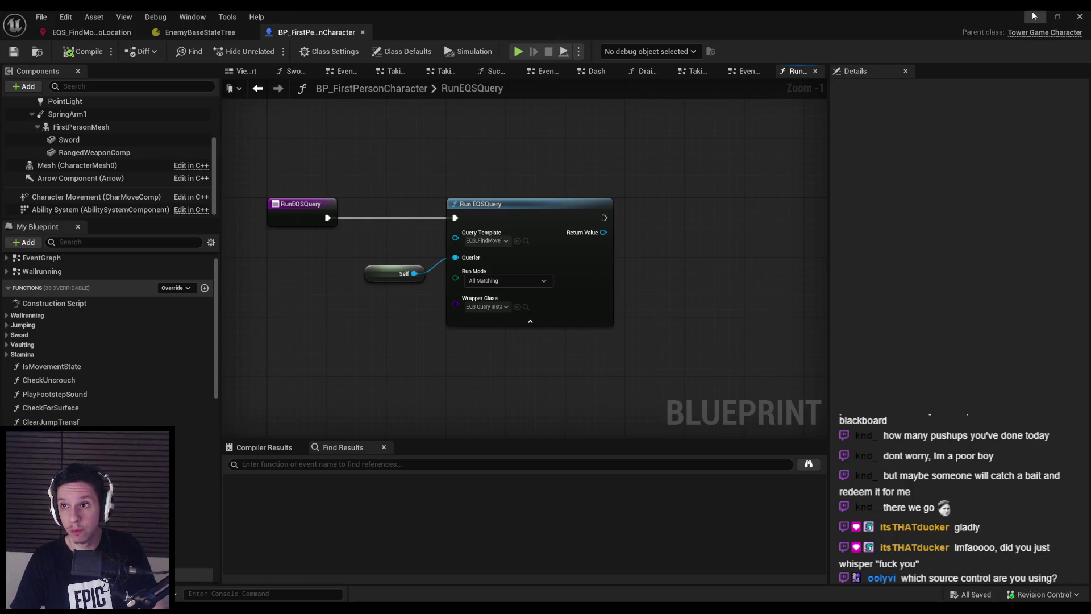
# - Centre the EQS_FindMoveToLocation circle on EnvQueryContext_Querier and launch a play session
pyautogui.click(91, 32)
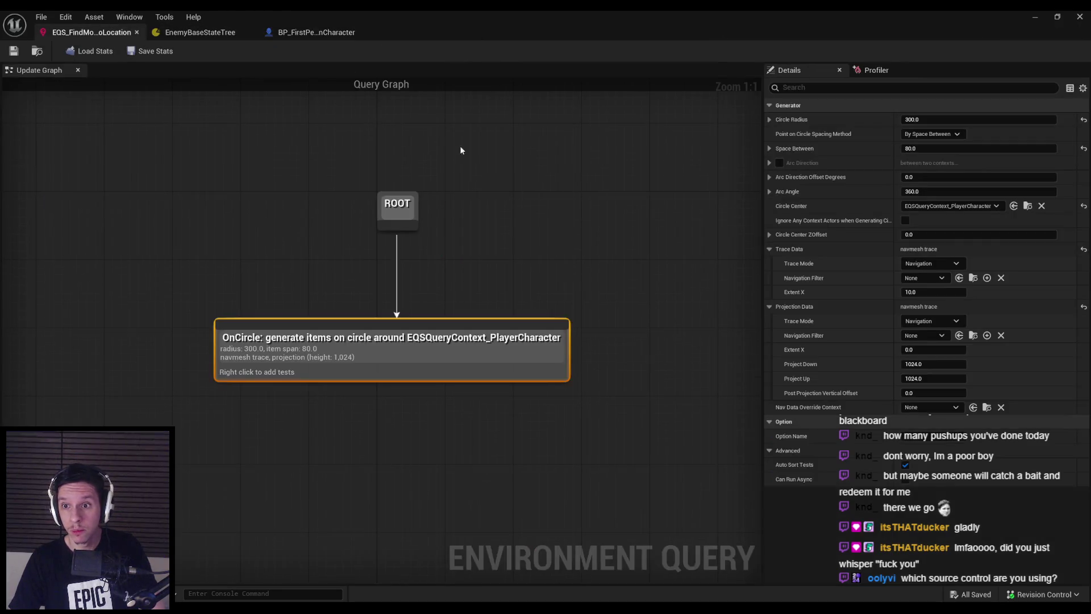
pyautogui.click(958, 207)
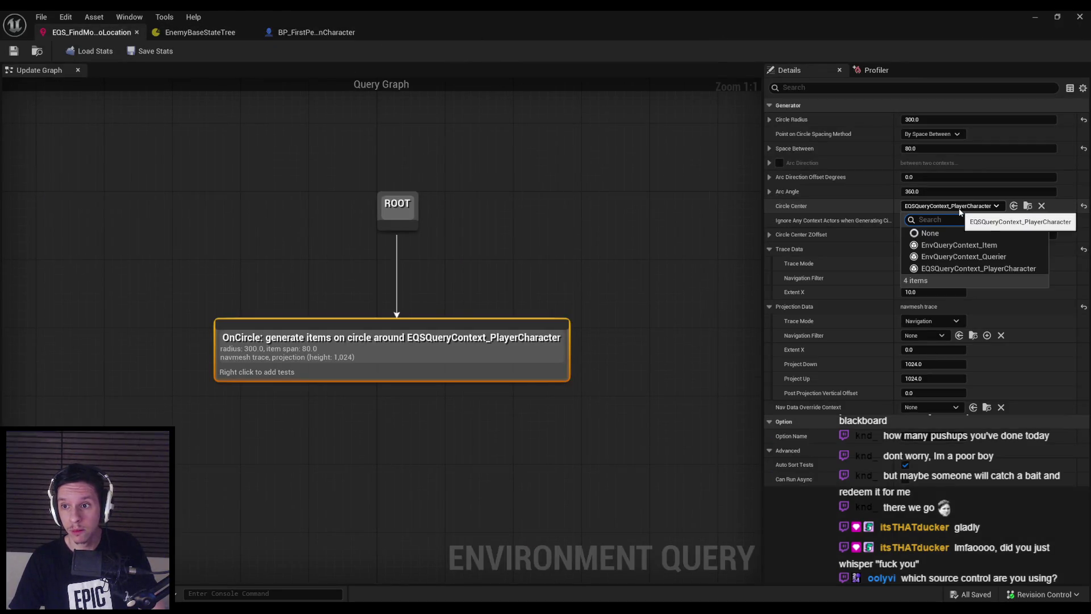
pyautogui.click(965, 257)
pyautogui.click(1041, 13)
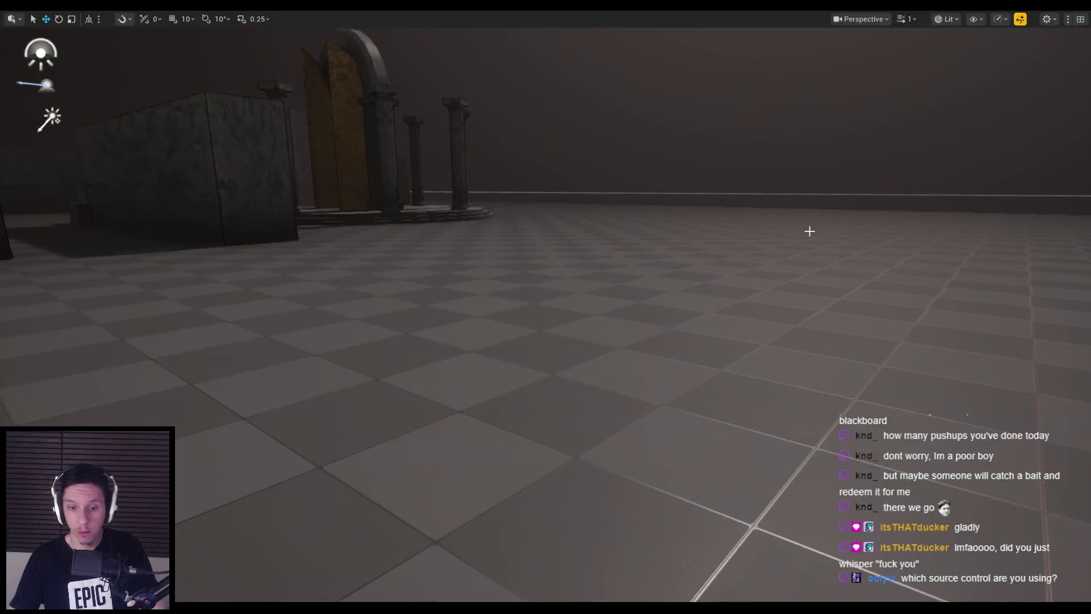
pyautogui.hotkey('alt', 'p')
# - Check the EQS debug info during play, then stop and open the EnemyBaseStateTree editor
pyautogui.press("'")
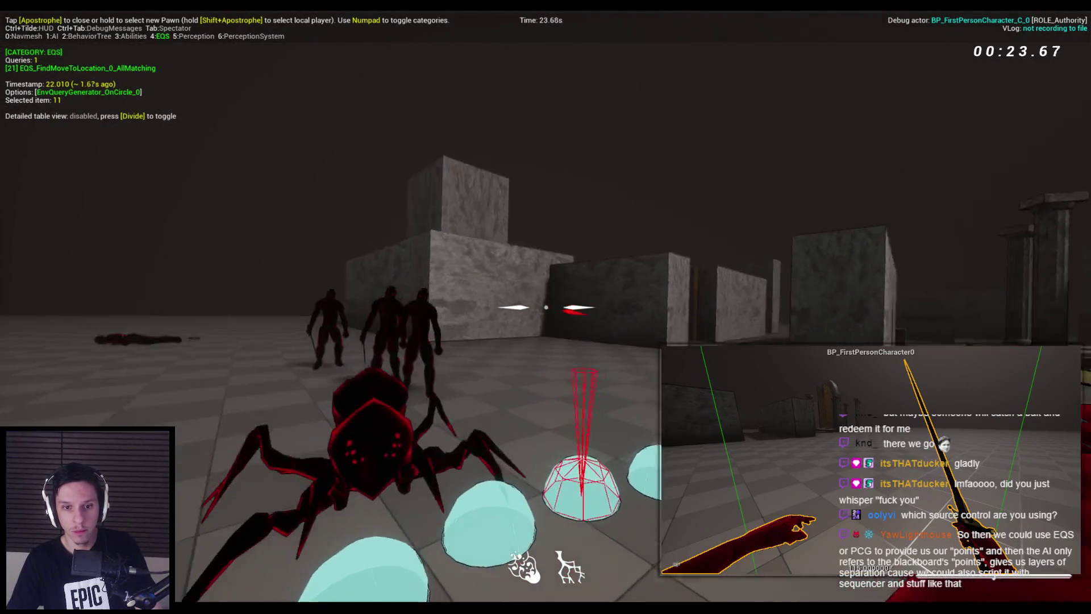
pyautogui.press('Escape')
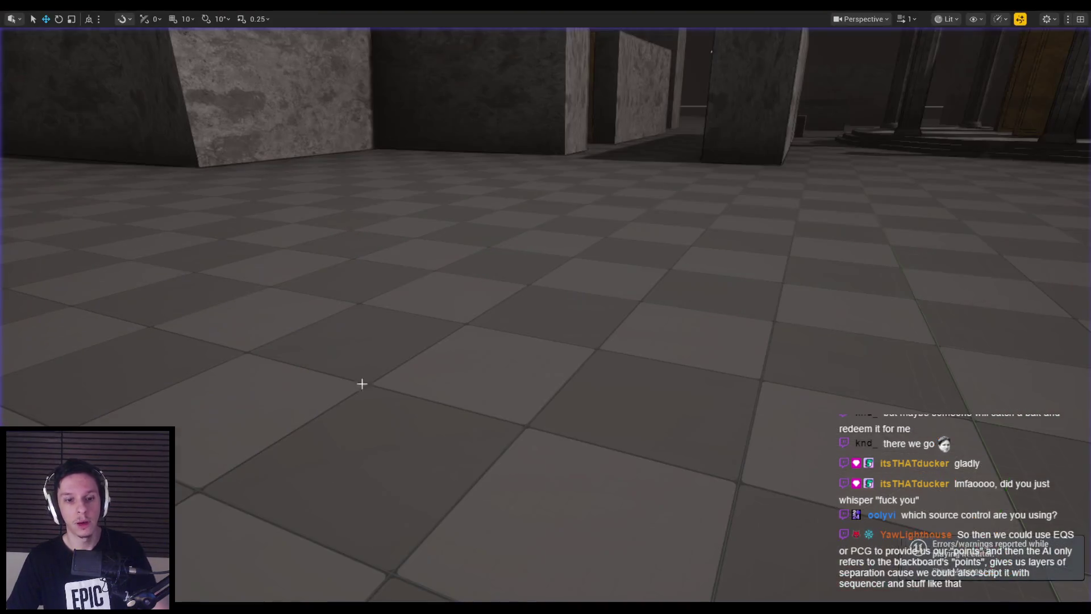
pyautogui.click(388, 565)
pyautogui.click(199, 33)
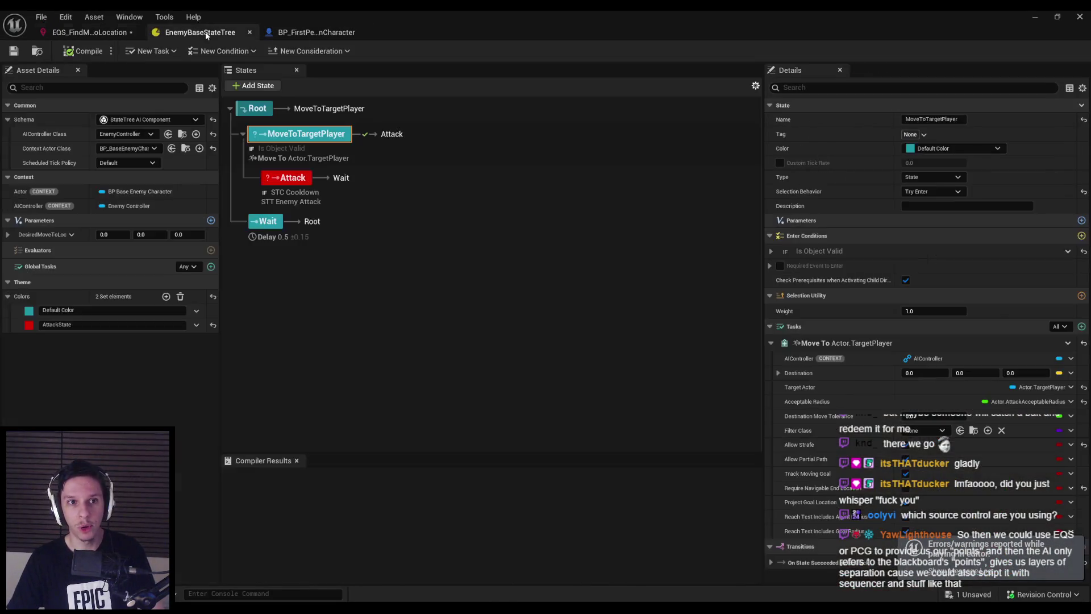
# - Playtest with the gameplay debugger open, swinging the sword at the enemies
pyautogui.click(305, 33)
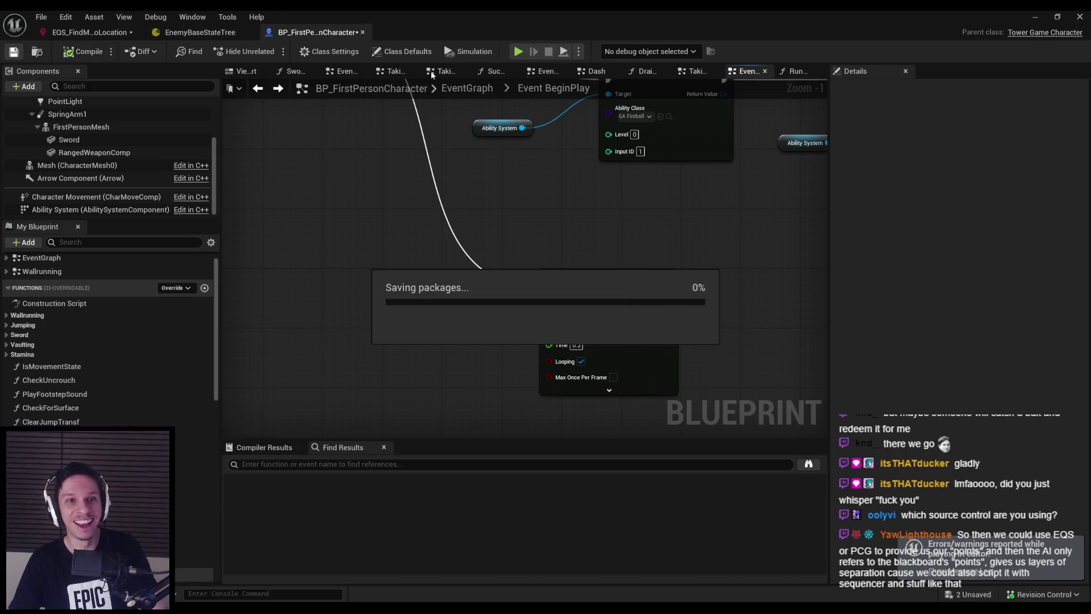
pyautogui.click(1049, 15)
pyautogui.click(560, 202)
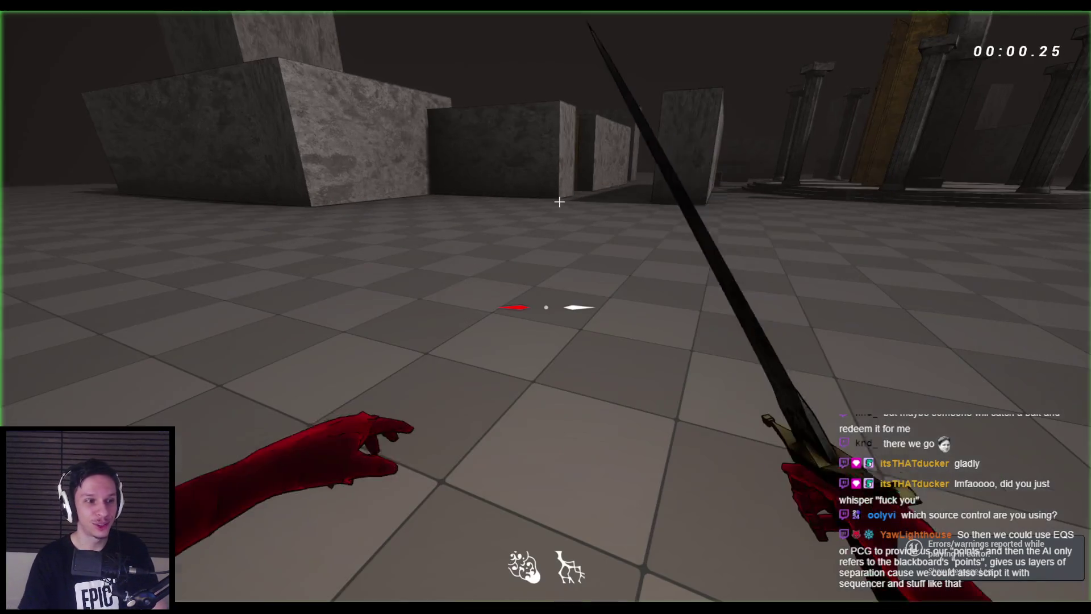
pyautogui.press("'")
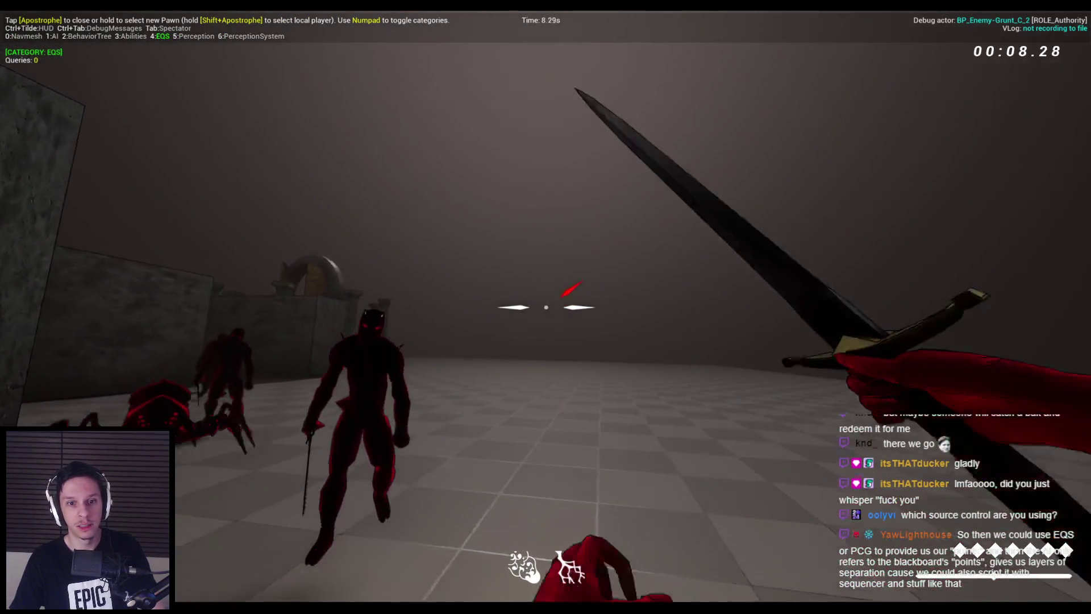
pyautogui.click(545, 307)
pyautogui.press('Escape')
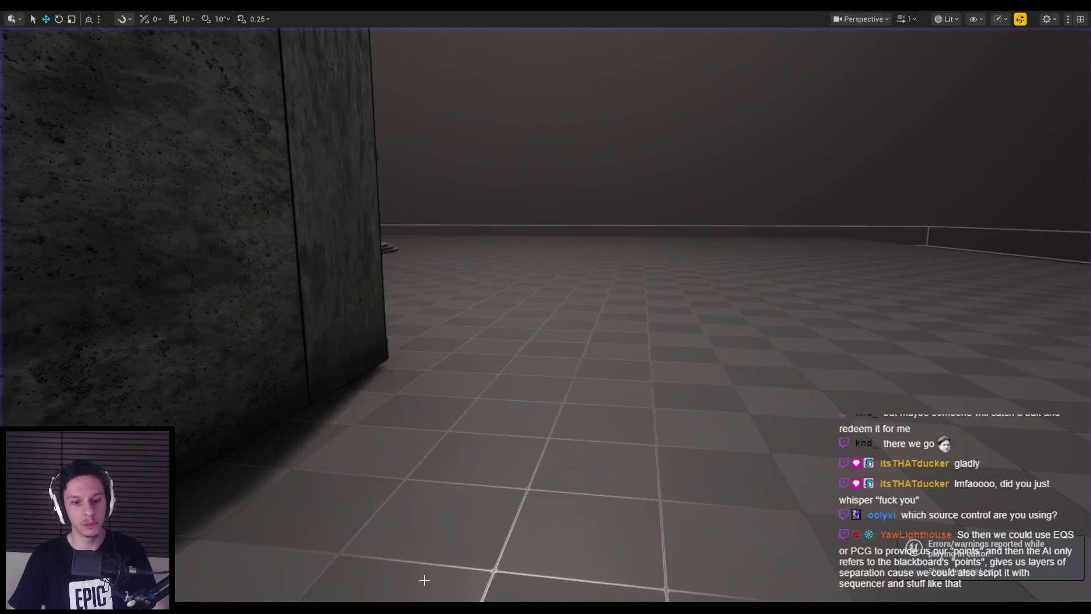
# - Review the EQS_FindMoveToLocation query and the RunEQSQuery function graph, then relaunch play
pyautogui.moveTo(360, 591)
pyautogui.click(398, 563)
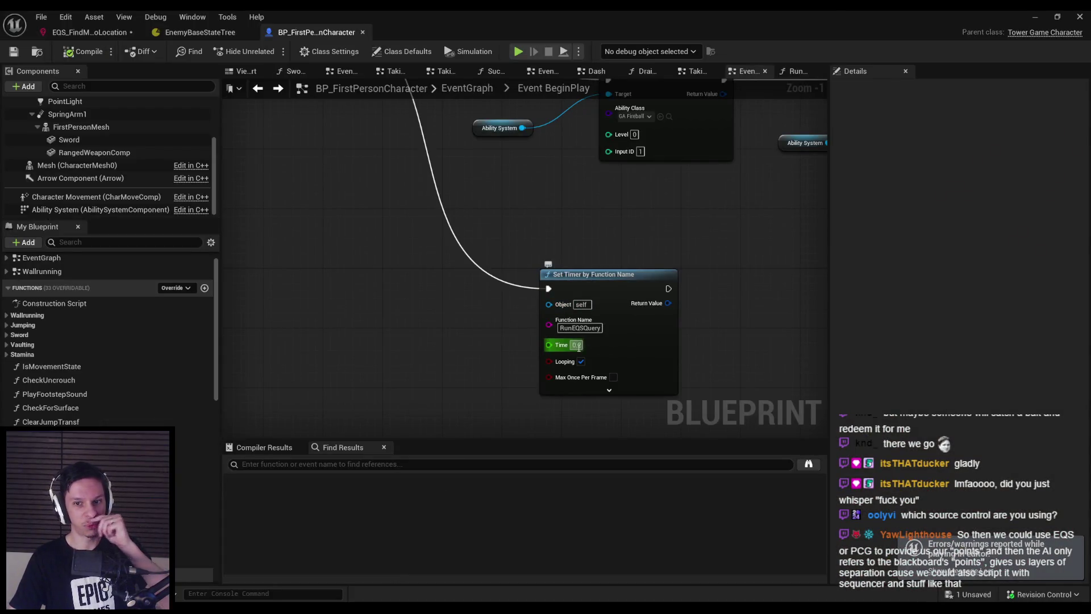
pyautogui.scroll(-2, 579, 348)
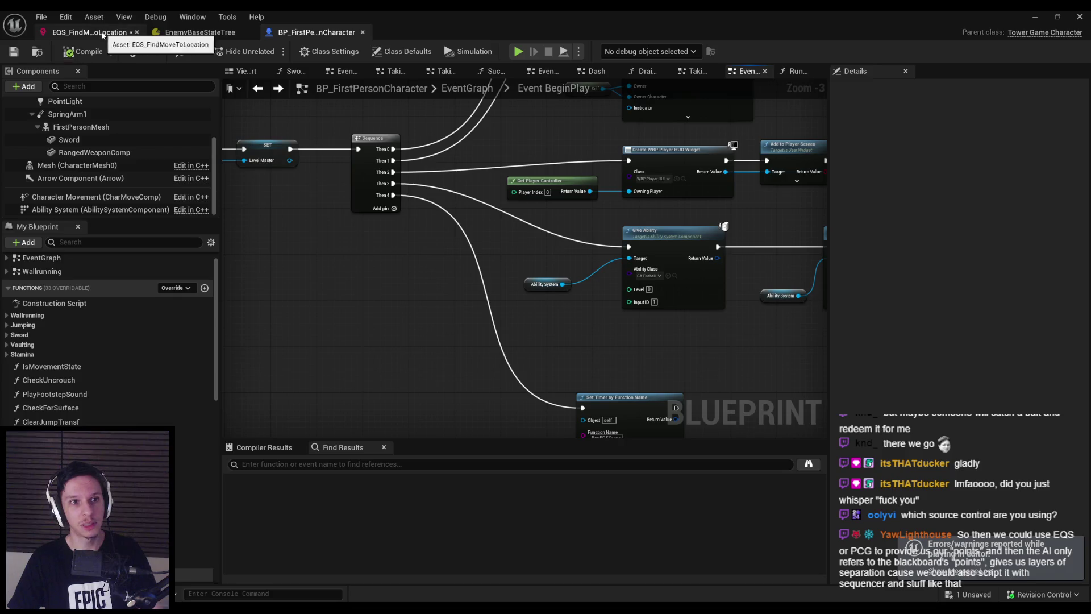
pyautogui.click(103, 35)
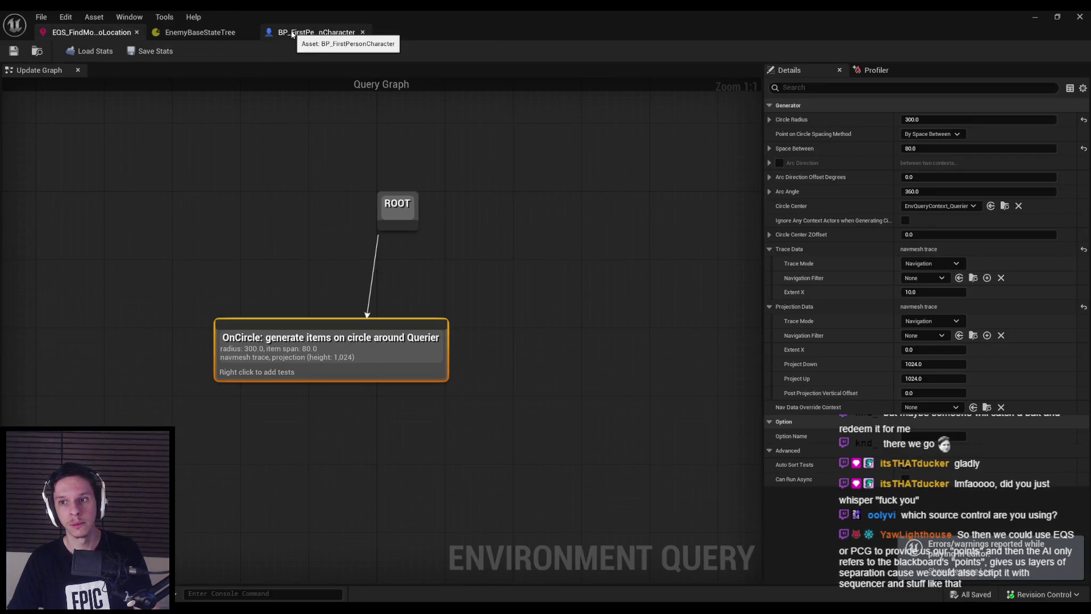
pyautogui.click(292, 34)
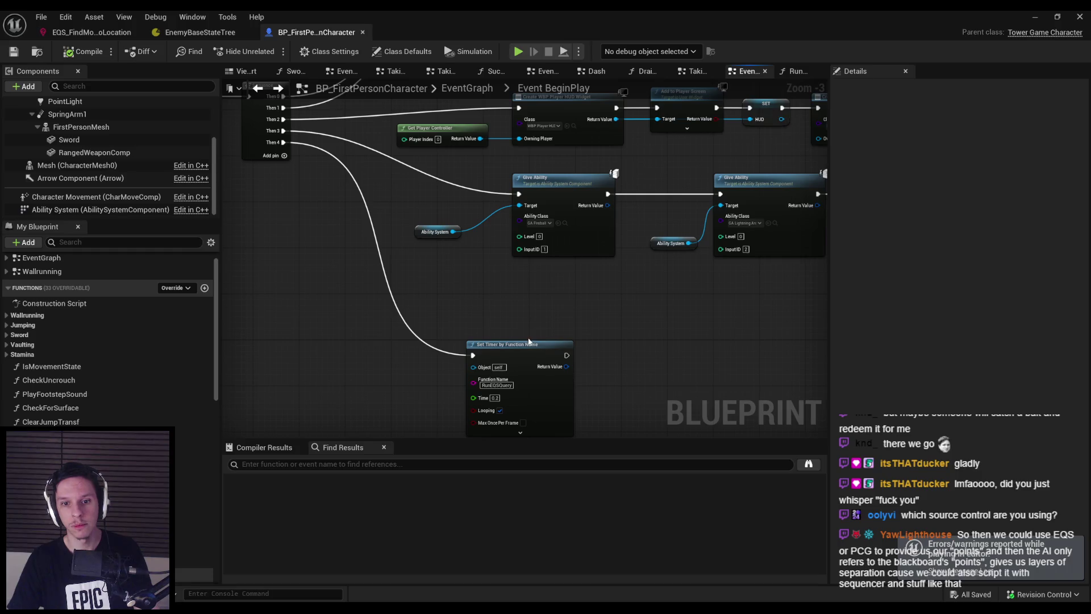
pyautogui.doubleClick(496, 384)
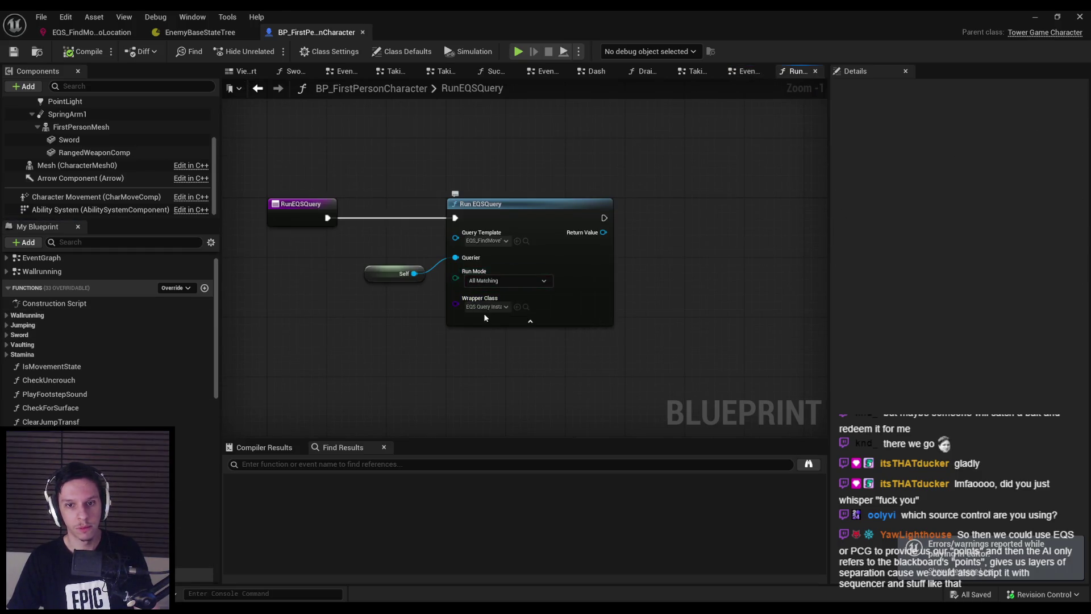
pyautogui.hotkey('alt', 'p')
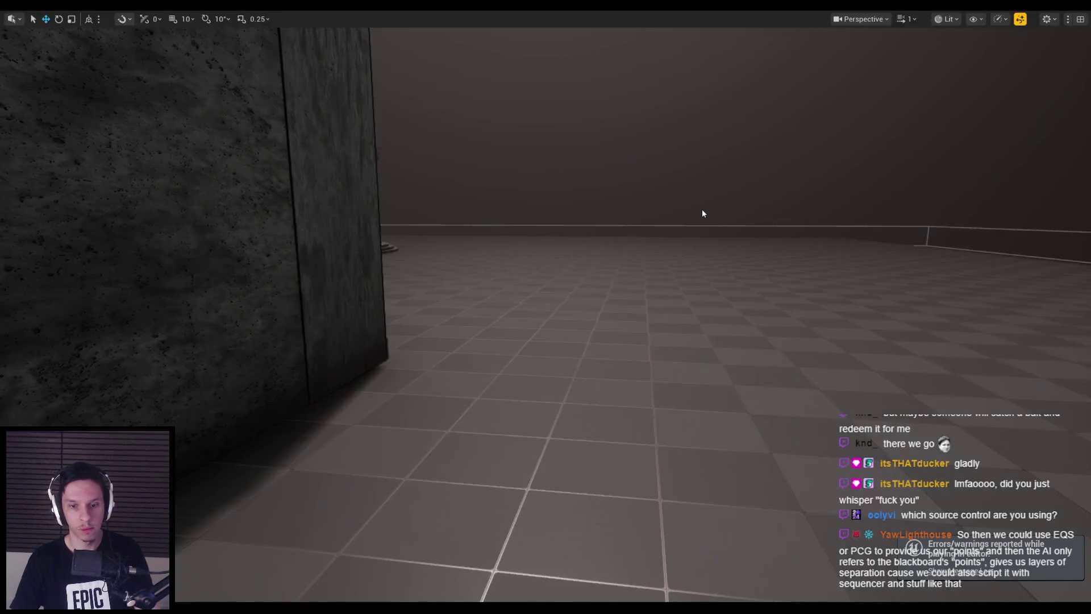
pyautogui.press("'")
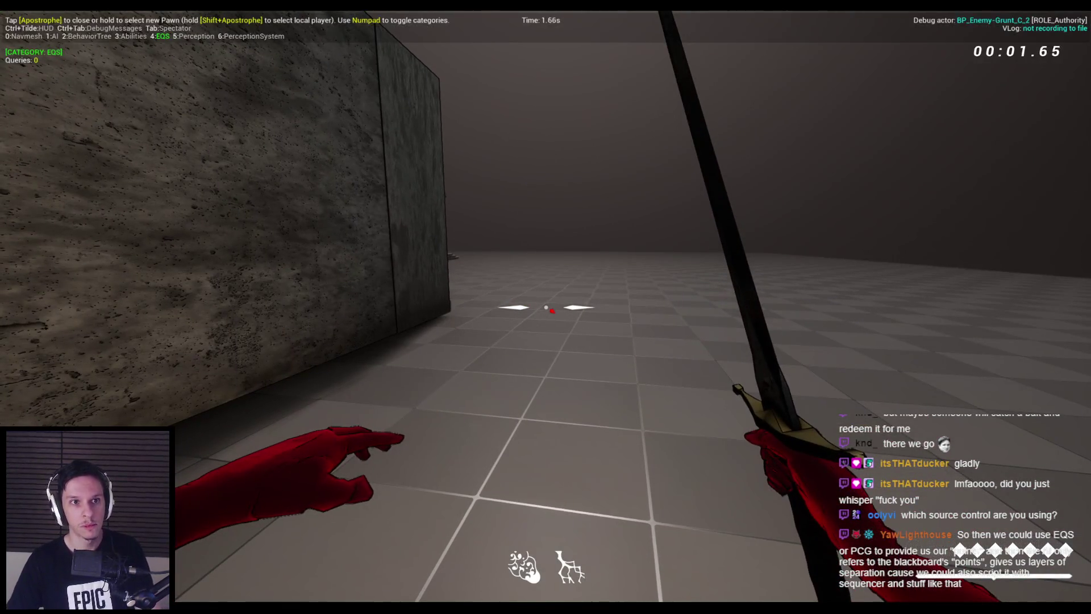
pyautogui.press('KP_1')
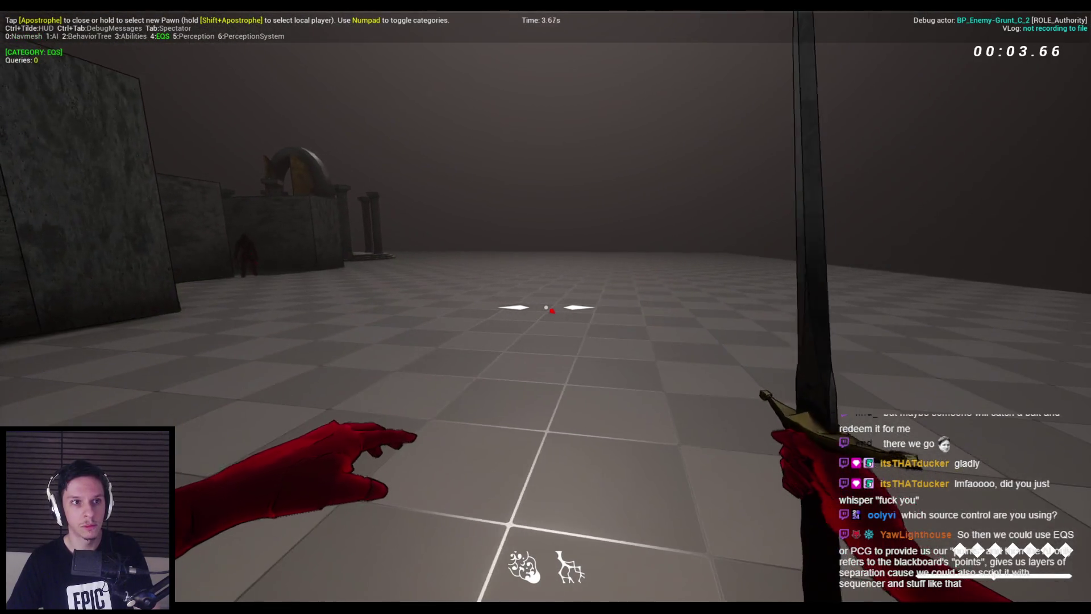
pyautogui.press('KP_0')
pyautogui.press('KP_0')
pyautogui.press('KP_0')
pyautogui.press('KP_0')
pyautogui.press('KP_1')
pyautogui.press('KP_3')
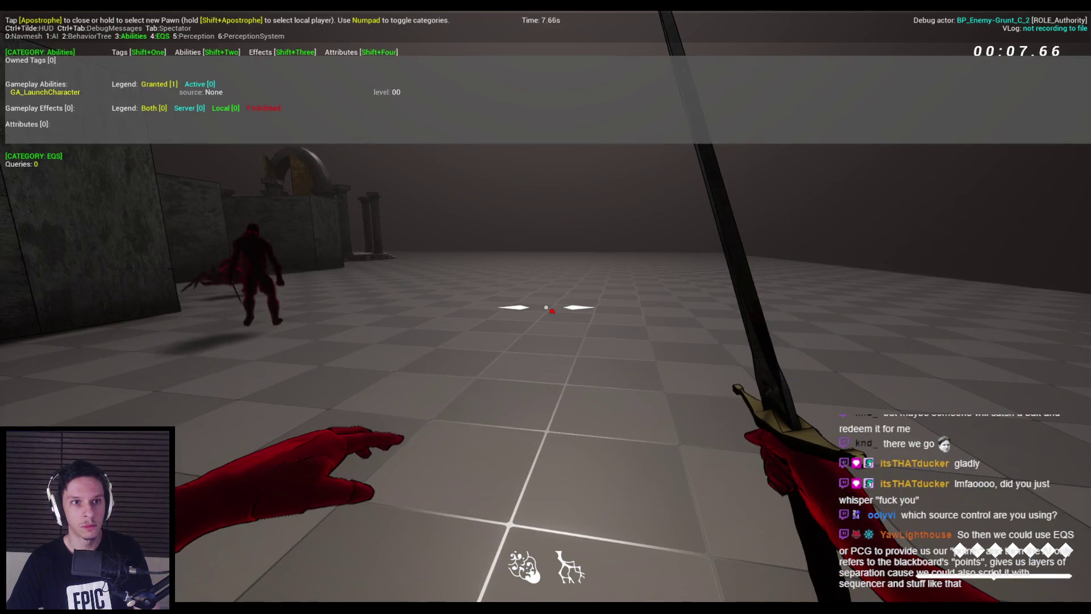
pyautogui.press('KP_3')
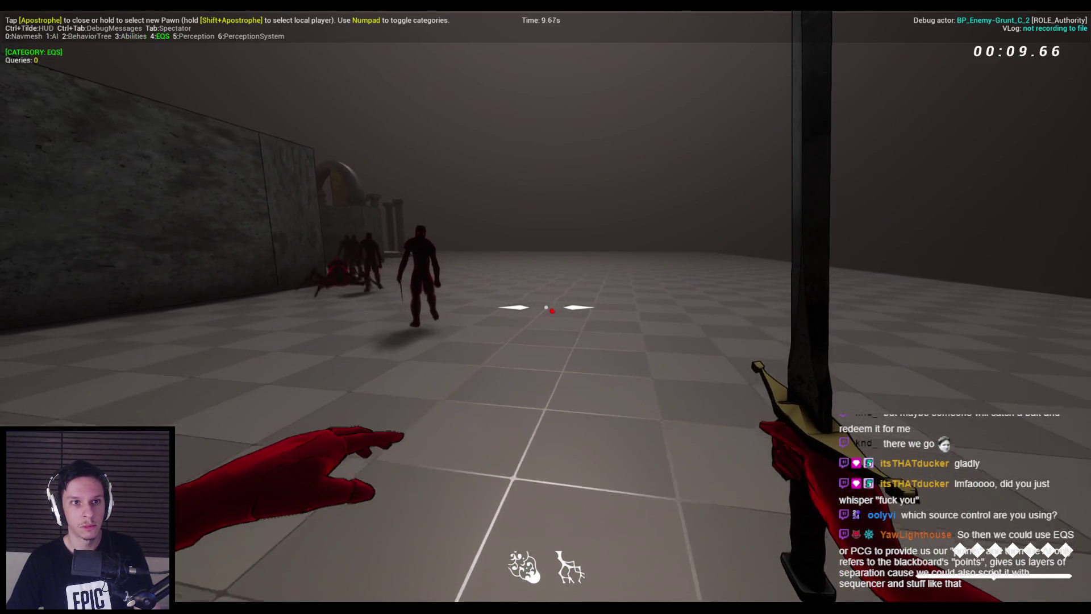
pyautogui.press('a')
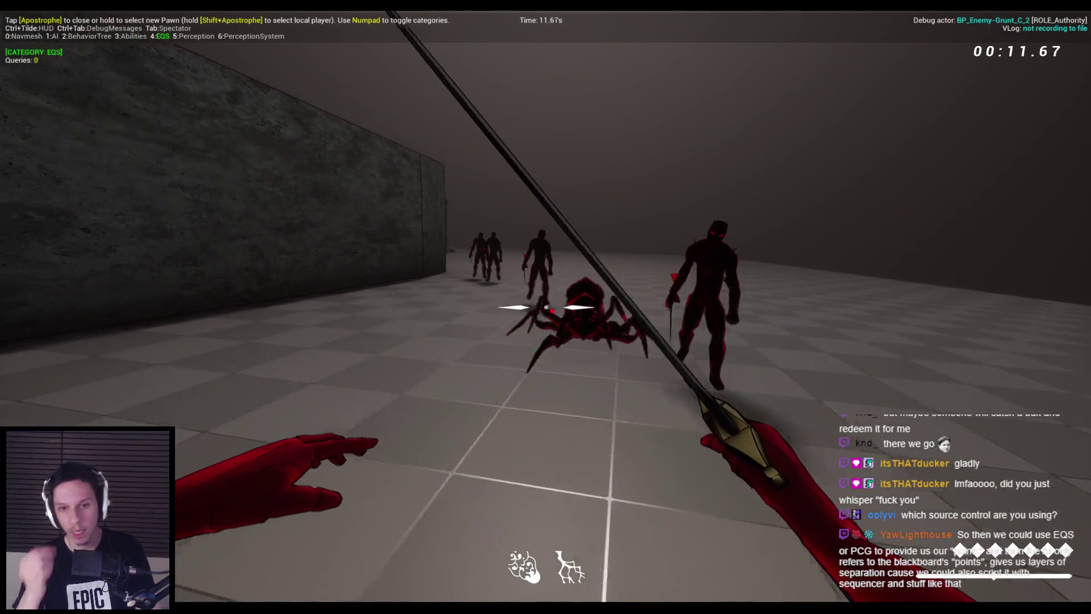
pyautogui.press('w')
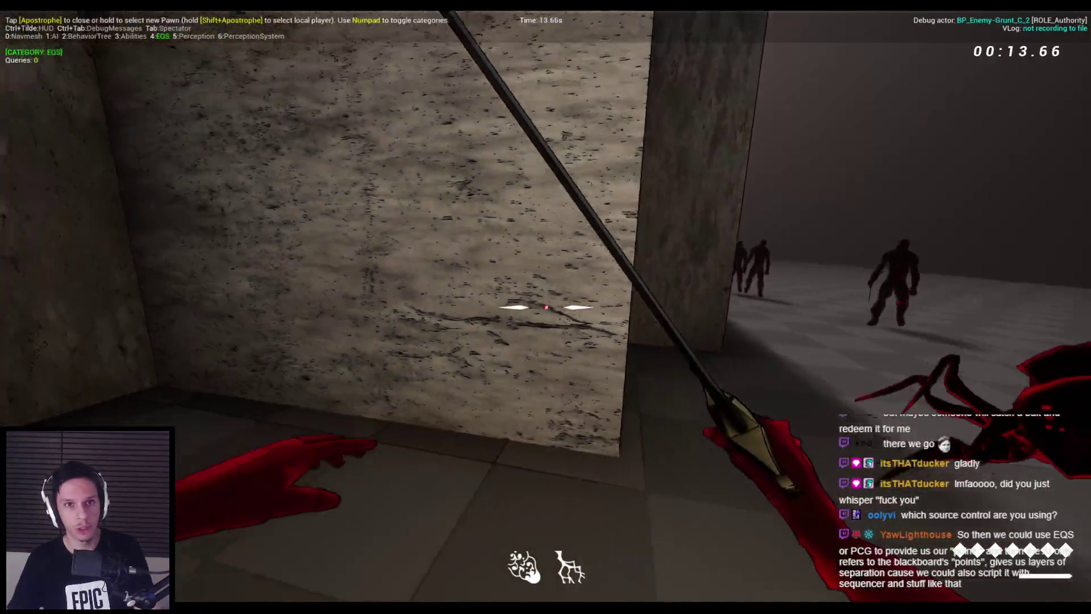
pyautogui.press('Escape')
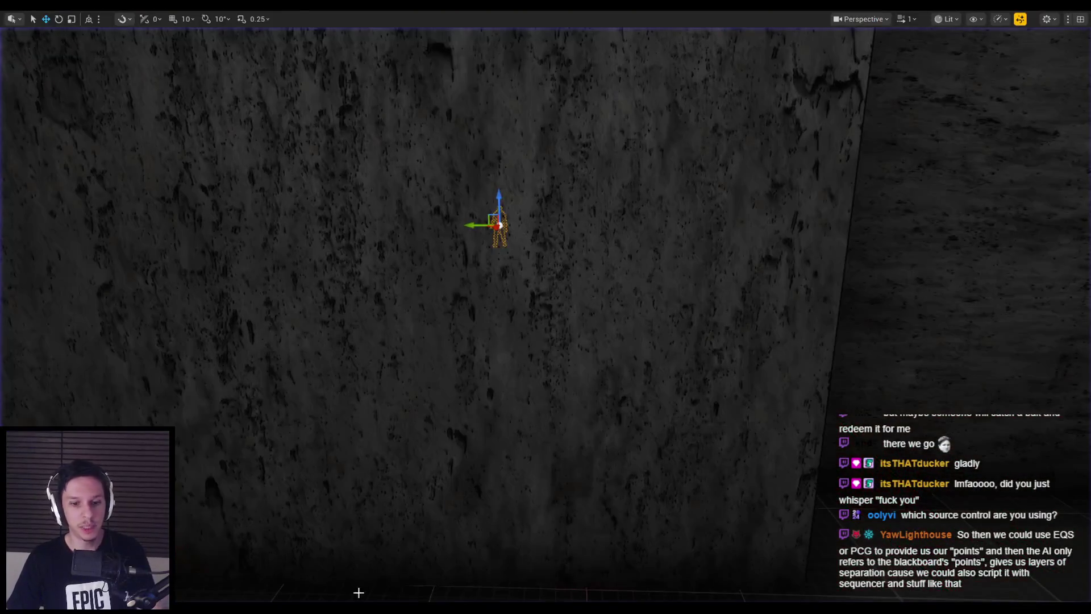
# - Set the BeginPlay looping timer to 0.3 seconds and playtest with the EQS debugger
pyautogui.click(370, 563)
pyautogui.hotkey('alt', 'Left')
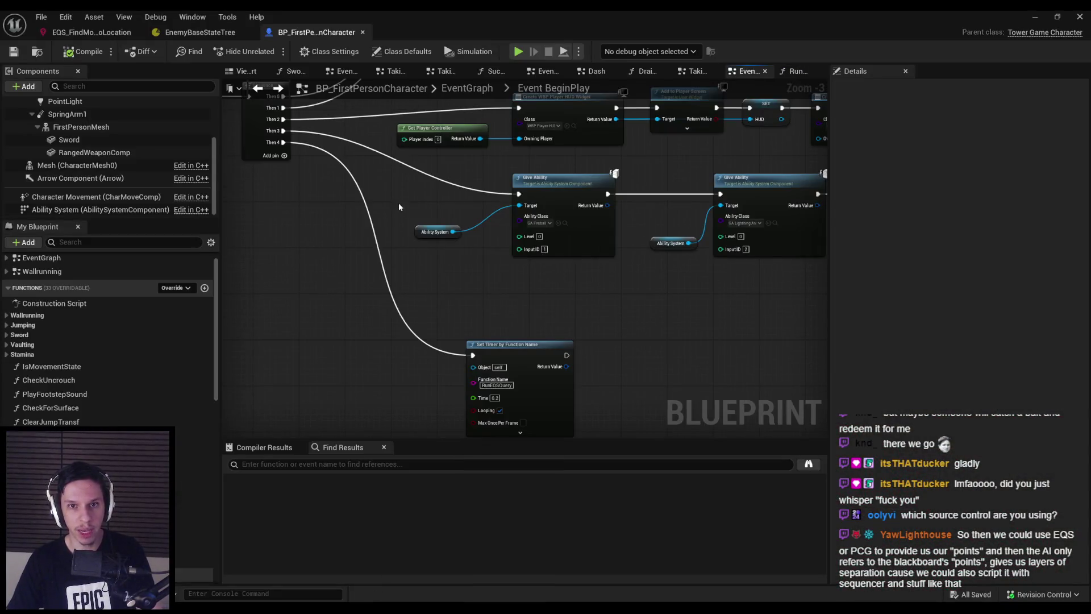
pyautogui.scroll(3, 509, 385)
pyautogui.write('0.3')
pyautogui.scroll(-4, 505, 407)
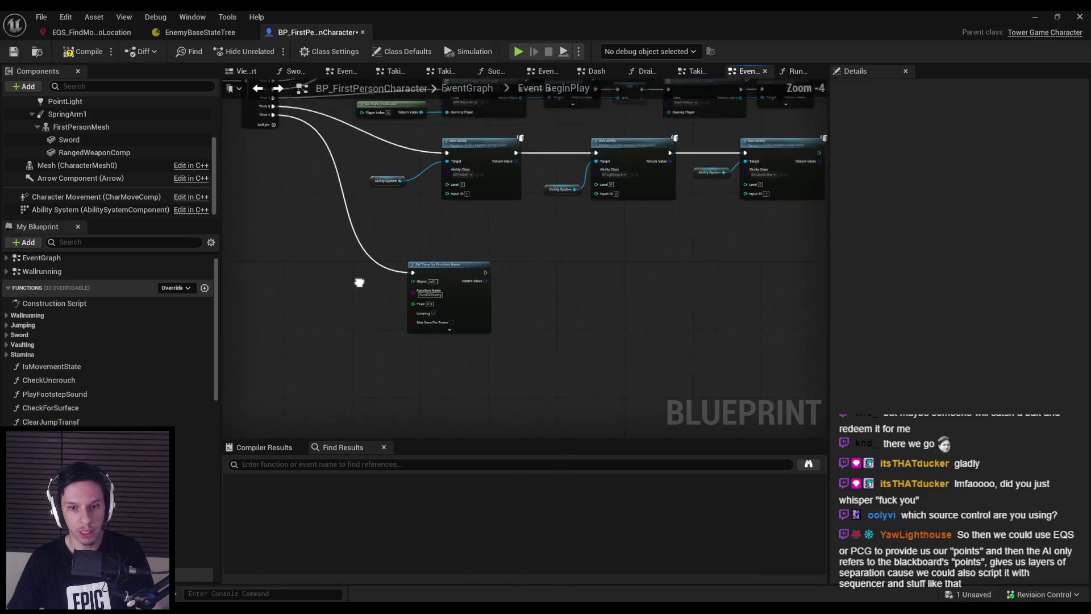
pyautogui.click(1035, 17)
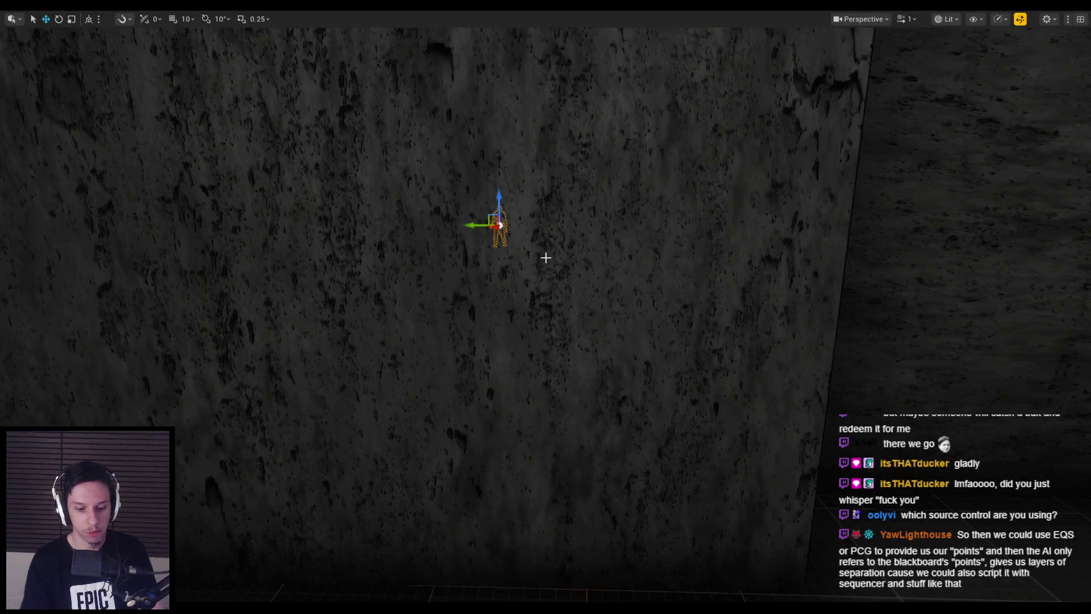
pyautogui.hotkey('alt', 'p')
pyautogui.press("'")
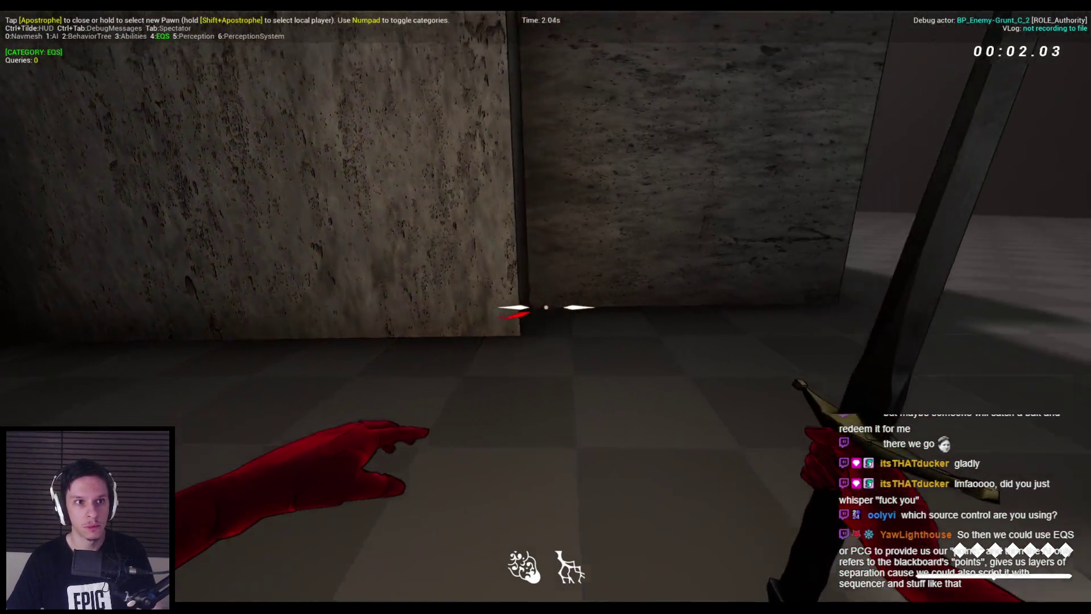
pyautogui.press('Escape')
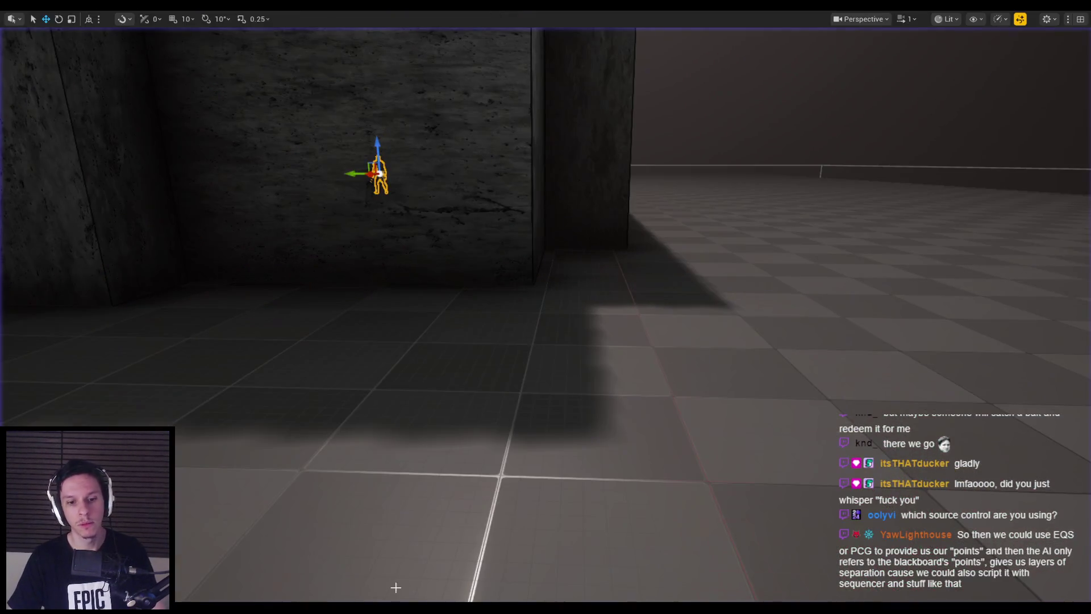
# - Make the Set Timer node fire at most once per frame and run a quick playtest
pyautogui.moveTo(363, 608)
pyautogui.click(400, 555)
pyautogui.scroll(-3, 497, 217)
pyautogui.scroll(3, 565, 279)
pyautogui.scroll(-1, 565, 281)
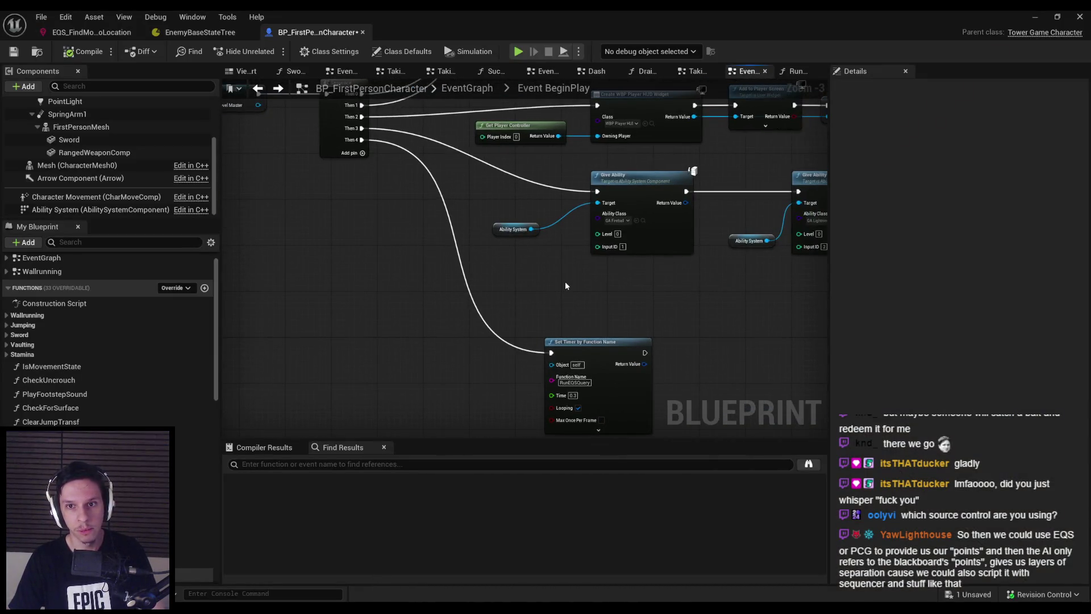
pyautogui.moveTo(565, 286); pyautogui.dragTo(445, 230)
pyautogui.scroll(-2, 463, 327)
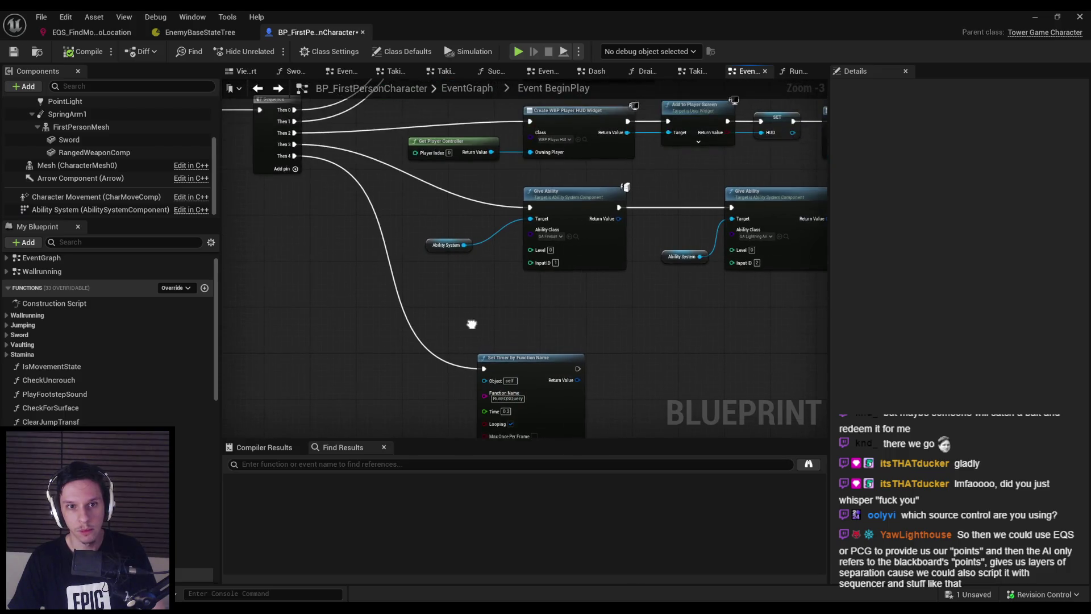
pyautogui.scroll(4, 505, 352)
pyautogui.click(506, 361)
pyautogui.click(510, 402)
pyautogui.click(526, 347)
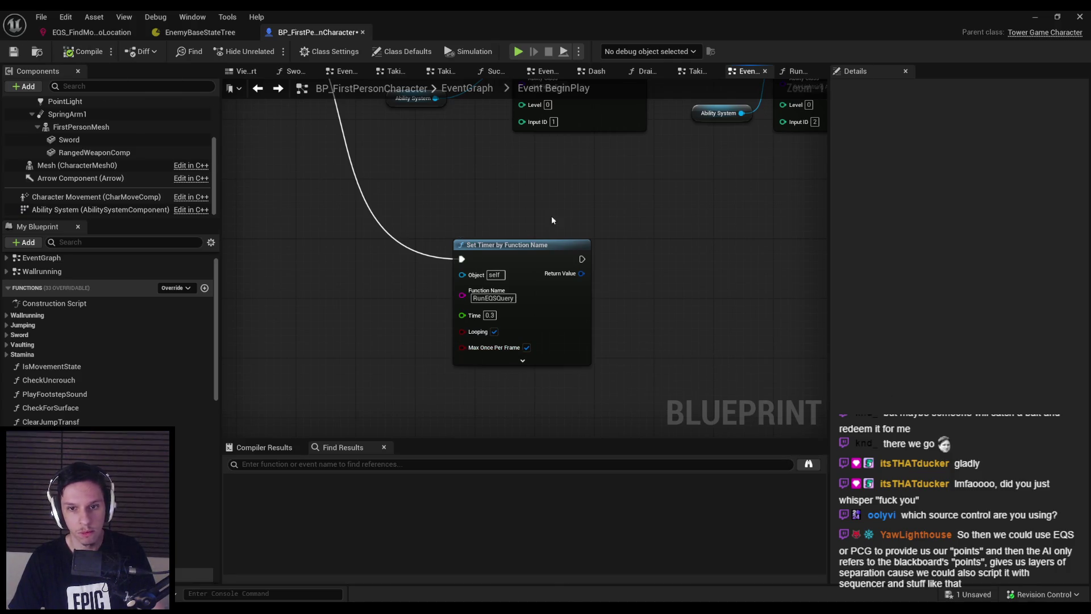
pyautogui.click(1035, 16)
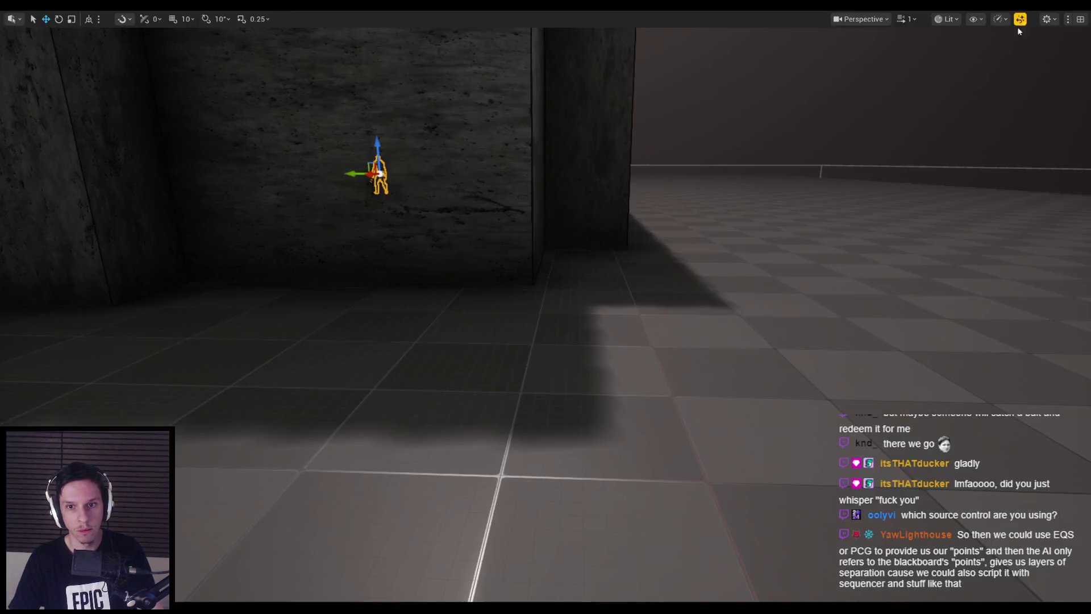
pyautogui.hotkey('alt', 'p')
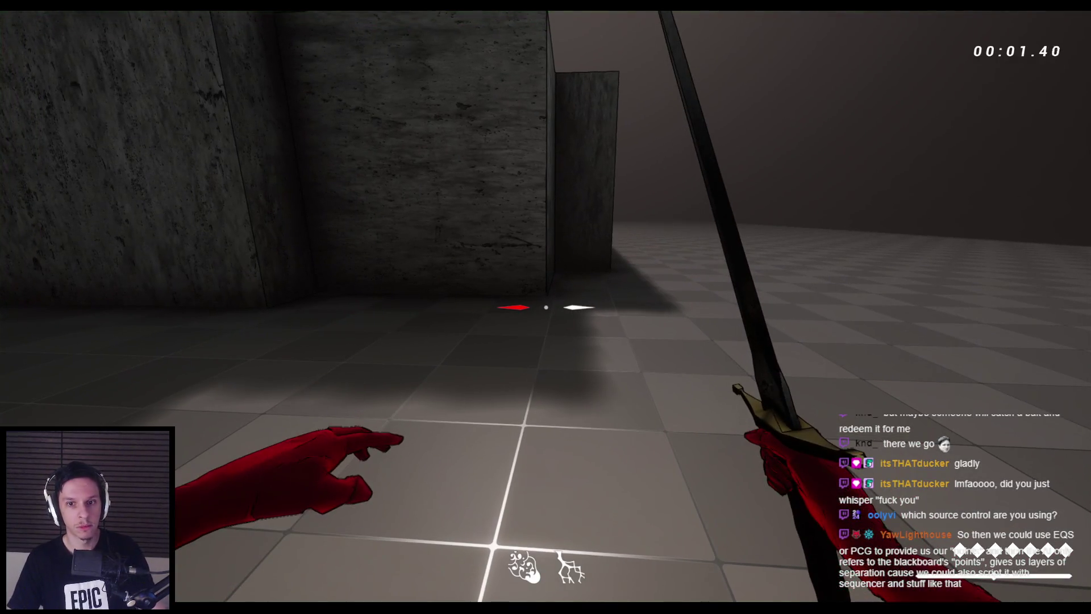
pyautogui.press('Escape')
# - Append 'Player' to the timer's Function Name, add the RunEQSQueryPlayer function, and start play
pyautogui.click(394, 578)
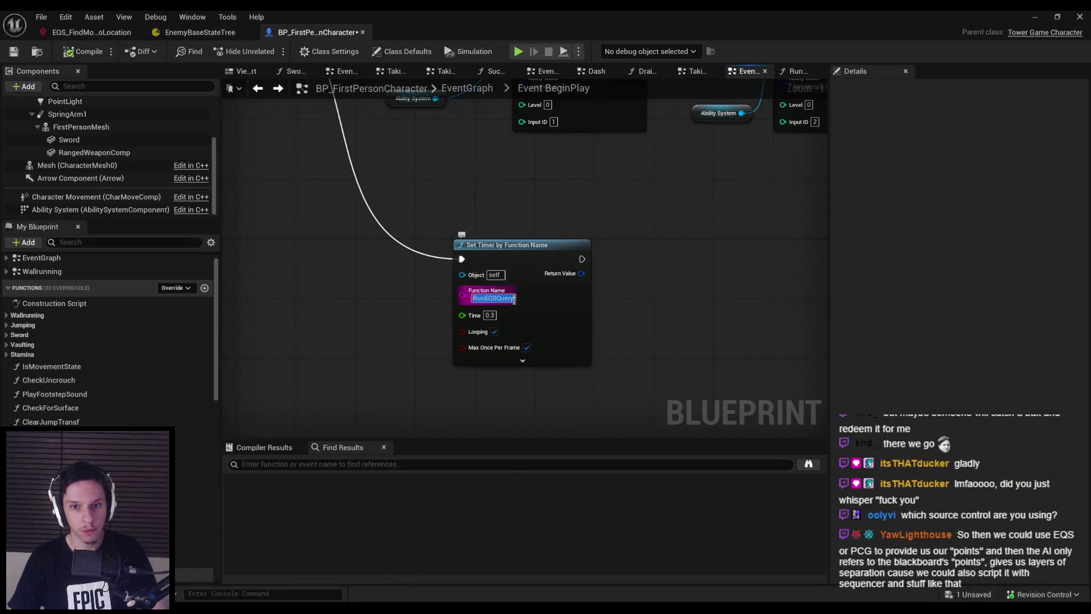
pyautogui.write('Player')
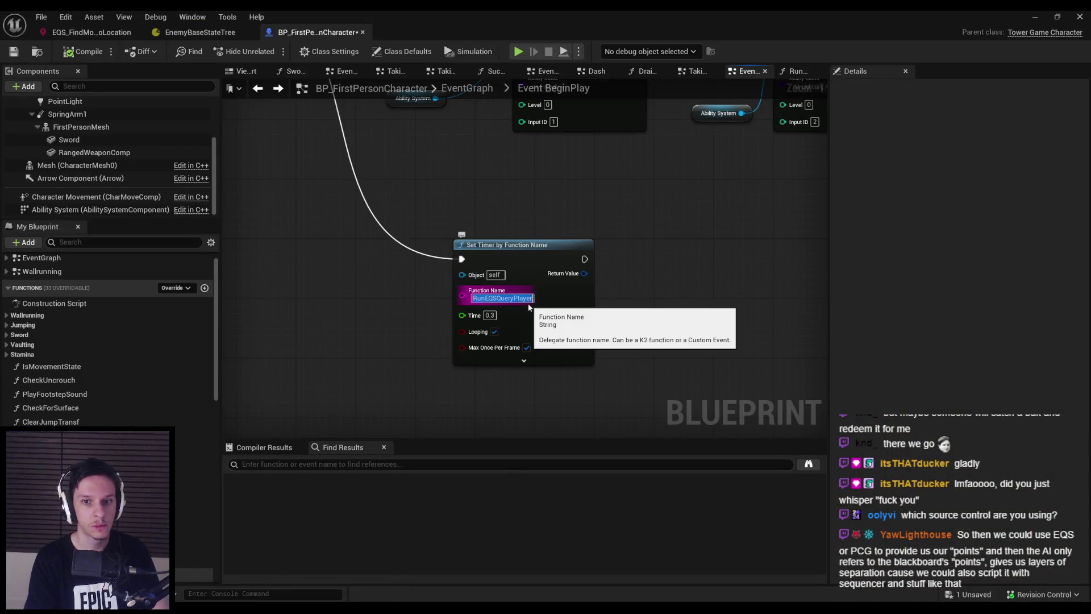
pyautogui.click(205, 288)
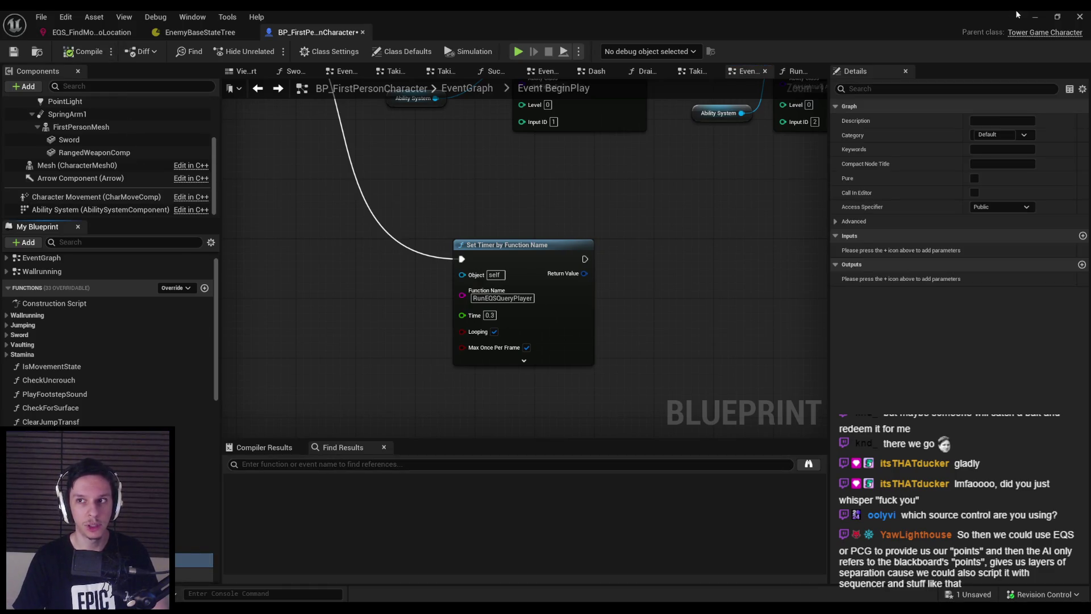
pyautogui.click(1035, 16)
pyautogui.hotkey('alt', 'p')
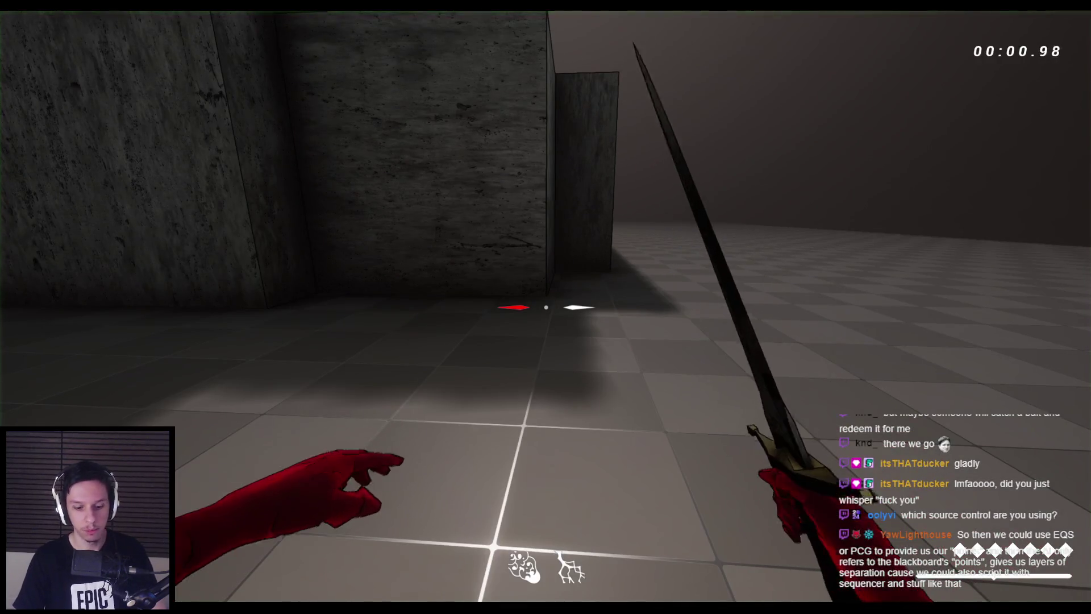
# - With the EQS debugger shown, advance through the maze and slash the demon and spider enemies
pyautogui.press("'")
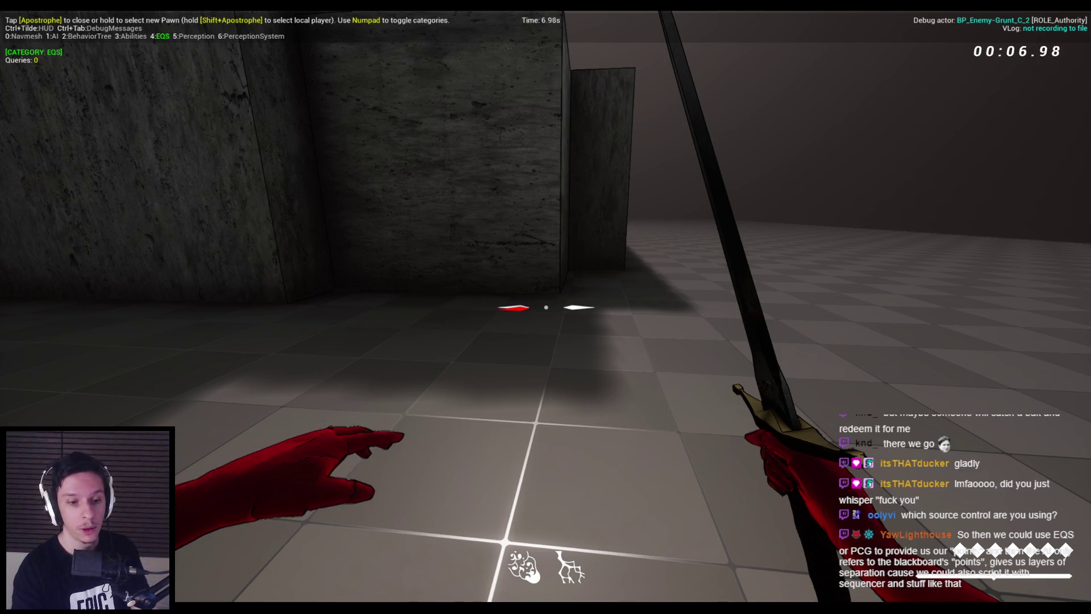
pyautogui.press('w')
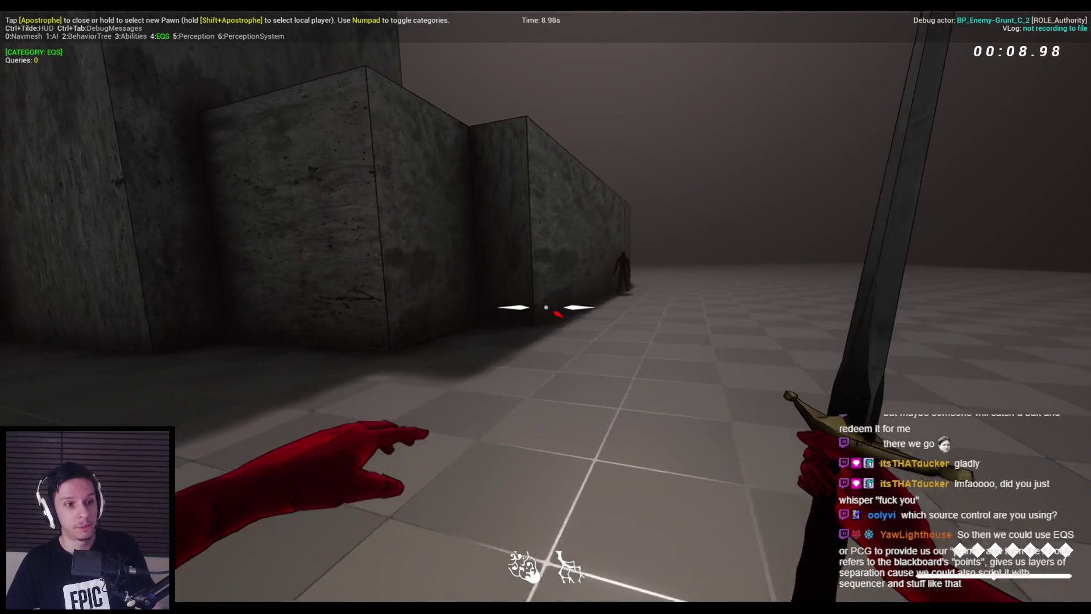
pyautogui.click(546, 306)
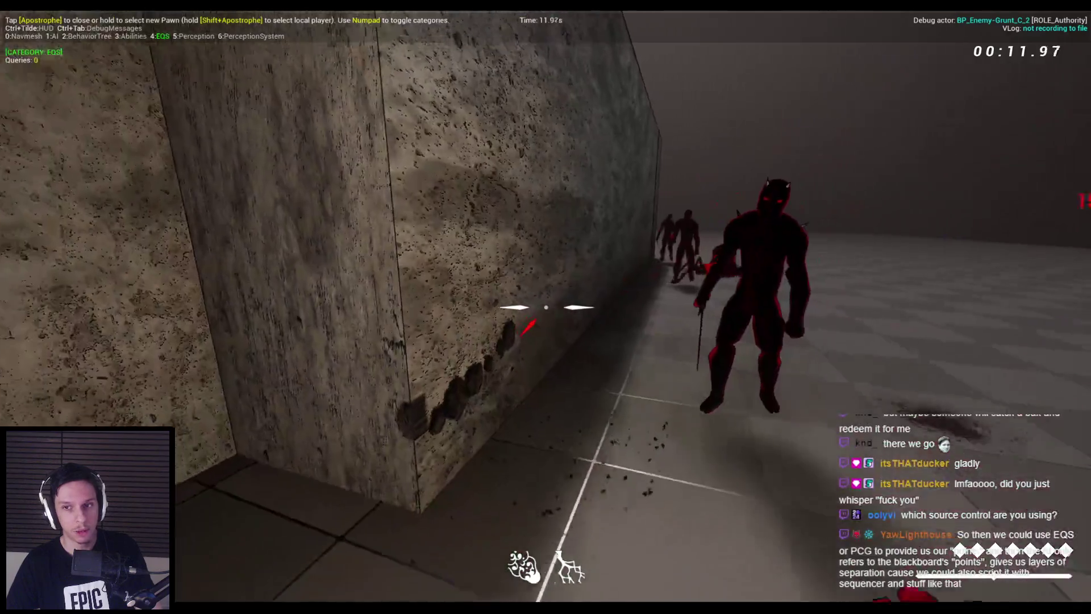
pyautogui.click(546, 307)
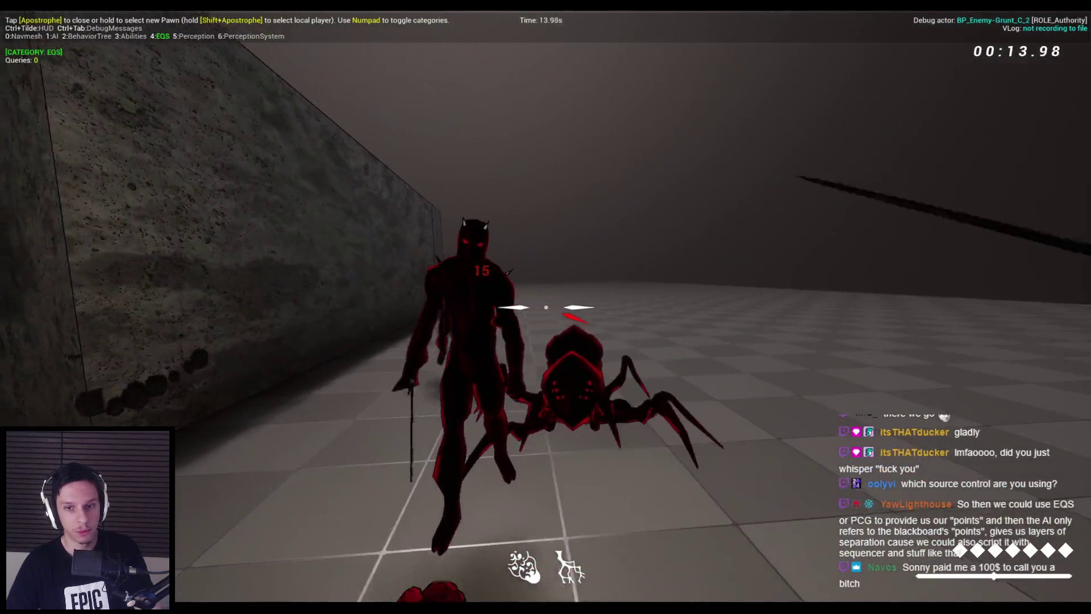
pyautogui.click(546, 307)
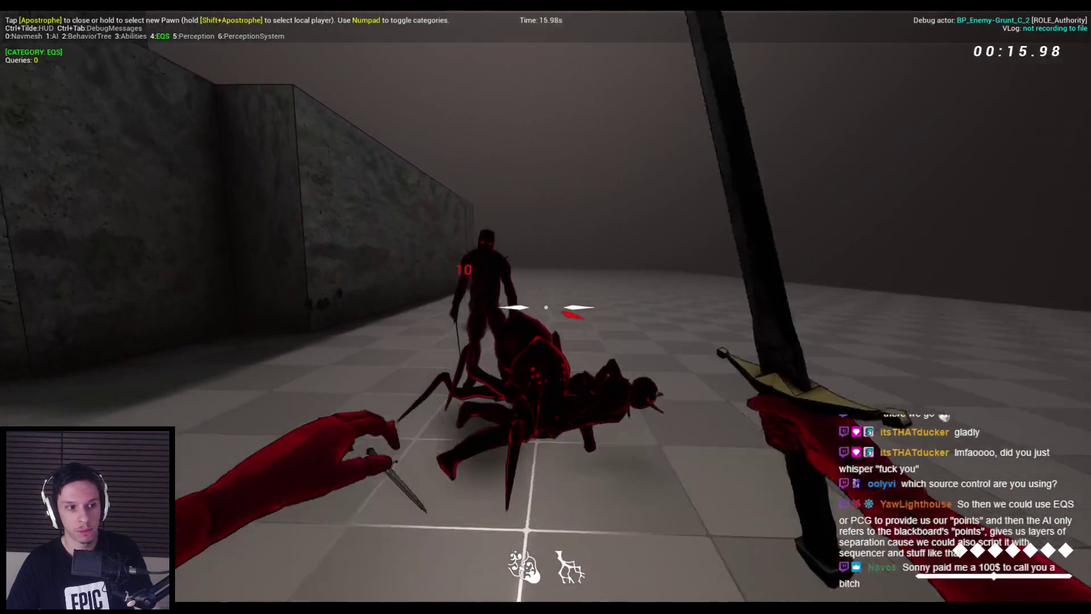
pyautogui.click(545, 306)
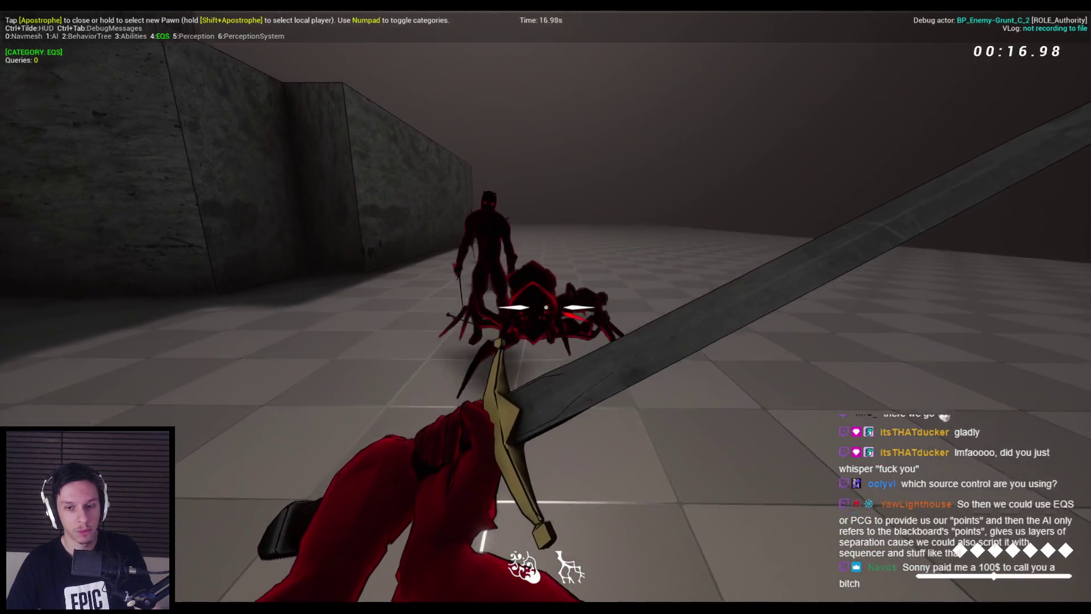
pyautogui.click(545, 307)
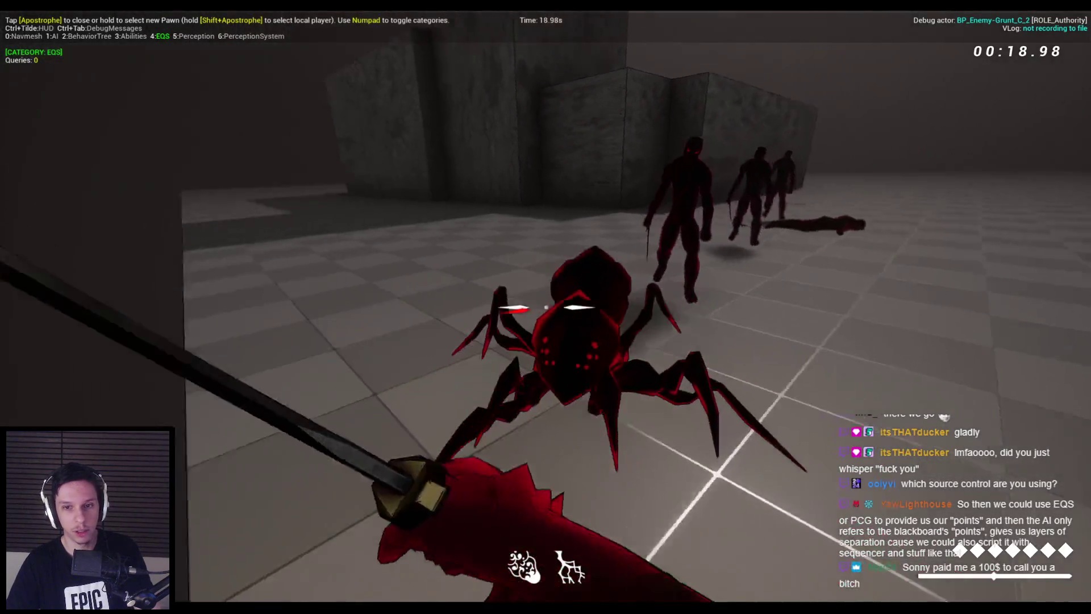
pyautogui.click(545, 307)
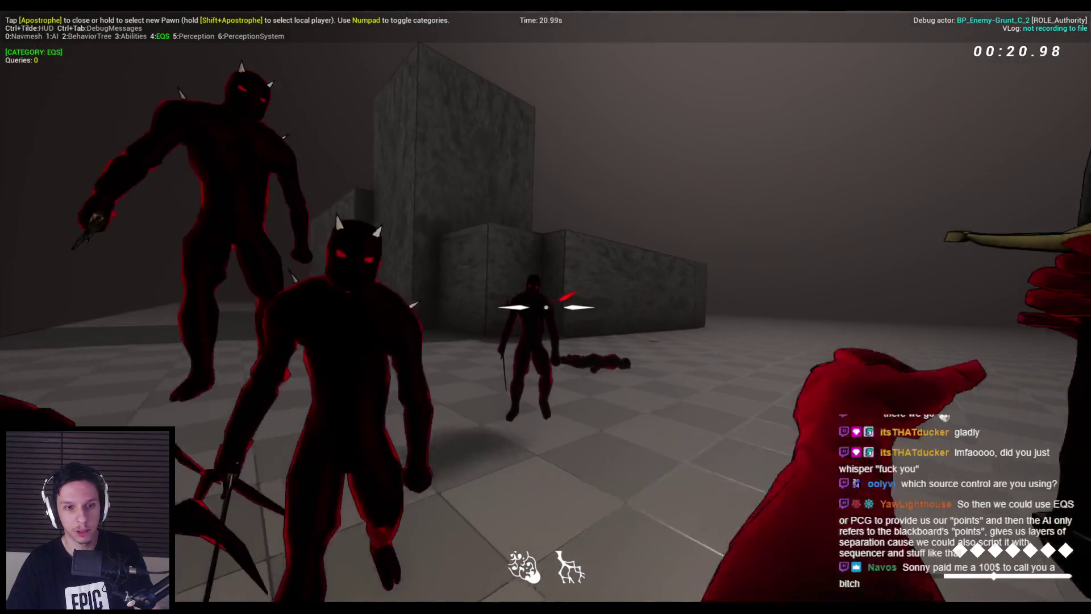
pyautogui.click(545, 307)
pyautogui.click(546, 307)
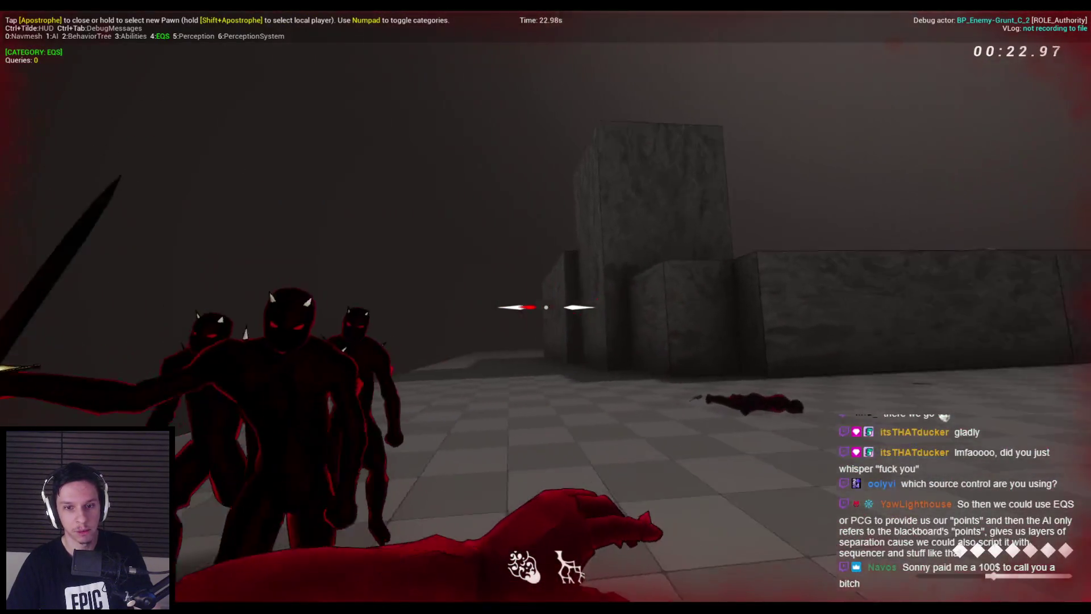
pyautogui.click(546, 307)
pyautogui.click(545, 307)
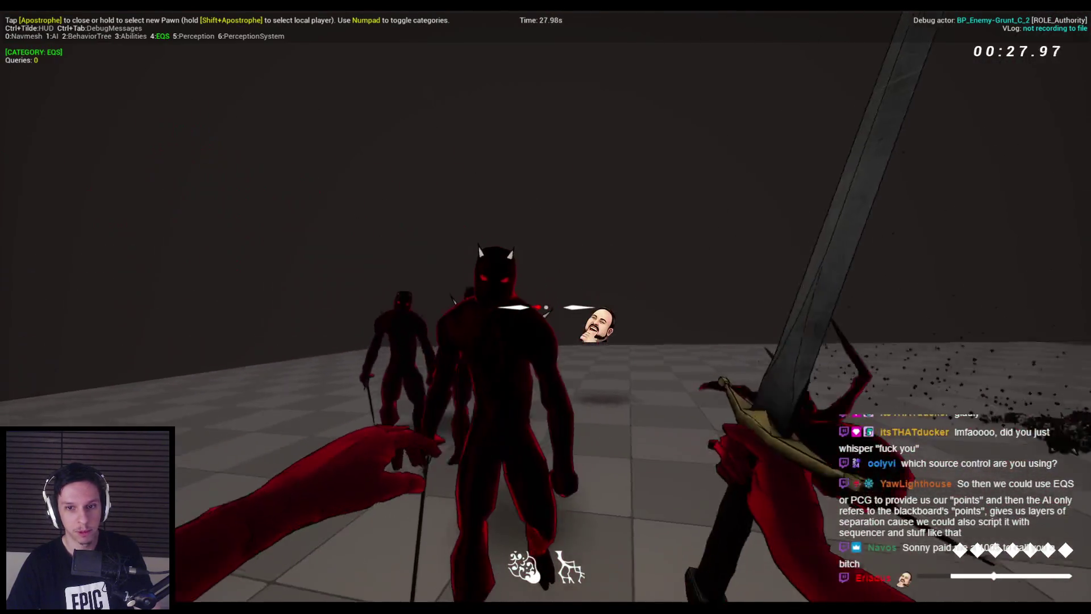
pyautogui.click(546, 307)
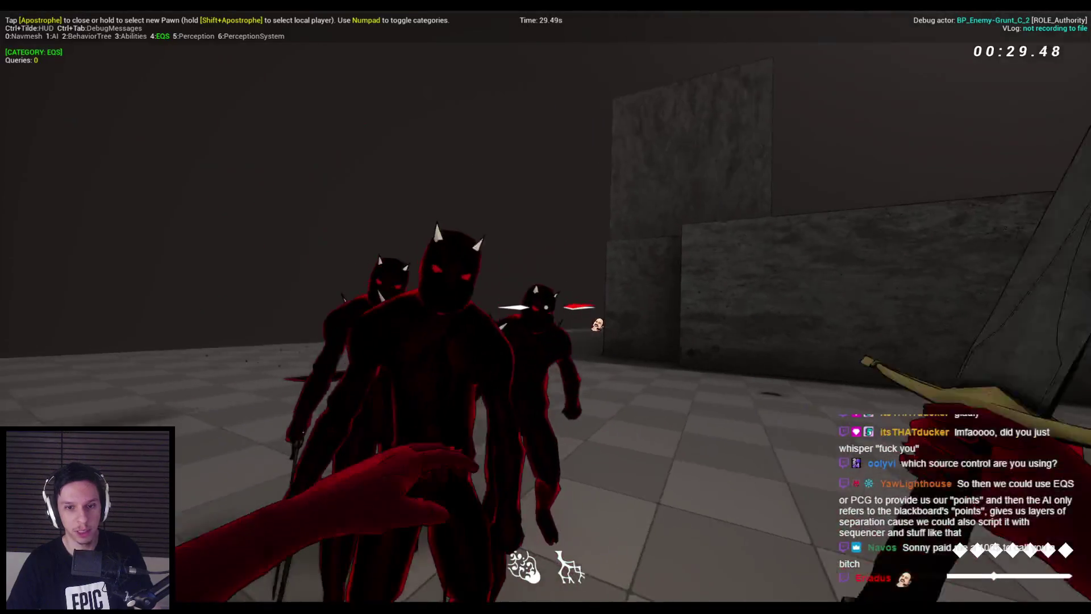
pyautogui.click(546, 307)
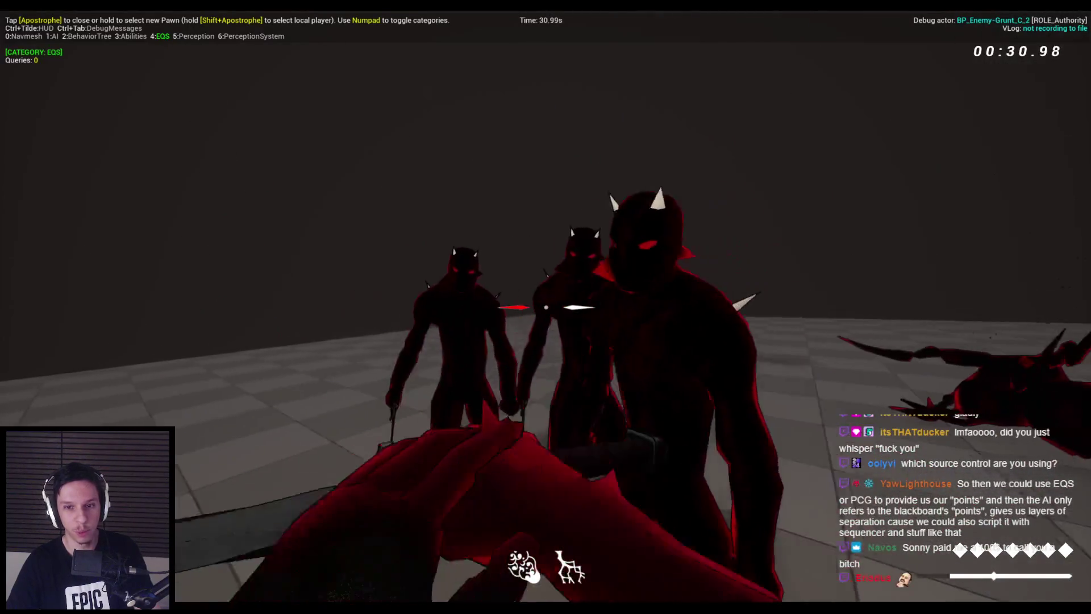
pyautogui.click(545, 307)
pyautogui.click(546, 306)
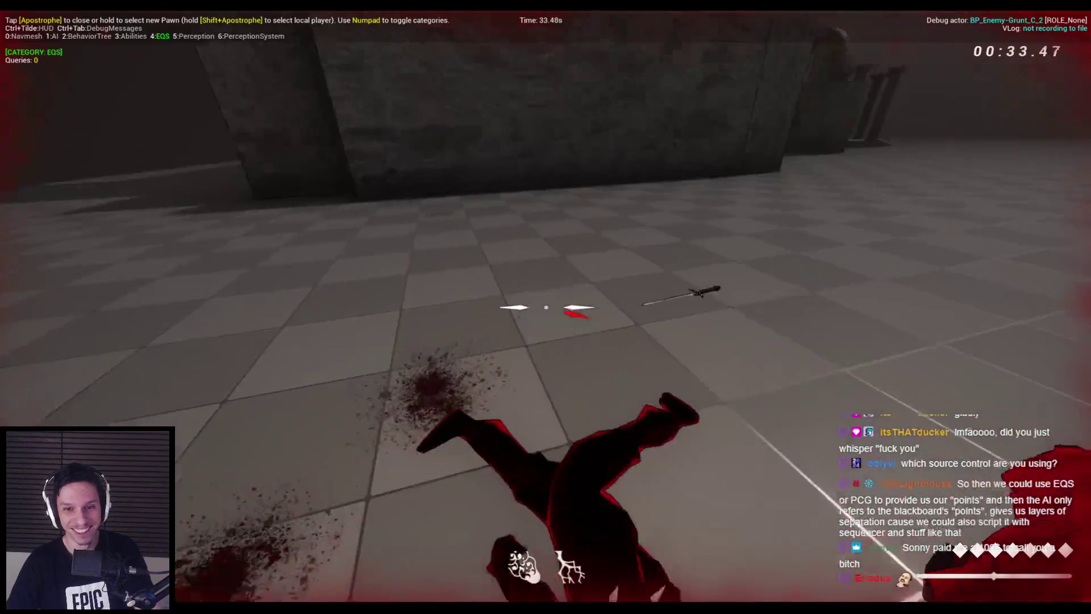
pyautogui.click(546, 307)
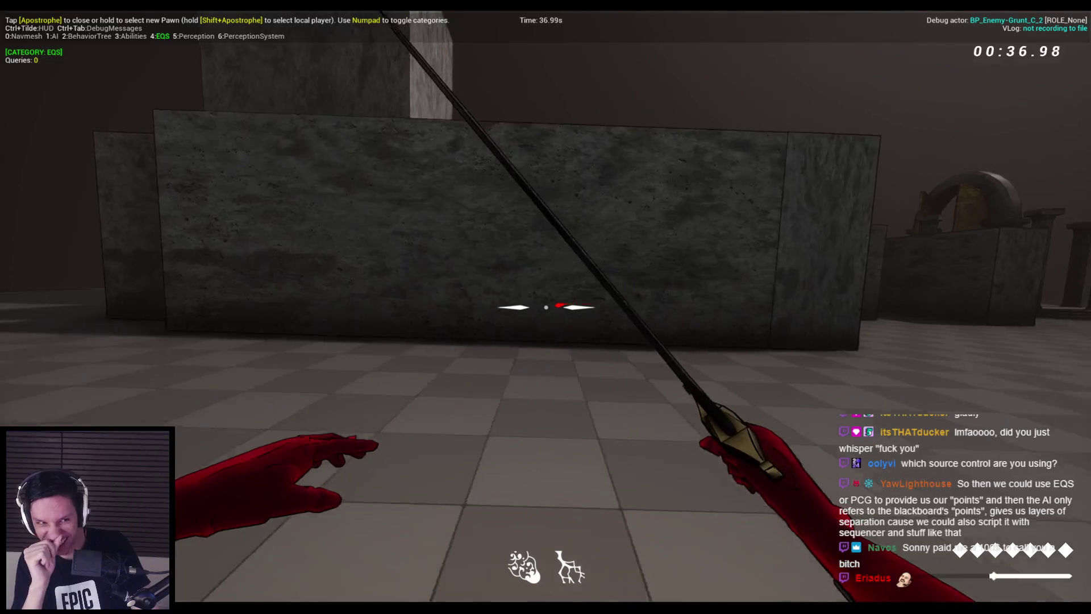
# - End the session, fly the camera back over the maze, and restore the character Blueprint
pyautogui.press('Escape')
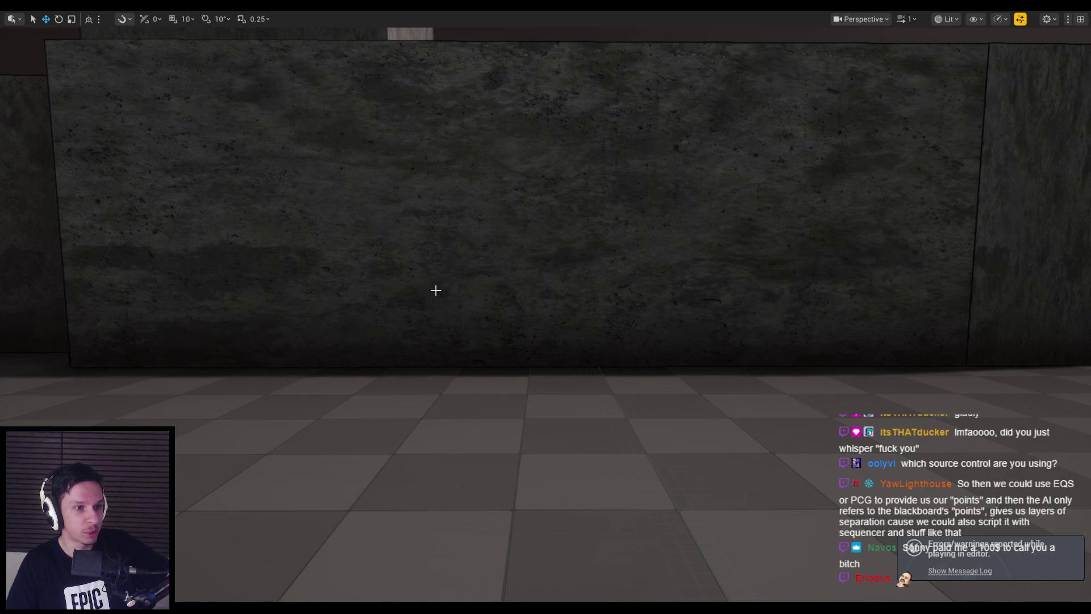
pyautogui.moveTo(394, 340); pyautogui.dragTo(443, 443)
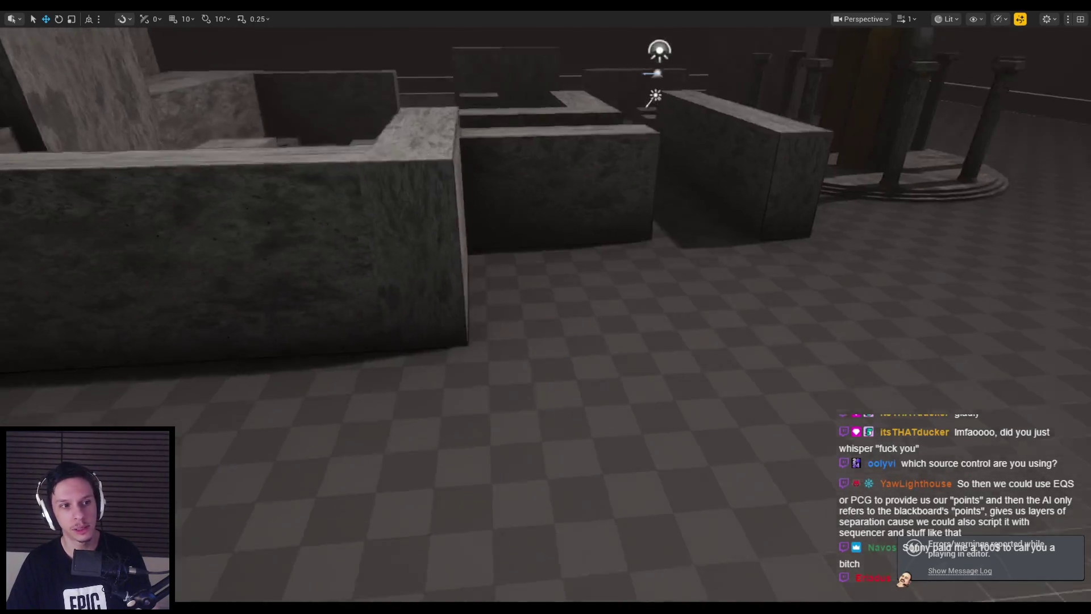
pyautogui.moveTo(329, 579)
pyautogui.click(386, 561)
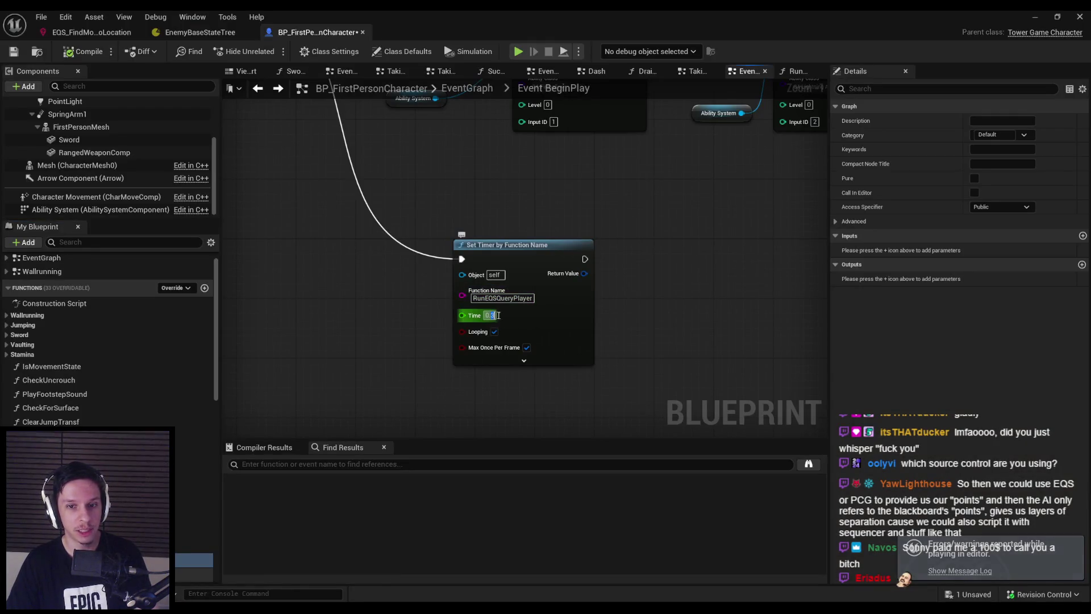
# - Compile the Blueprint with the new timer interval and playtest with the gameplay debugger
pyautogui.click(78, 53)
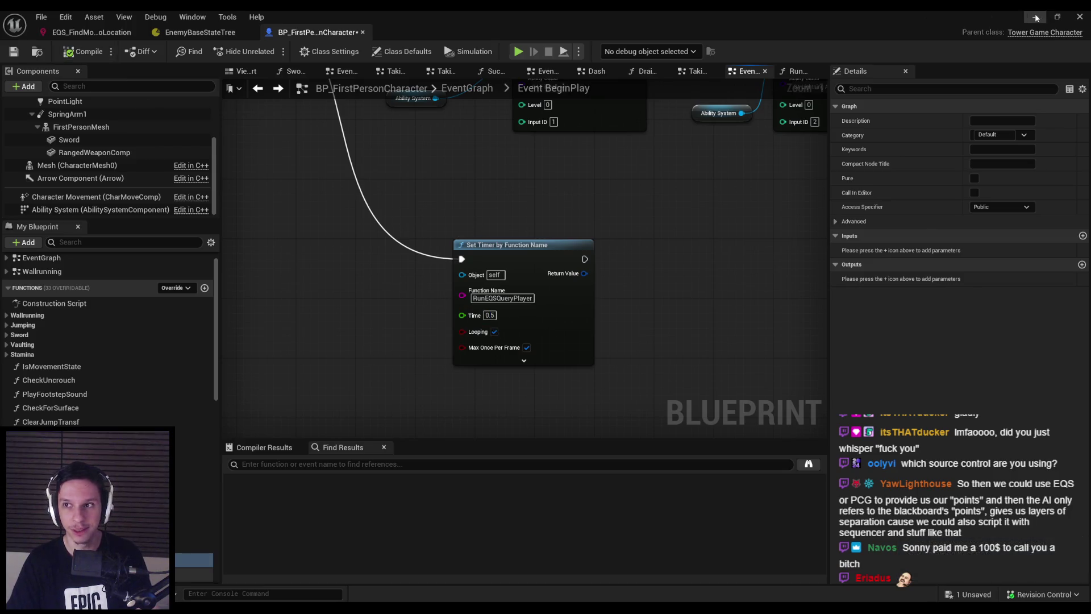
pyautogui.click(1036, 18)
pyautogui.hotkey('alt', 'p')
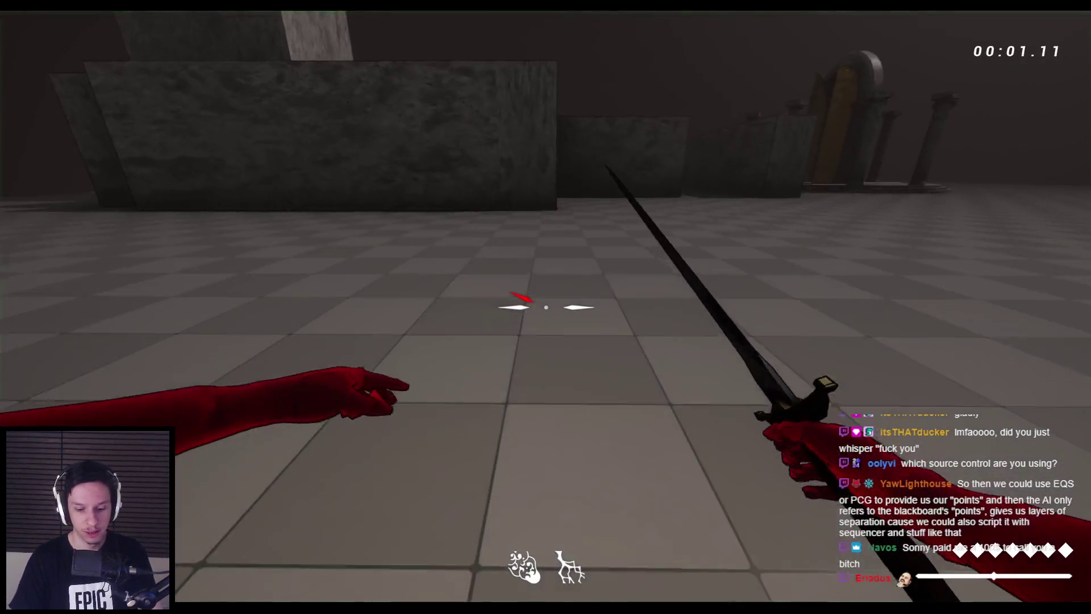
pyautogui.press("'")
pyautogui.press('d')
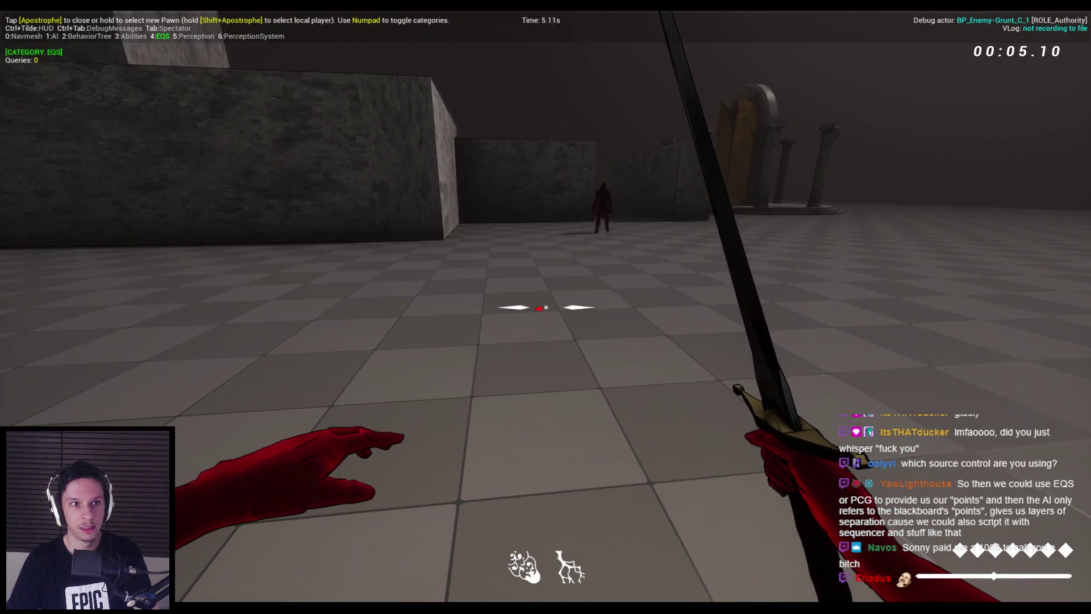
pyautogui.press('Escape')
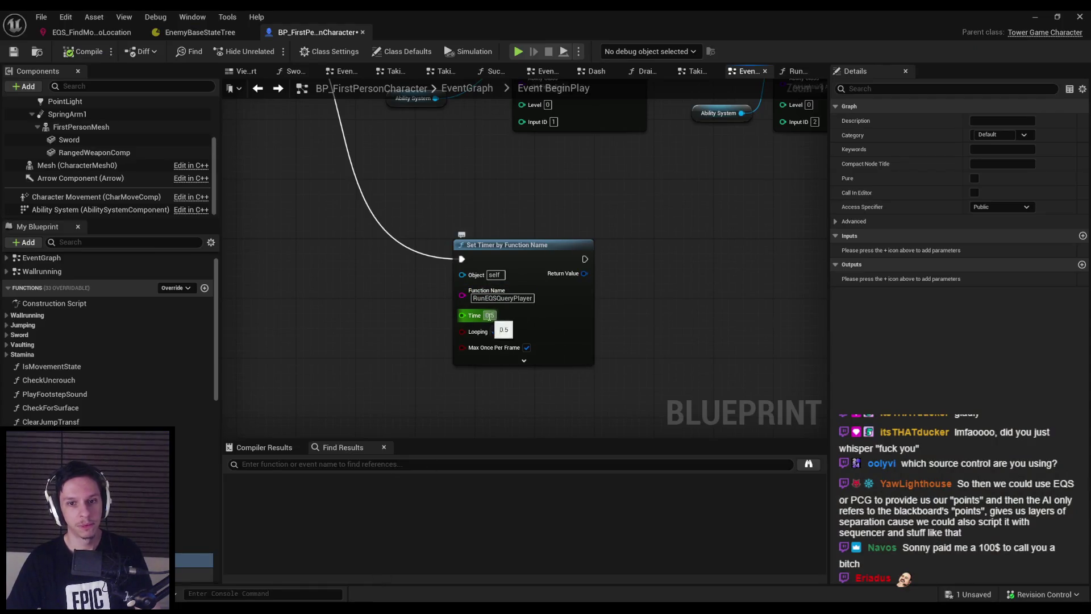
# - Playtest again moving toward and away from enemies, then open the RunEQSQueryPlayer function graph
pyautogui.click(1034, 17)
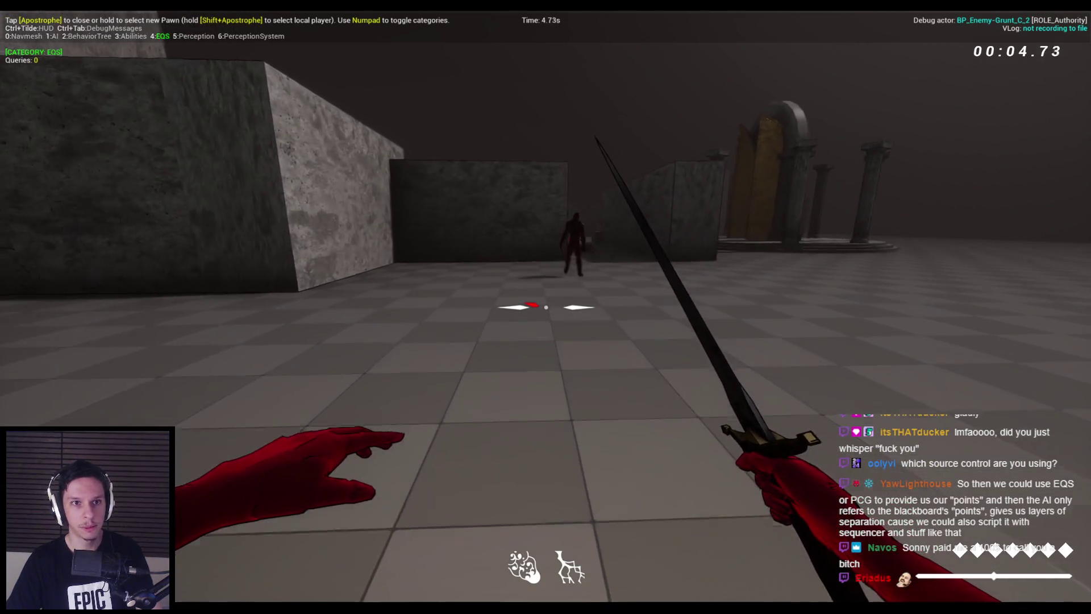
pyautogui.press('w')
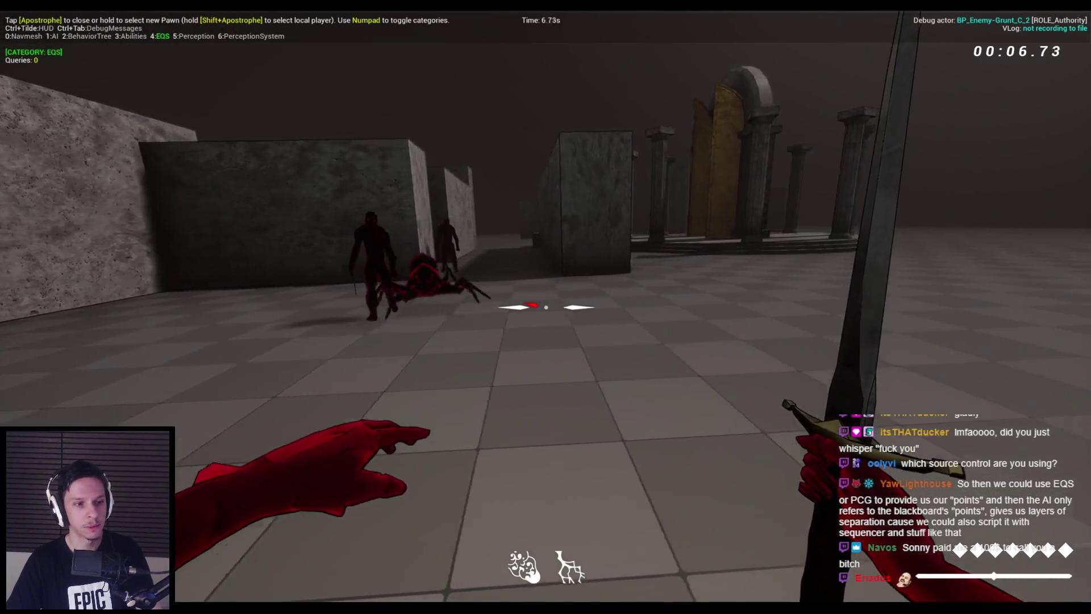
pyautogui.press('s')
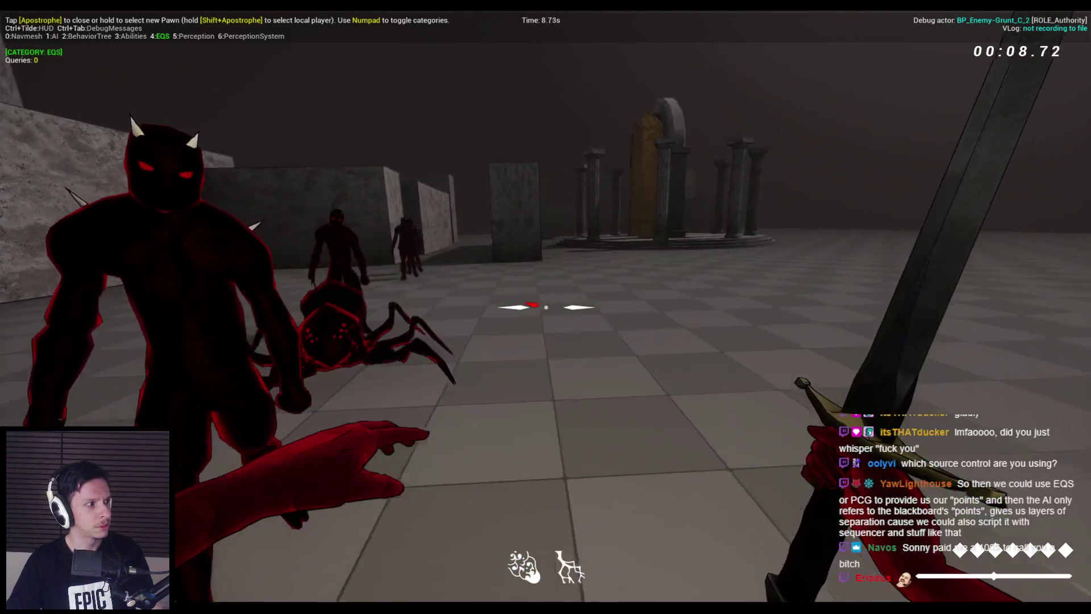
pyautogui.press('s')
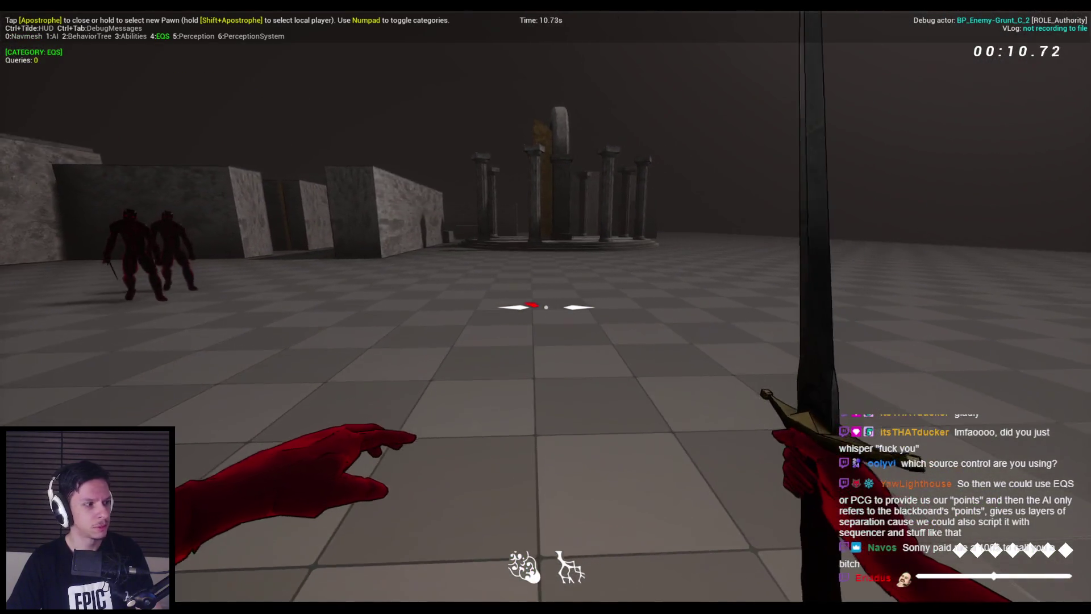
pyautogui.press('Escape')
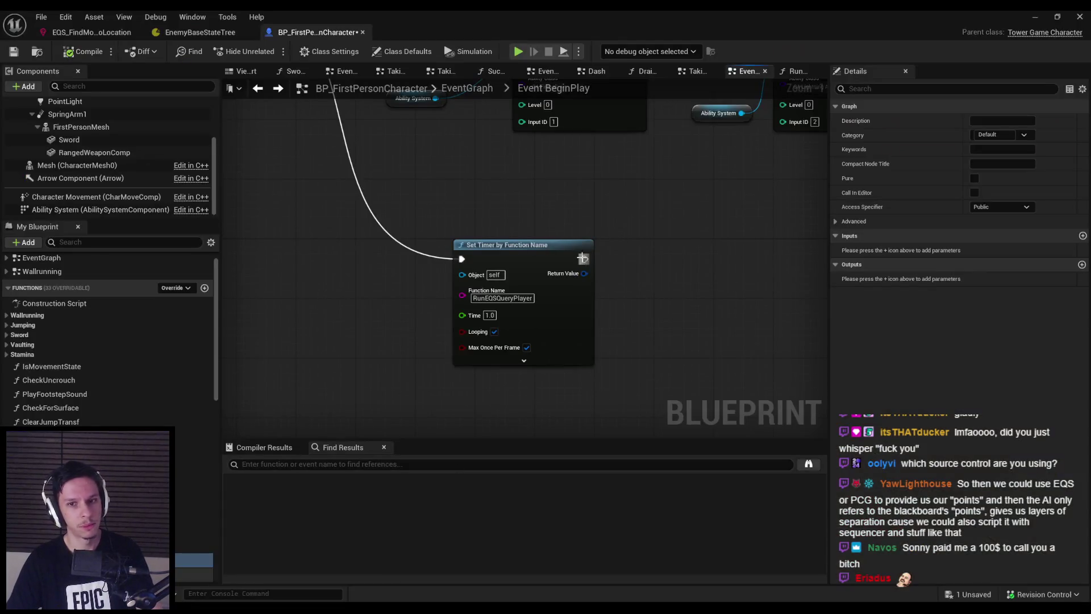
pyautogui.click(795, 71)
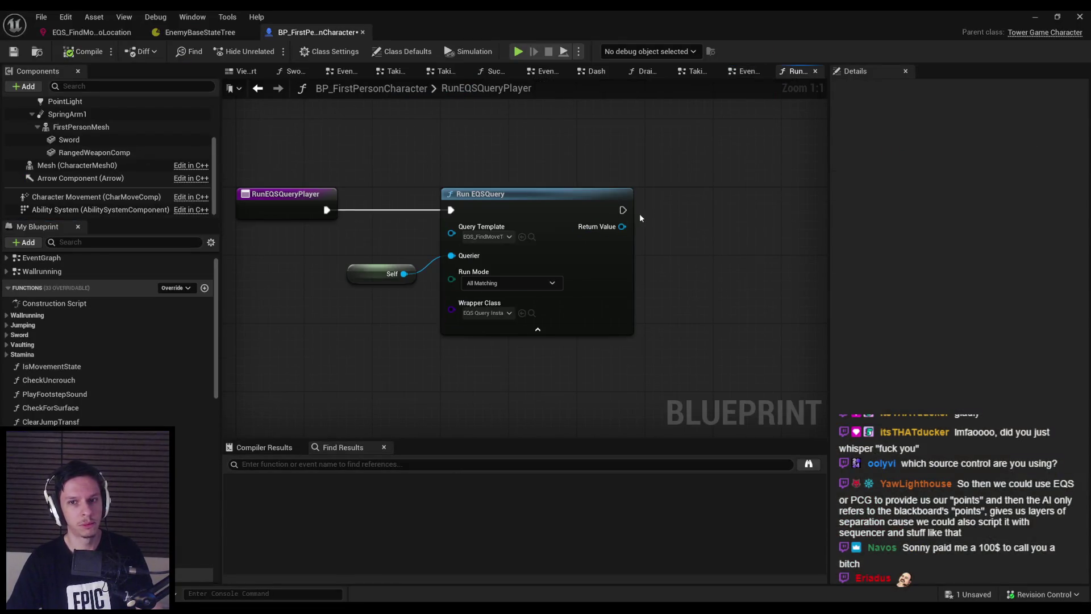
# - Add a Print String node after Run EQSQuery that prints 'run eqs'
pyautogui.moveTo(693, 212); pyautogui.dragTo(711, 198)
pyautogui.write('prints t')
pyautogui.press('Return')
pyautogui.click(733, 228)
pyautogui.write('run eqs')
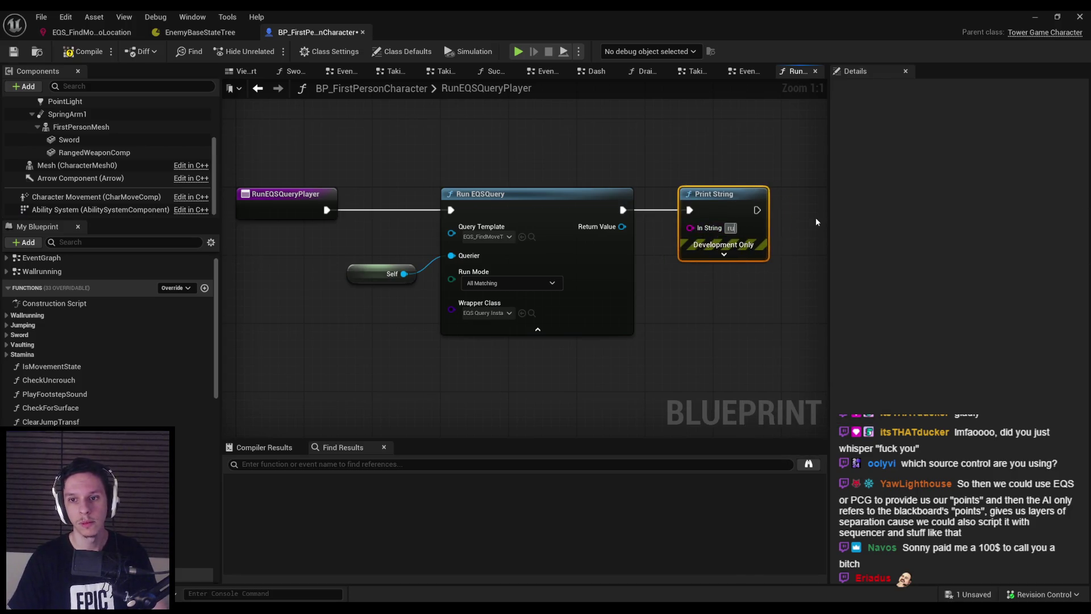
# - Playtest the level, toggling the gameplay debugger overlay on and off
pyautogui.click(1028, 17)
pyautogui.hotkey('alt', 'p')
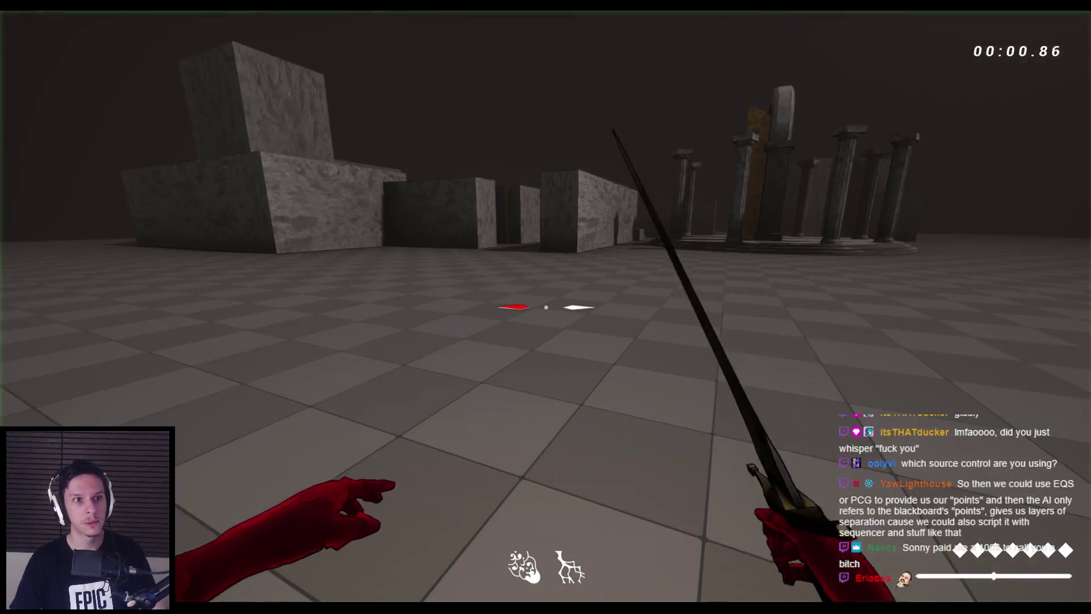
pyautogui.press("'")
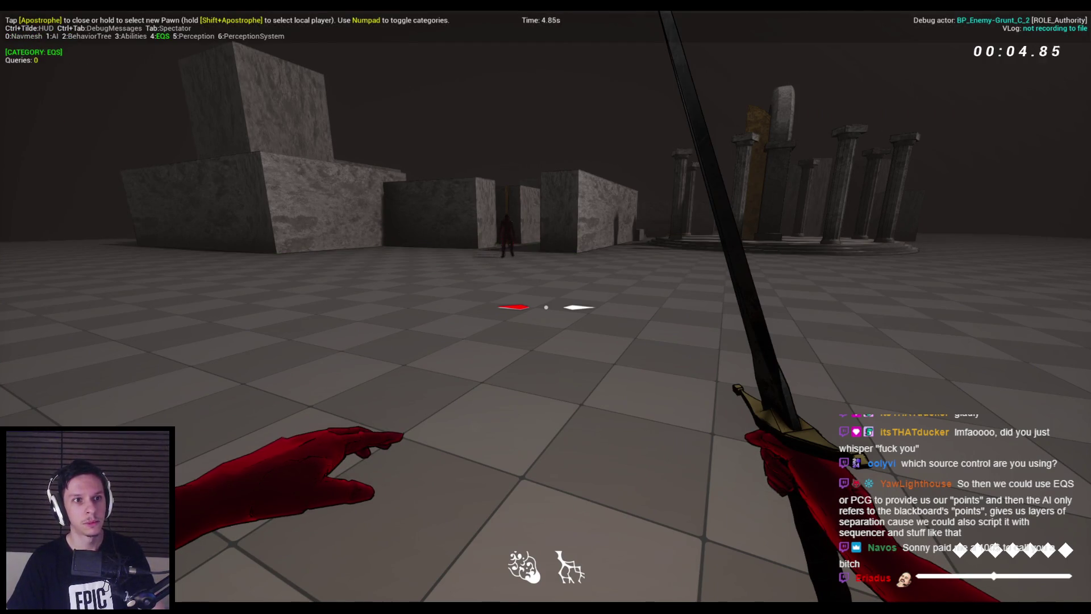
pyautogui.press("'")
pyautogui.press("'")
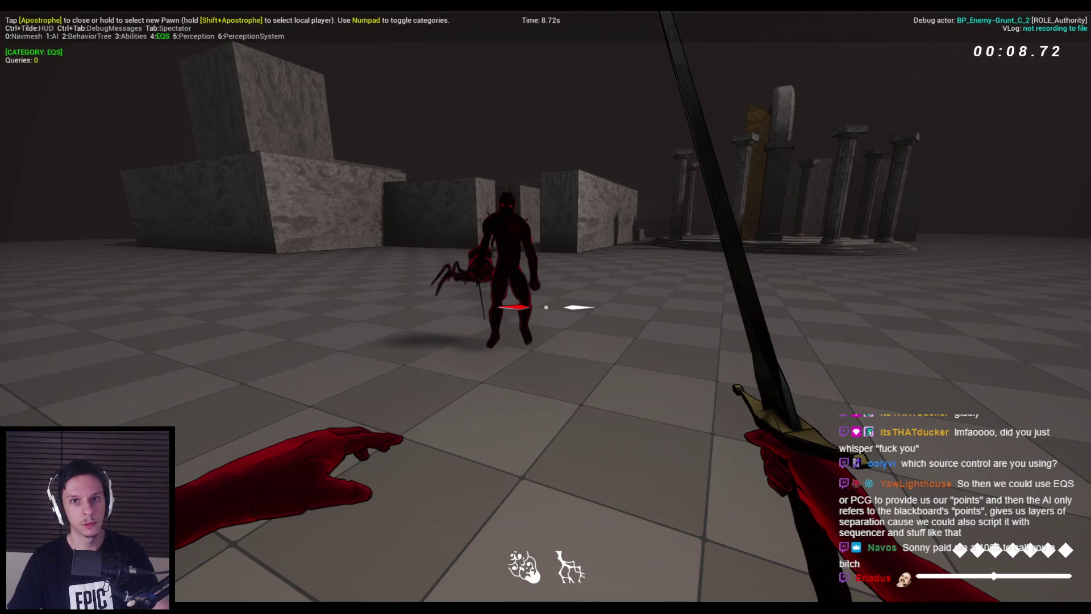
pyautogui.press('Escape')
# - Set the timer to 2.0 seconds, compile and save, playtest, then reopen the EQS query graph
pyautogui.click(375, 590)
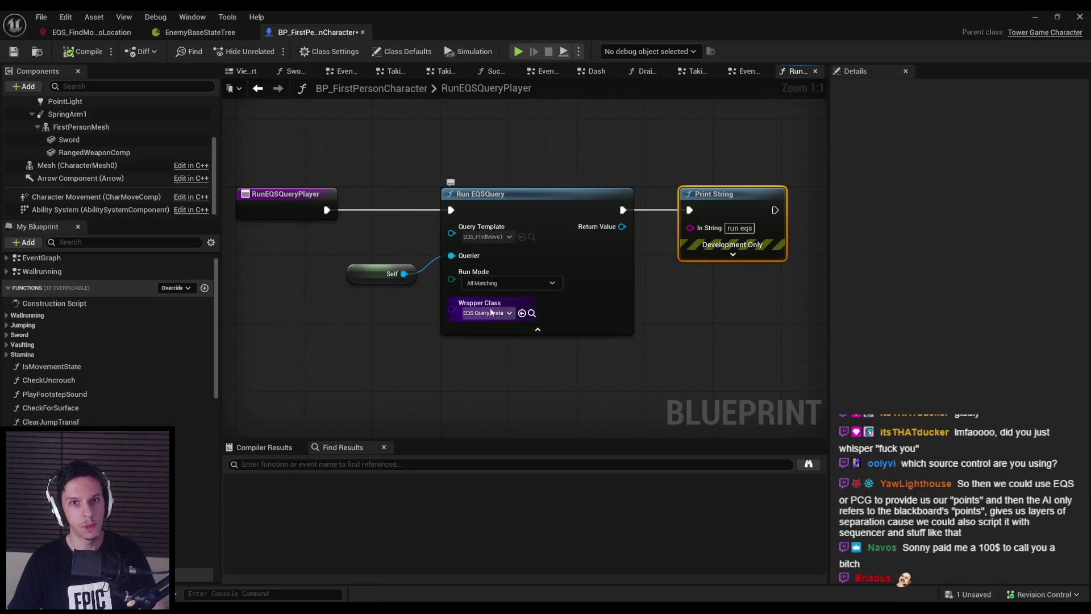
pyautogui.hotkey('alt', 'Left')
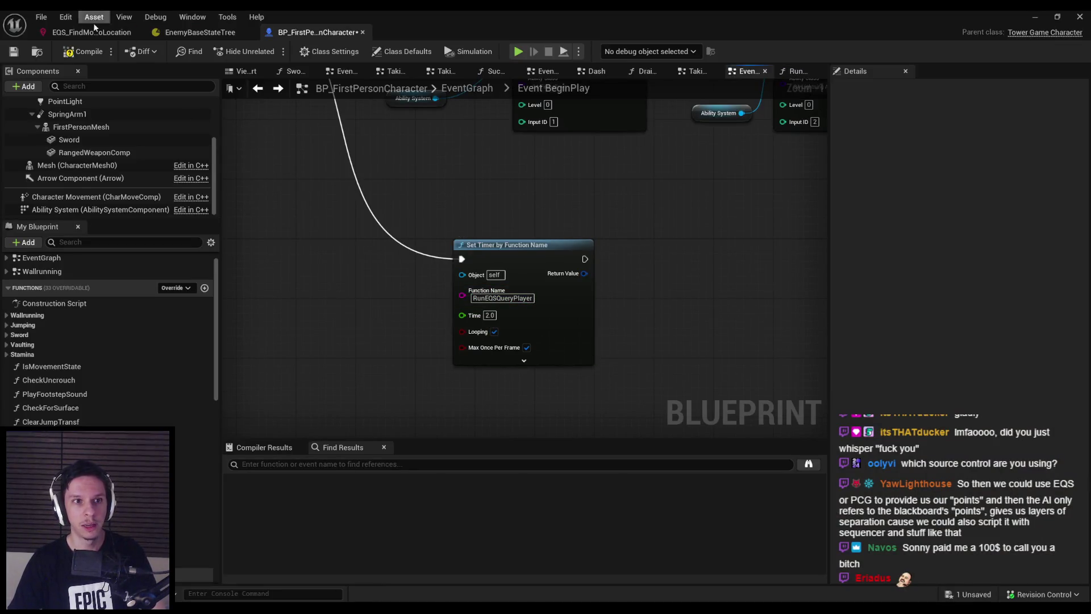
pyautogui.hotkey('ctrl', 's')
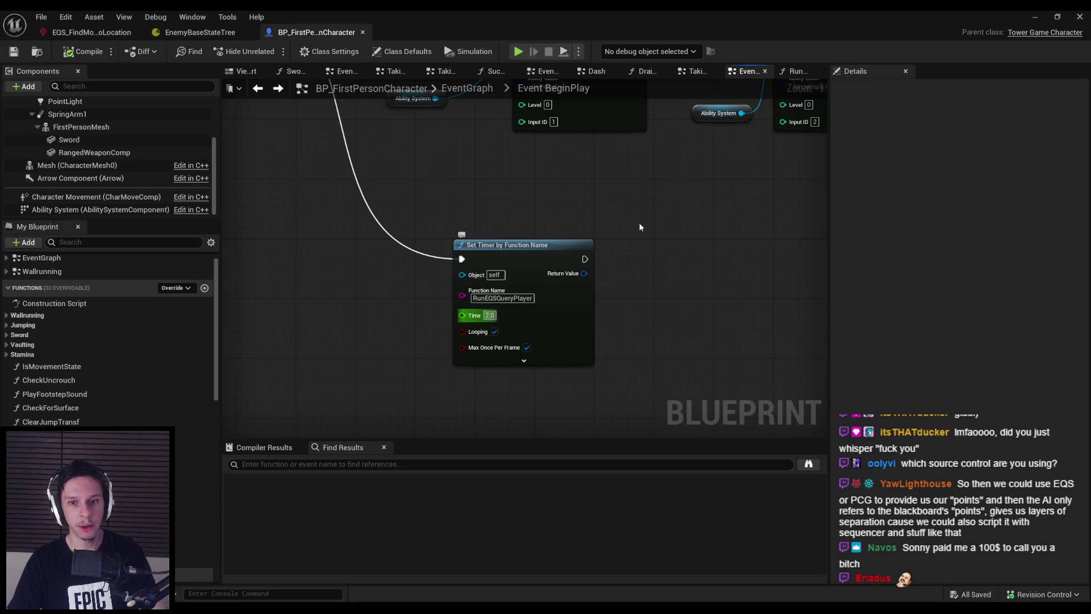
pyautogui.click(1037, 18)
pyautogui.hotkey('alt', 'p')
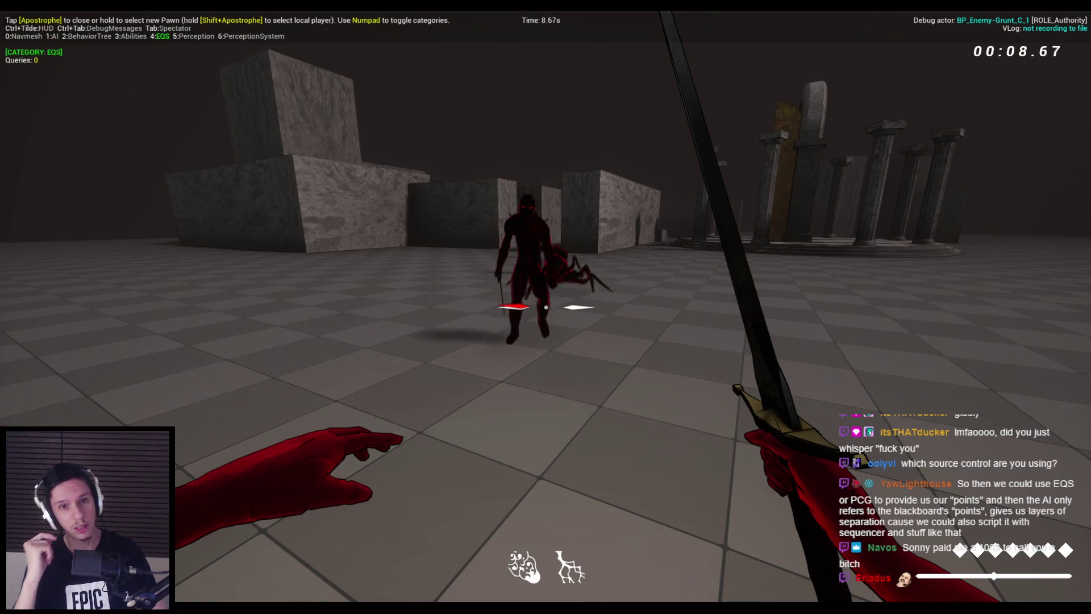
pyautogui.press('Escape')
pyautogui.click(432, 563)
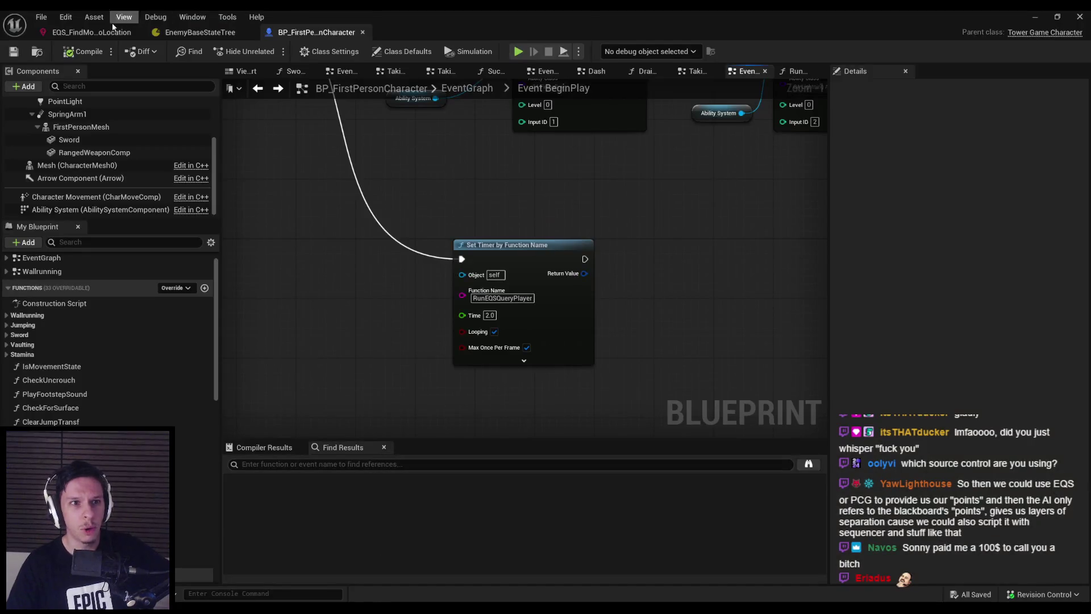
pyautogui.click(91, 32)
pyautogui.moveTo(398, 344); pyautogui.dragTo(446, 345)
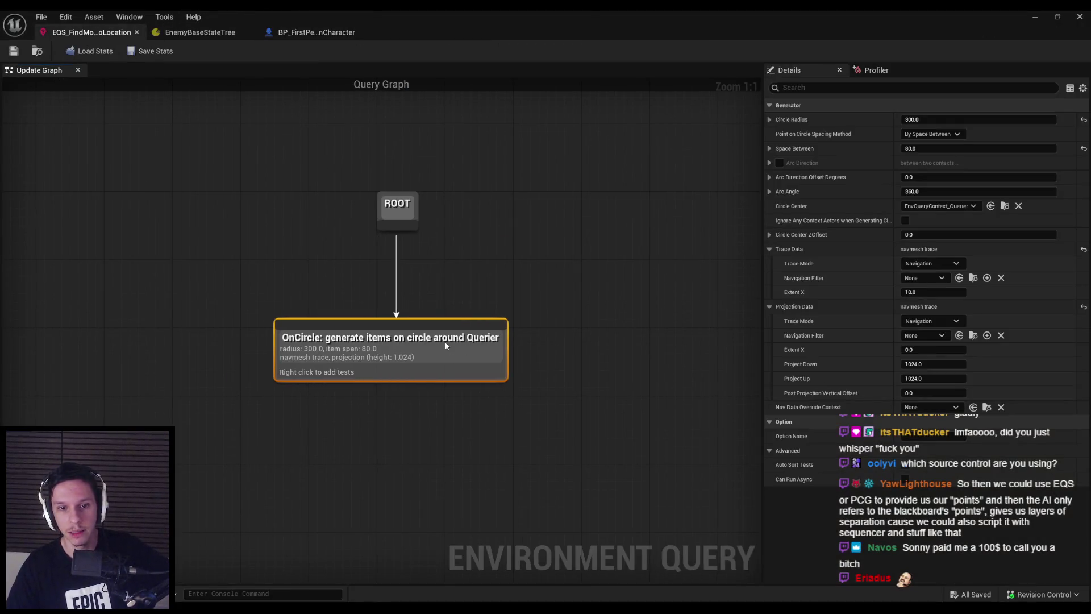
# - Set the circle centre to EQSQueryContext_PlayerCharacter and save the EQS query
pyautogui.hotkey('ctrl', 's')
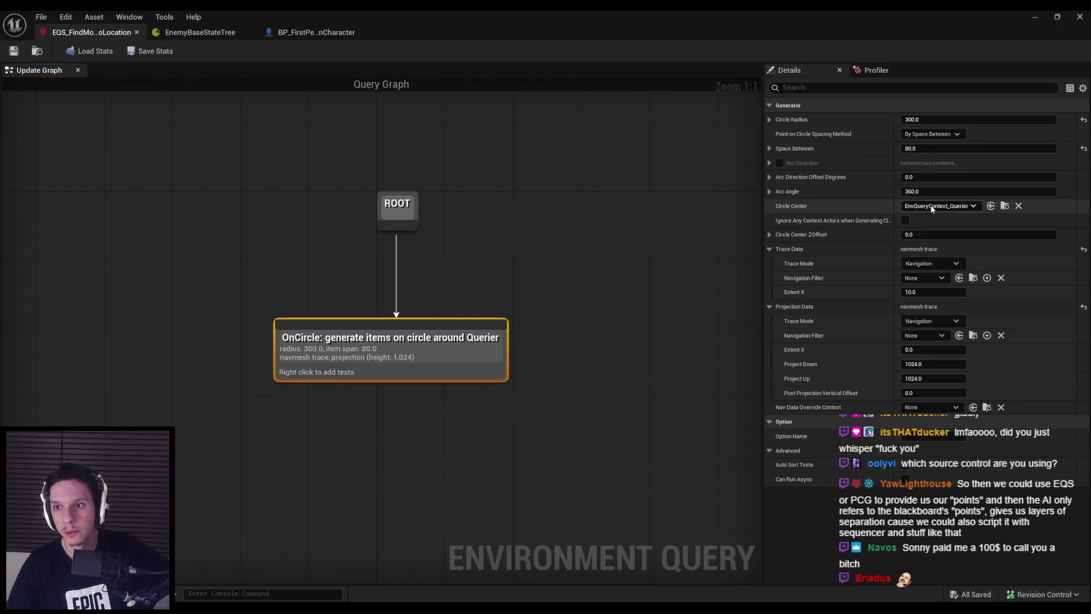
pyautogui.click(933, 207)
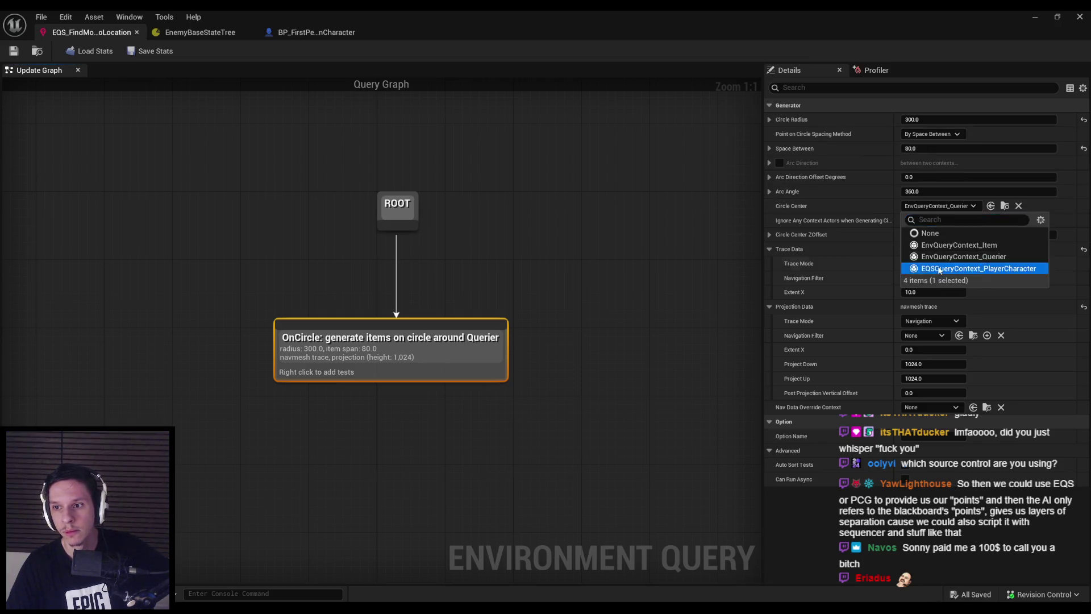
pyautogui.click(941, 268)
pyautogui.rightClick(470, 341)
pyautogui.moveTo(469, 342); pyautogui.dragTo(412, 349)
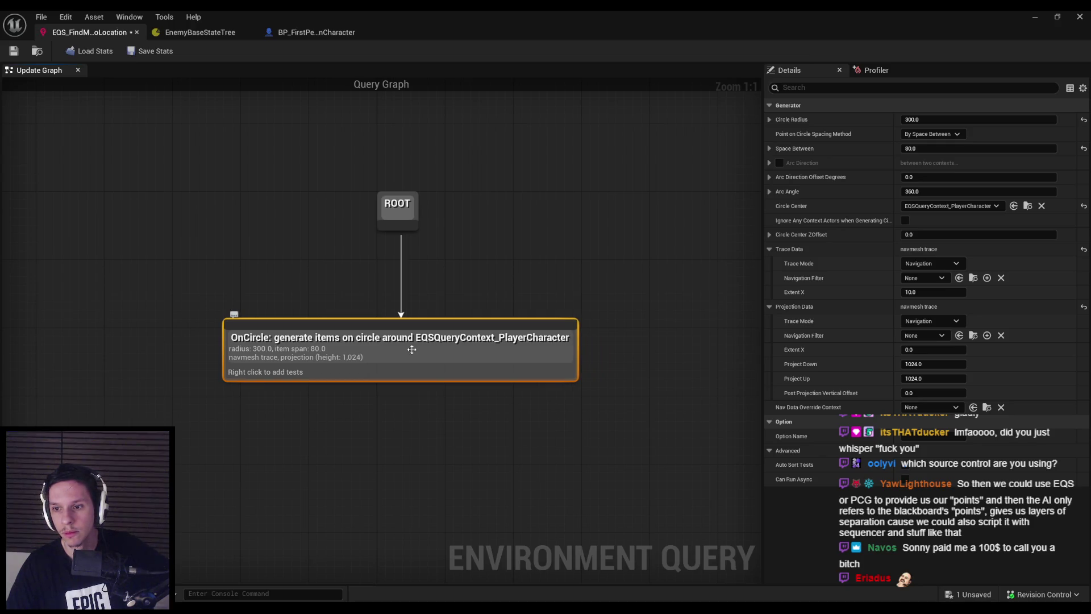
pyautogui.click(14, 52)
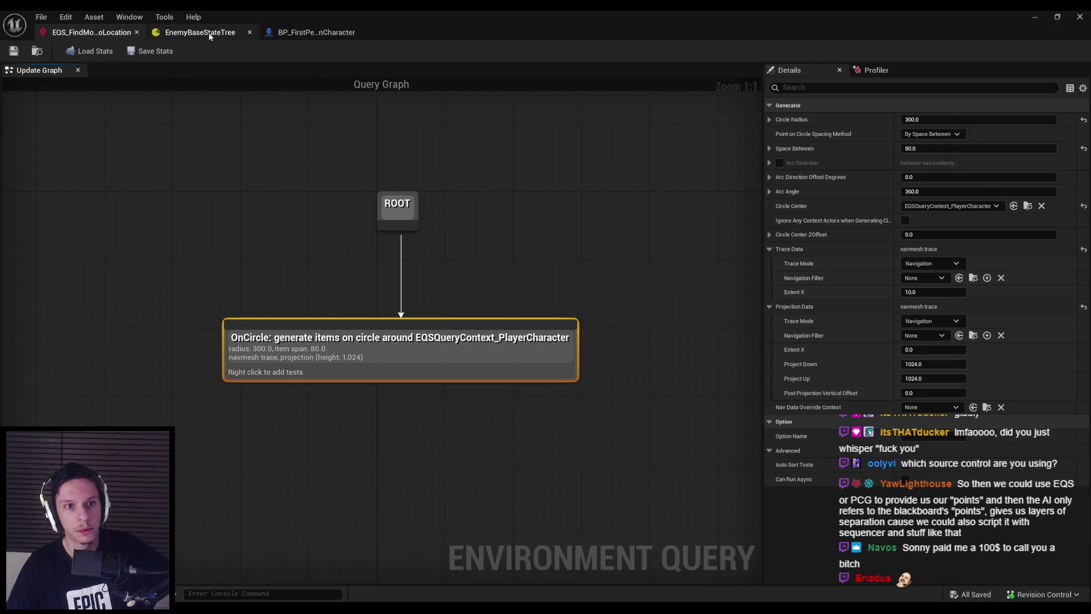
# - Save the EnemyBaseStateTree, confirming checkout, then playtest with the gameplay debugger
pyautogui.click(199, 32)
pyautogui.click(14, 52)
pyautogui.click(553, 432)
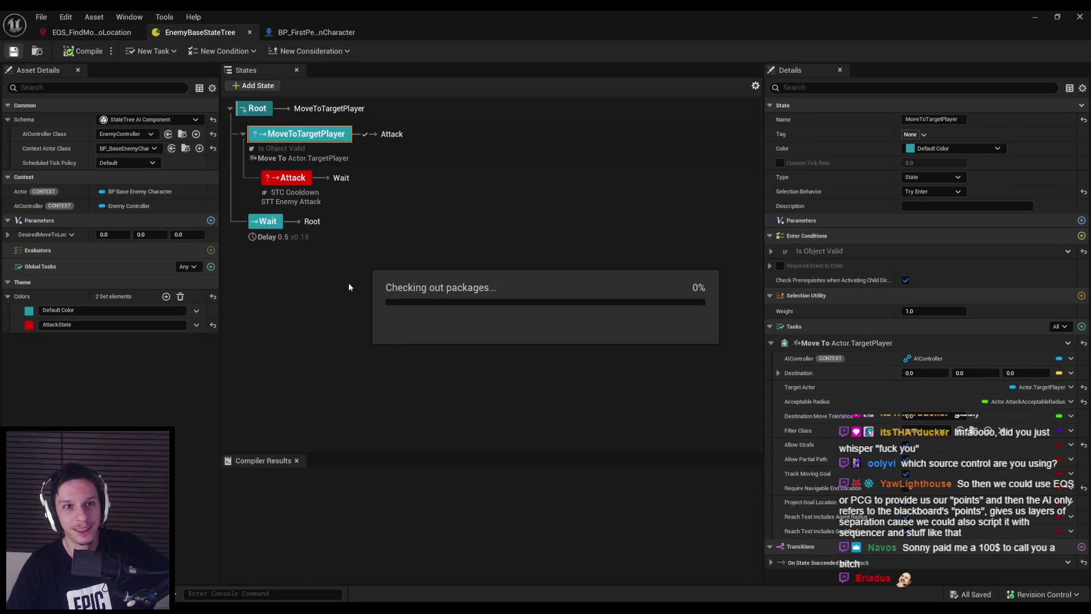
pyautogui.click(91, 33)
pyautogui.hotkey('alt', 'Tab')
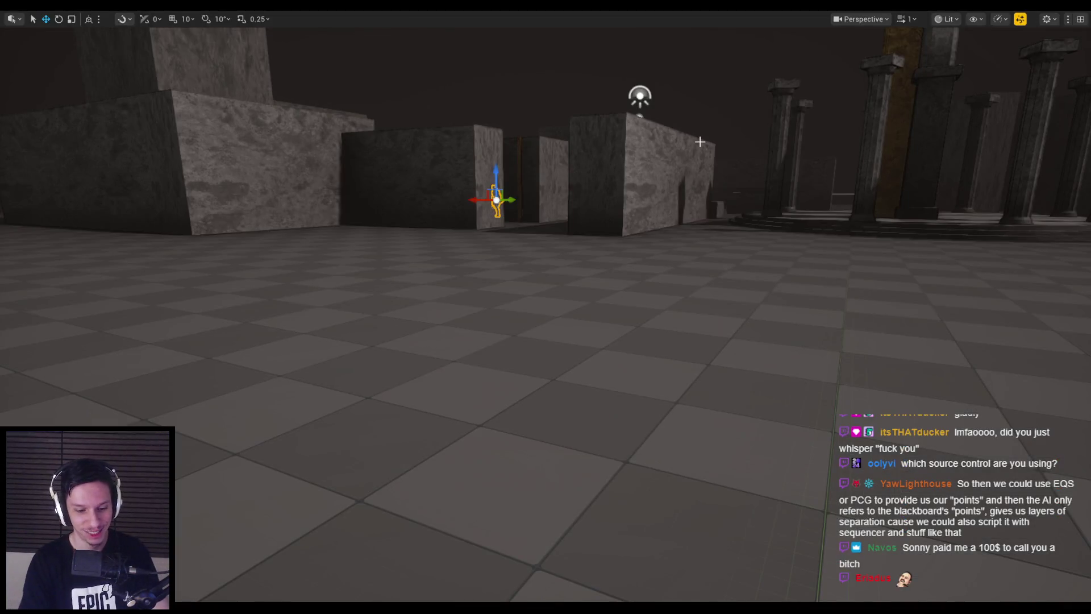
pyautogui.hotkey('alt', 'p')
pyautogui.press("'")
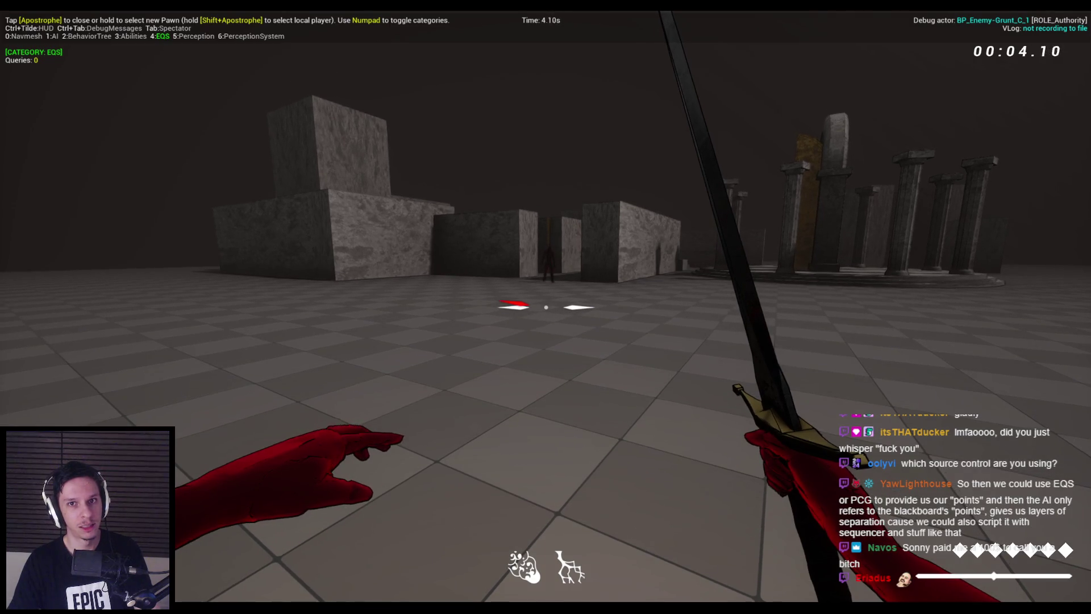
pyautogui.press('Escape')
# - Return the circle centre to EnvQueryContext_Querier and playtest again with the debugger
pyautogui.moveTo(254, 587)
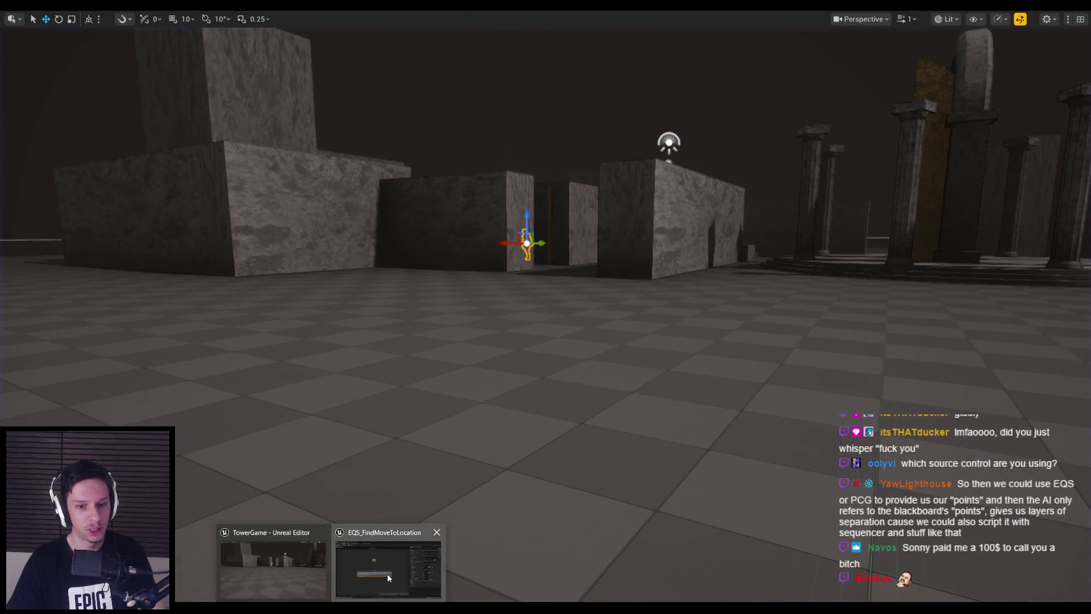
pyautogui.click(375, 566)
pyautogui.click(950, 205)
pyautogui.click(948, 257)
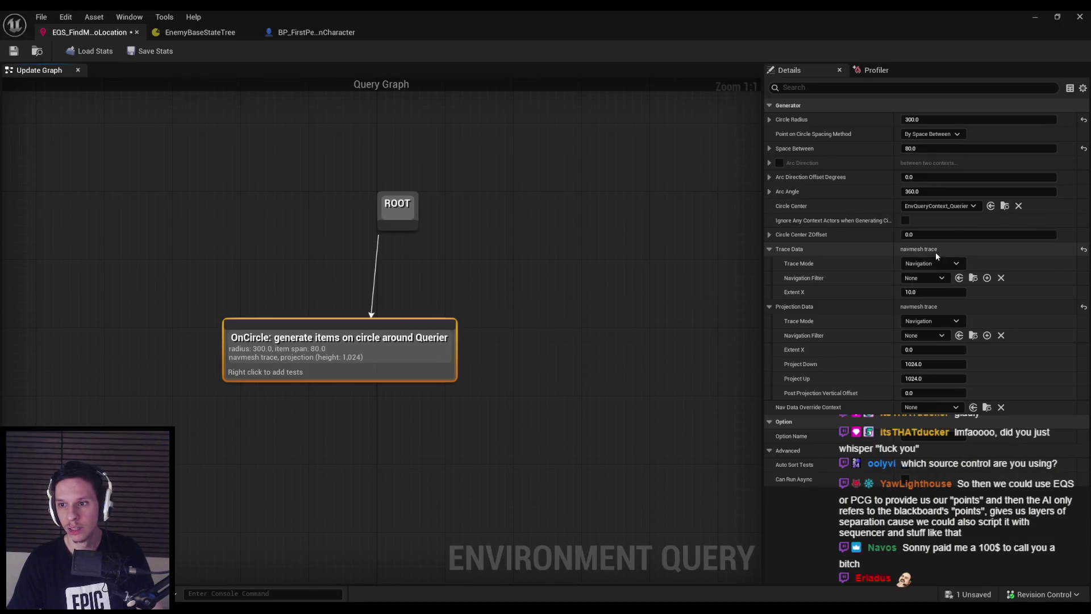
pyautogui.click(1035, 17)
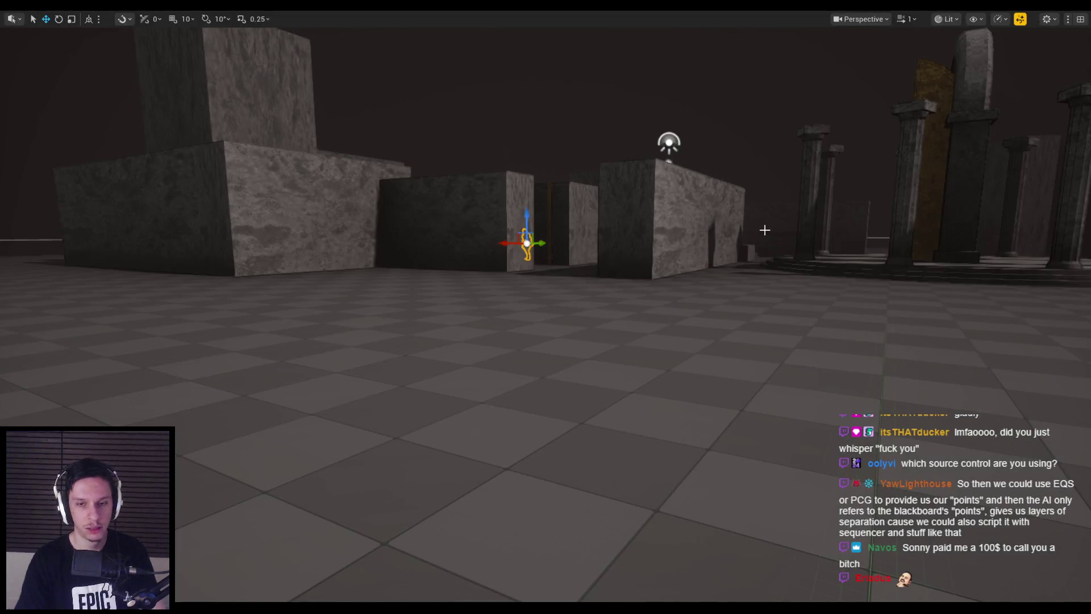
pyautogui.hotkey('alt', 'p')
pyautogui.press("'")
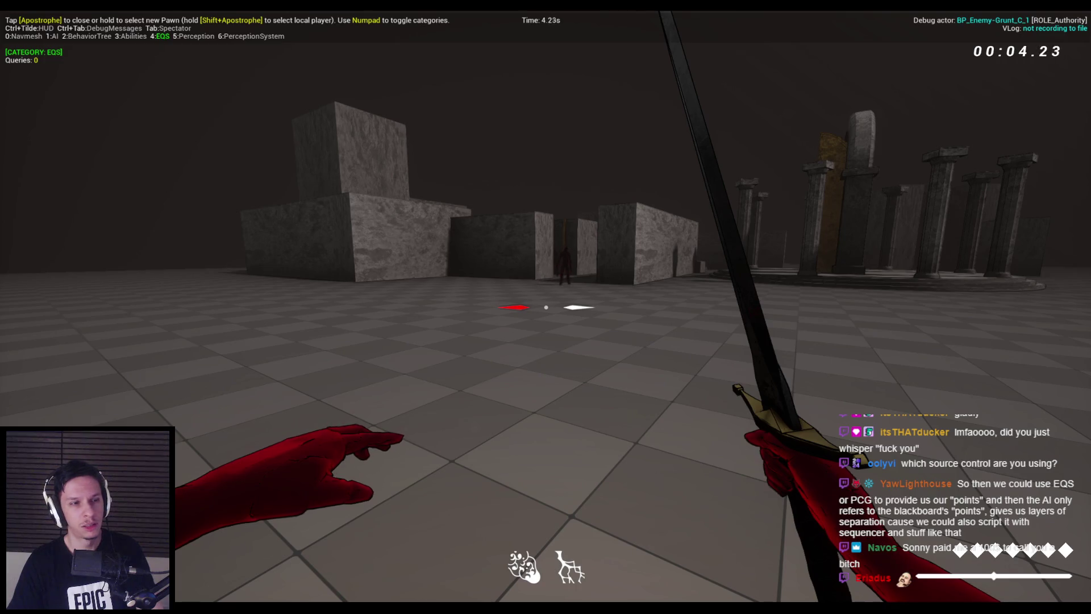
pyautogui.press('Escape')
pyautogui.moveTo(322, 597)
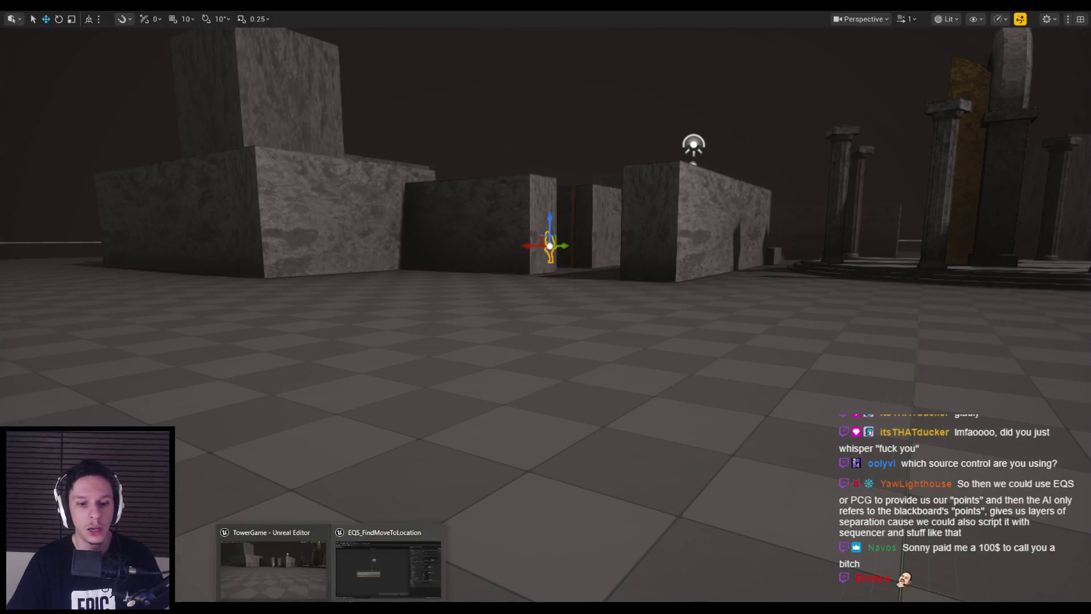
pyautogui.click(398, 554)
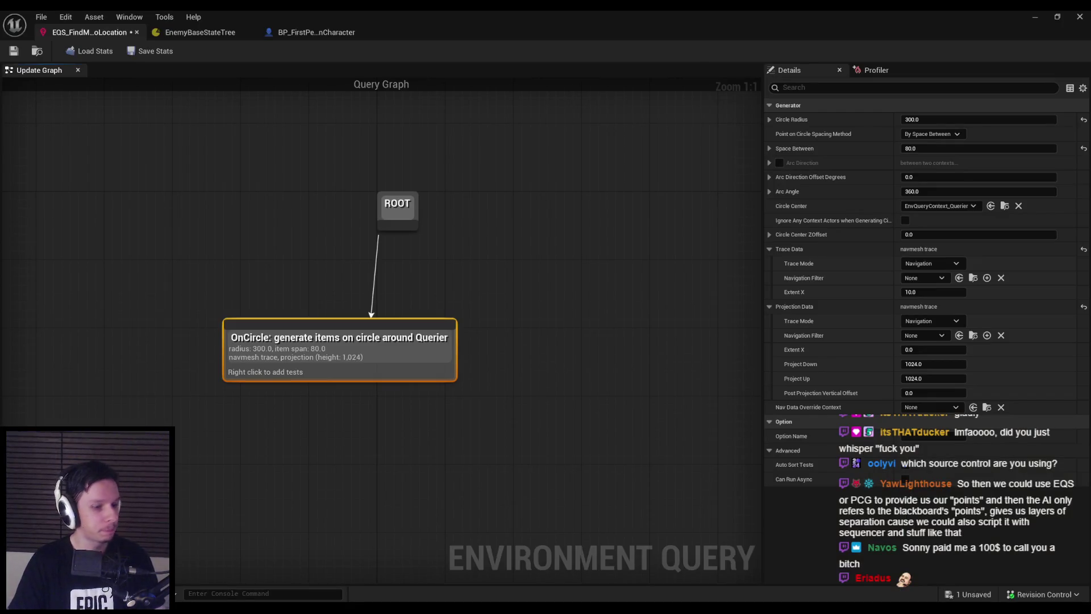
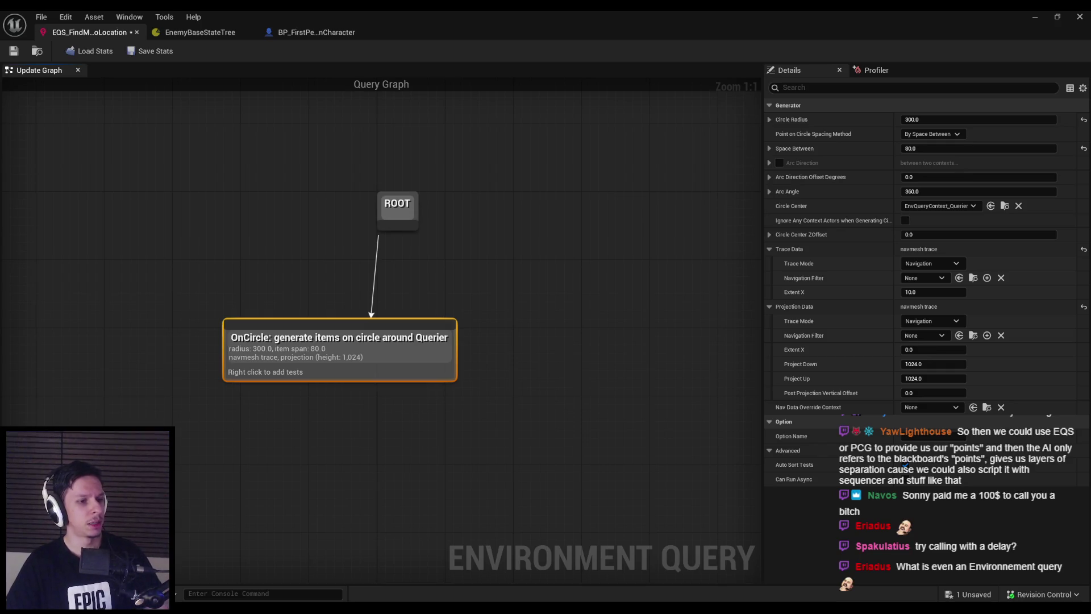
# - In BP_FirstPersonCharacter, set the RunEQSQueryPlayer timer's Initial Start Delay to 1.0
pyautogui.click(316, 32)
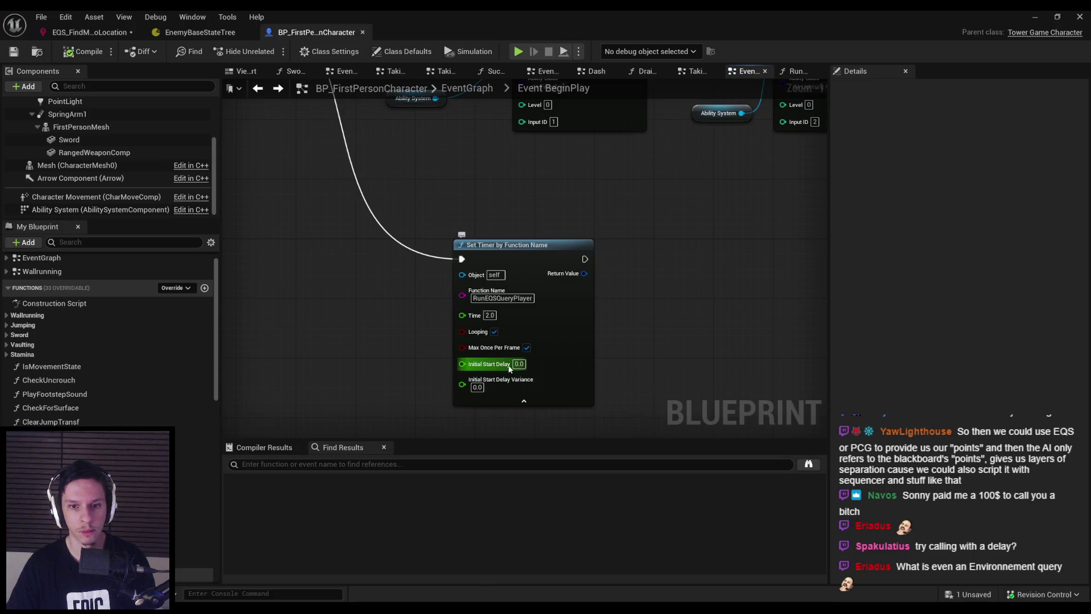
pyautogui.write('1')
pyautogui.press('Return')
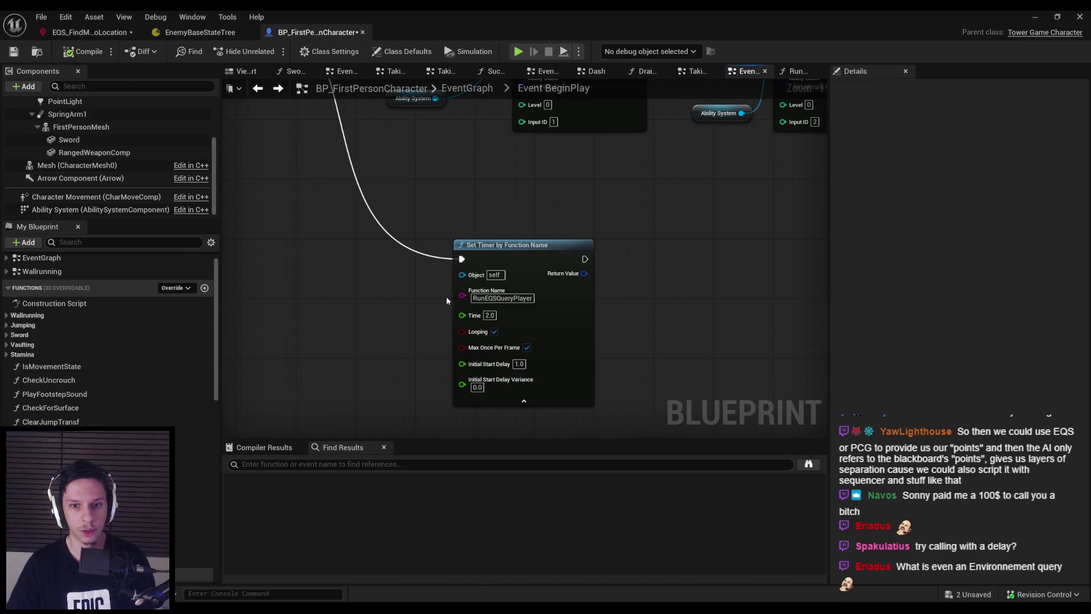
# - Play-test the level to watch the enemy approach, then return to the character blueprint
pyautogui.hotkey('alt', 'p')
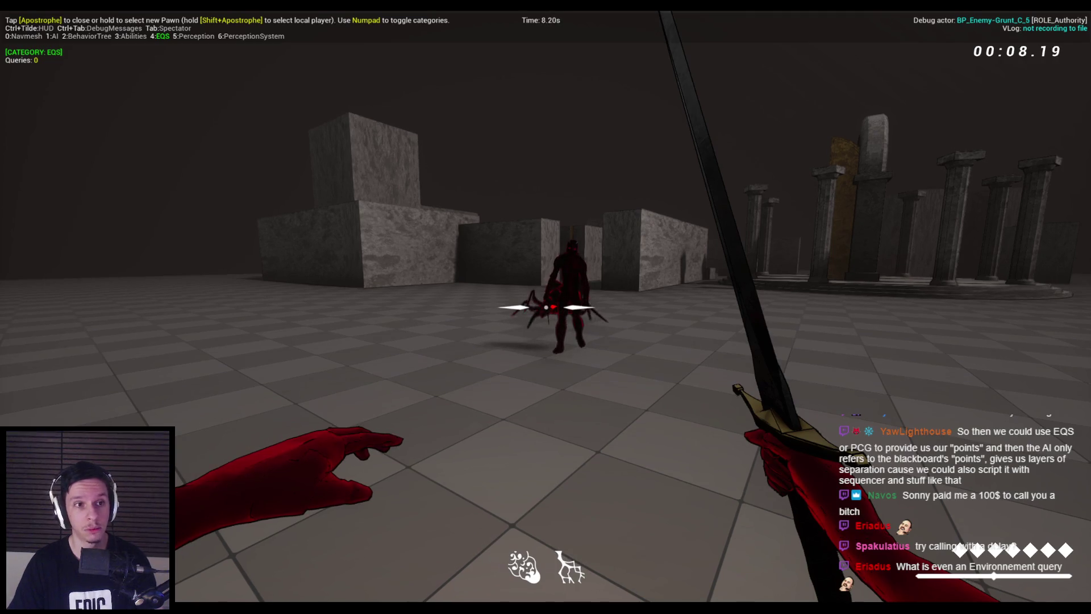
pyautogui.press('Escape')
pyautogui.moveTo(329, 598)
pyautogui.click(398, 554)
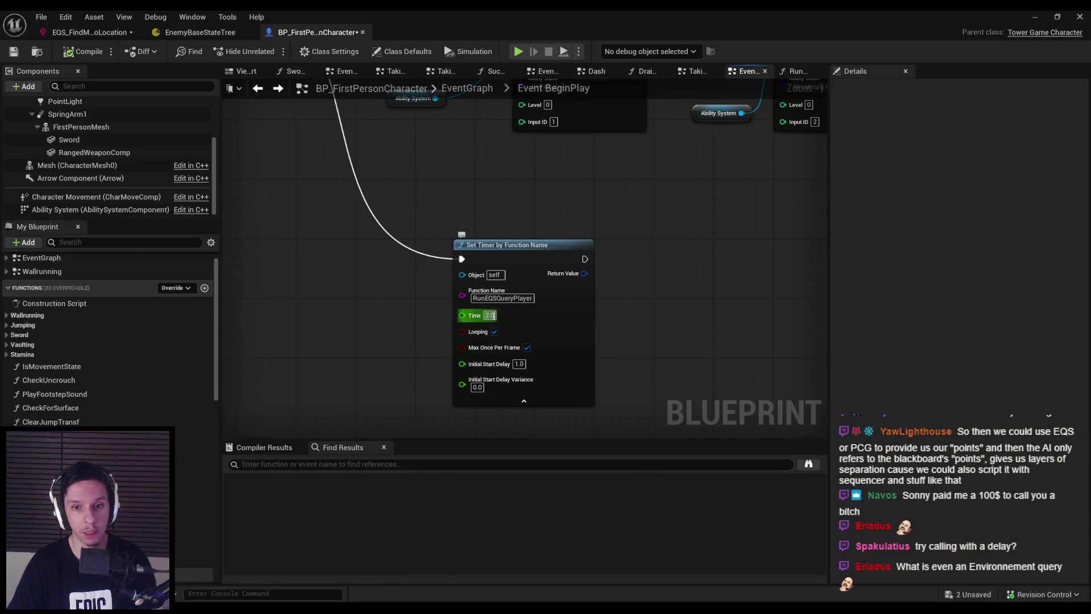
# - In the RunEQSQueryPlayer graph, break the Self link to Run EQSQuery's Querier pin
pyautogui.doubleClick(193, 561)
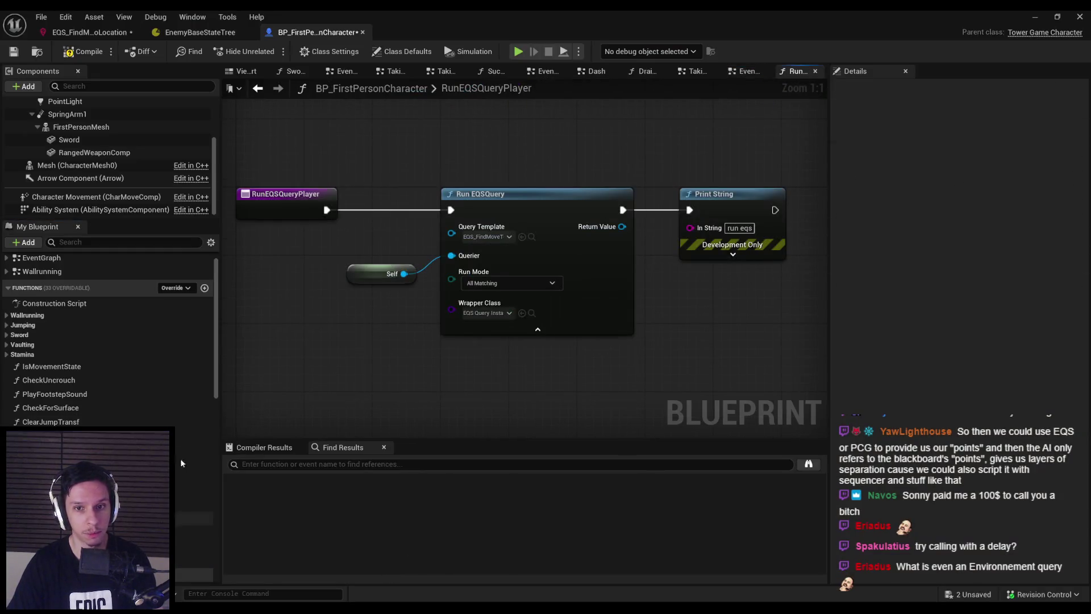
pyautogui.click(480, 238)
pyautogui.click(483, 307)
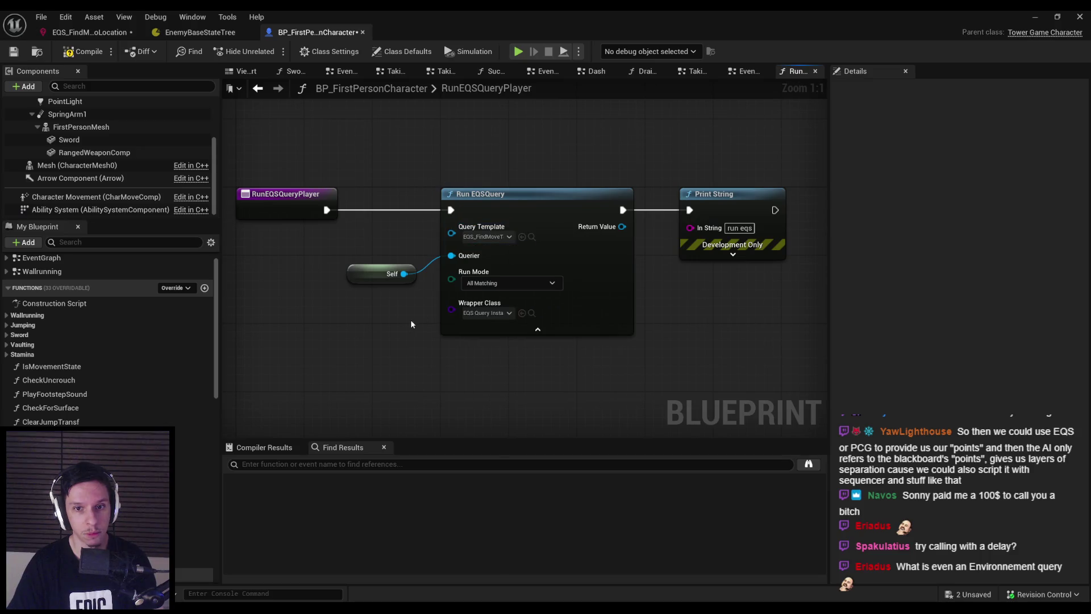
pyautogui.rightClick(451, 255)
pyautogui.click(483, 273)
pyautogui.click(483, 265)
pyautogui.click(416, 336)
pyautogui.click(386, 275)
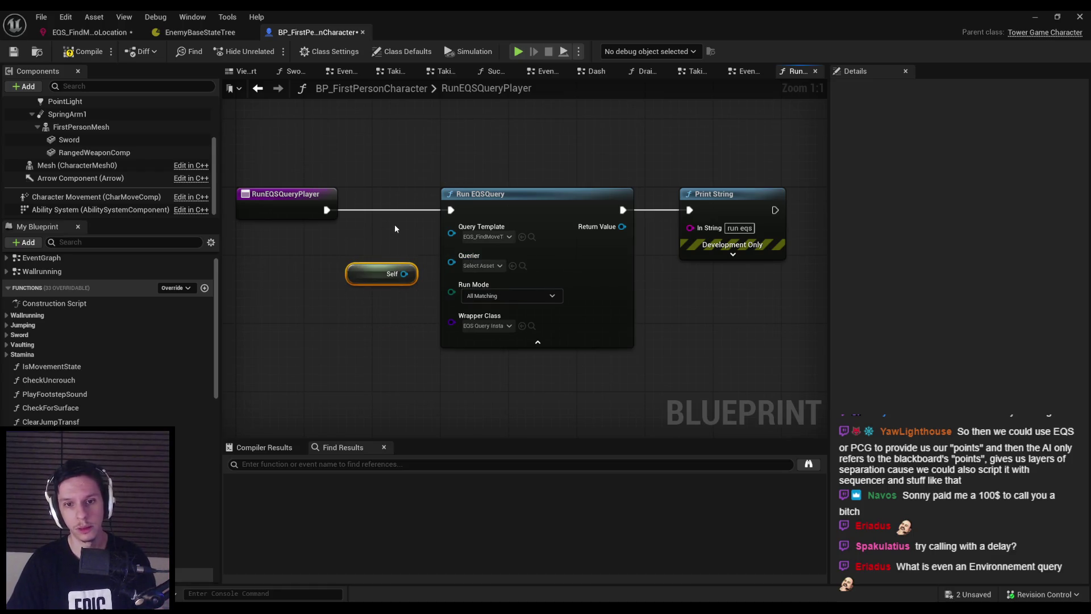
# - Set the query's Circle Center to EQSQueryContext_PlayerCharacter and save the environment query
pyautogui.click(74, 32)
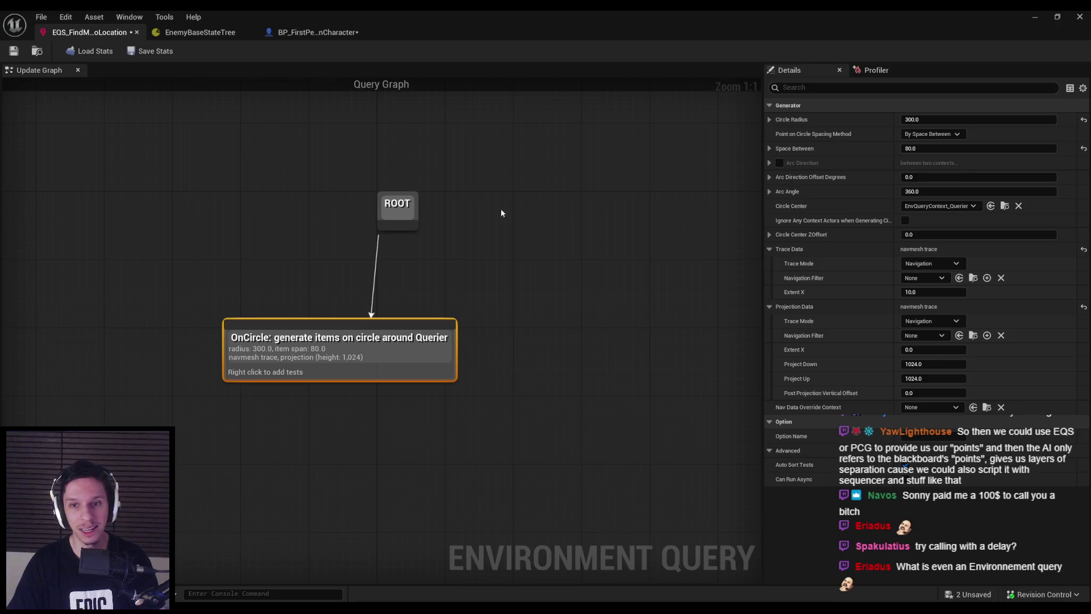
pyautogui.click(938, 206)
pyautogui.click(966, 263)
pyautogui.hotkey('ctrl', 's')
# - Play-test with the gameplay debugger's EQS view, then return to the query editor
pyautogui.click(1035, 16)
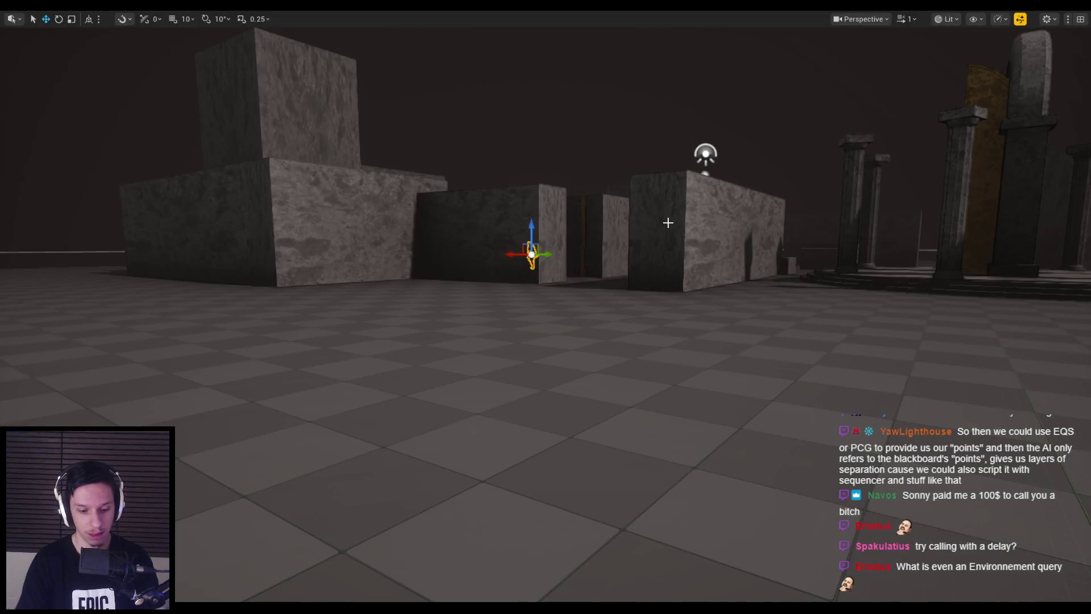
pyautogui.hotkey('alt', 'p')
pyautogui.press("'")
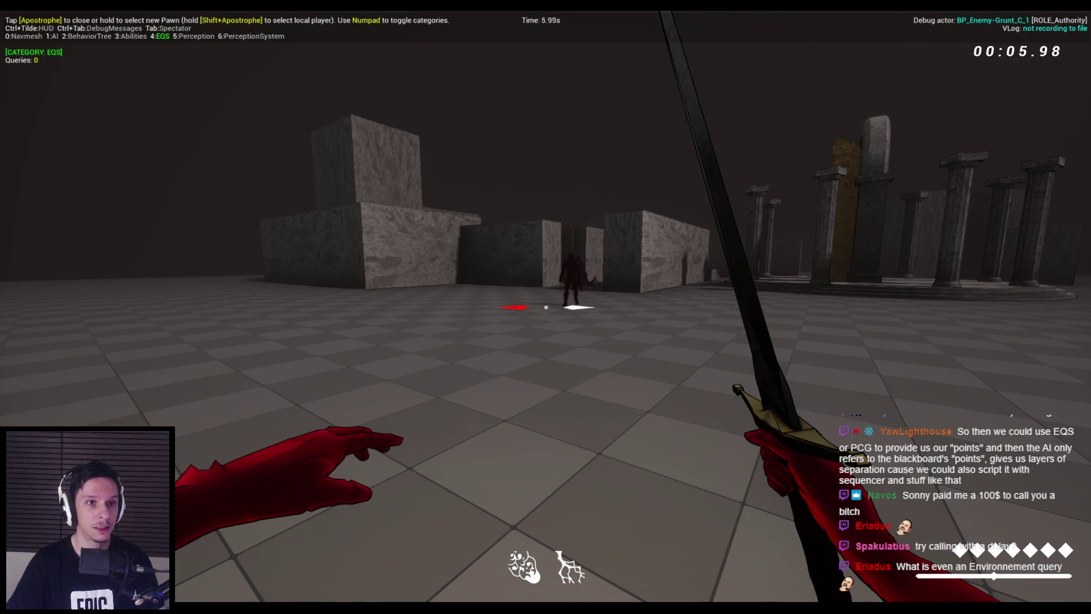
pyautogui.press('Escape')
pyautogui.hotkey('alt', 'Tab')
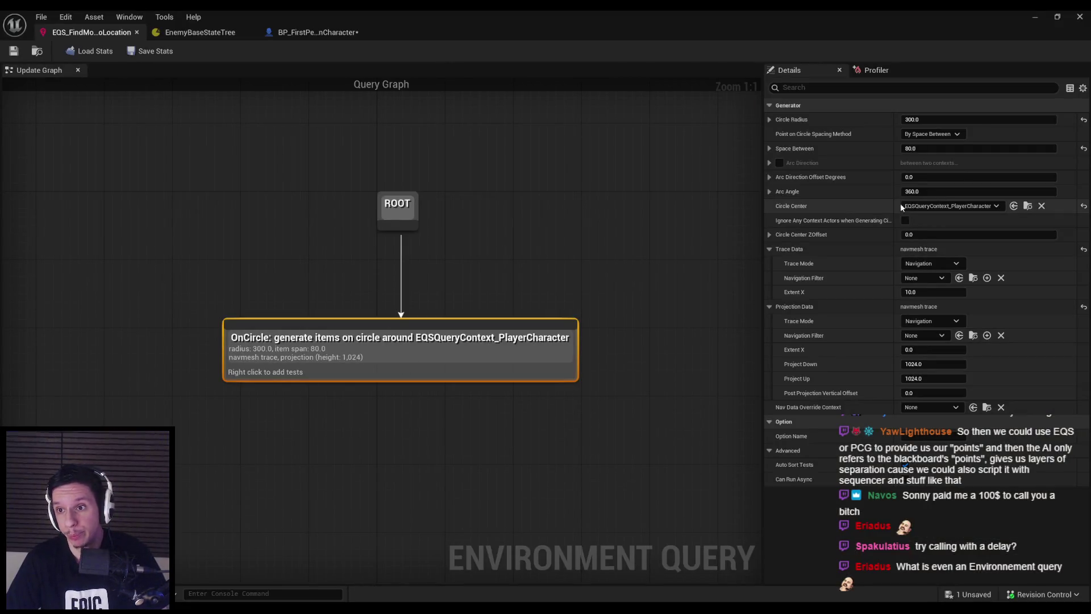
# - Set the OnCircle generator's Circle Center back to EnvQueryContext_Querier
pyautogui.click(949, 206)
pyautogui.click(938, 247)
pyautogui.click(1042, 14)
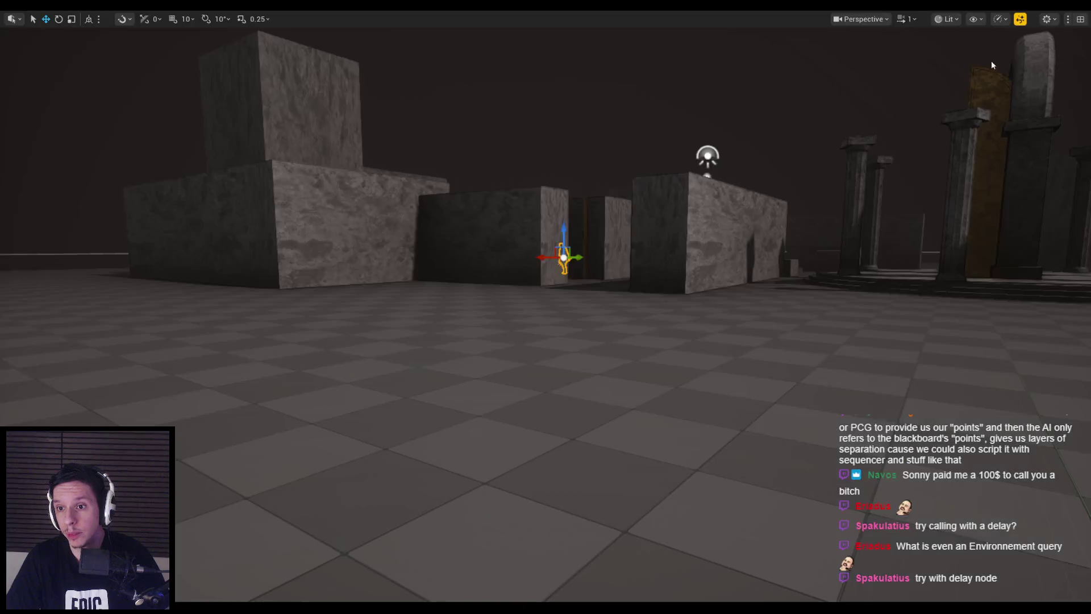
# - Play-test with the EQS and navmesh debug views, then place the OnCircle node under ROOT
pyautogui.hotkey('alt', 'p')
pyautogui.press("'")
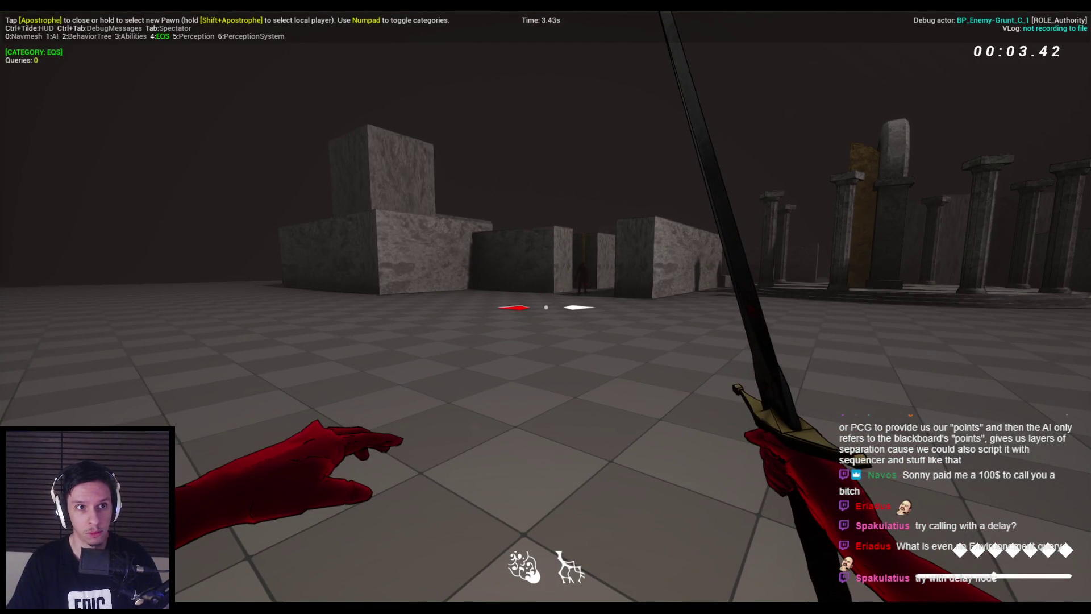
pyautogui.press('KP_0')
pyautogui.press('KP_0')
pyautogui.press('w')
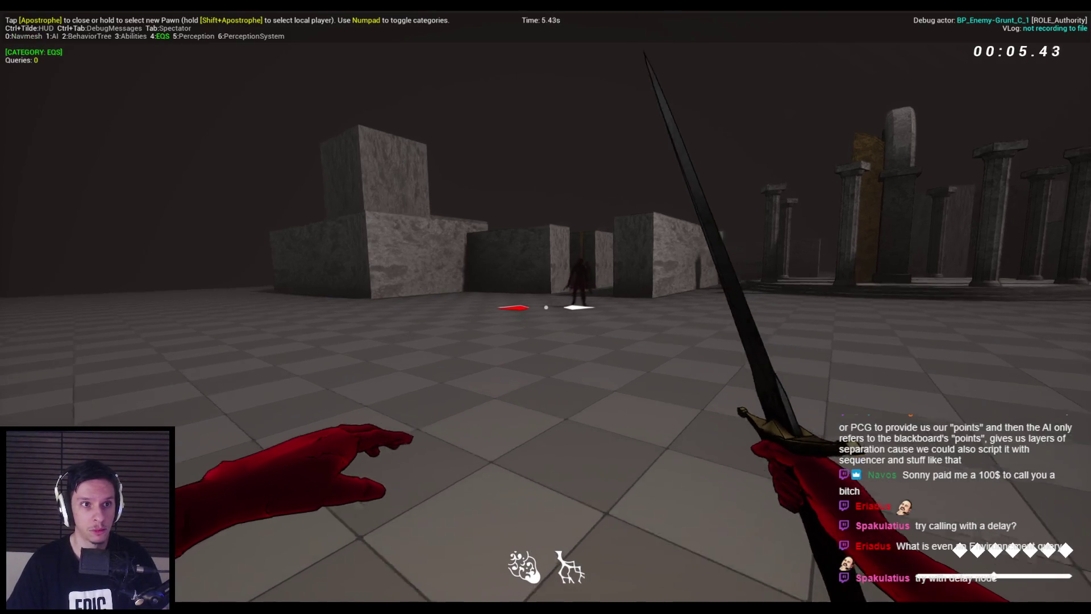
pyautogui.press('w')
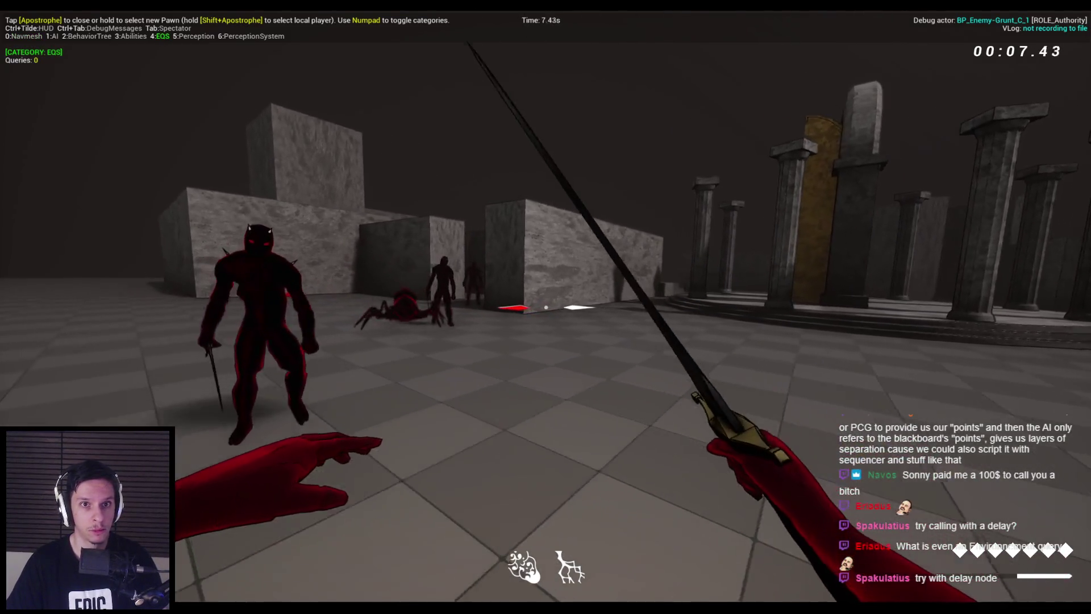
pyautogui.press('s')
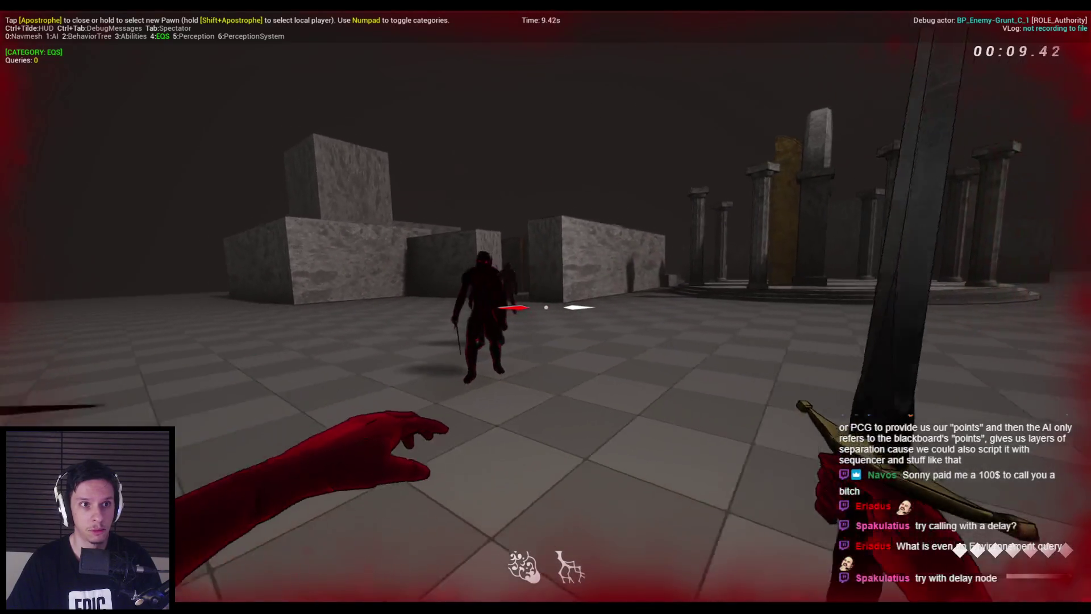
pyautogui.press('Escape')
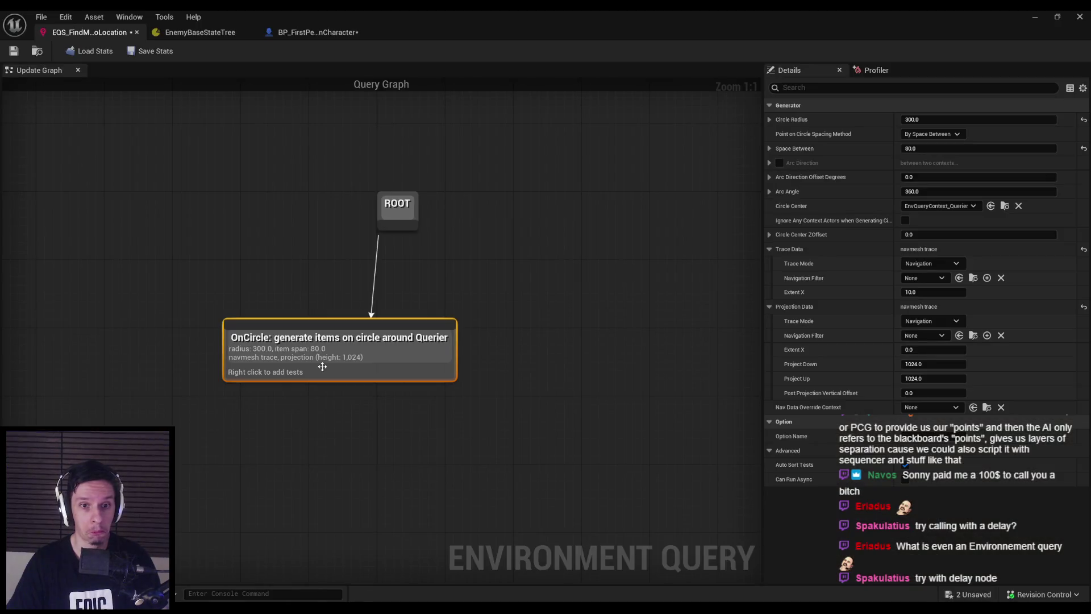
pyautogui.moveTo(322, 367)
pyautogui.mouseDown()
pyautogui.moveTo(371, 353)
pyautogui.moveTo(376, 363)
pyautogui.mouseUp()
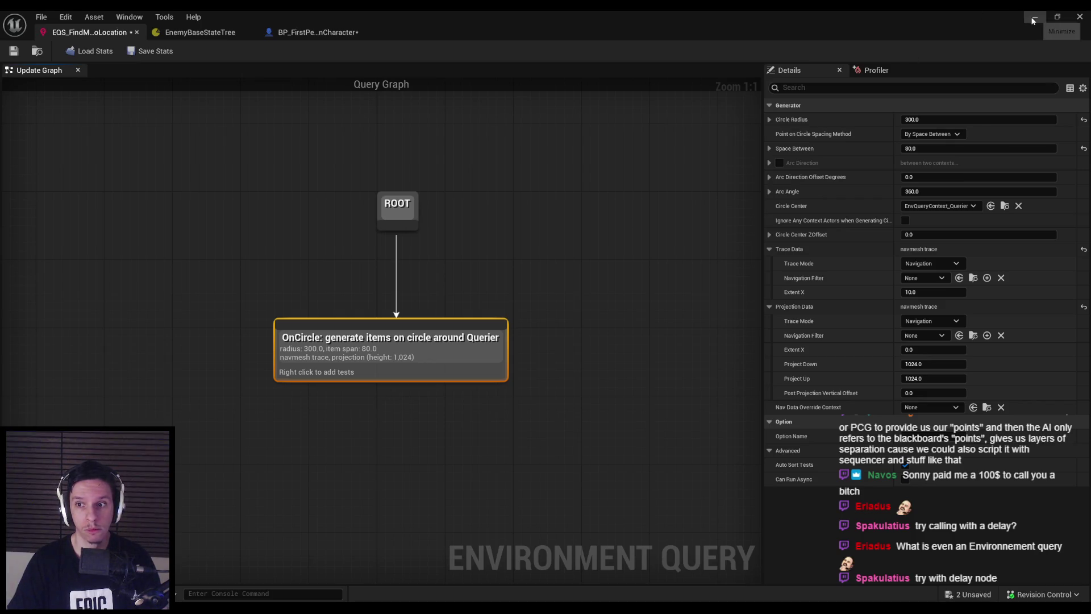
# - Set the circle generator's Projection Data Trace Mode to None and play-test with the EQS debugger
pyautogui.click(932, 321)
pyautogui.click(922, 338)
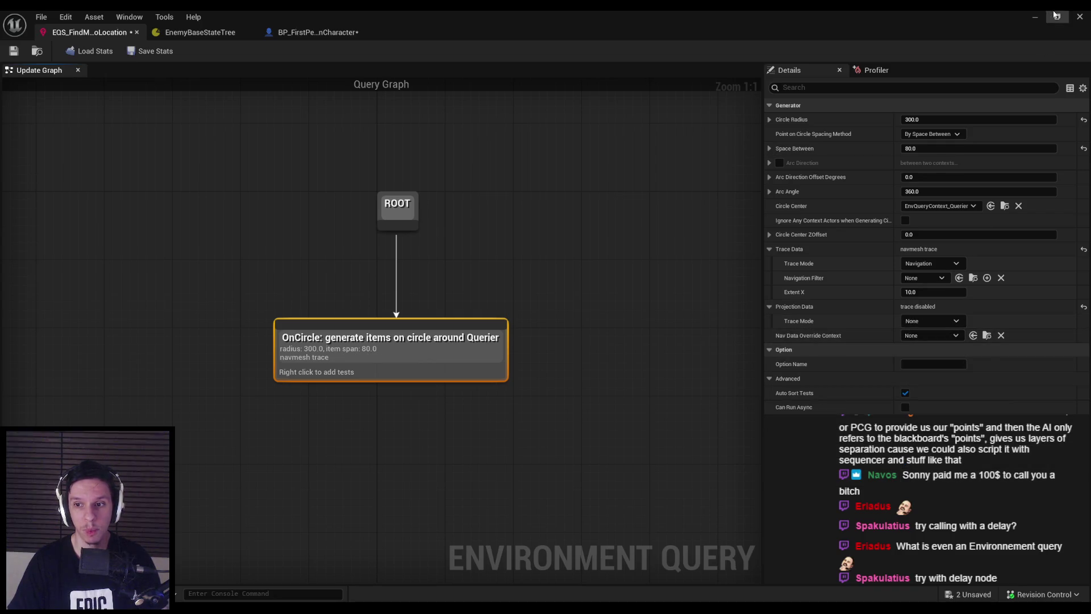
pyautogui.click(1035, 17)
pyautogui.hotkey('alt', 'p')
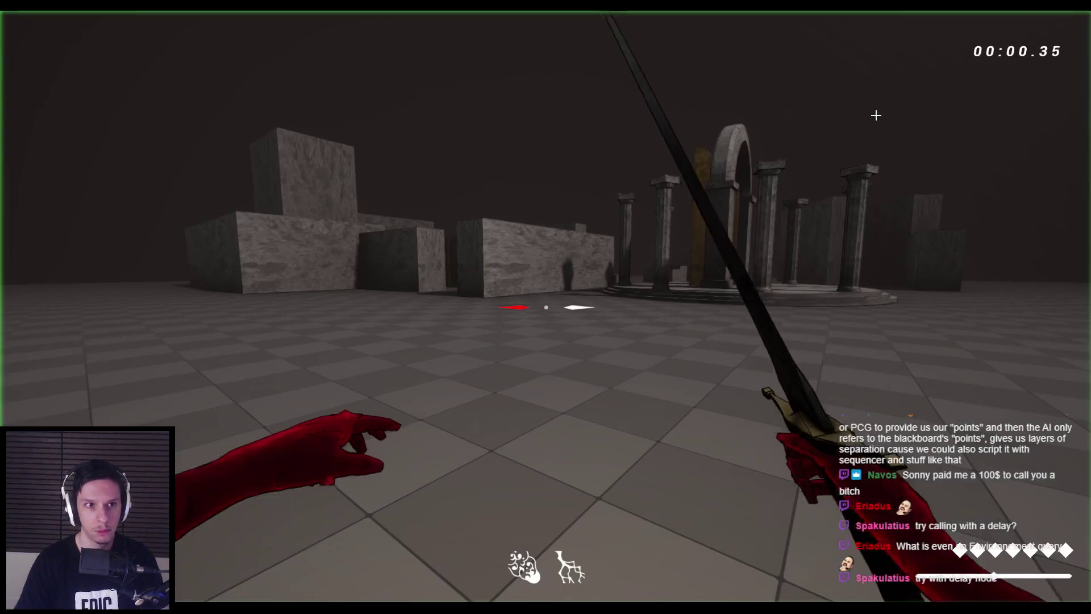
pyautogui.press("'")
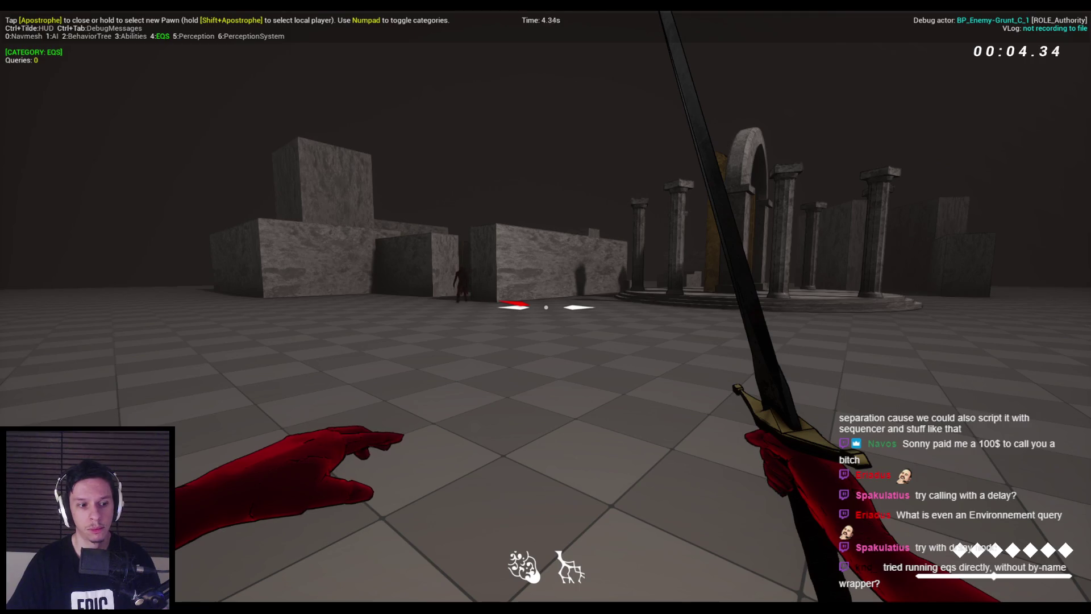
pyautogui.press('Escape')
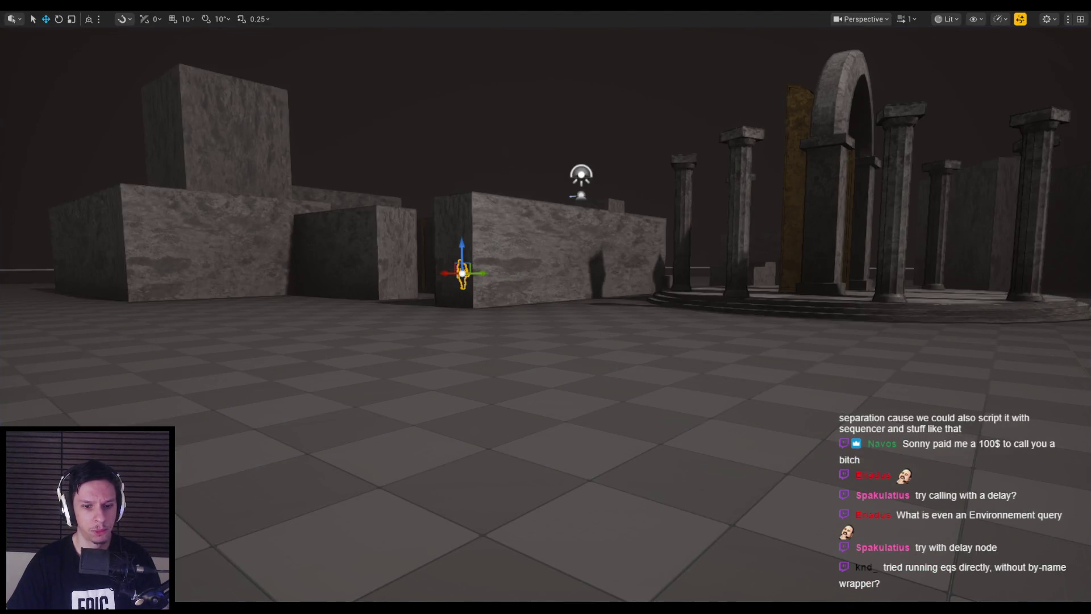
# - In BP_FirstPersonCharacter, set Run EQSQuery's Wrapper Class to None
pyautogui.click(385, 577)
pyautogui.click(218, 35)
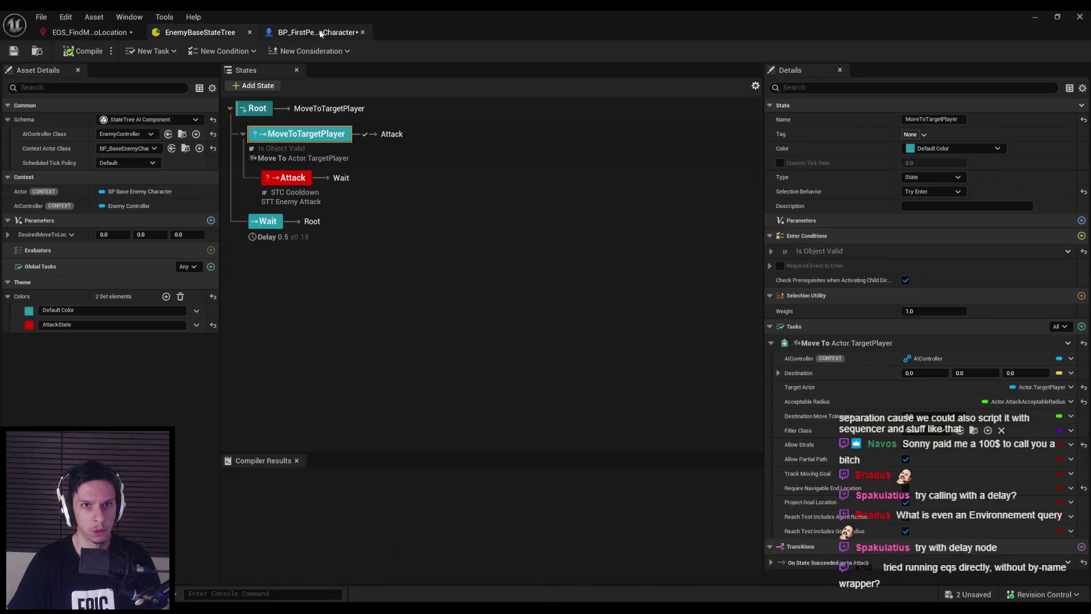
pyautogui.click(315, 32)
pyautogui.click(487, 325)
pyautogui.click(488, 355)
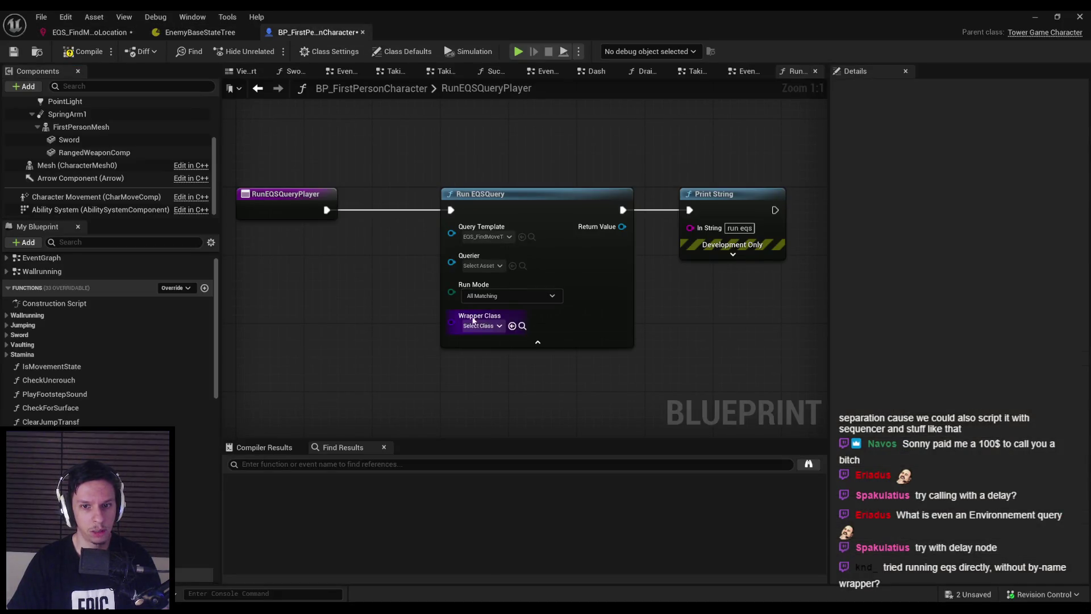
# - Play-test again with the EQS debugger, then return to the character blueprint
pyautogui.click(1035, 17)
pyautogui.hotkey('alt', 'p')
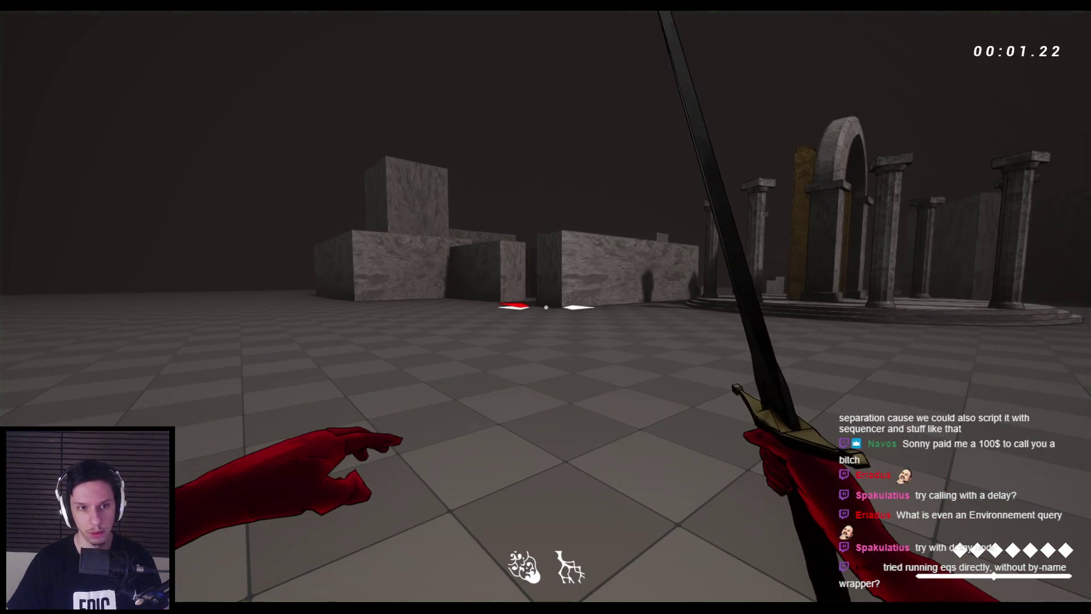
pyautogui.press("'")
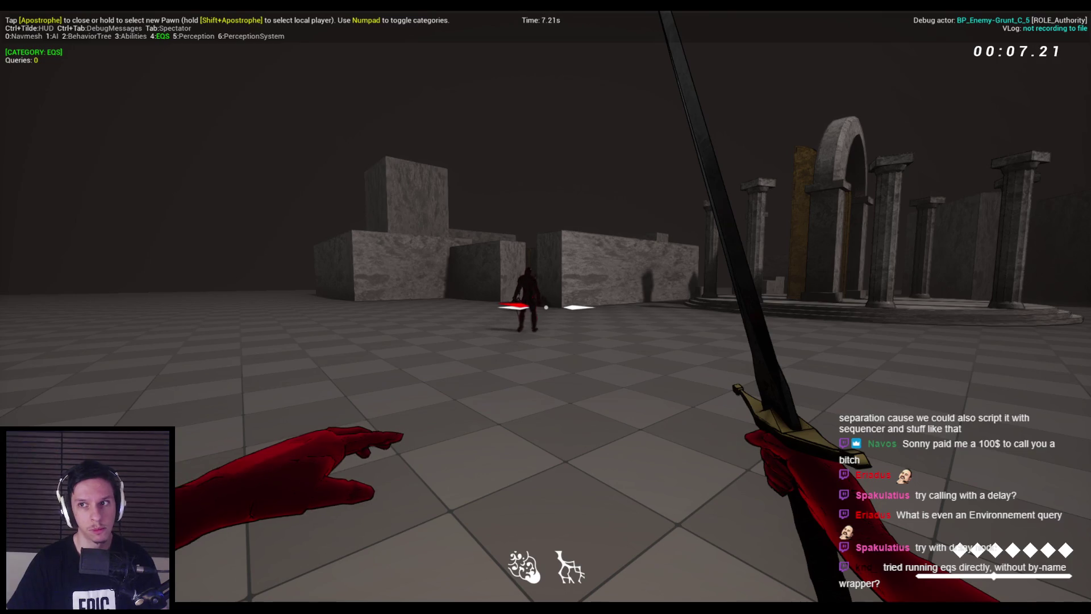
pyautogui.press('Escape')
pyautogui.moveTo(331, 608)
pyautogui.click(388, 565)
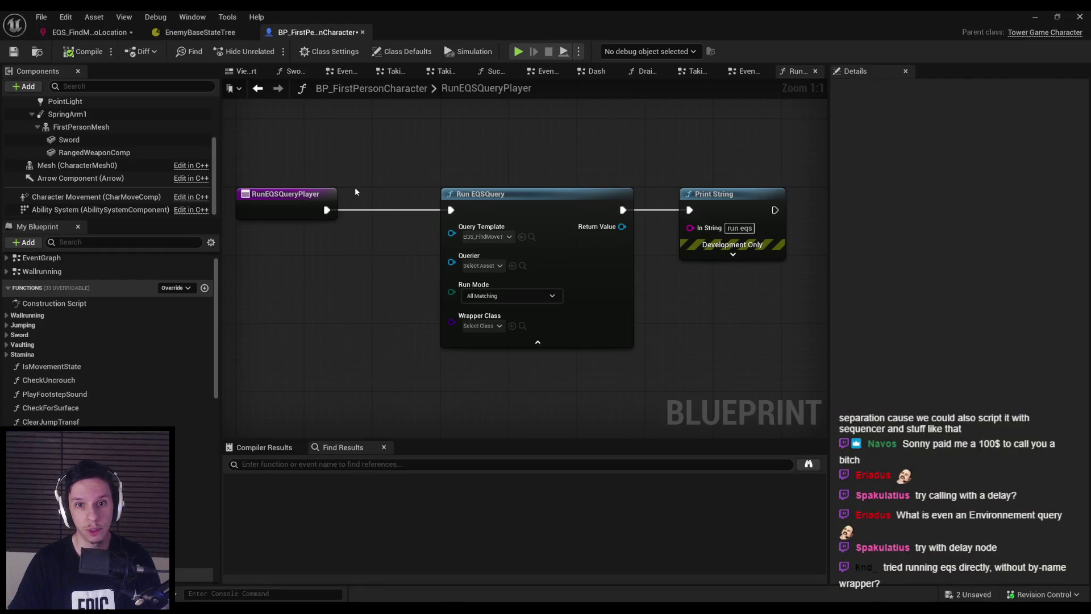
# - Insert a 1.0 second Delay node before the timer in the EventGraph, then compile and save
pyautogui.hotkey('alt', 'Left')
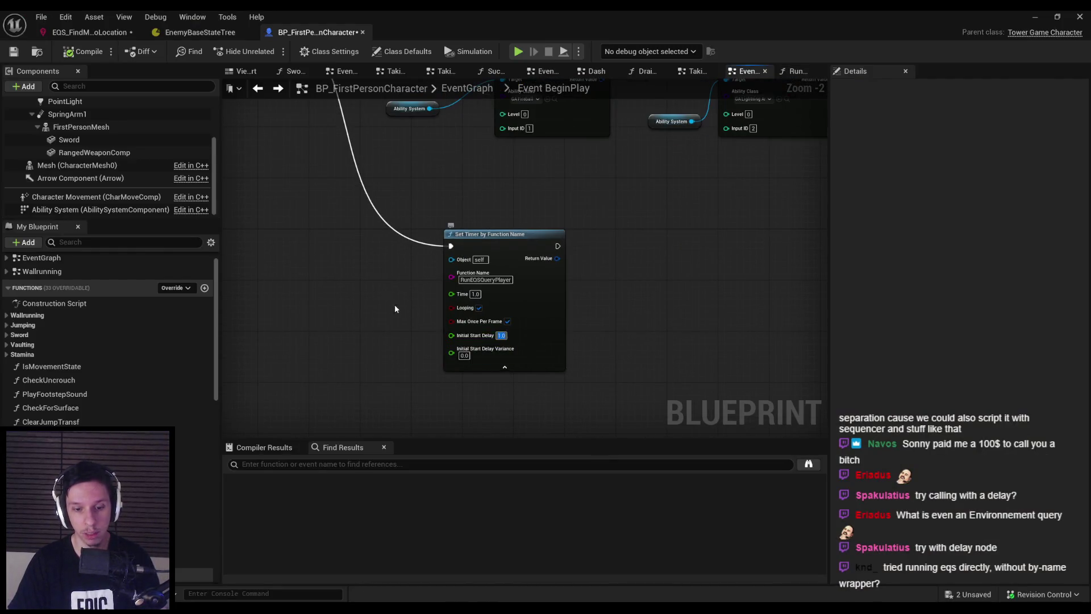
pyautogui.scroll(-2, 382, 285)
pyautogui.moveTo(384, 124); pyautogui.dragTo(448, 300)
pyautogui.write('delay')
pyautogui.press('Return')
pyautogui.scroll(4, 457, 264)
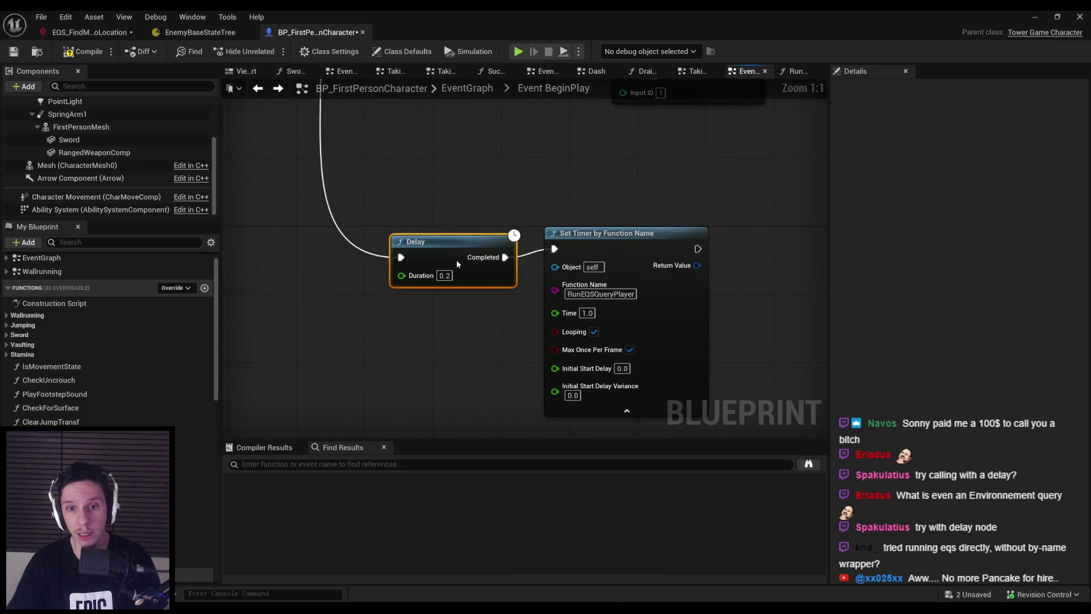
pyautogui.press('q')
pyautogui.doubleClick(445, 267)
pyautogui.write('1')
pyautogui.press('Return')
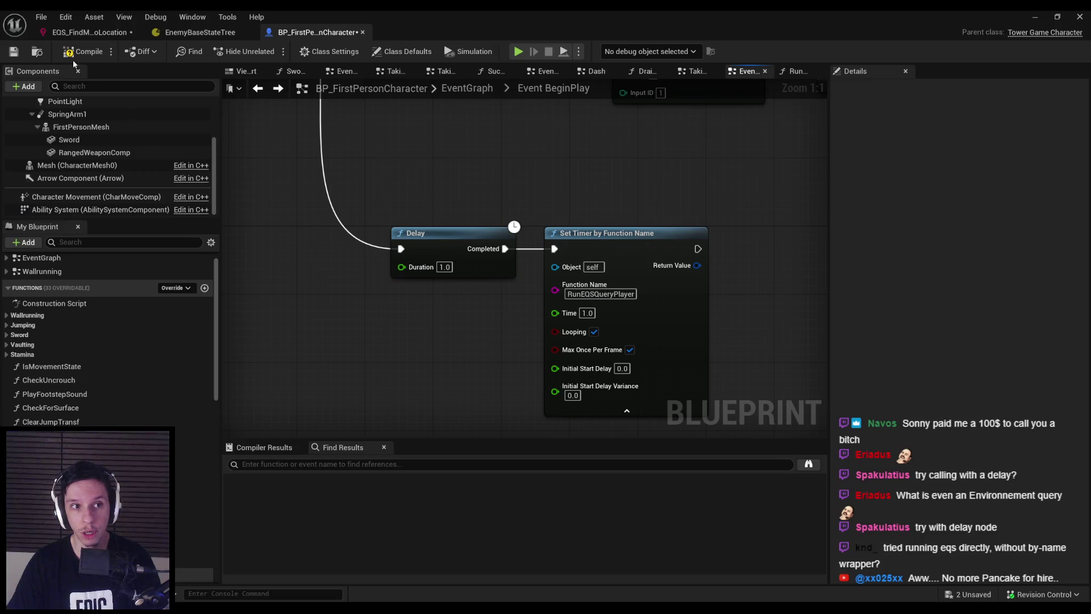
pyautogui.click(16, 53)
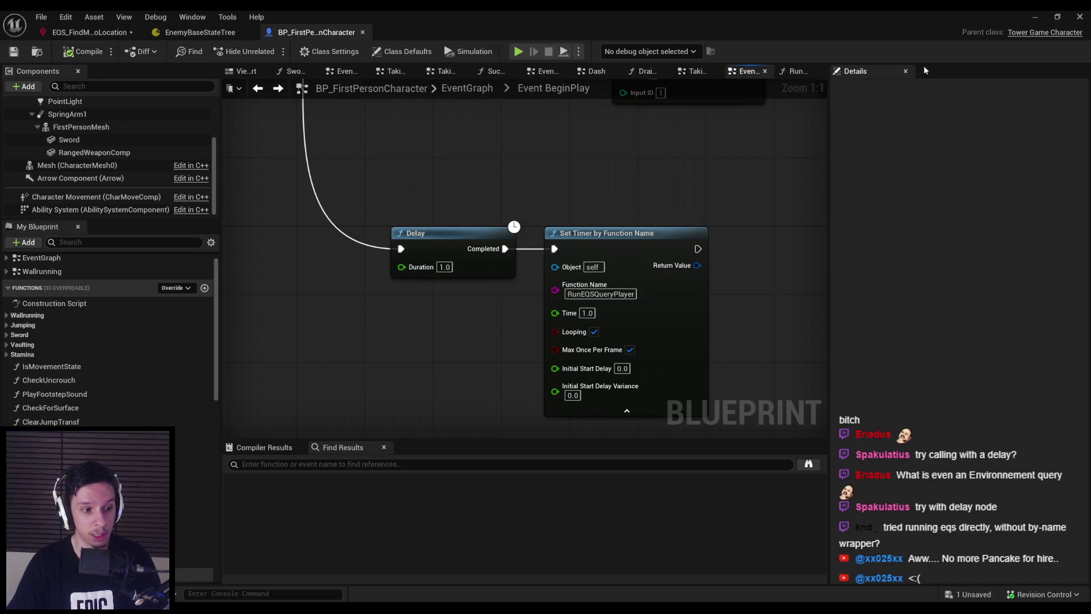
# - Play the level with the EQS gameplay debugger showing, then stop the session
pyautogui.click(1035, 17)
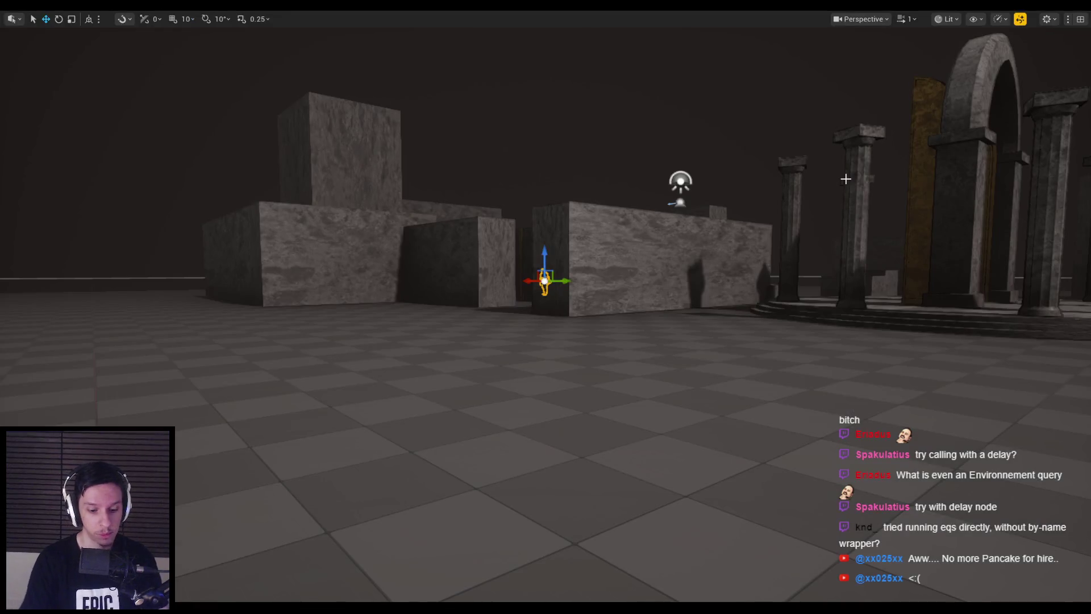
pyautogui.hotkey('alt', 'p')
pyautogui.press("'")
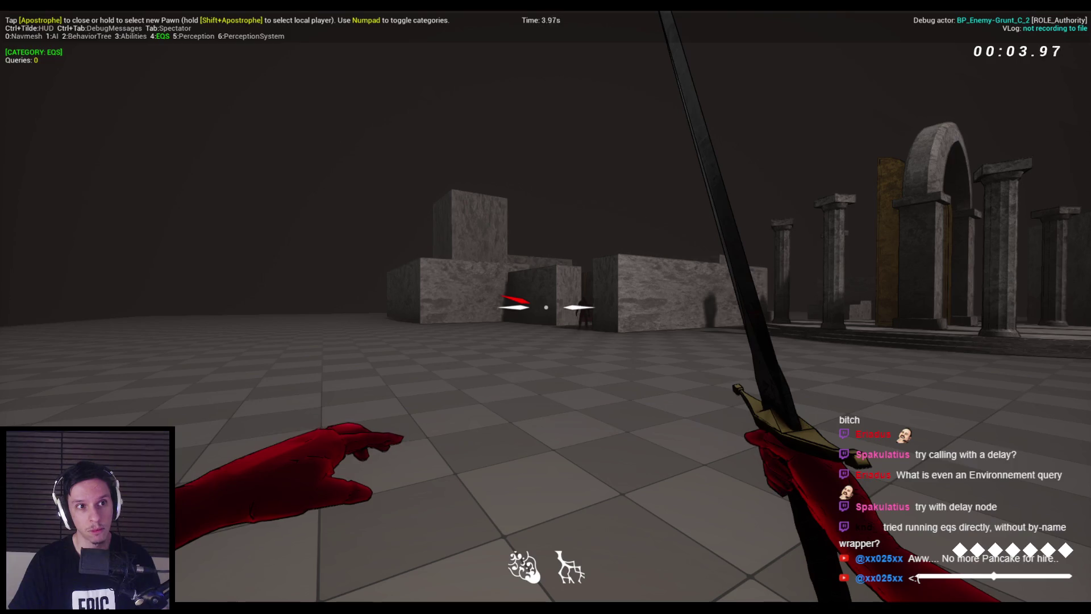
pyautogui.press('Escape')
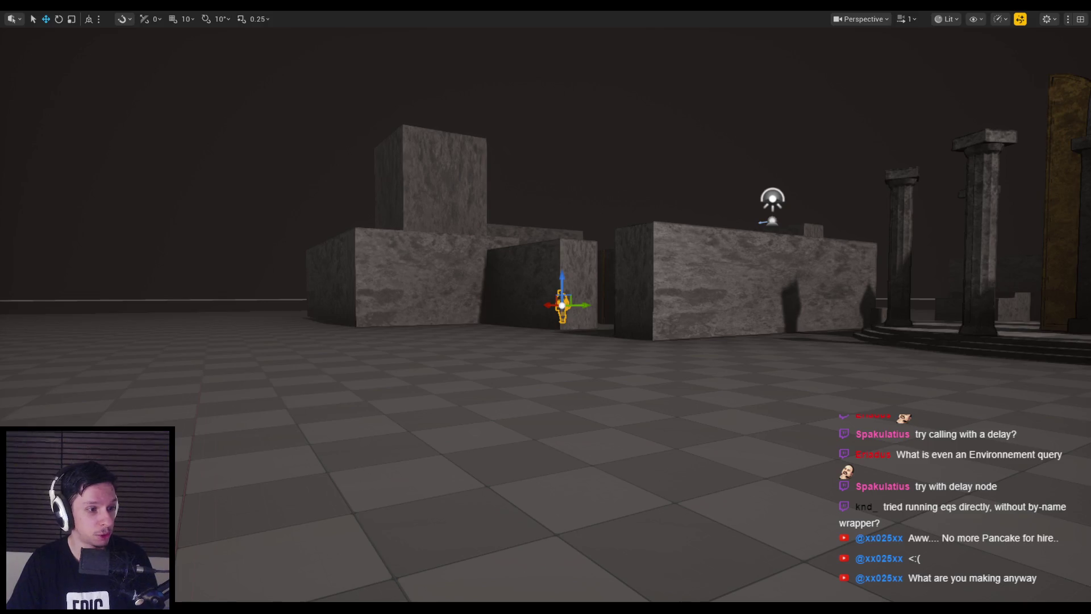
# - Fly the editor camera toward the blocks and the character
pyautogui.press('w')
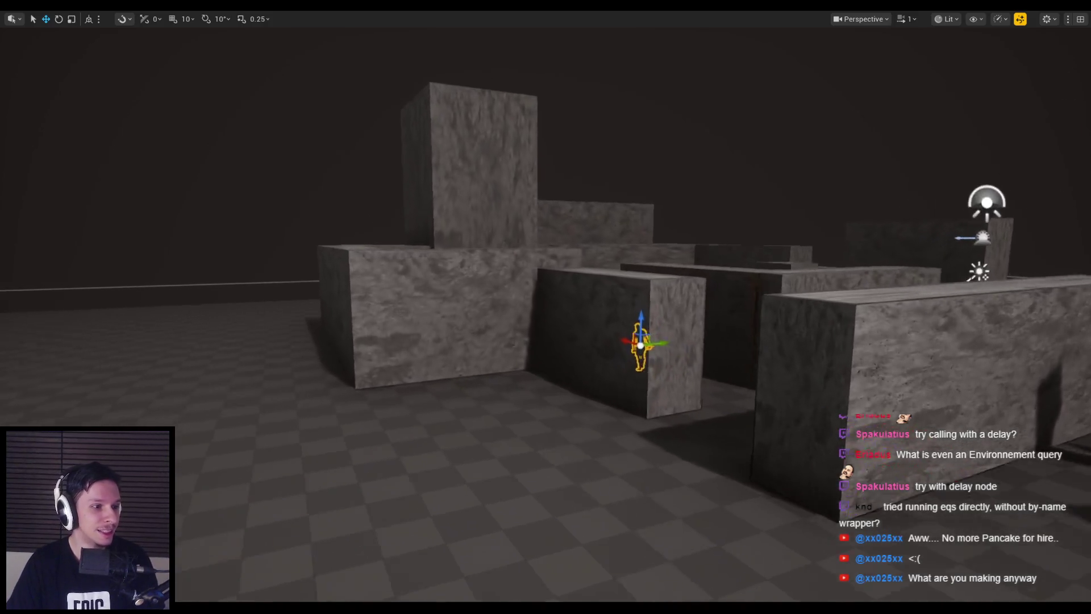
pyautogui.press('s')
pyautogui.press('w')
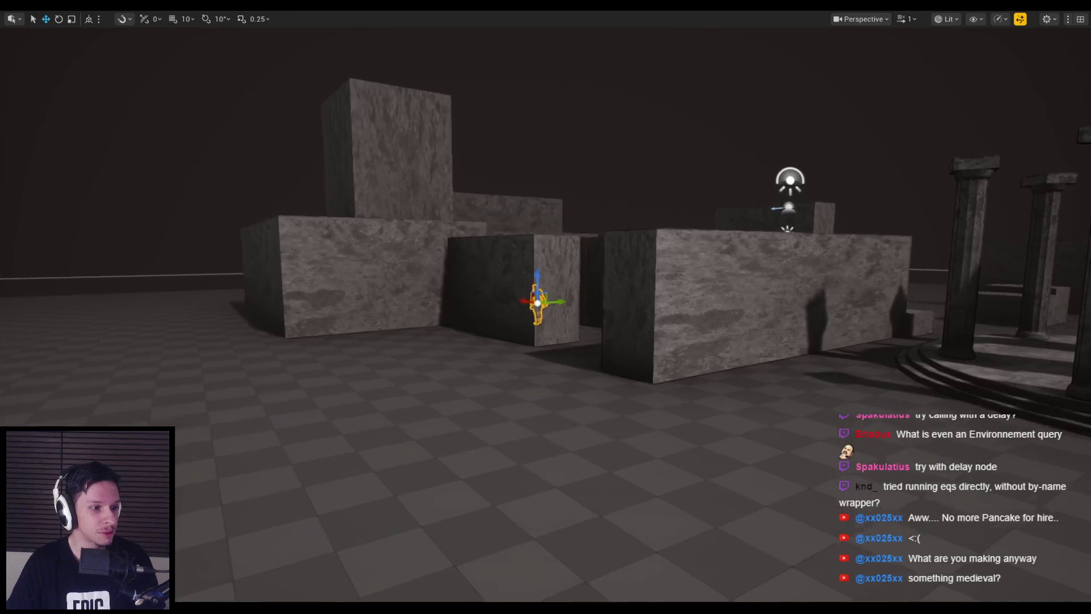
# - Start play with the gameplay debugger and kill the humanoid and spider enemies with the sword
pyautogui.hotkey('alt', 'p')
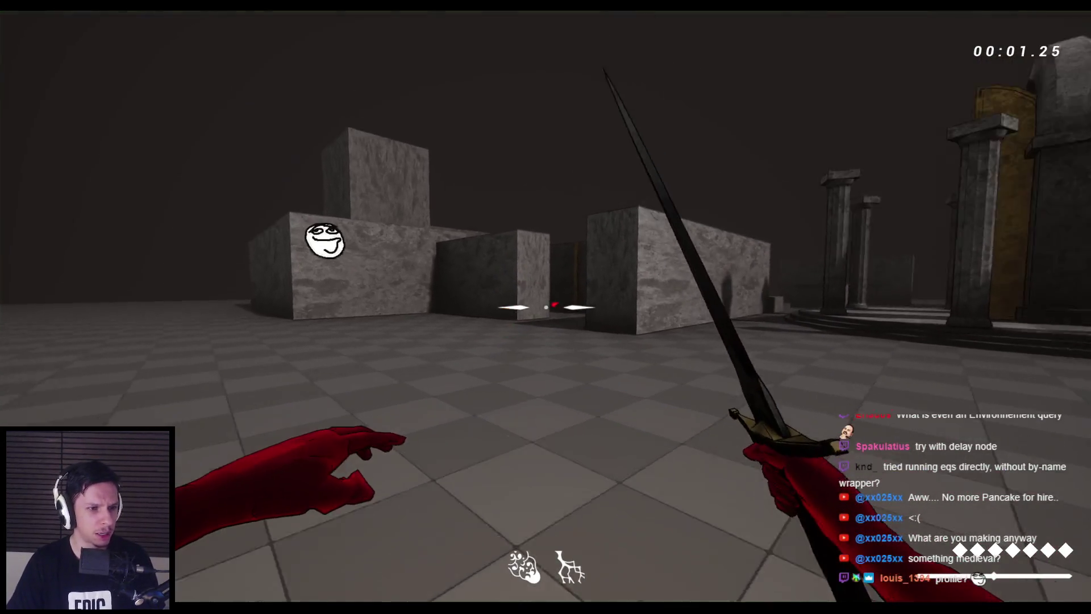
pyautogui.press("'")
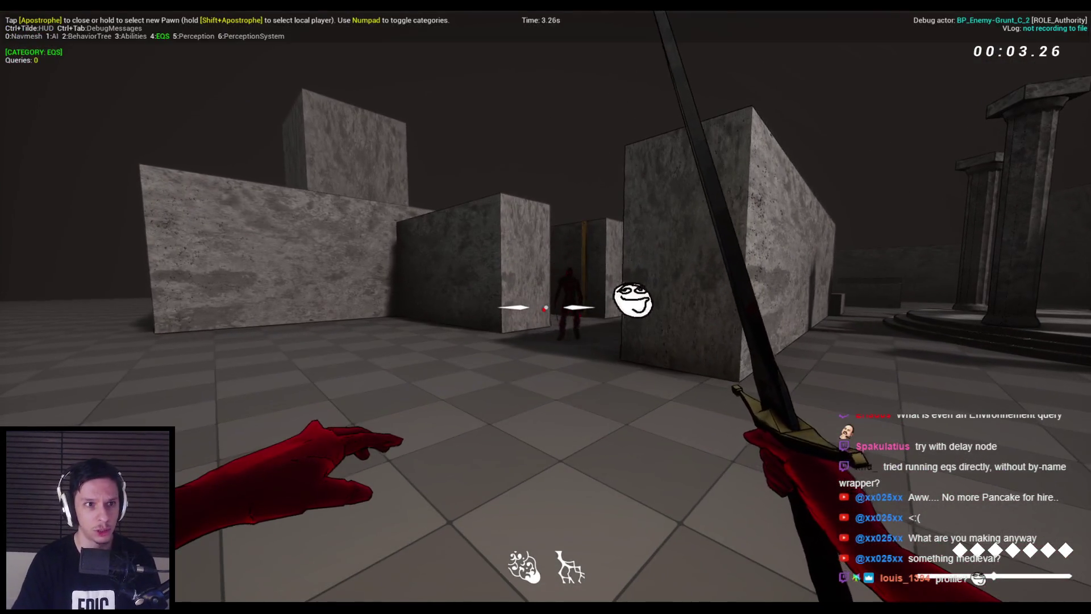
pyautogui.press('w')
pyautogui.click(545, 307)
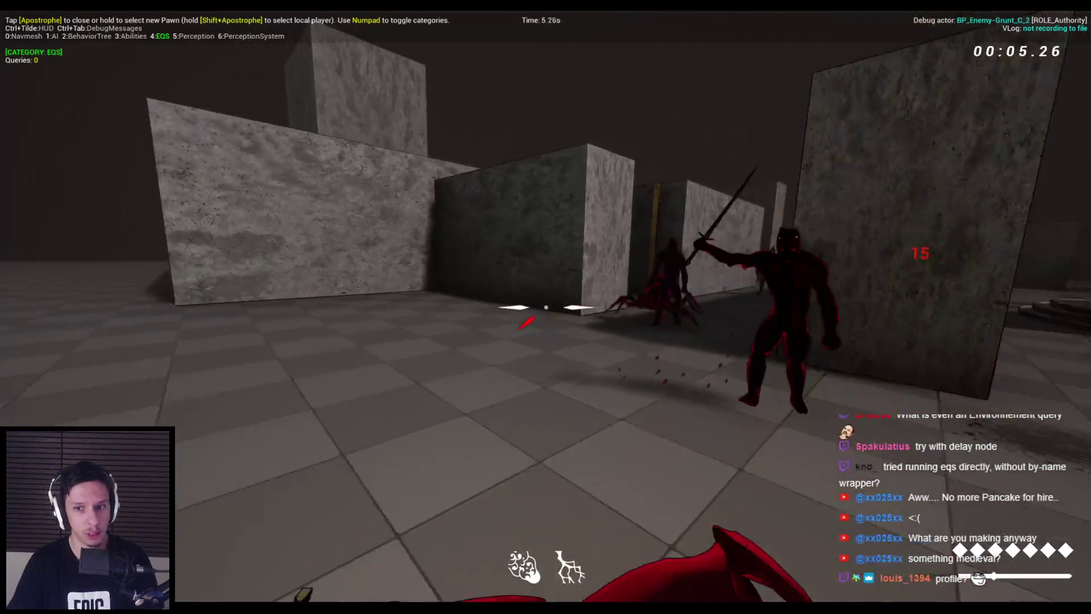
pyautogui.click(546, 307)
pyautogui.click(546, 307)
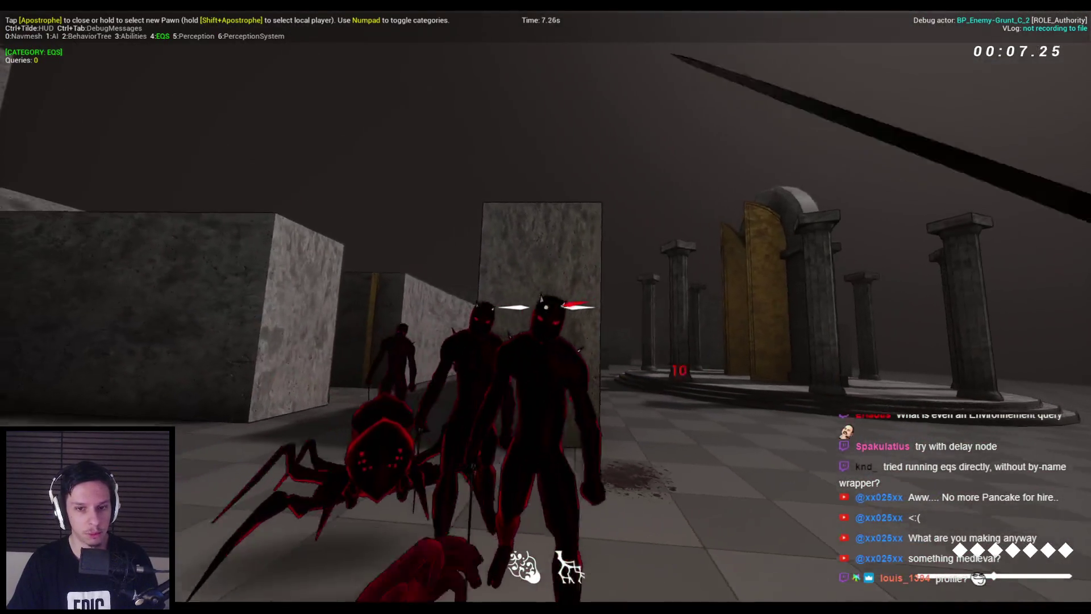
pyautogui.click(546, 307)
pyautogui.click(546, 307)
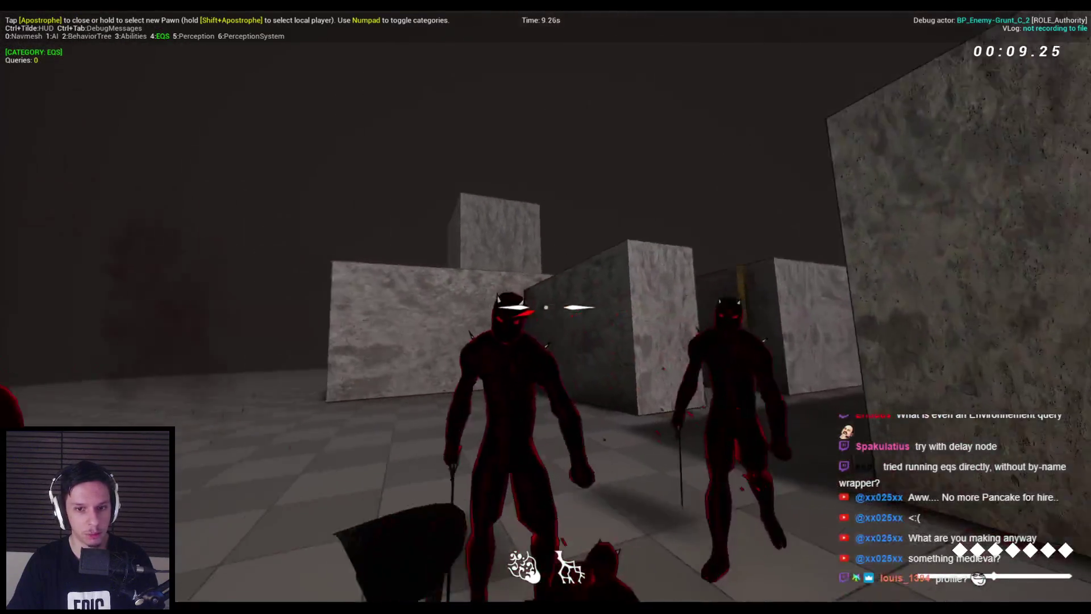
pyautogui.click(546, 307)
pyautogui.click(546, 307)
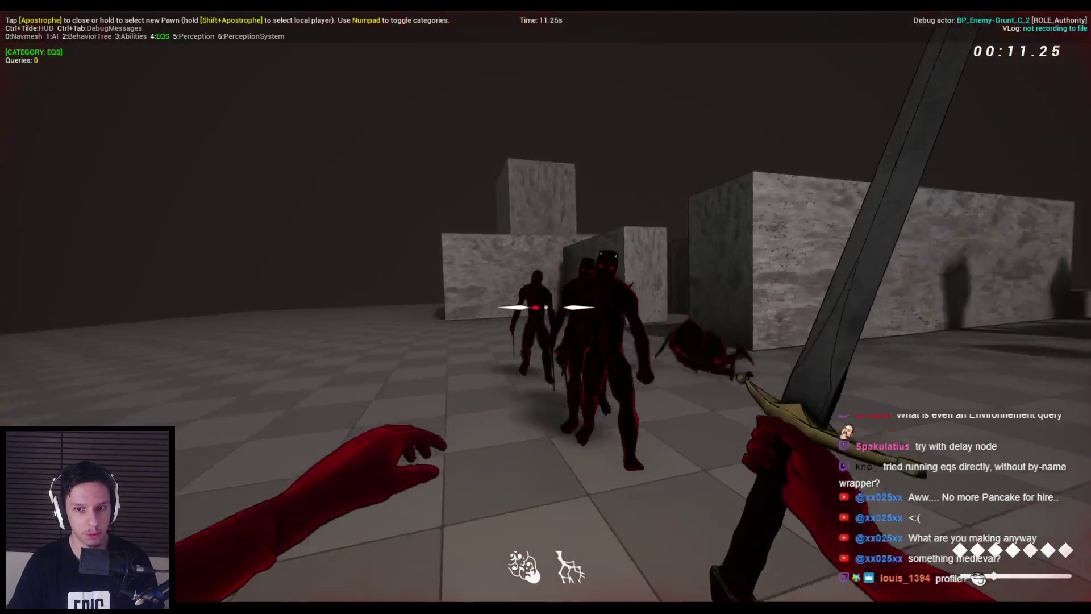
pyautogui.click(546, 307)
pyautogui.click(545, 307)
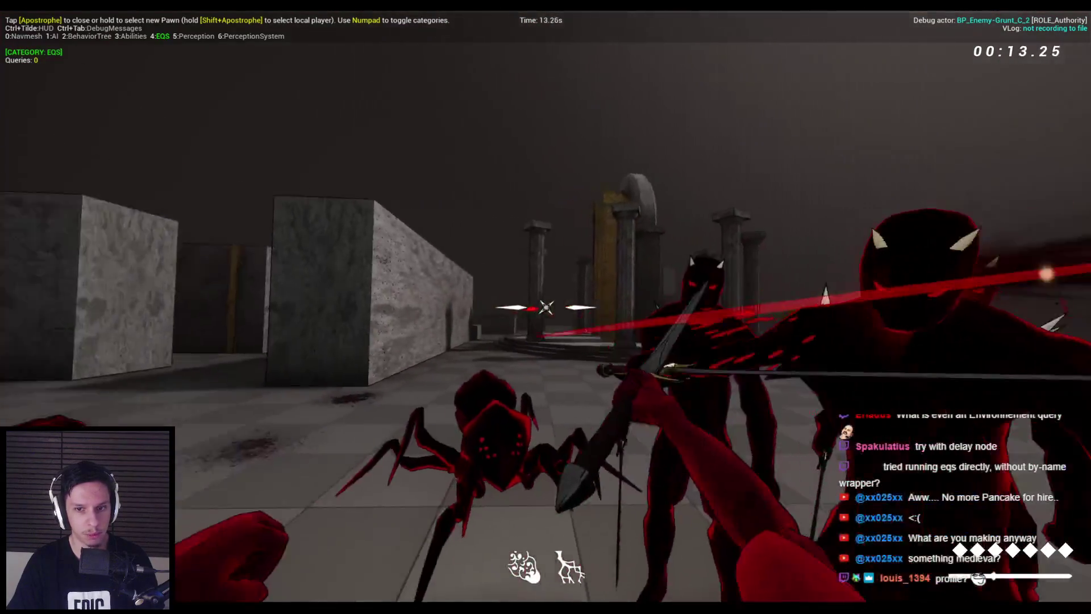
pyautogui.click(545, 306)
pyautogui.click(545, 306)
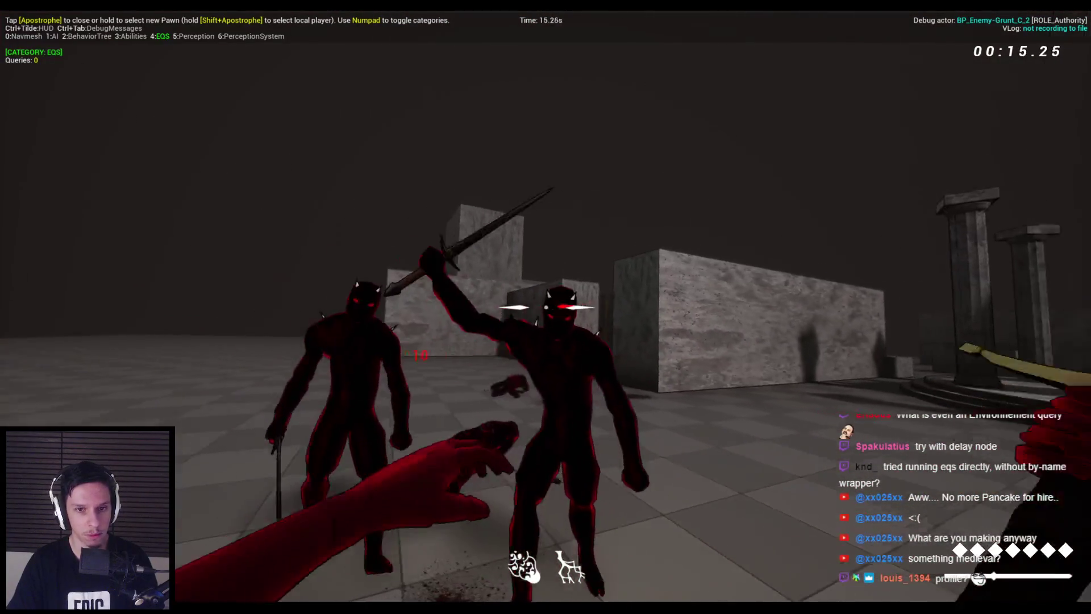
pyautogui.click(546, 307)
pyautogui.click(545, 307)
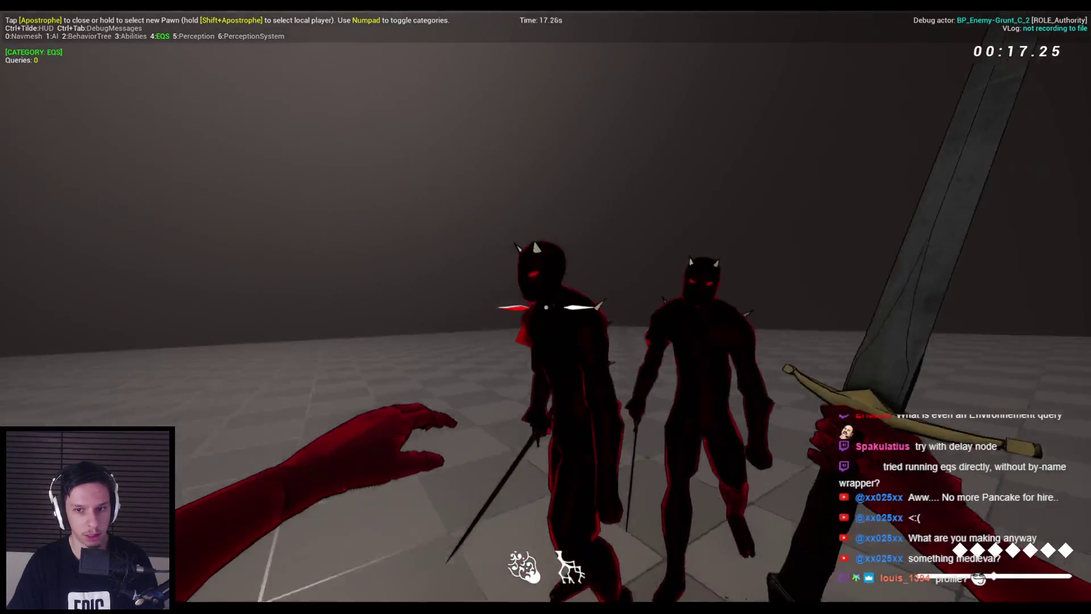
pyautogui.click(546, 307)
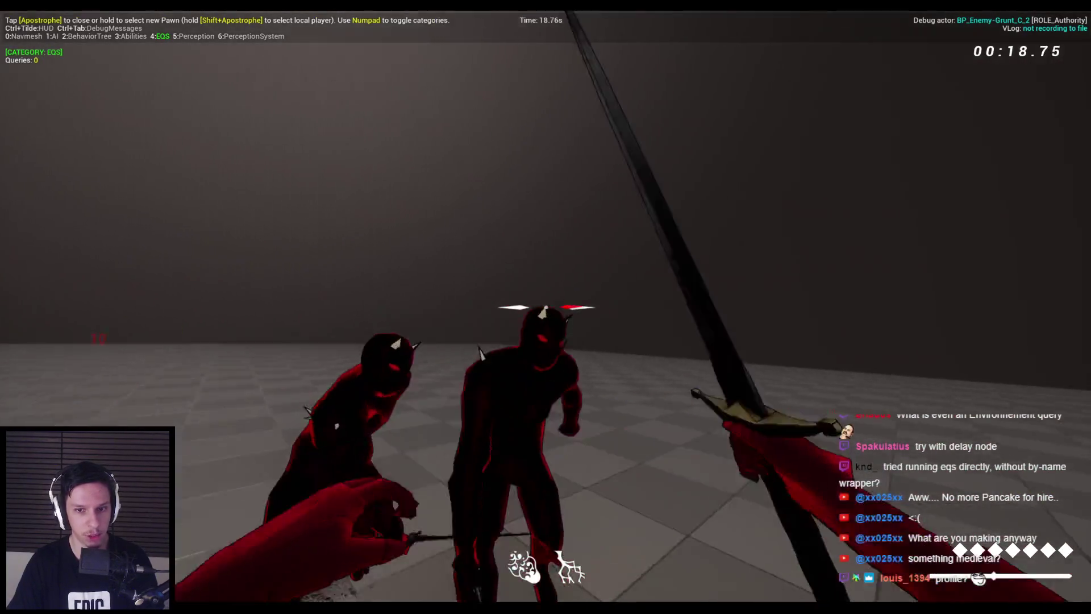
pyautogui.click(546, 307)
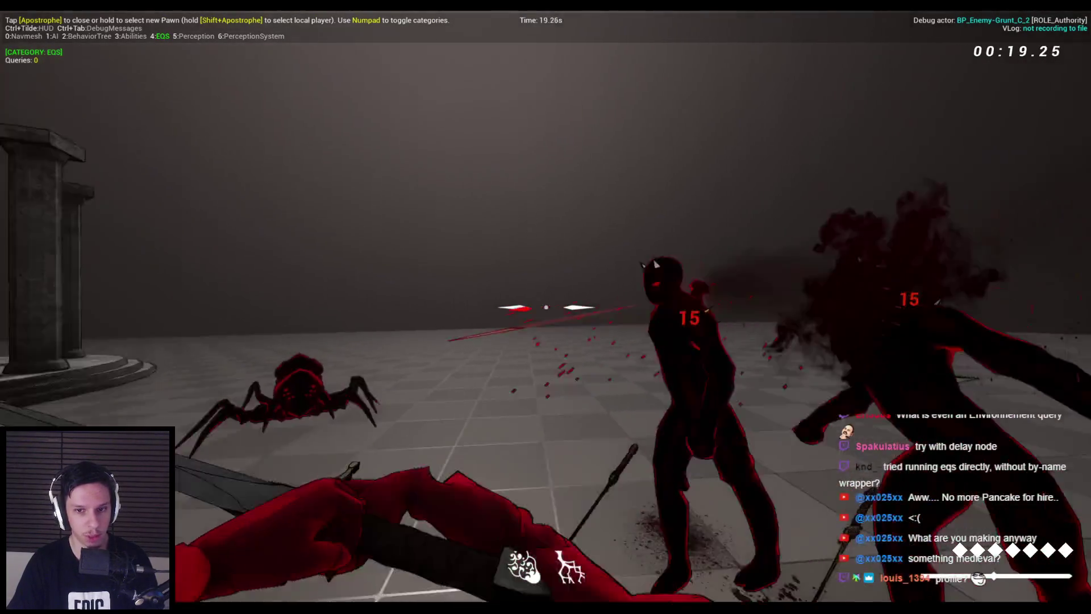
pyautogui.click(546, 307)
pyautogui.click(546, 306)
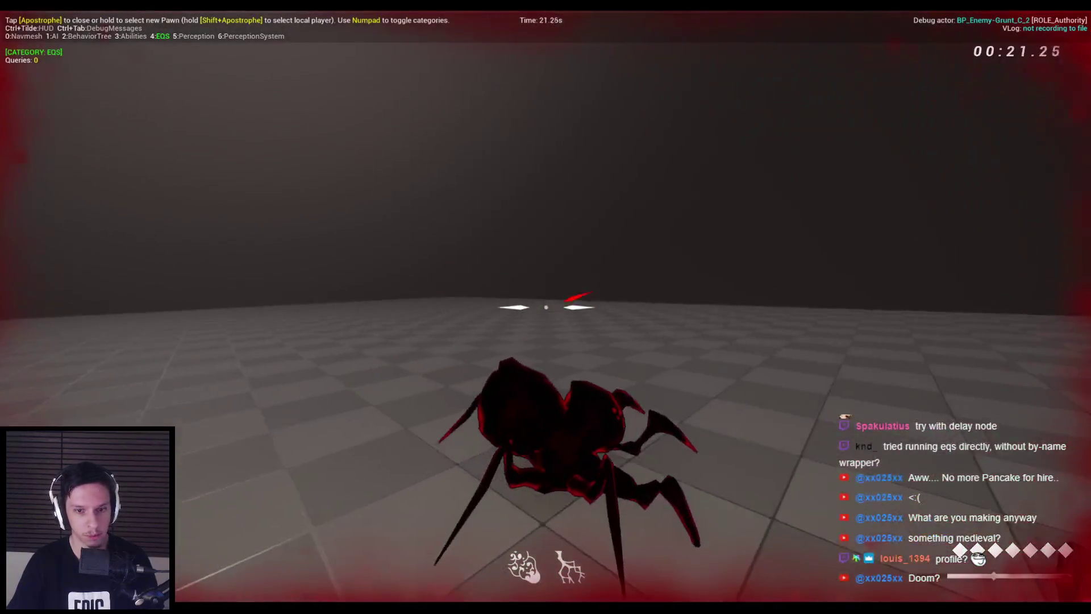
pyautogui.click(546, 307)
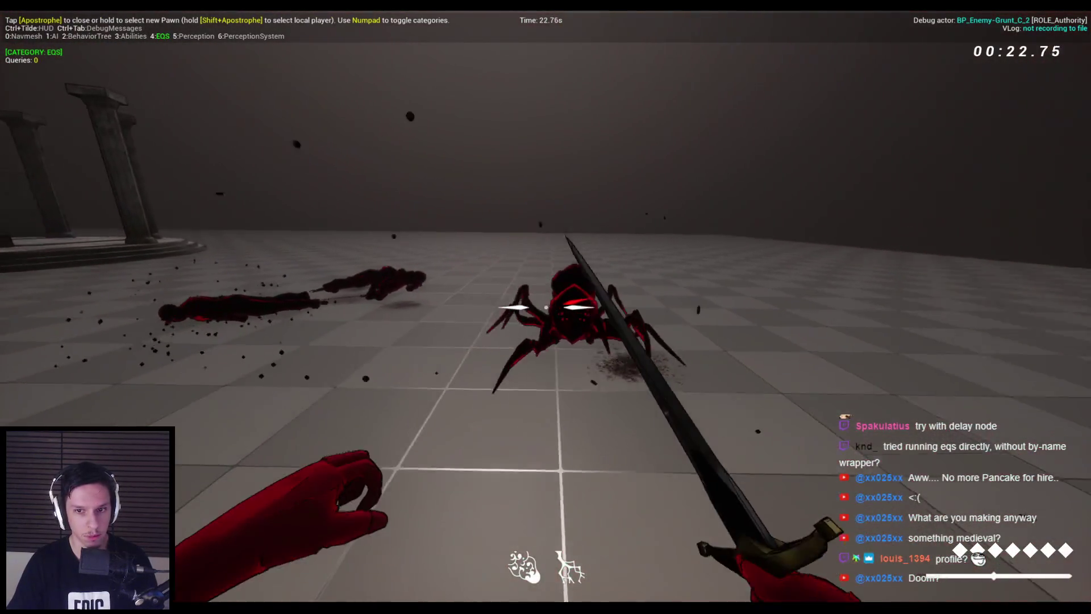
pyautogui.click(545, 307)
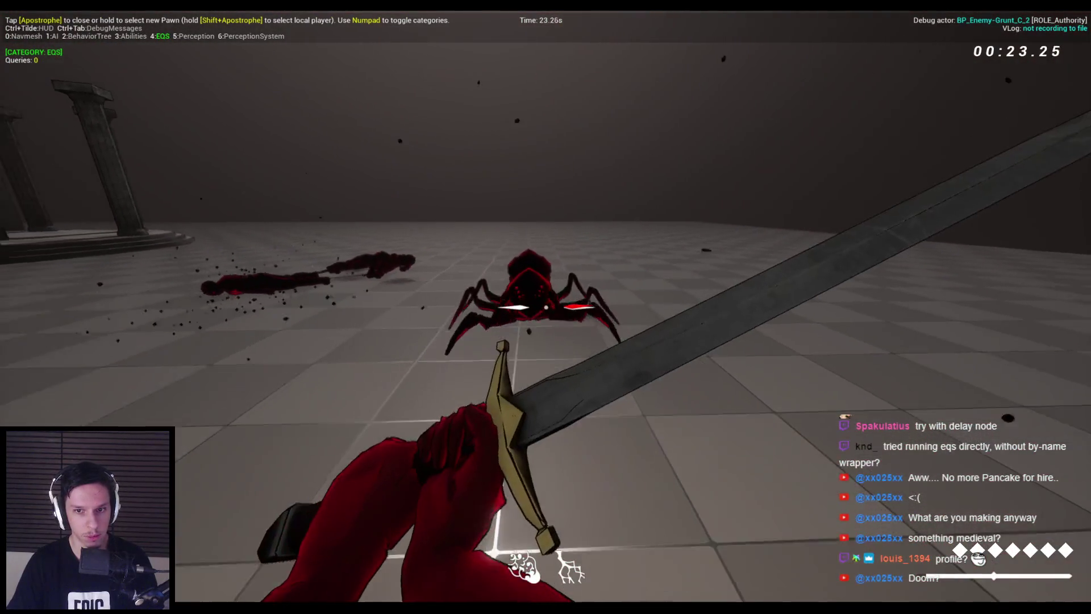
pyautogui.click(545, 307)
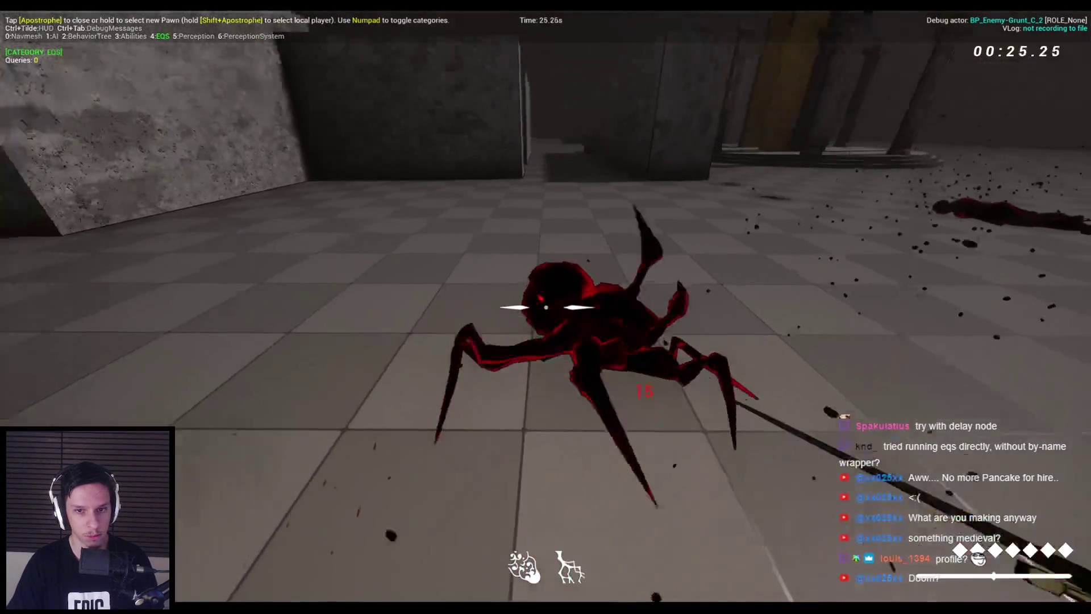
pyautogui.click(545, 307)
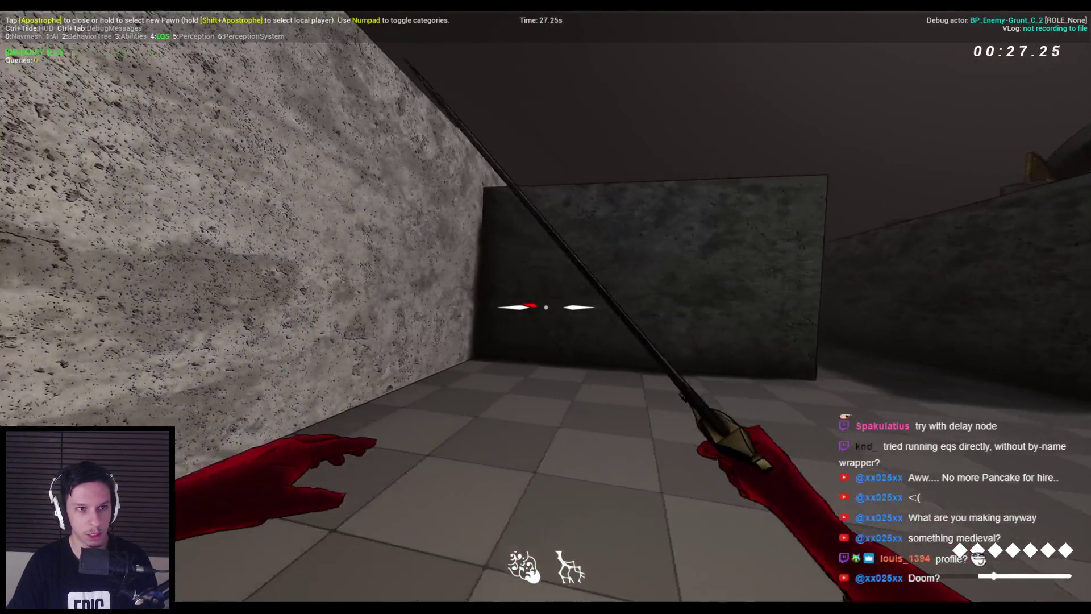
# - Jump across the ledge and blocks into the tiled corridor, then stop the play session
pyautogui.press('space')
pyautogui.press('w')
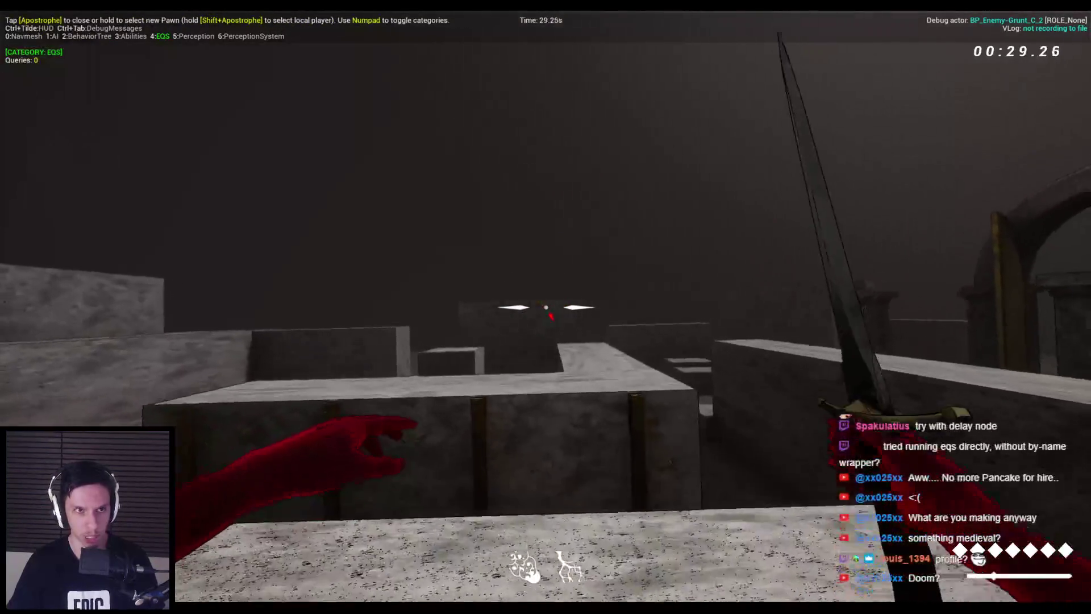
pyautogui.press('w')
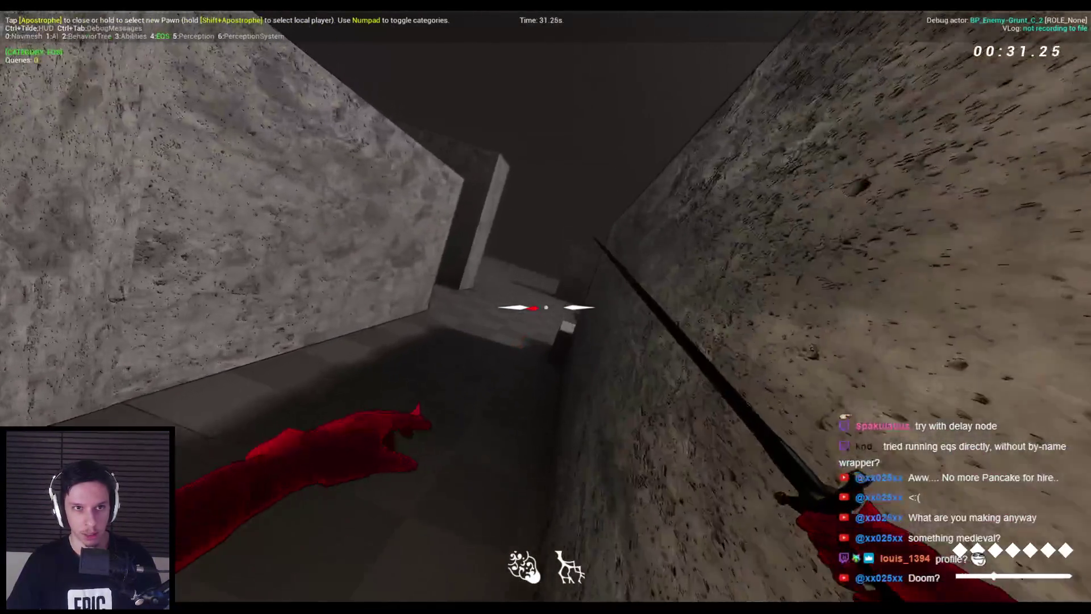
pyautogui.press('space')
pyautogui.press('w')
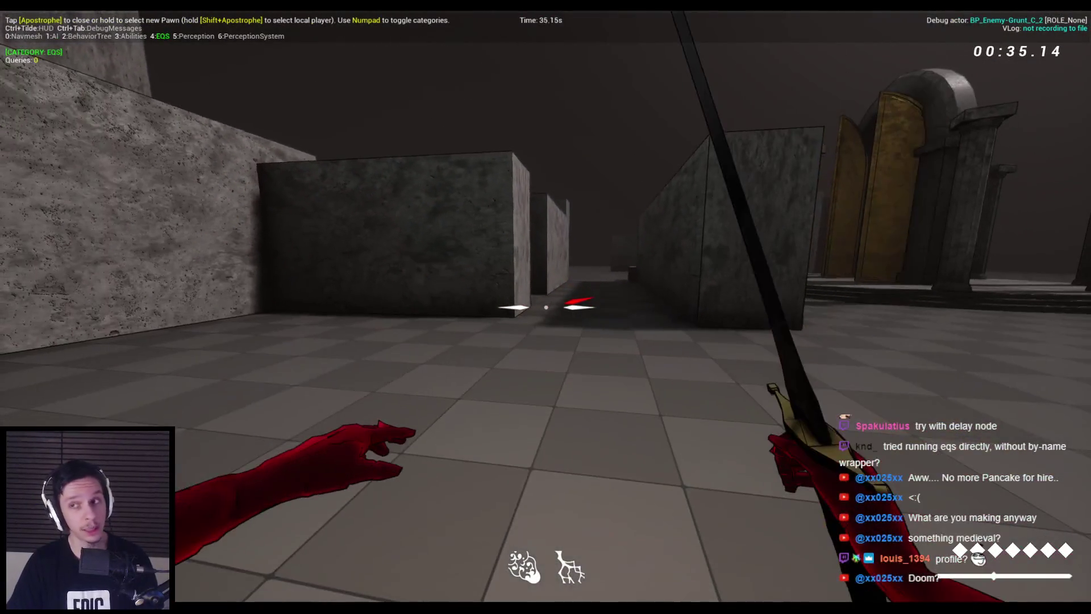
pyautogui.press('Escape')
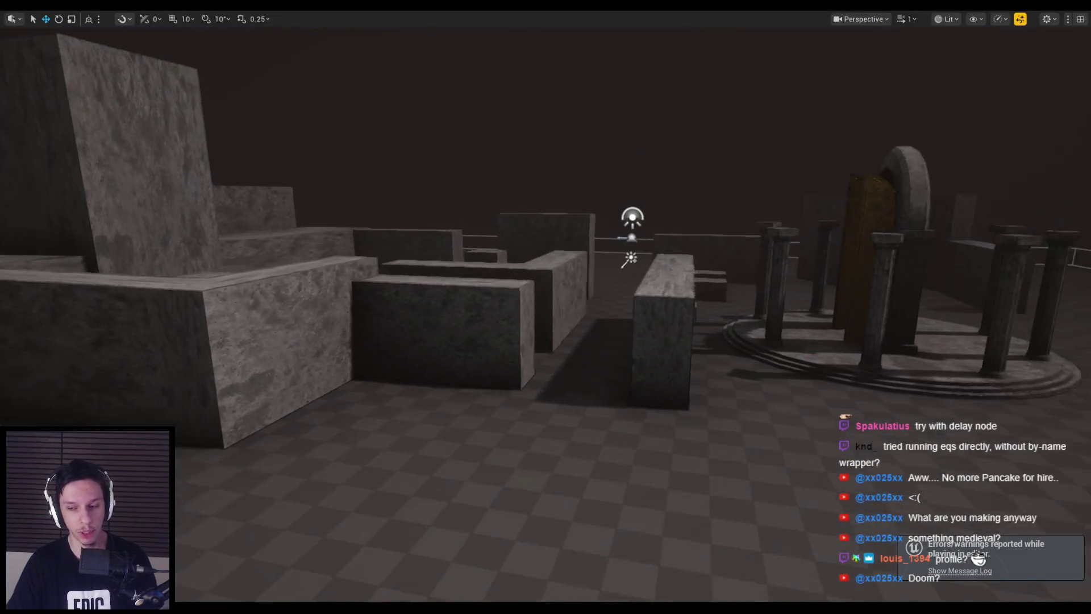
pyautogui.moveTo(773, 360); pyautogui.dragTo(784, 364)
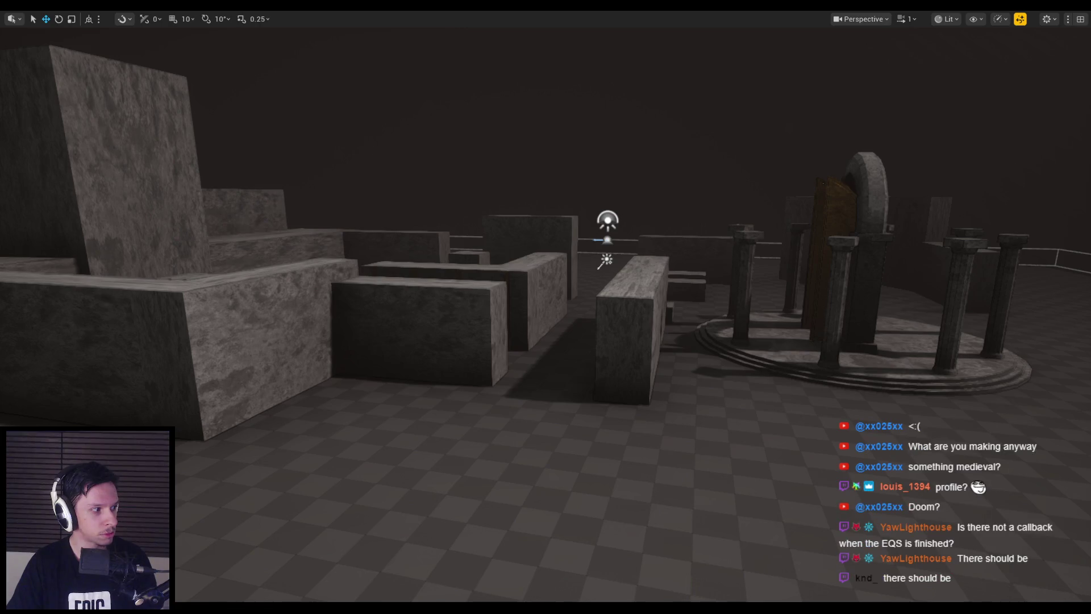
# - Switch to the browser showing the Reddit post about caching EQS results
pyautogui.hotkey('alt', 'Tab')
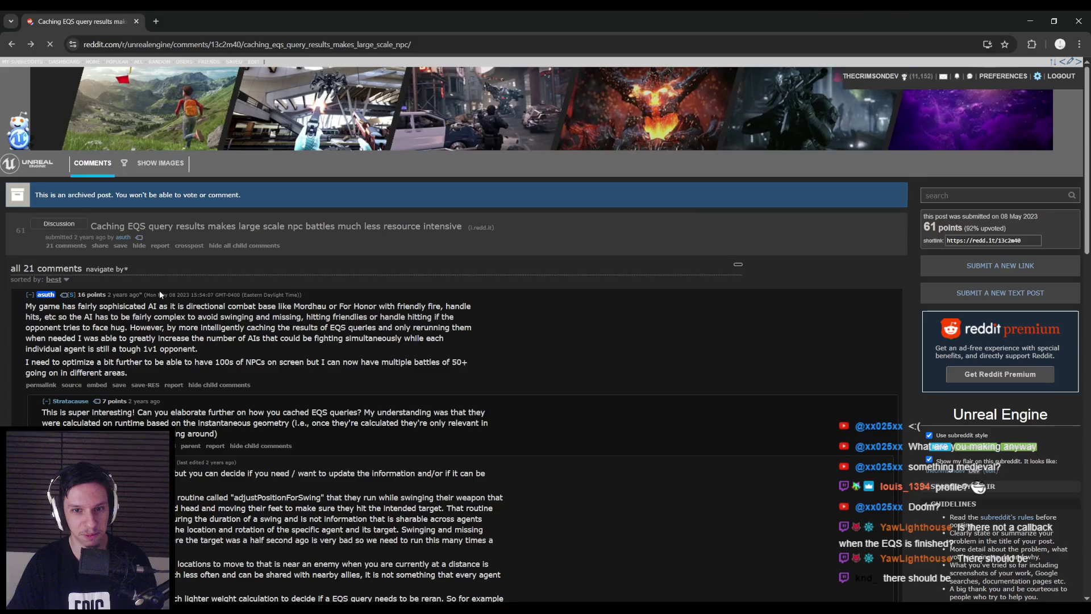
# - Read the thread's comments on cached EQS results, highlighting passages, then go back to Unreal Engine
pyautogui.moveTo(192, 306)
pyautogui.mouseDown()
pyautogui.moveTo(450, 307)
pyautogui.moveTo(41, 318)
pyautogui.moveTo(380, 318)
pyautogui.moveTo(188, 317)
pyautogui.moveTo(141, 329)
pyautogui.moveTo(276, 336)
pyautogui.moveTo(367, 328)
pyautogui.moveTo(264, 328)
pyautogui.moveTo(418, 328)
pyautogui.moveTo(140, 328)
pyautogui.moveTo(83, 339)
pyautogui.moveTo(162, 338)
pyautogui.moveTo(171, 350)
pyautogui.moveTo(86, 363)
pyautogui.moveTo(264, 363)
pyautogui.mouseUp()
pyautogui.click(271, 366)
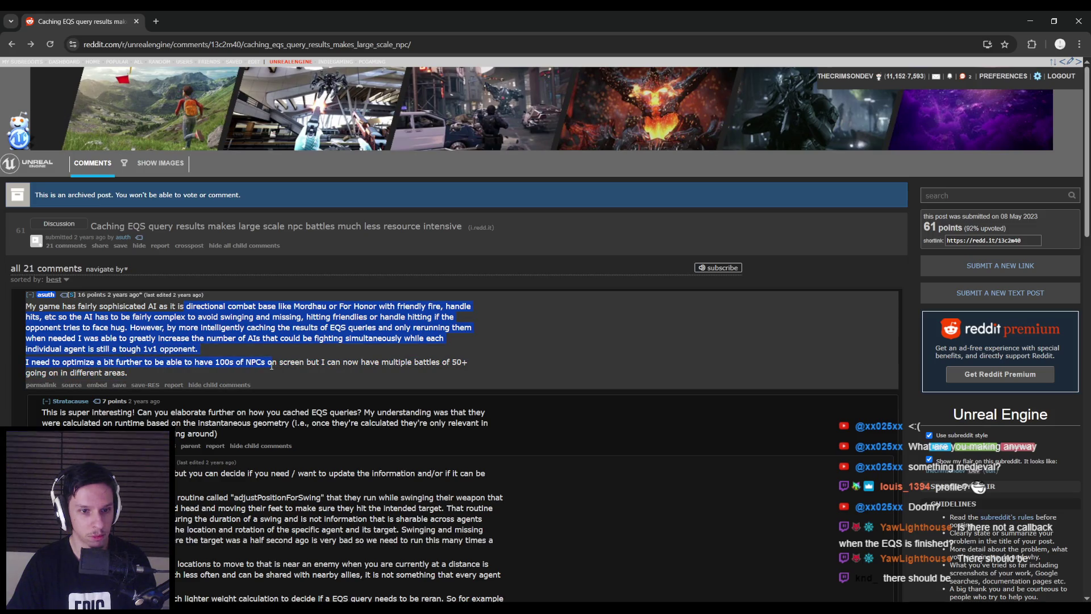
pyautogui.scroll(-3, 272, 366)
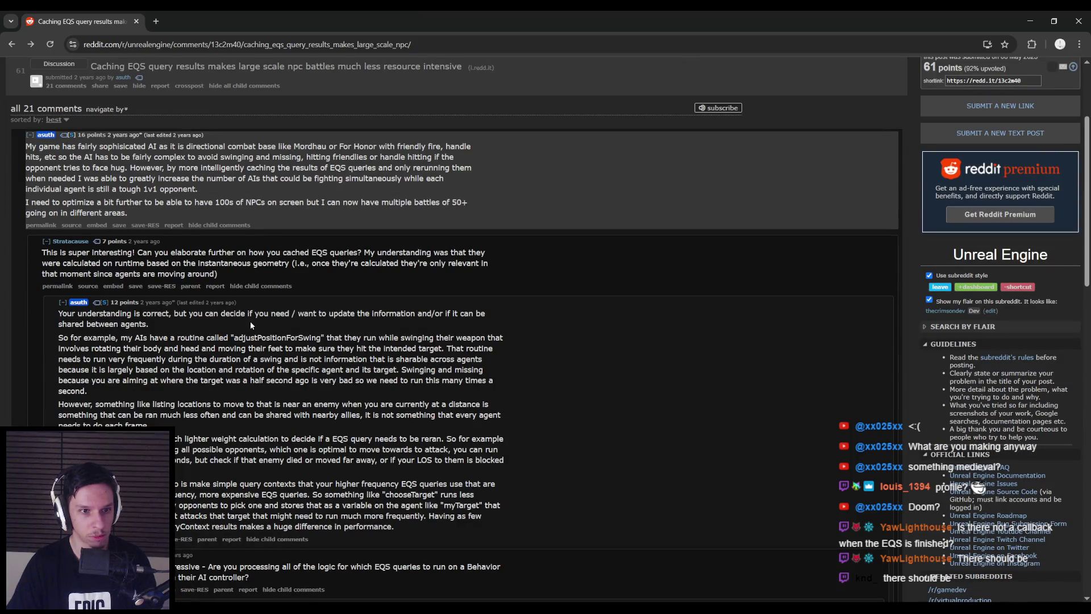
pyautogui.moveTo(147, 264); pyautogui.dragTo(283, 267)
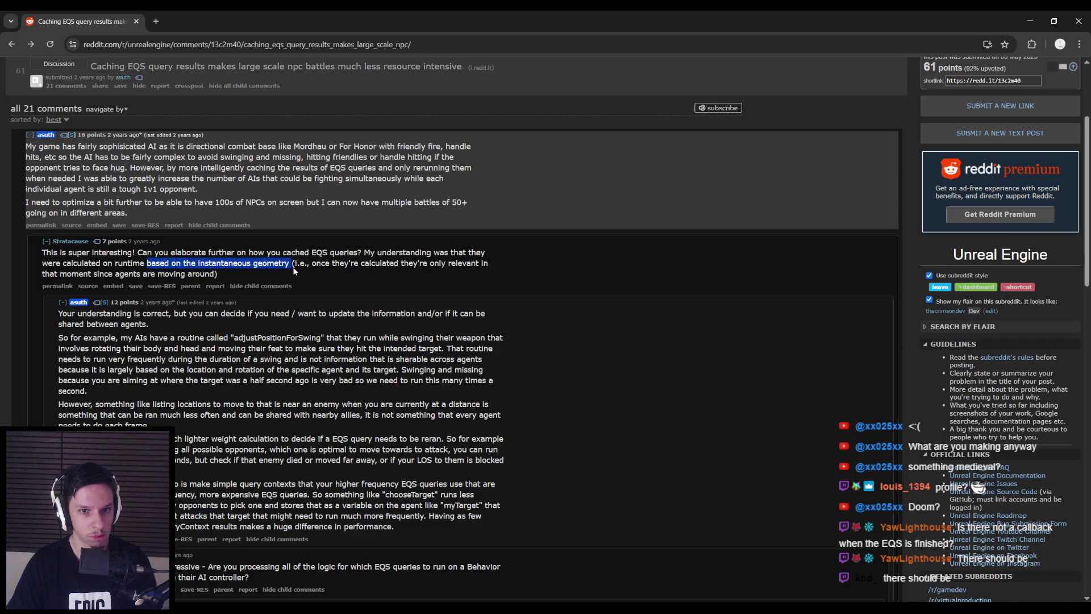
pyautogui.click(305, 316)
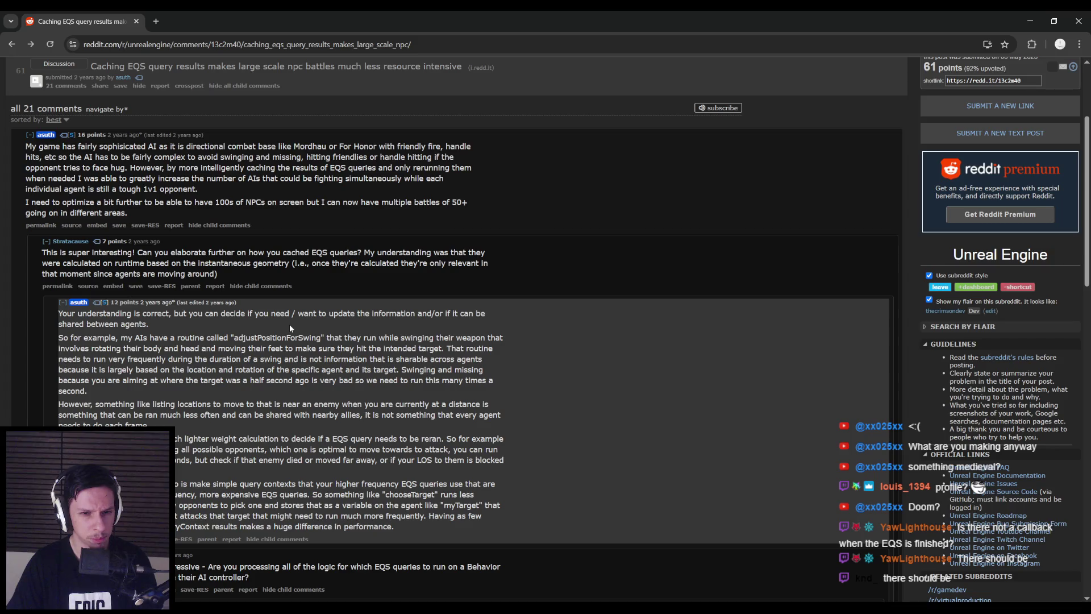
pyautogui.scroll(-2, 289, 324)
pyautogui.scroll(4, 288, 324)
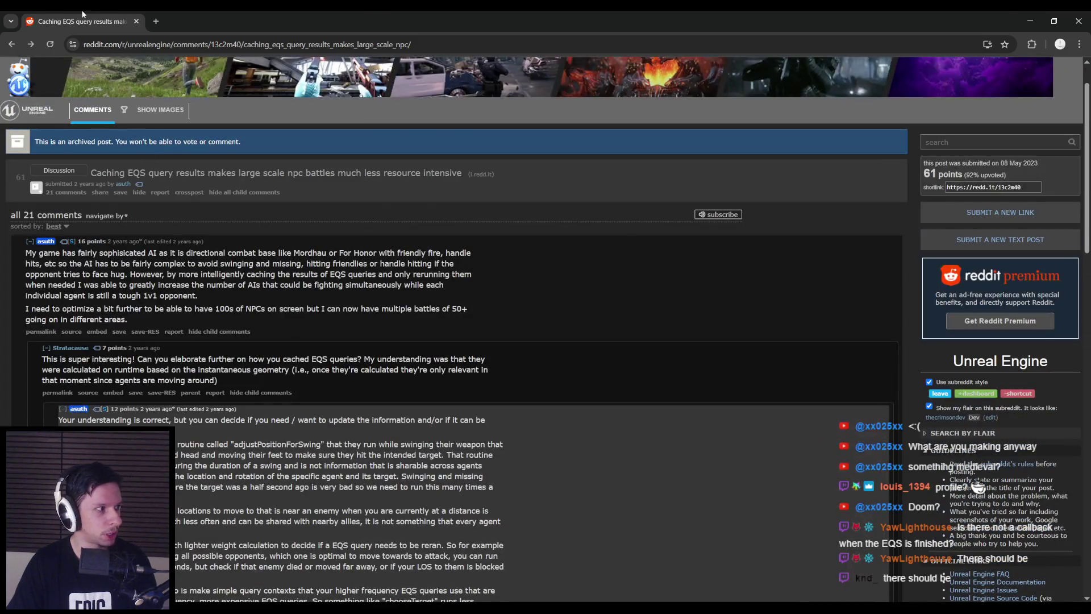
pyautogui.hotkey('alt', 'Tab')
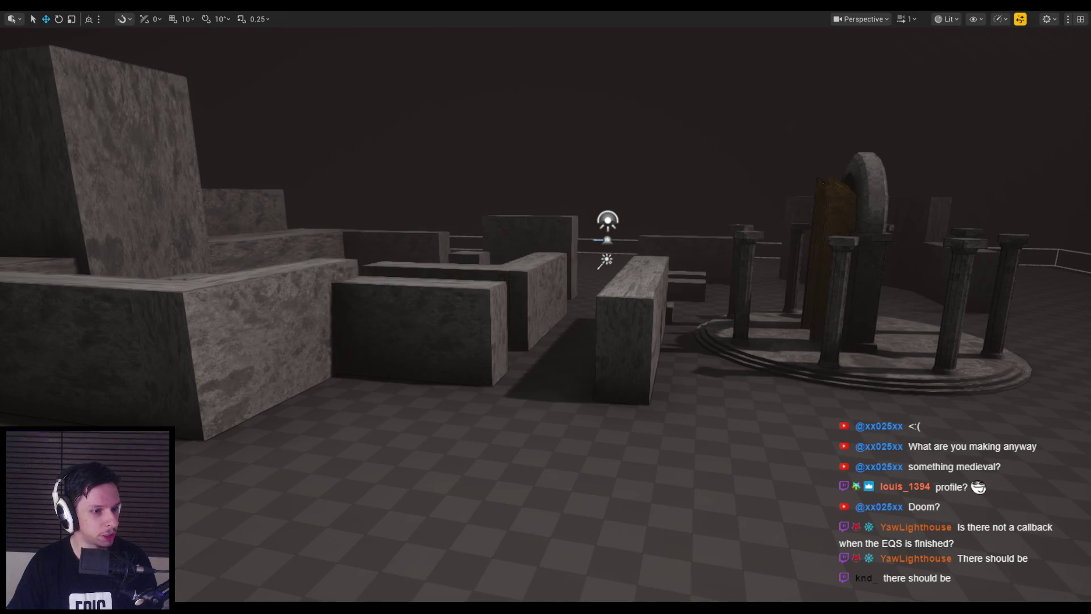
# - Fly the editor camera among the blocks, then bring back the character blueprint
pyautogui.press('w')
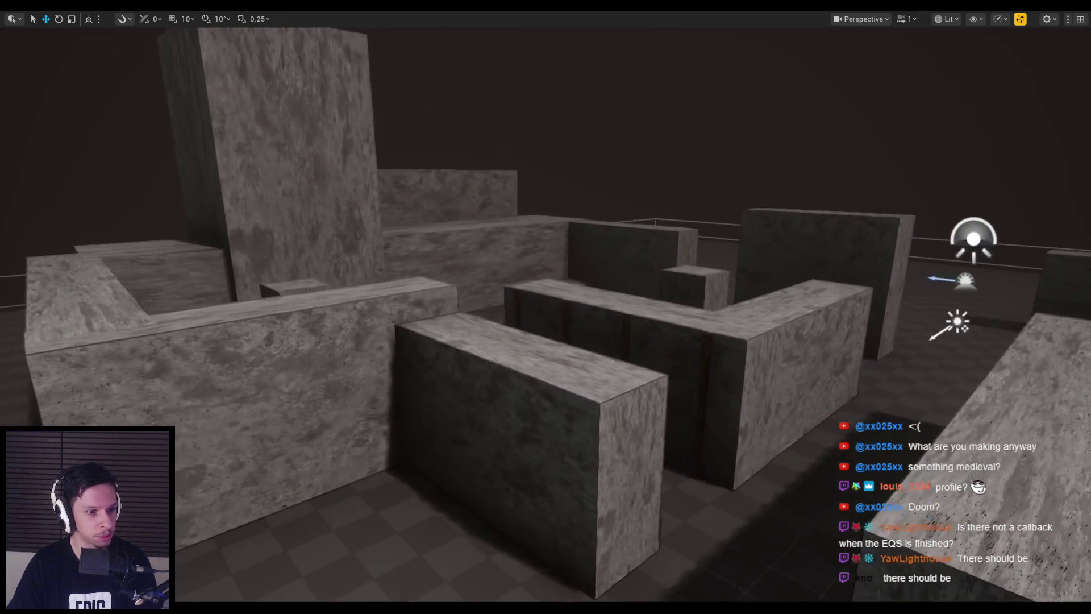
pyautogui.scroll(-3, 382, 500)
pyautogui.scroll(3, 382, 500)
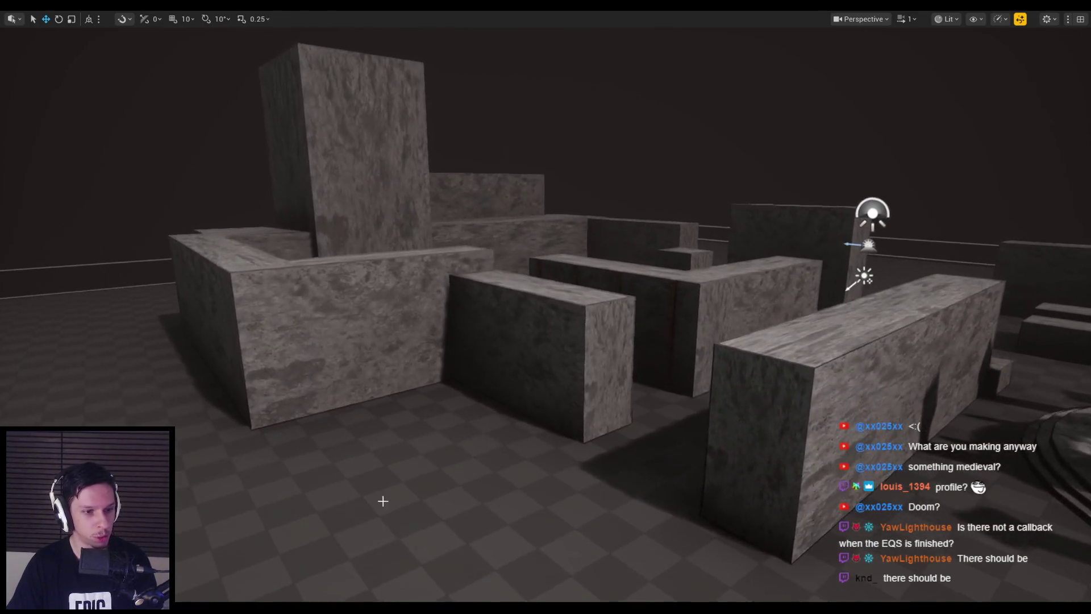
pyautogui.hotkey('alt', 'Tab')
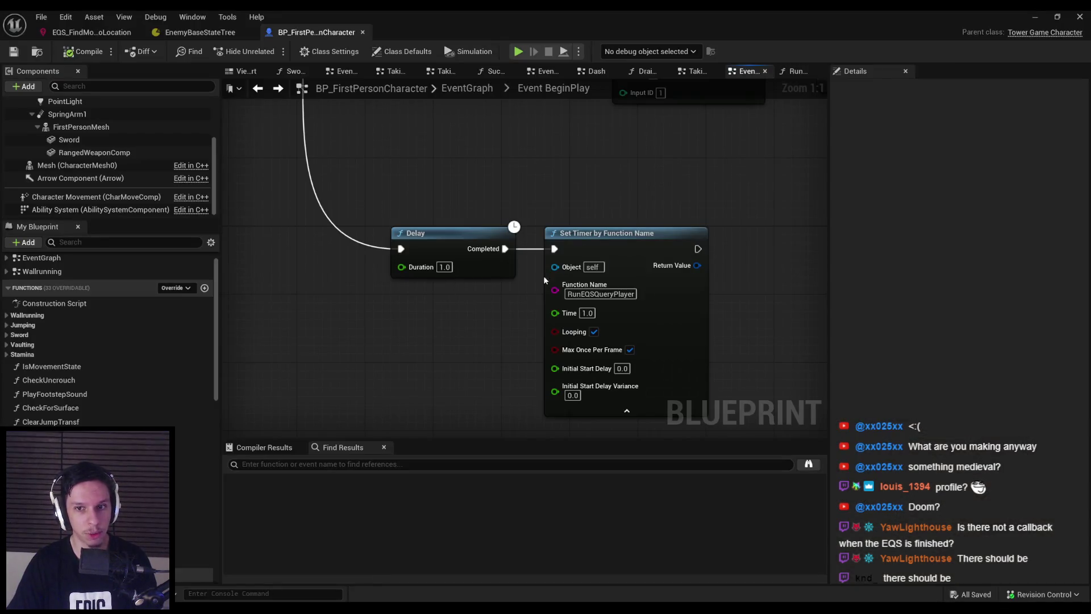
# - Move the Run EQSQuery and Print String nodes out of the RunEQSQueryPlayer function into the EventGraph
pyautogui.doubleClick(591, 291)
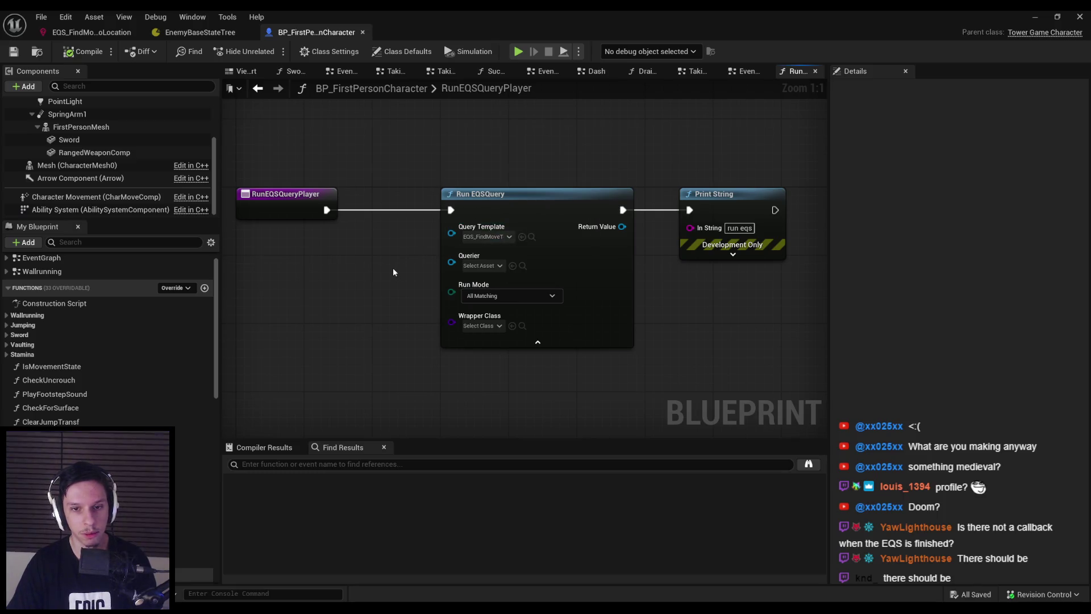
pyautogui.scroll(-2, 394, 272)
pyautogui.moveTo(387, 207); pyautogui.dragTo(745, 336)
pyautogui.press('Delete')
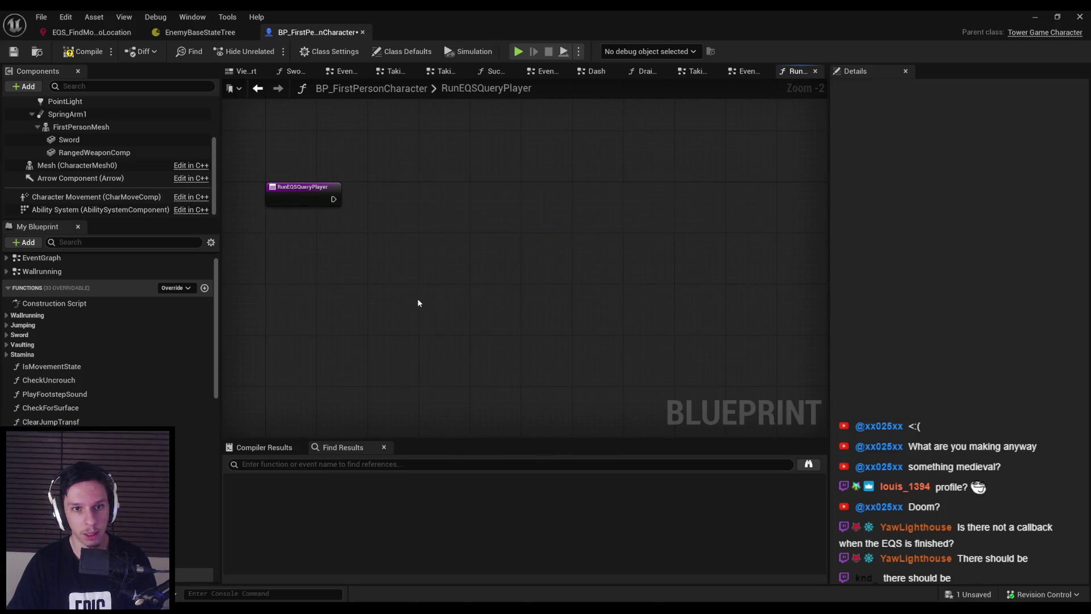
pyautogui.hotkey('alt', 'Left')
pyautogui.hotkey('ctrl', 'z')
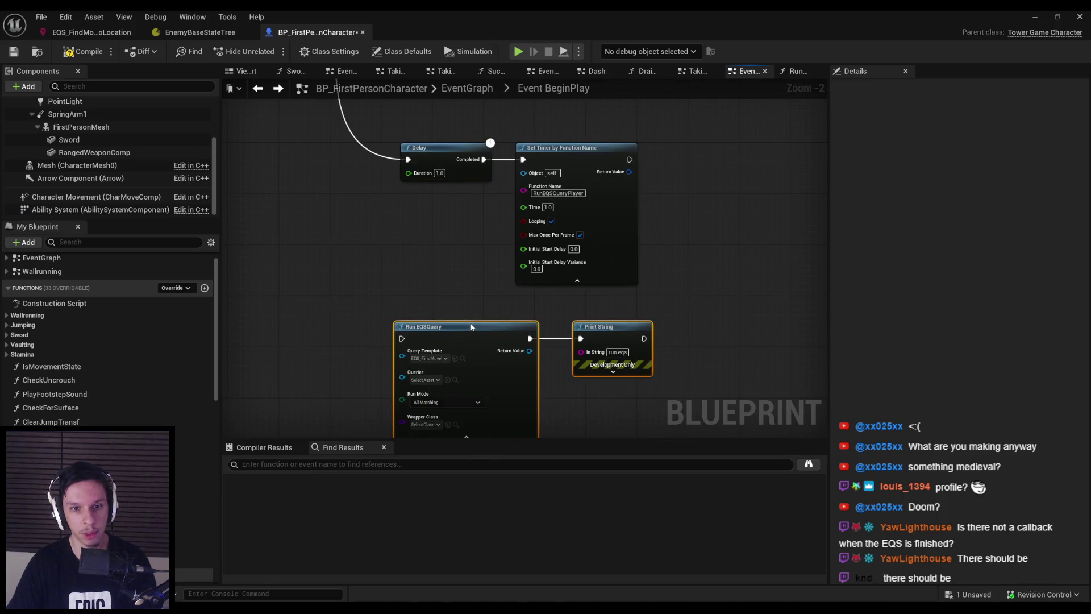
# - Wire the RunEQSQueryPlayer custom event to Run EQSQuery's execution input and compile
pyautogui.click(193, 560)
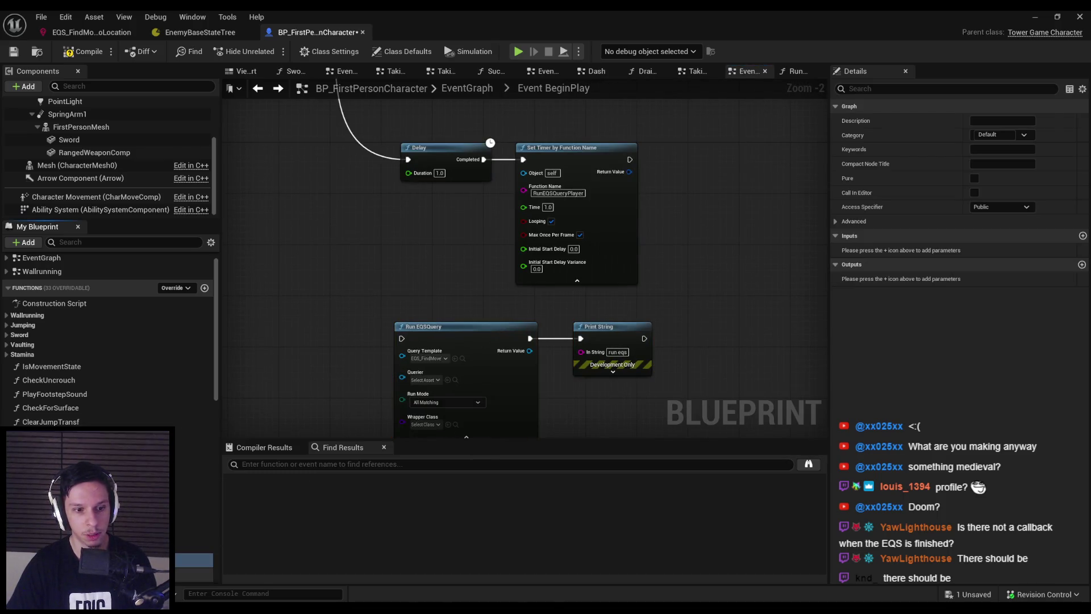
pyautogui.doubleClick(193, 560)
pyautogui.scroll(-4, 353, 409)
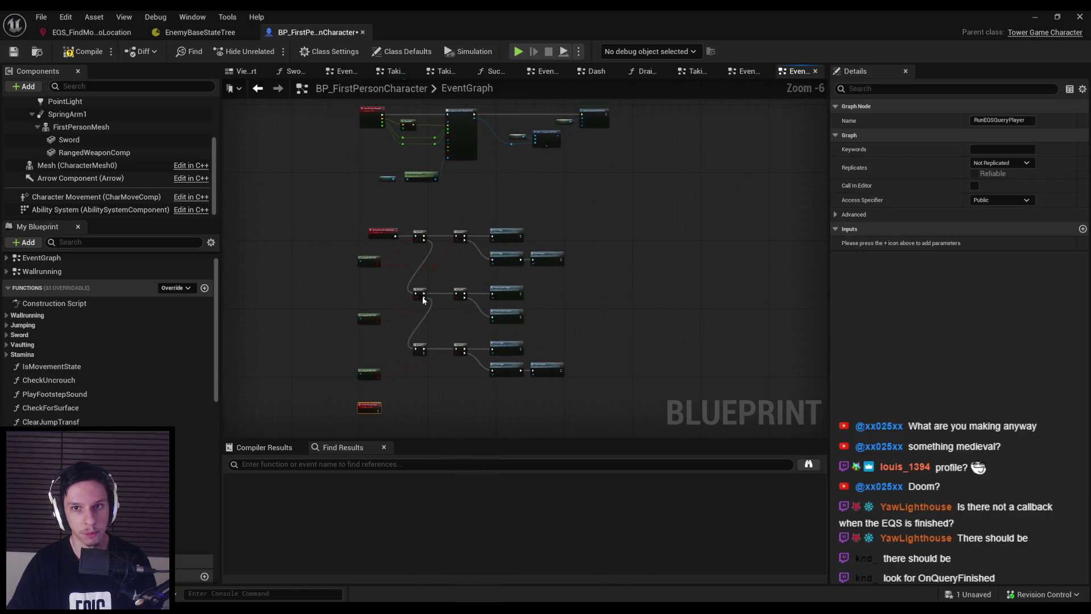
pyautogui.scroll(-3, 423, 300)
pyautogui.moveTo(592, 274)
pyautogui.mouseDown()
pyautogui.moveTo(565, 248)
pyautogui.moveTo(555, 178)
pyautogui.moveTo(511, 356)
pyautogui.mouseUp()
pyautogui.scroll(10, 508, 348)
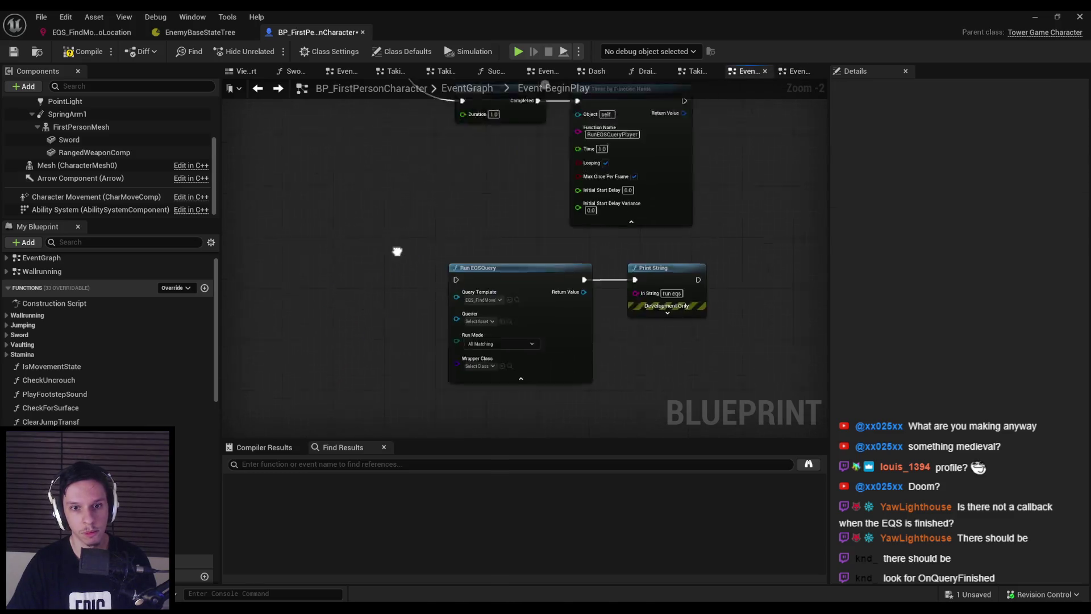
pyautogui.moveTo(444, 259); pyautogui.dragTo(551, 241)
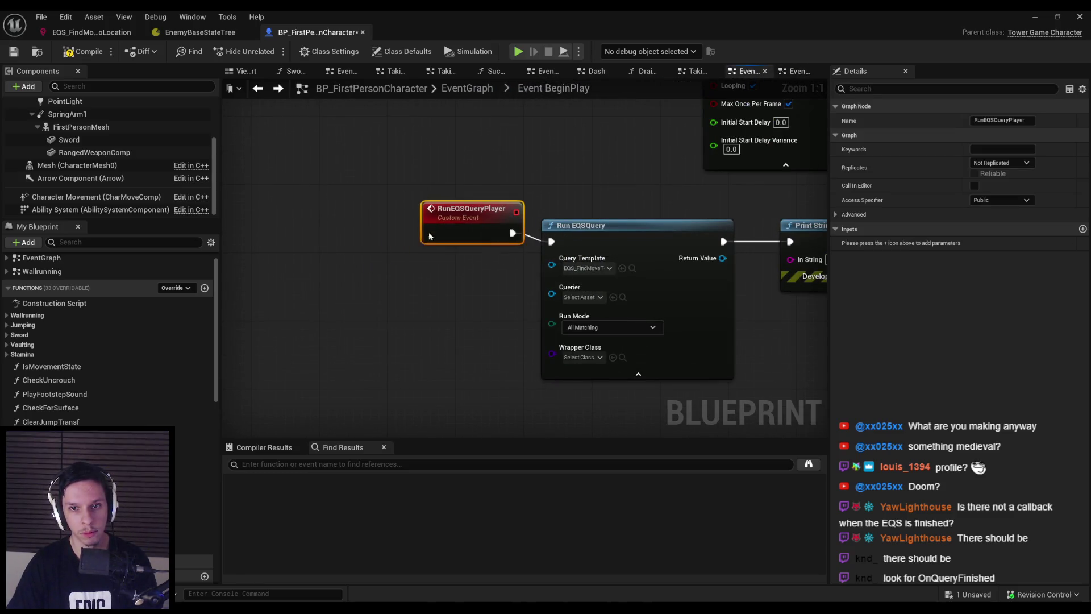
pyautogui.scroll(-2, 338, 348)
pyautogui.press('F7')
# - Save the blueprint, then remove an extra Run EQSQuery node that was placed
pyautogui.hotkey('ctrl', 's')
pyautogui.rightClick(350, 360)
pyautogui.write('run eqs')
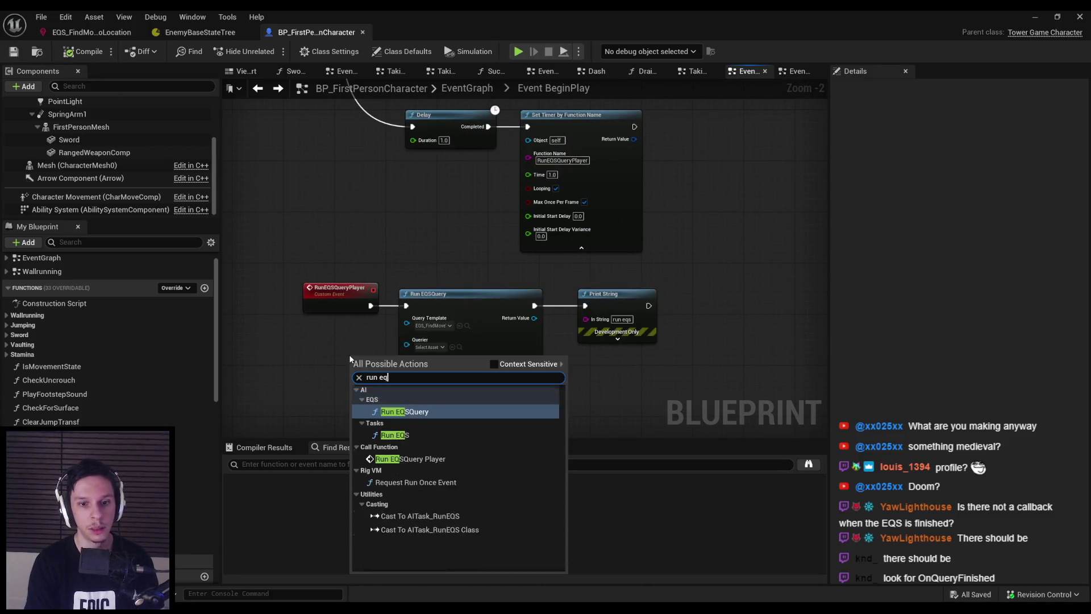
pyautogui.press('Return')
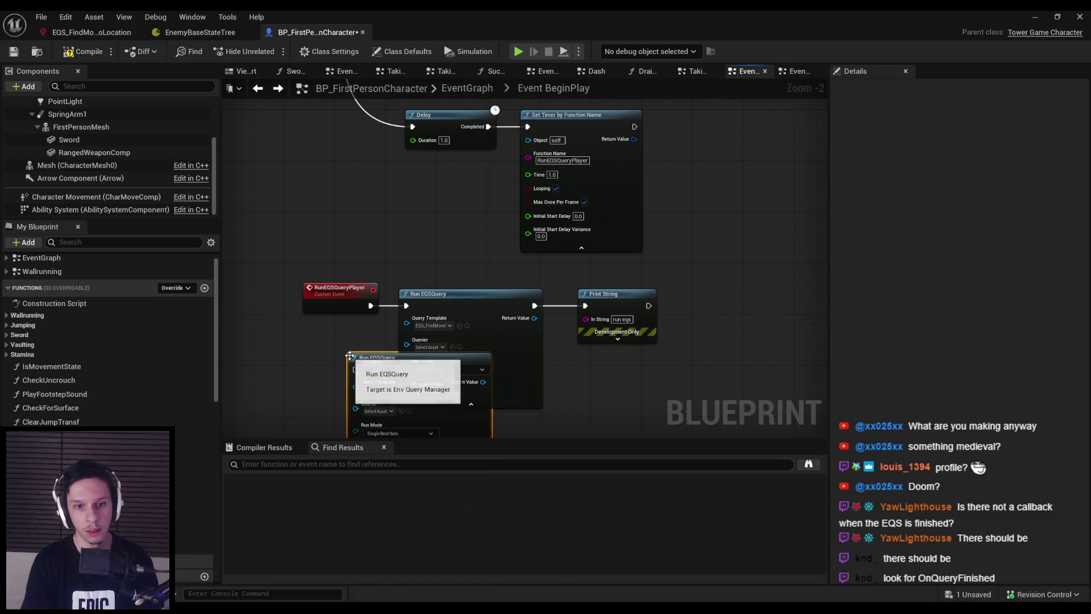
pyautogui.moveTo(416, 303); pyautogui.dragTo(455, 246)
pyautogui.press('Delete')
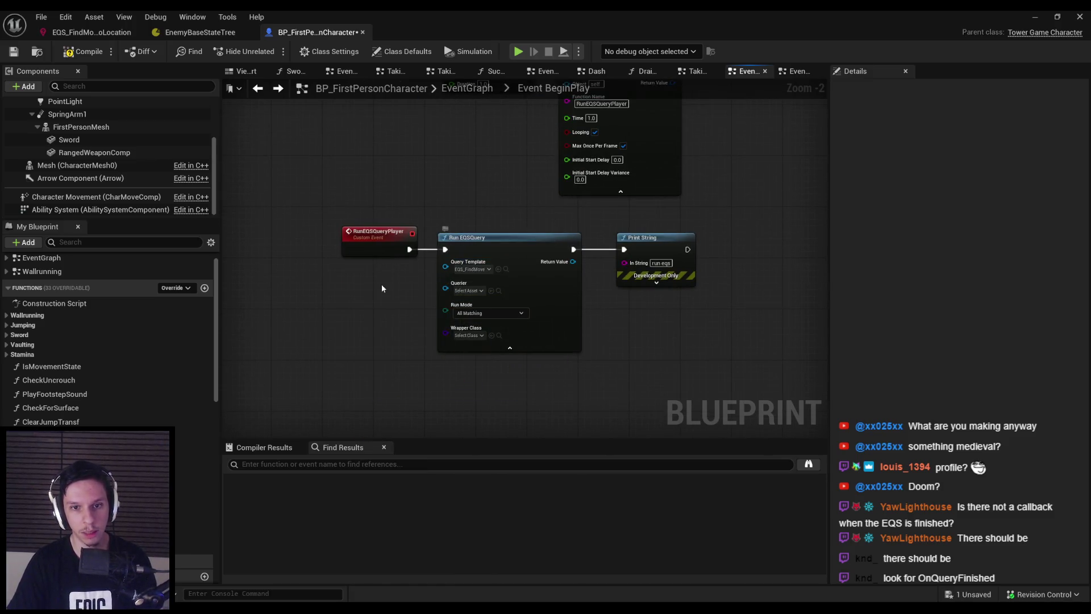
# - Add a trial Run EQS node and position it below Run EQSQuery
pyautogui.rightClick(369, 292)
pyautogui.write('run eqs')
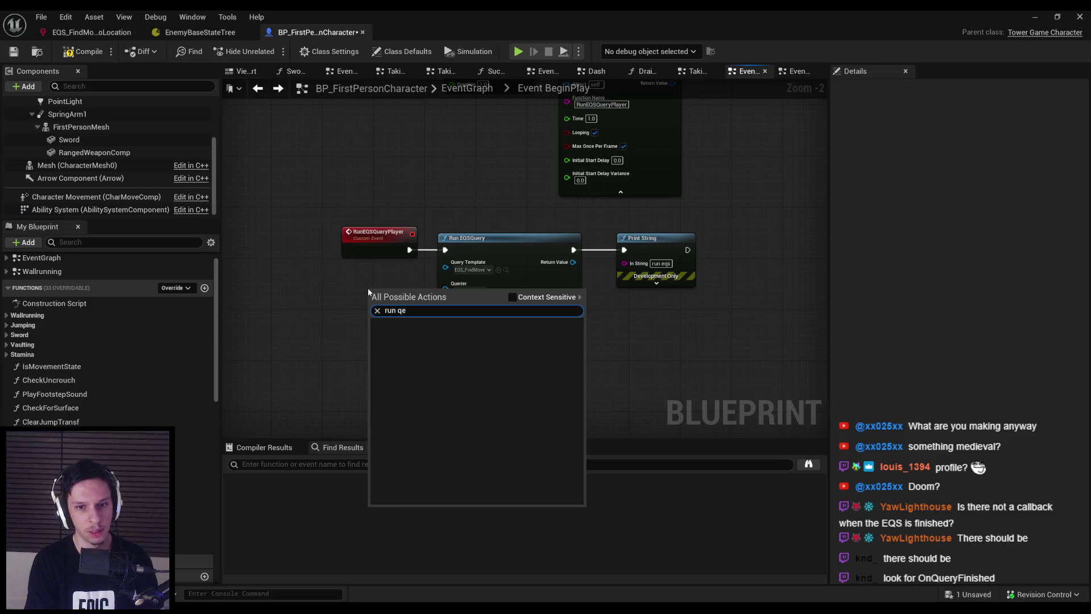
pyautogui.press('Return')
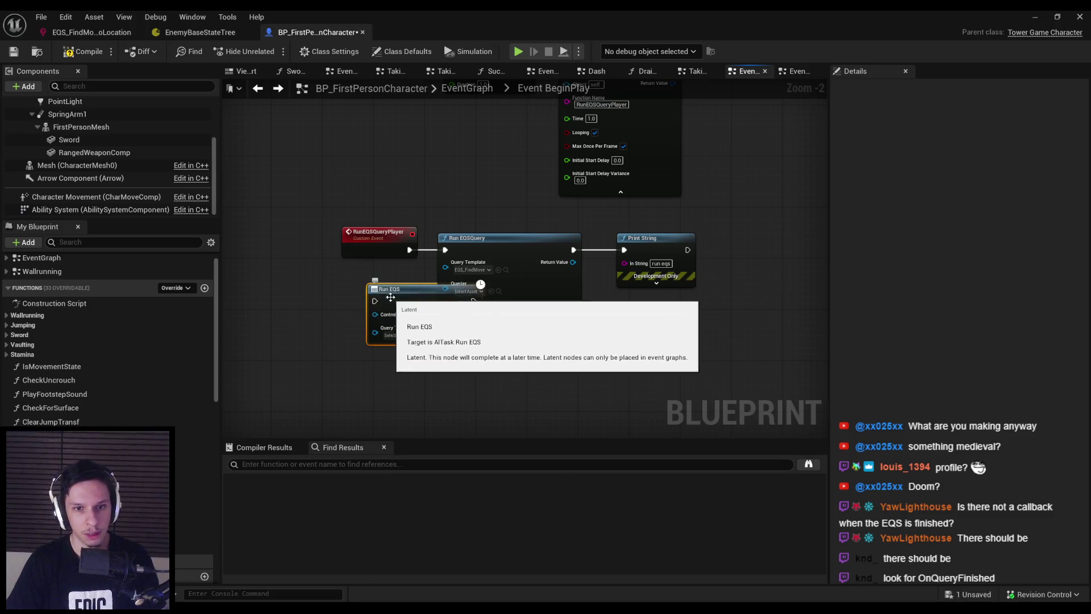
pyautogui.moveTo(367, 289); pyautogui.dragTo(303, 289)
pyautogui.click(334, 335)
pyautogui.click(348, 289)
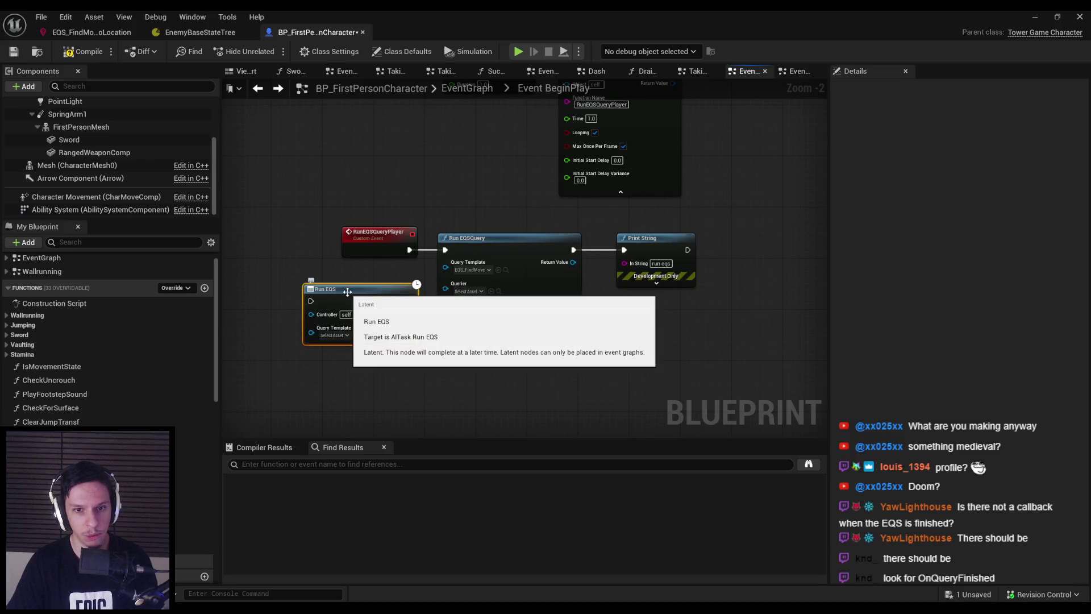
pyautogui.moveTo(348, 292)
pyautogui.mouseDown()
pyautogui.moveTo(397, 336)
pyautogui.moveTo(487, 372)
pyautogui.mouseUp()
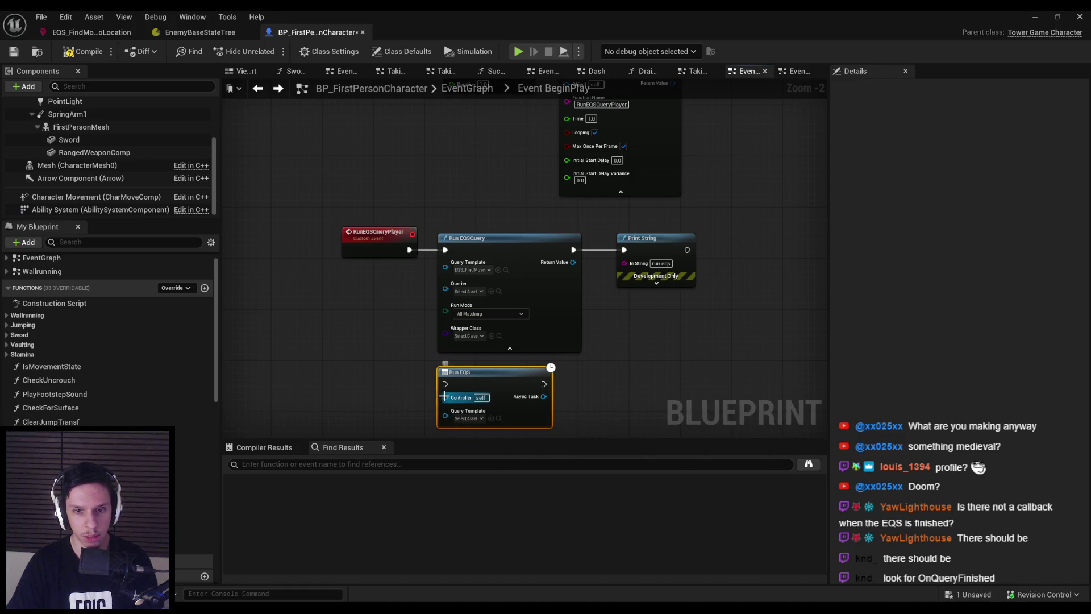
pyautogui.moveTo(447, 396); pyautogui.dragTo(431, 335)
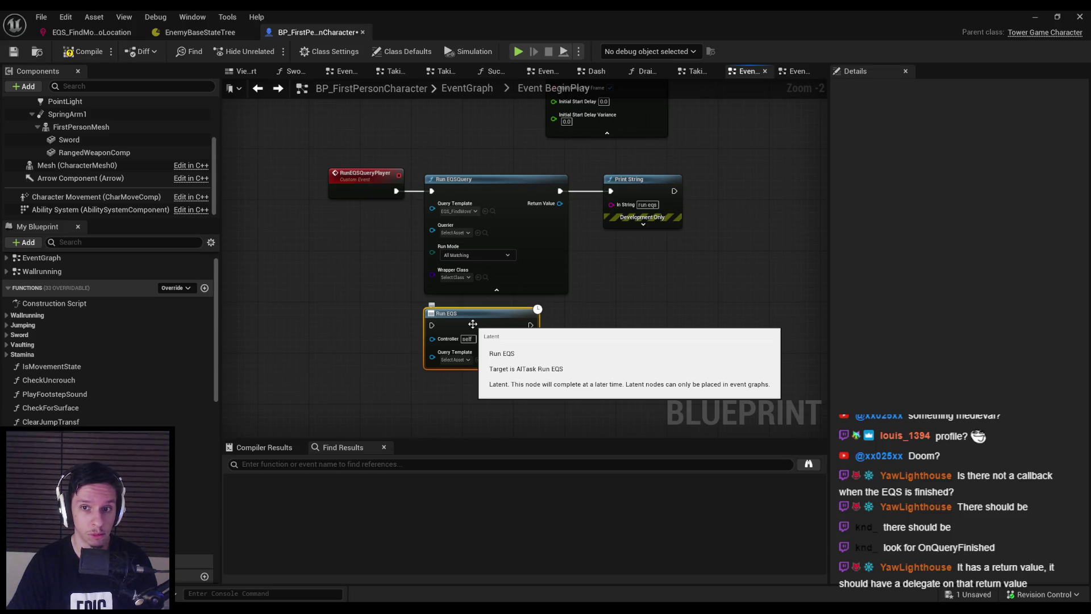
# - Search Assign actions on Run EQSQuery's Return Value, cancel, delete Run EQS, and start playing
pyautogui.moveTo(561, 205); pyautogui.dragTo(609, 265)
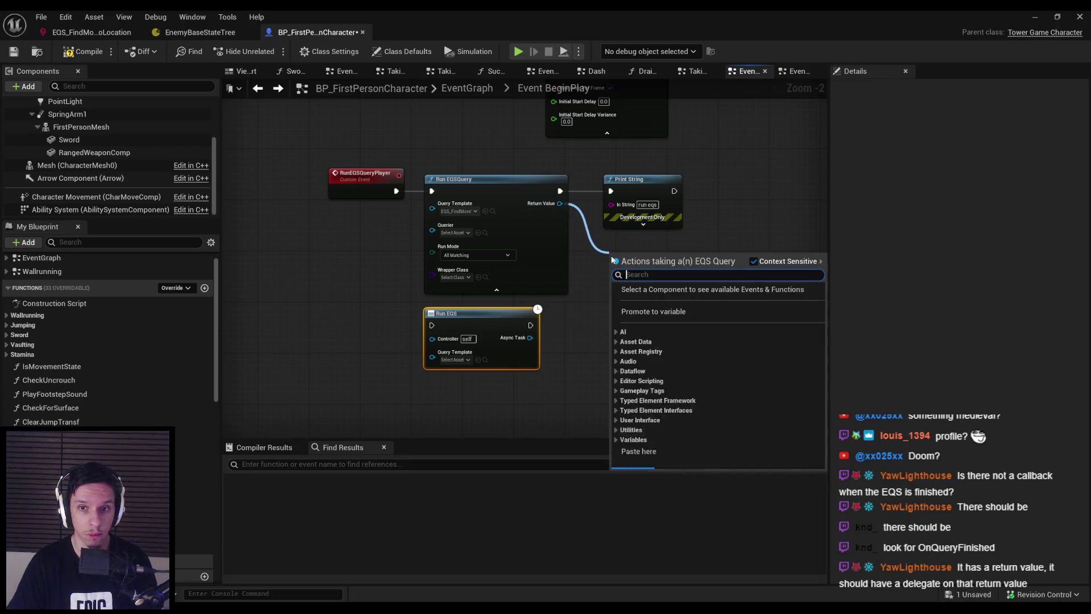
pyautogui.write('assi')
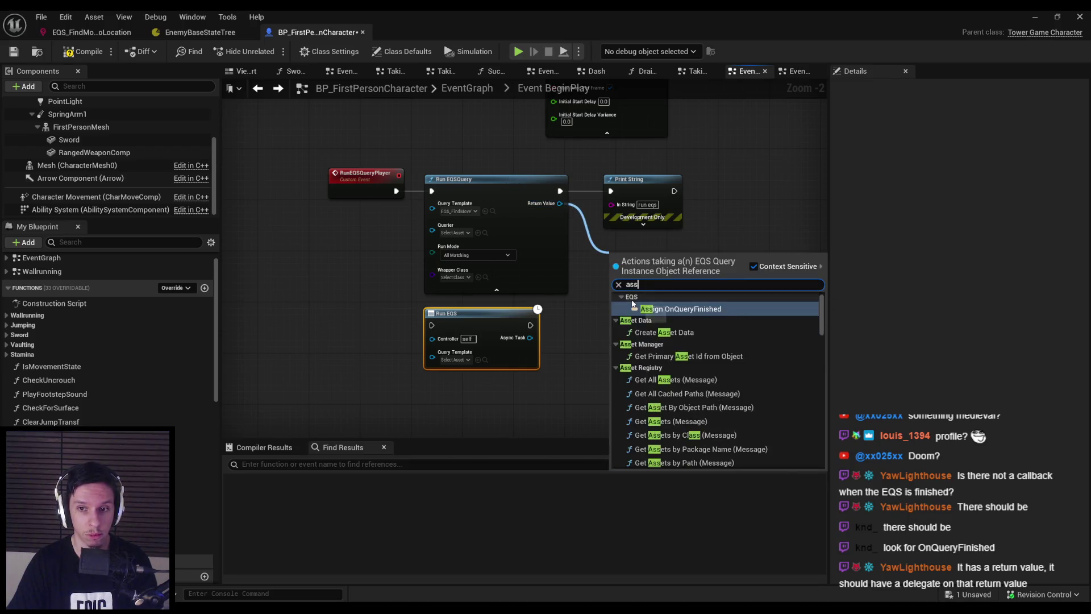
pyautogui.click(599, 330)
pyautogui.press('Delete')
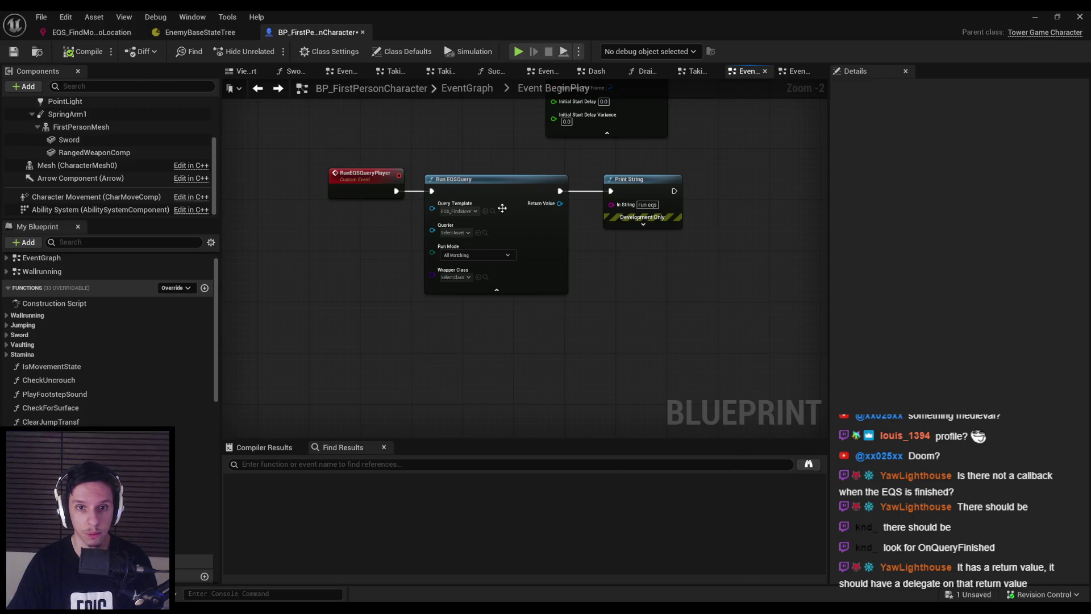
pyautogui.hotkey('alt', 'p')
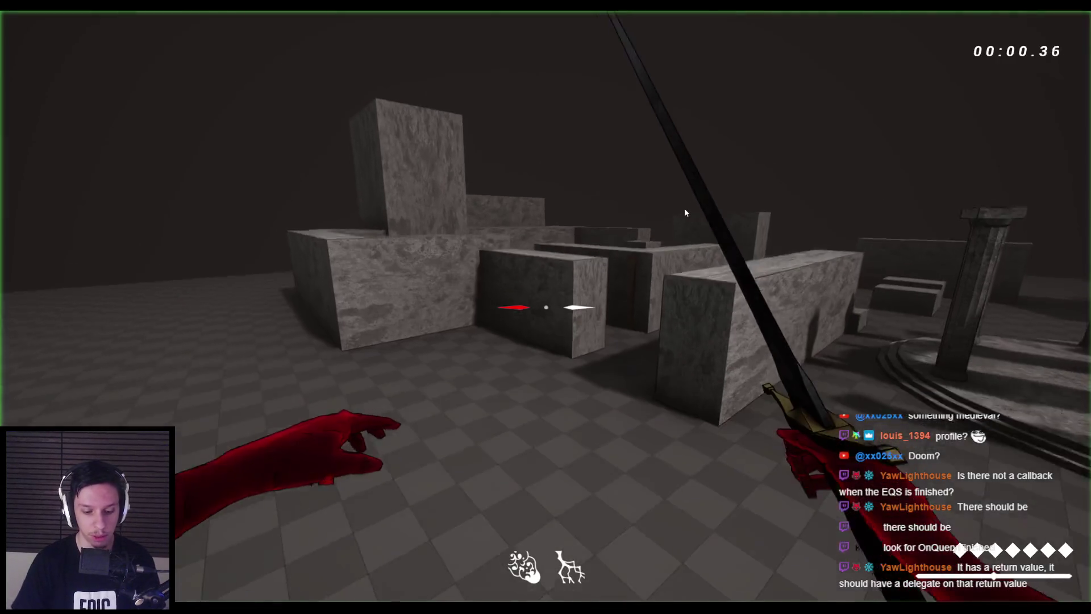
# - Playtest with the EQS gameplay debugger, swinging the sword at approaching enemies, then stop and return to the blueprint
pyautogui.press("'")
pyautogui.click(546, 306)
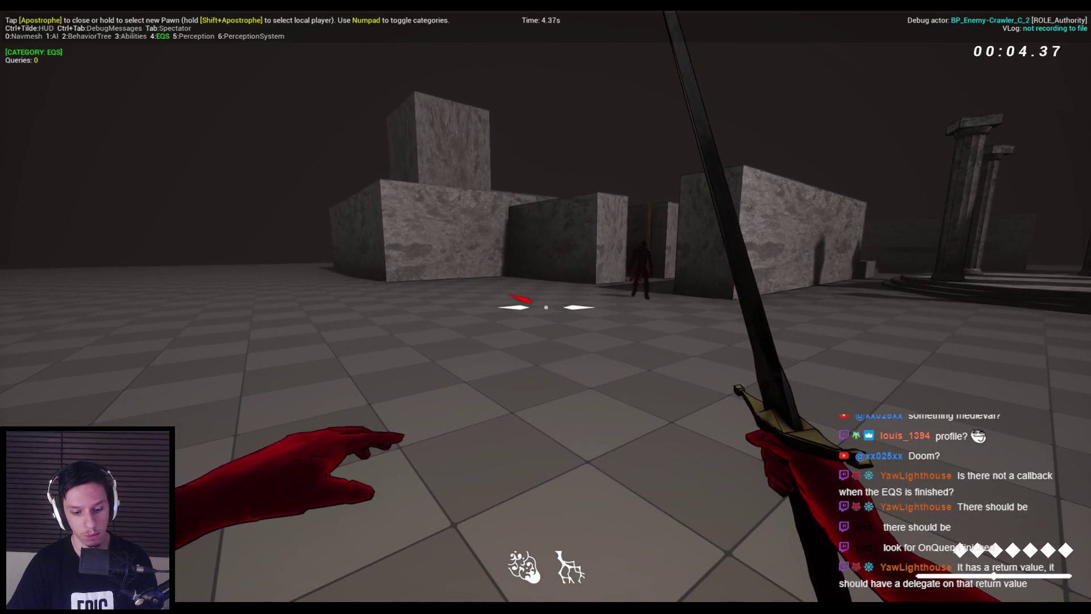
pyautogui.press("'")
pyautogui.press("'")
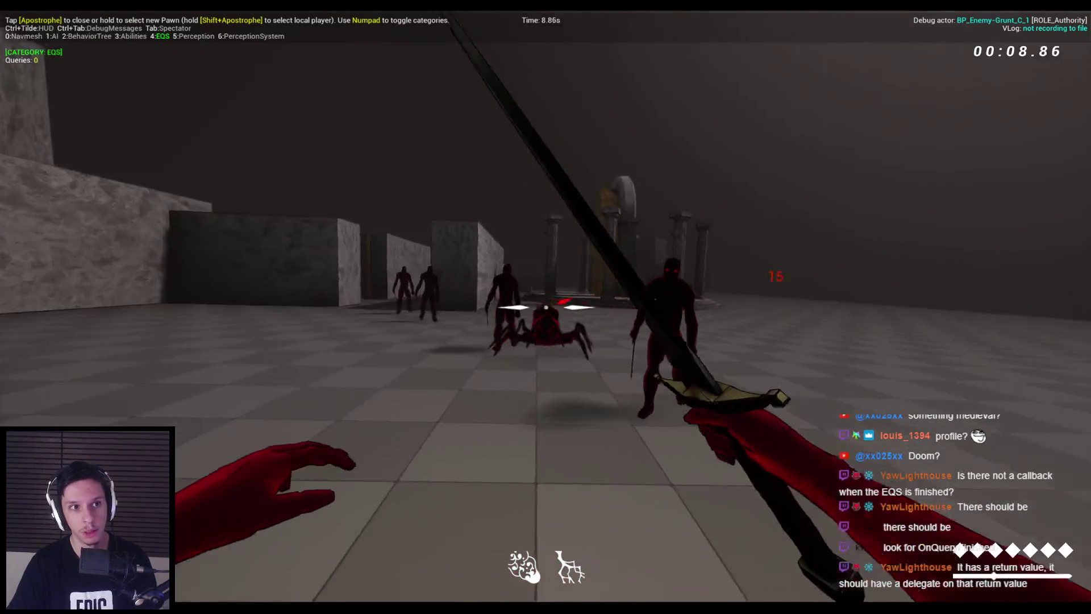
pyautogui.click(546, 307)
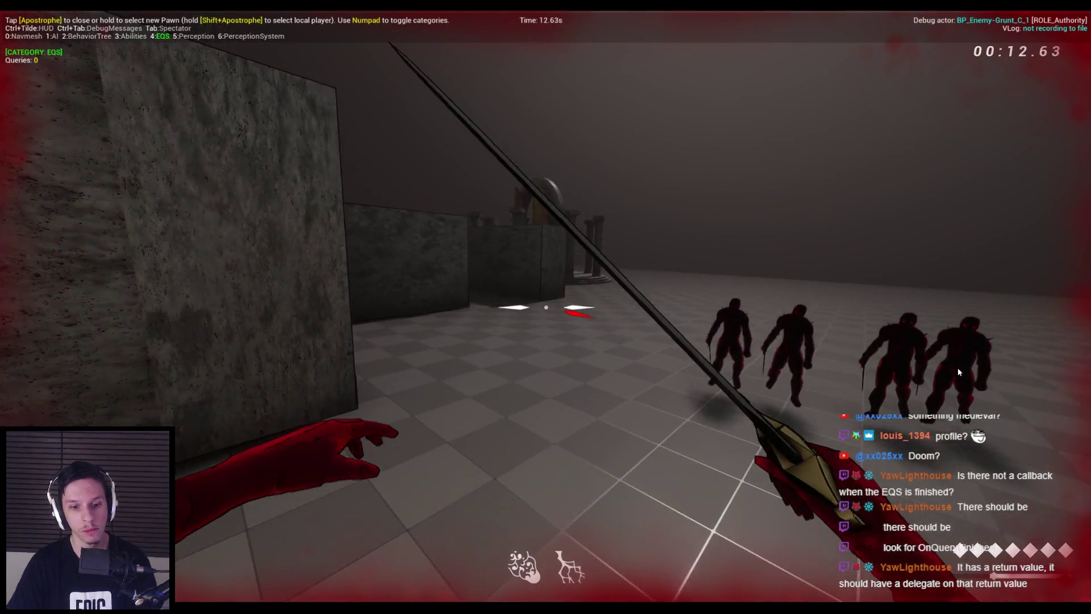
pyautogui.press('Escape')
pyautogui.click(394, 560)
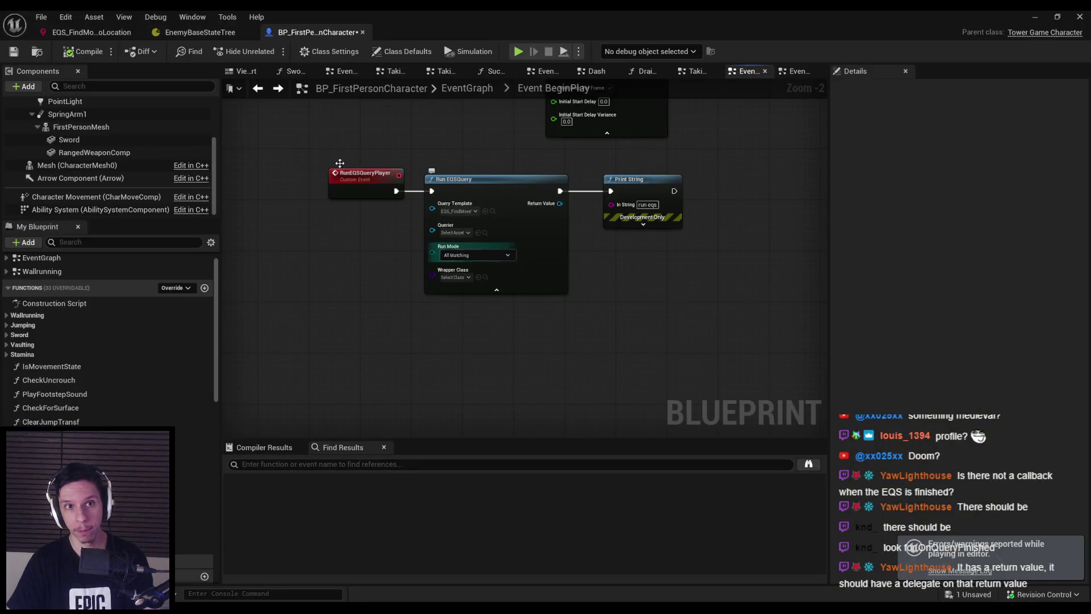
# - Keep Run EQSQuery's run mode at All Matching and add a Distance test to OnCircle
pyautogui.click(456, 256)
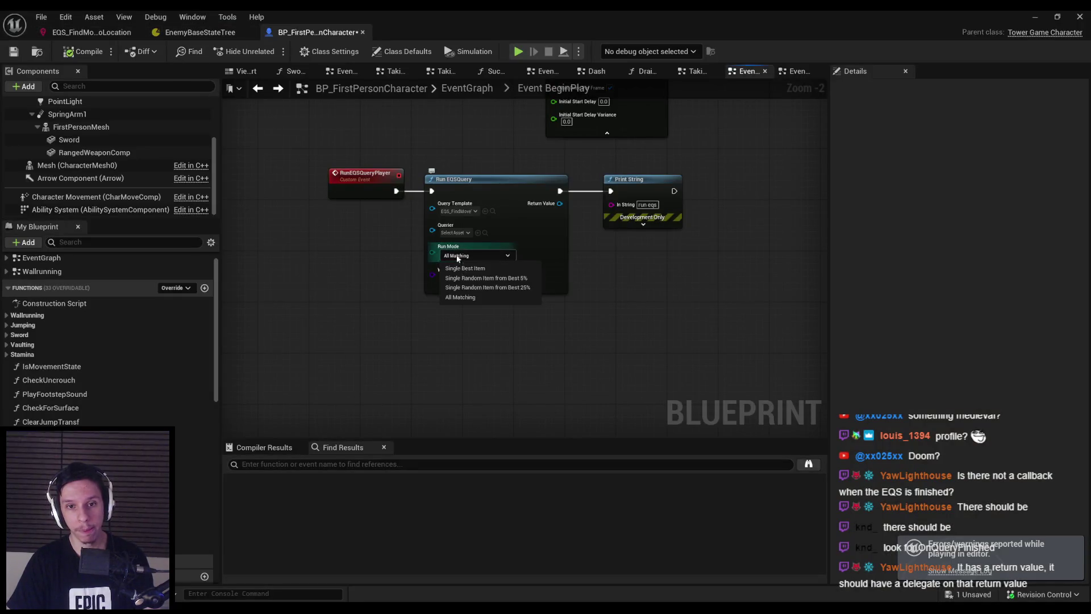
pyautogui.click(463, 297)
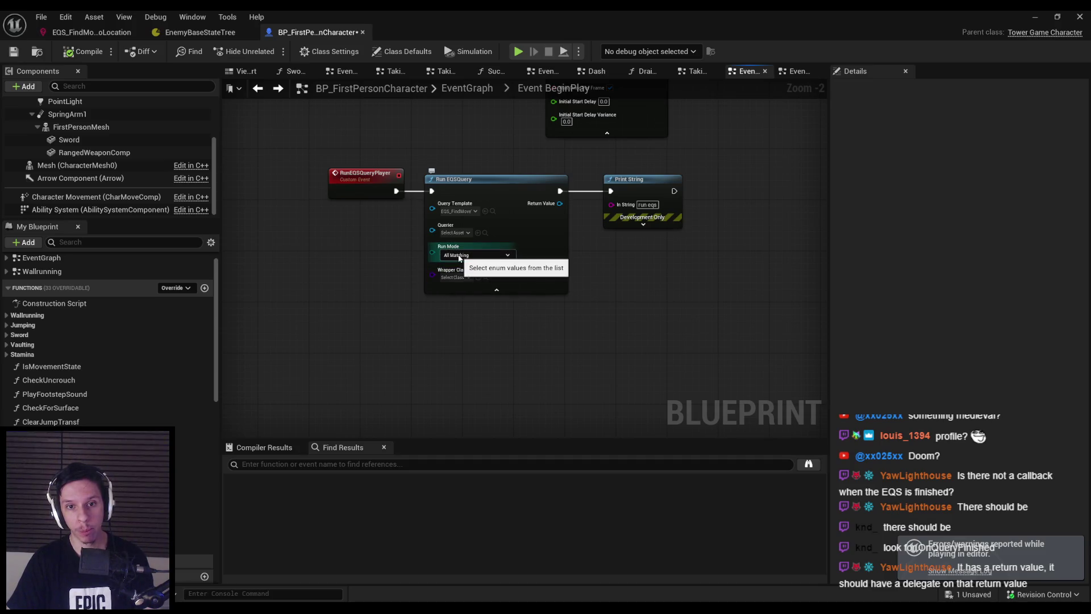
pyautogui.click(91, 32)
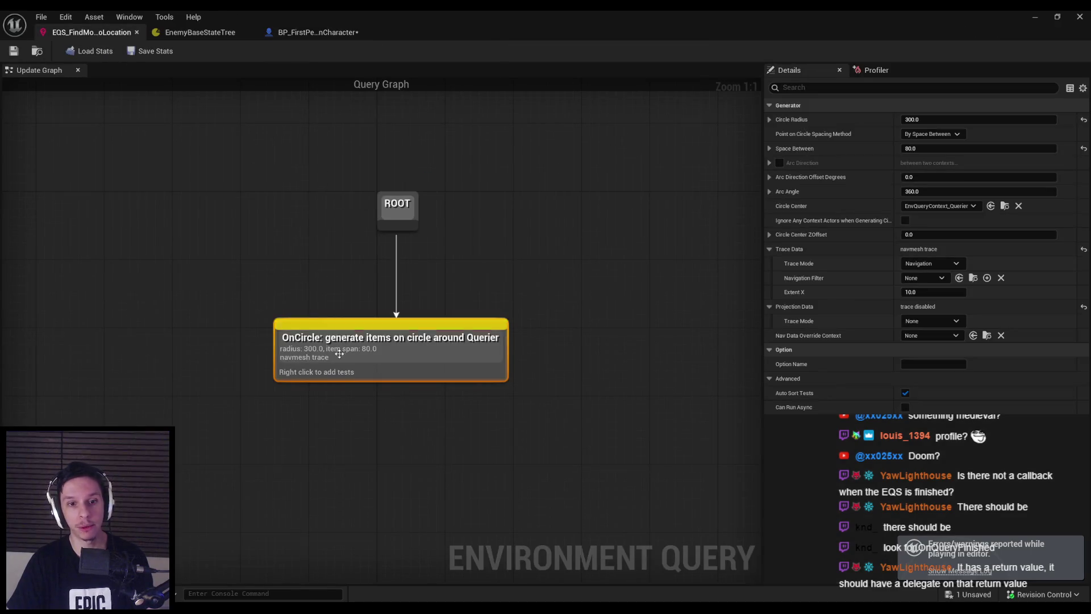
pyautogui.rightClick(323, 374)
pyautogui.moveTo(347, 482)
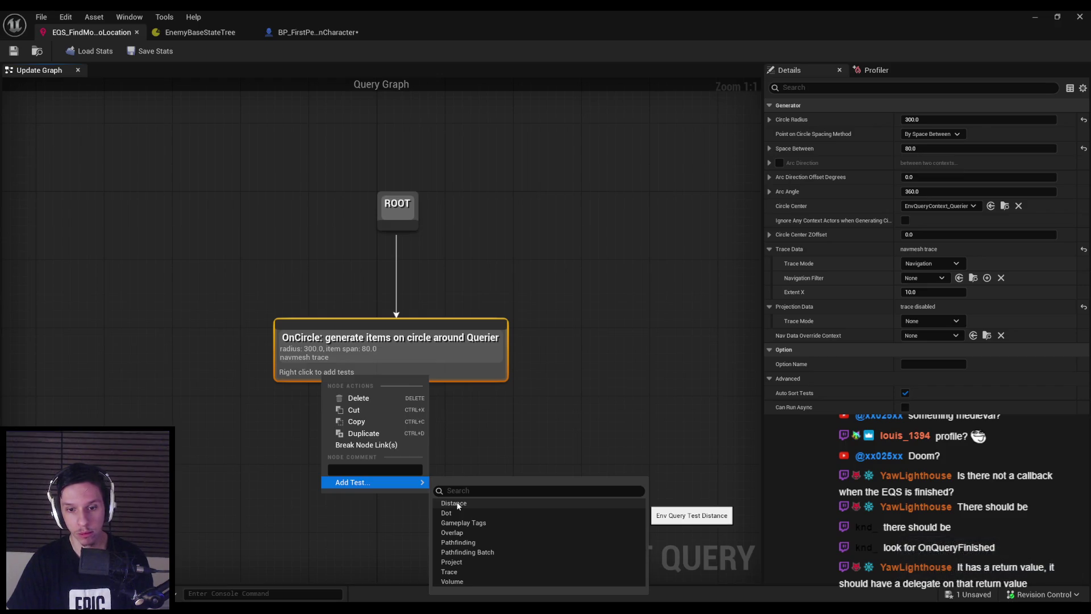
pyautogui.click(454, 504)
# - Set the Distance test's filter to Minimum with 400.0 and save the query
pyautogui.click(346, 387)
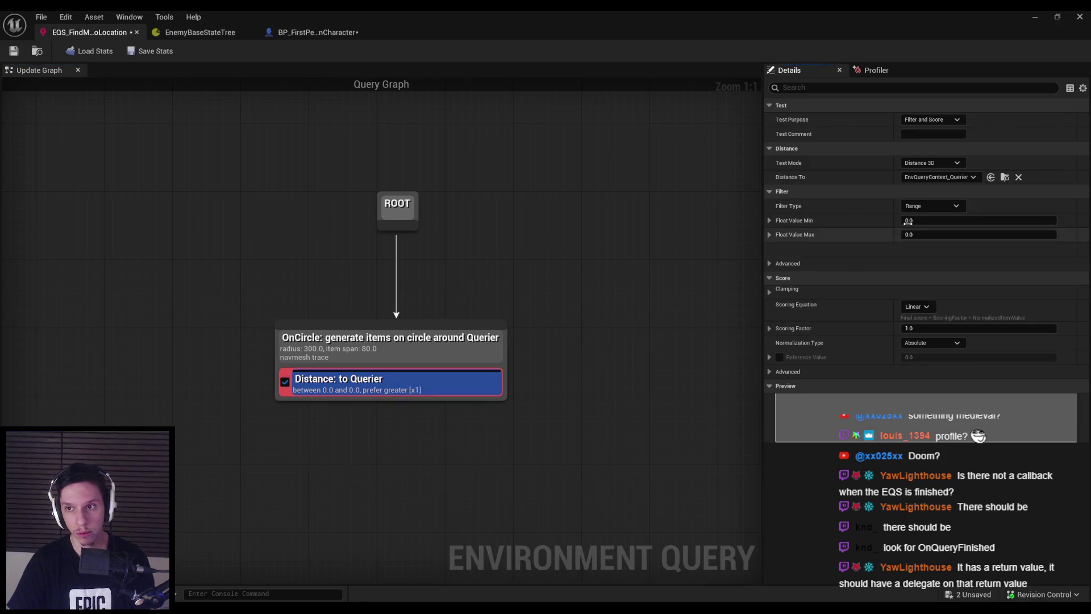
pyautogui.click(932, 206)
pyautogui.click(921, 233)
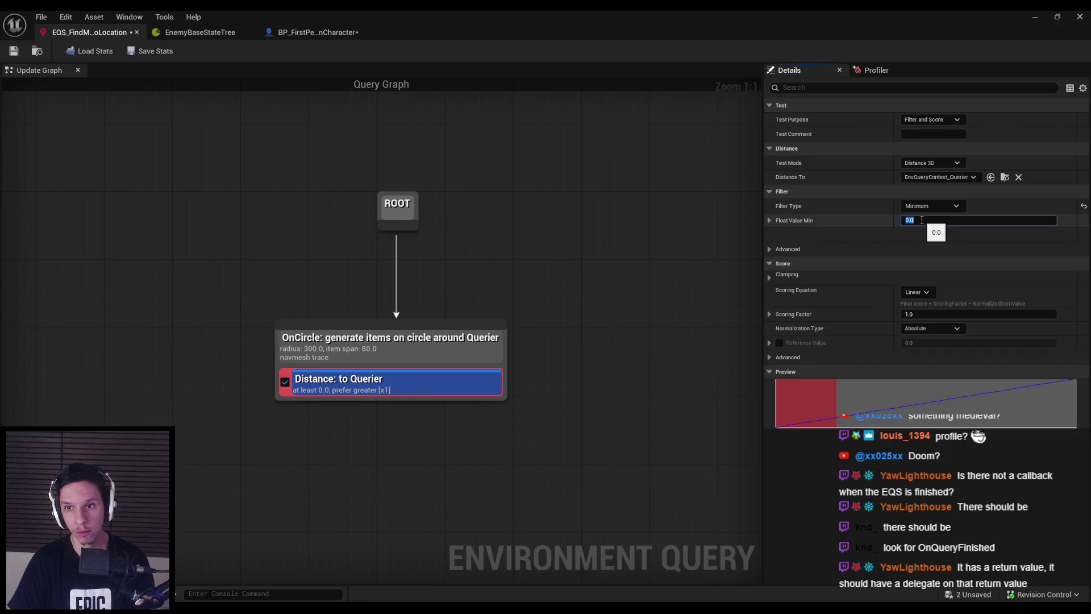
pyautogui.write('400')
pyautogui.press('Return')
pyautogui.hotkey('ctrl', 's')
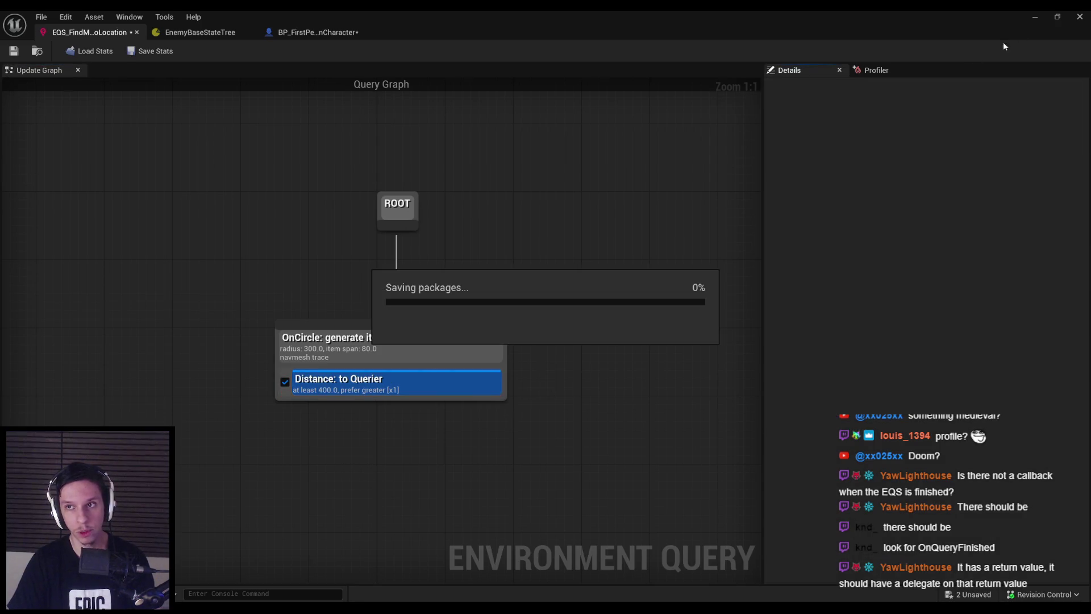
pyautogui.click(1035, 17)
# - Play-test with the EQS debugger shown, walking toward then backing away from the enemies, then stop
pyautogui.hotkey('alt', 'p')
pyautogui.press("'")
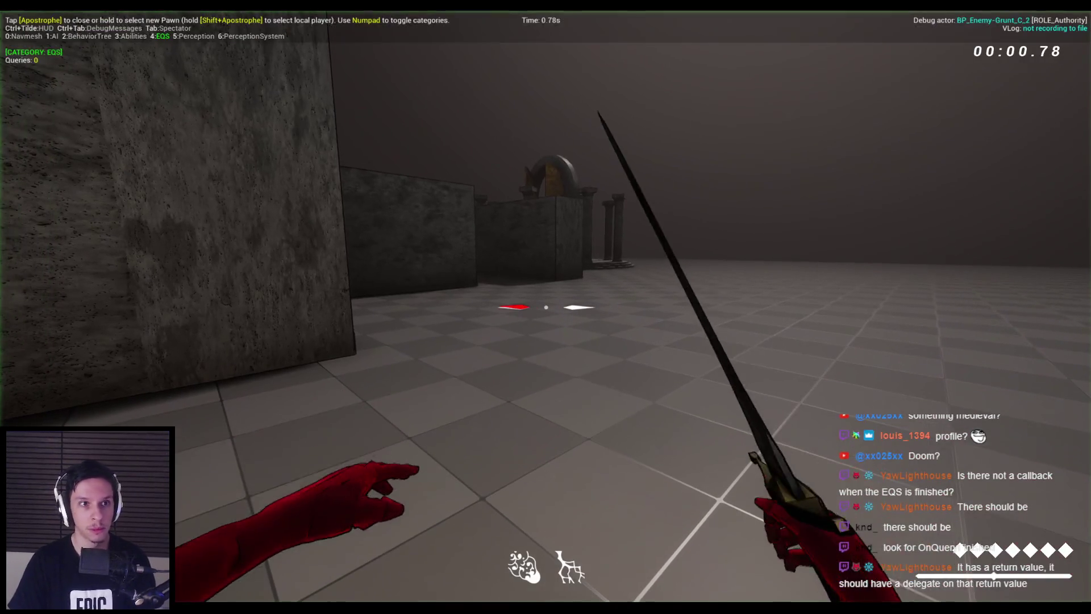
pyautogui.press('w')
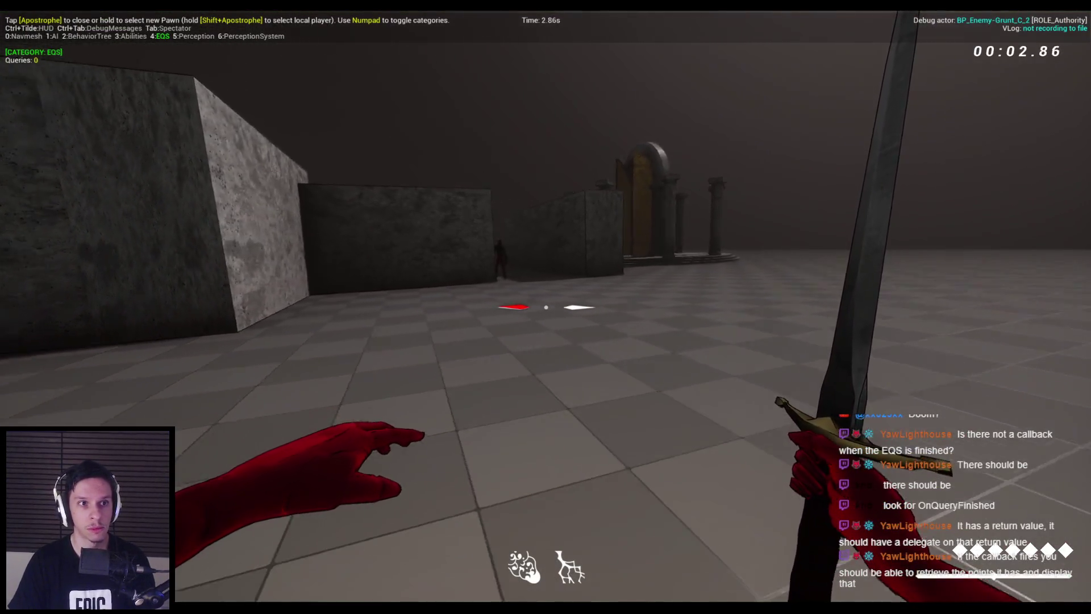
pyautogui.press('w')
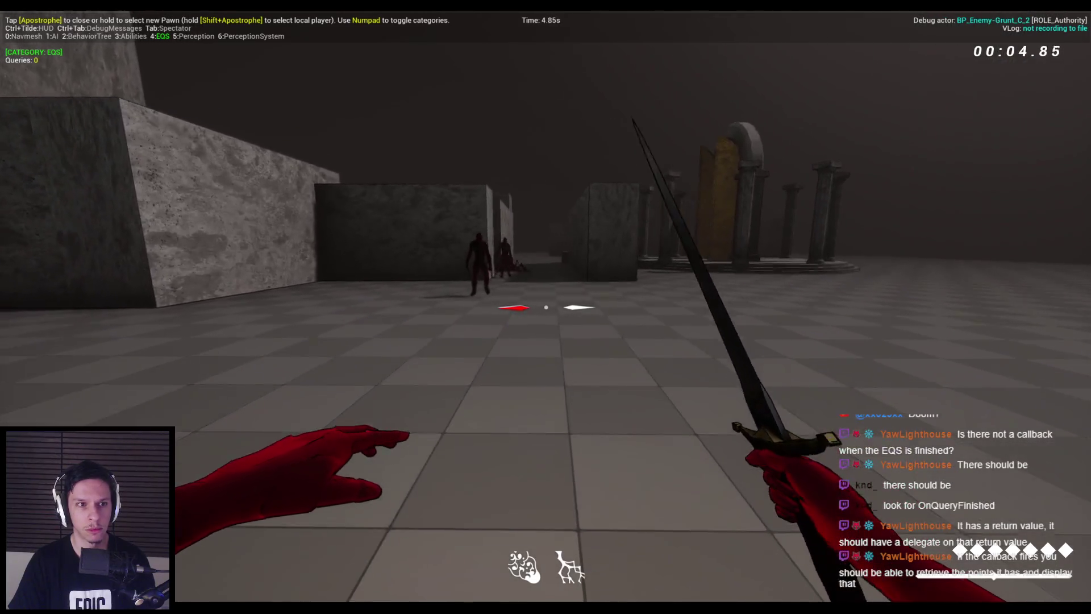
pyautogui.press('s')
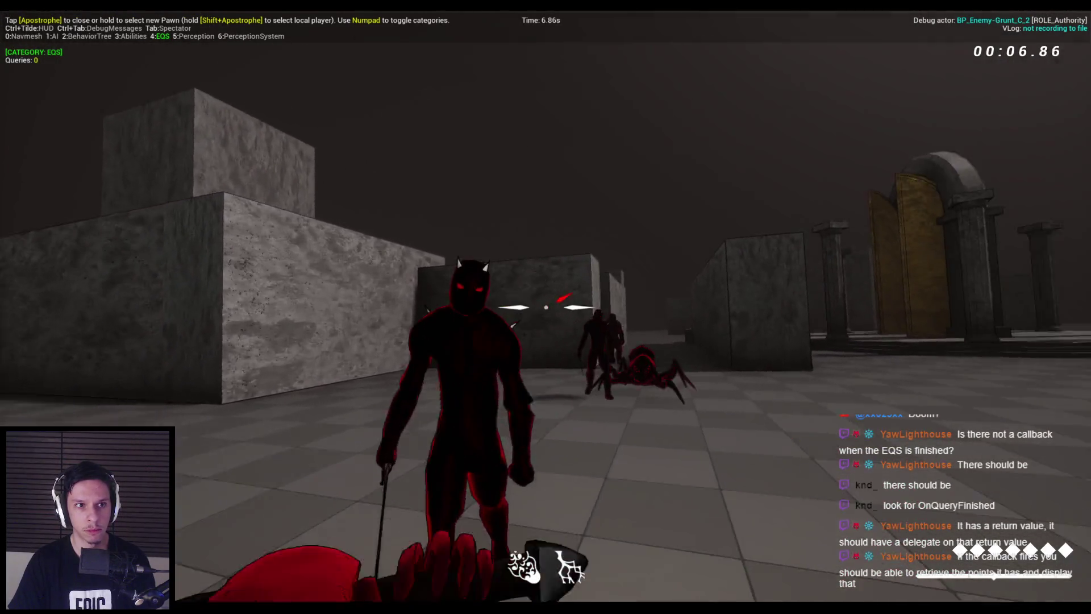
pyautogui.press('Escape')
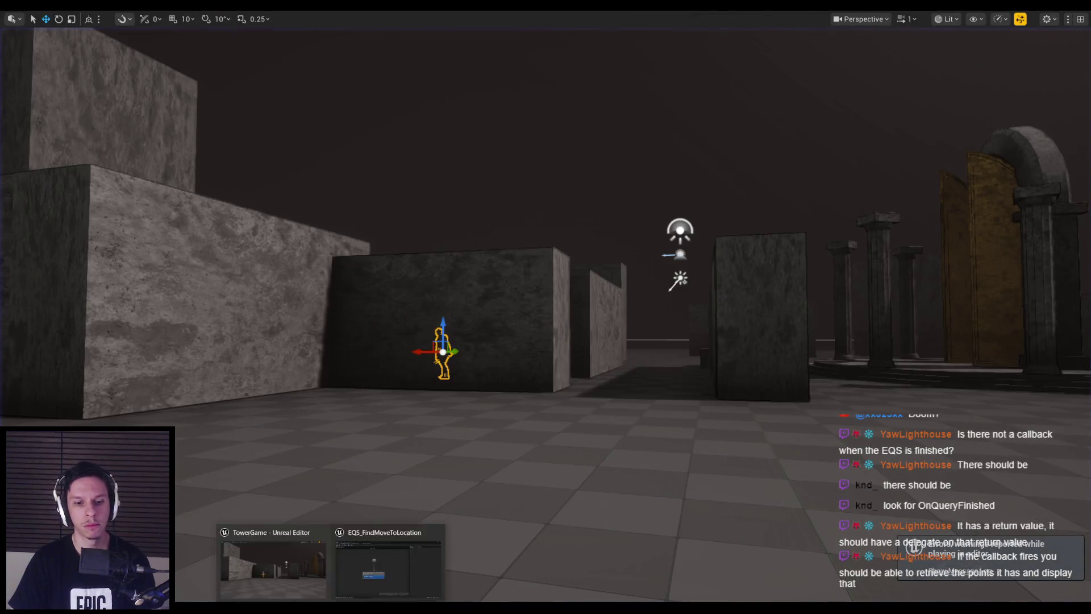
# - Wire a Self reference into Run EQSQuery's Querier pin in BP_FirstPersonCharacter and save
pyautogui.click(397, 559)
pyautogui.click(188, 32)
pyautogui.click(304, 34)
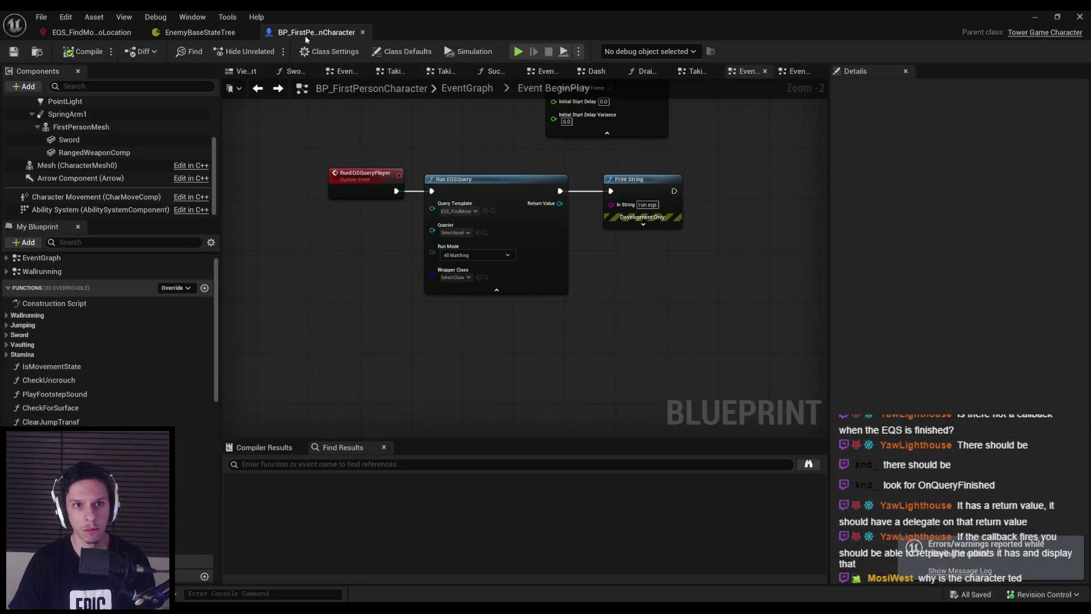
pyautogui.moveTo(433, 230); pyautogui.dragTo(365, 238)
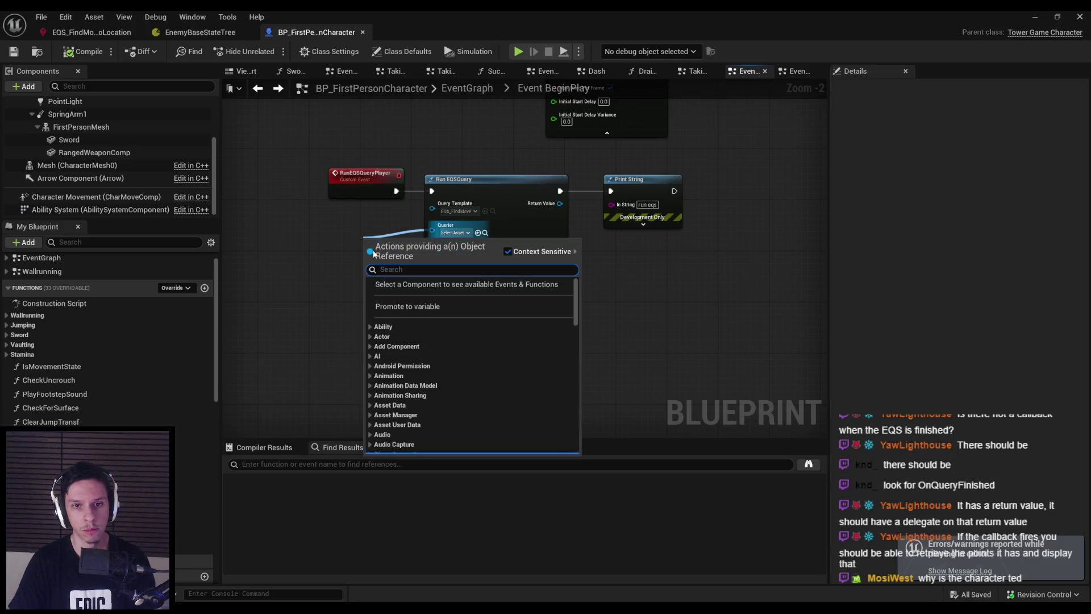
pyautogui.write('self')
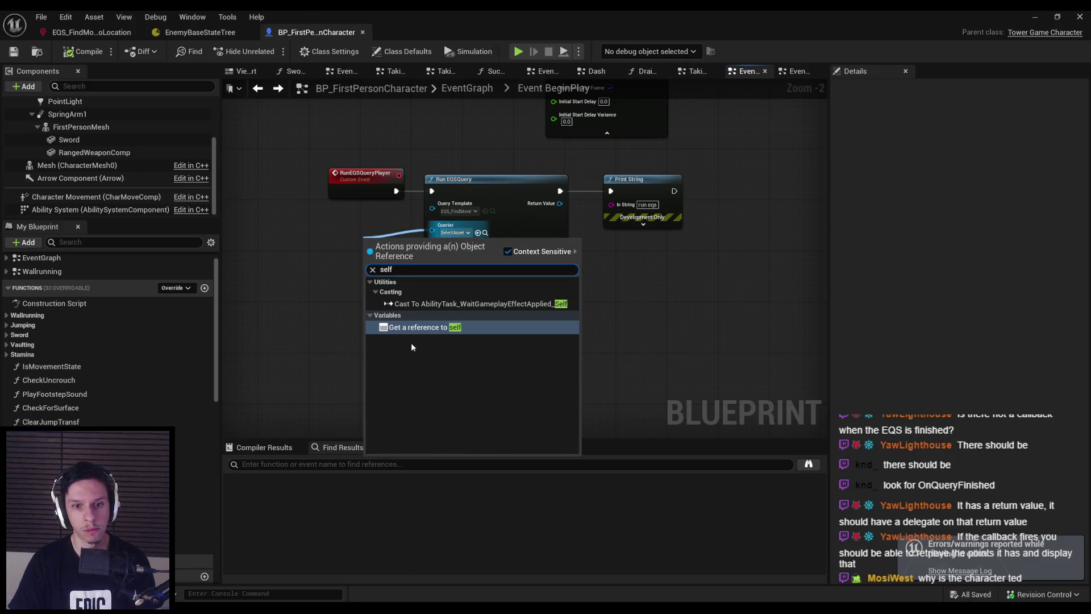
pyautogui.press('Return')
pyautogui.click(371, 290)
pyautogui.click(14, 51)
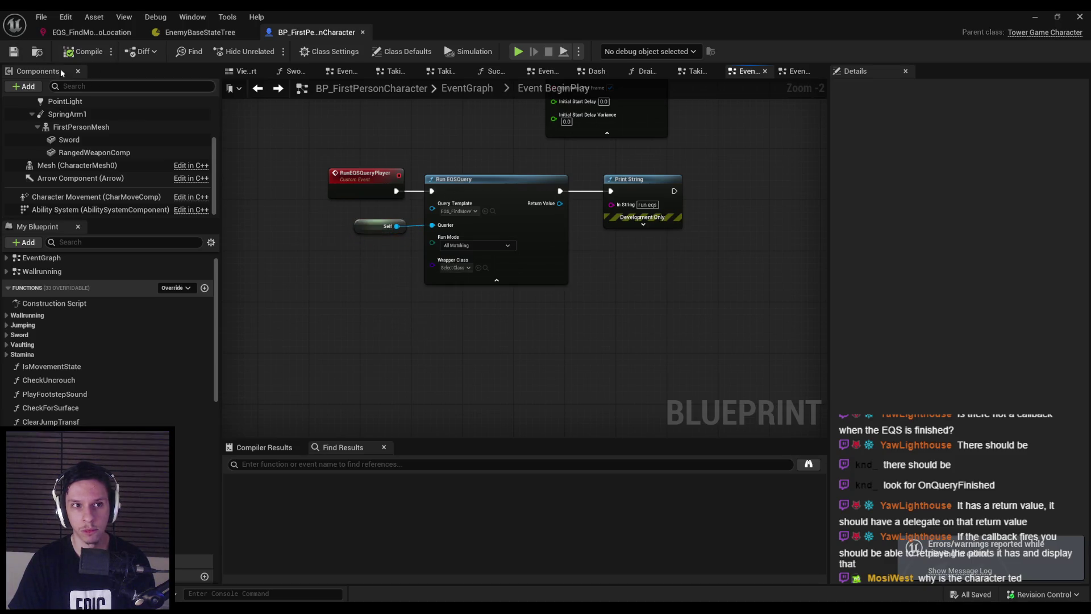
pyautogui.click(91, 32)
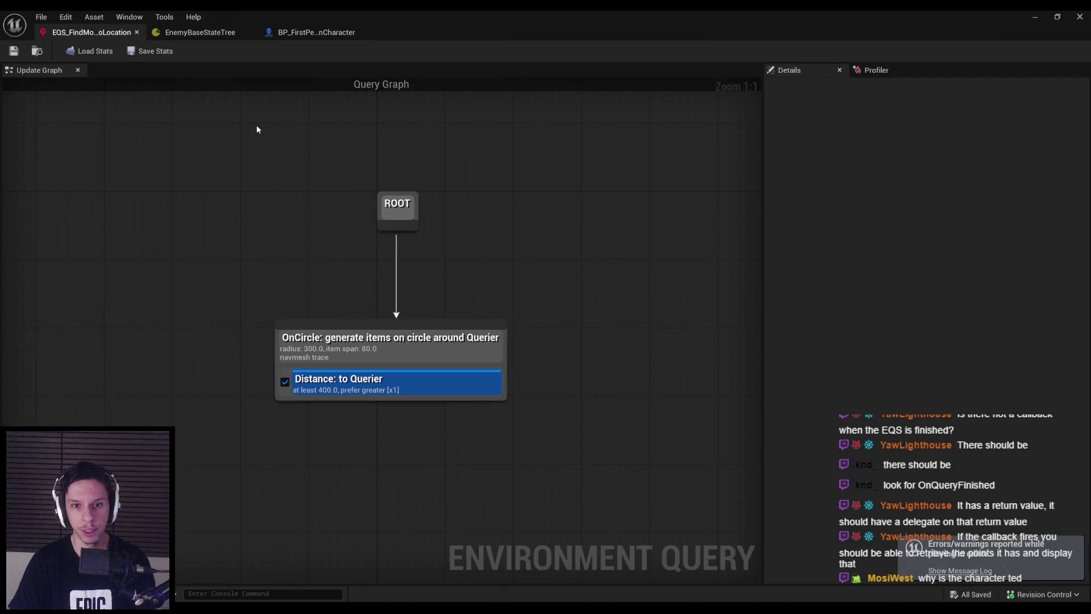
# - Set the OnCircle generator's projection trace mode to Navigation
pyautogui.click(371, 347)
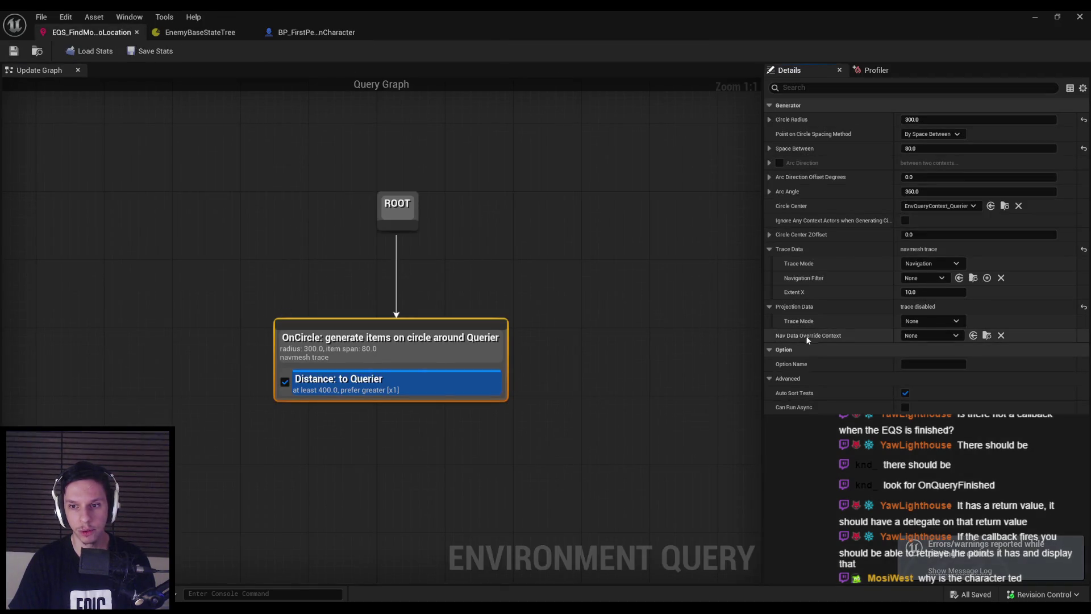
pyautogui.click(938, 321)
pyautogui.click(936, 351)
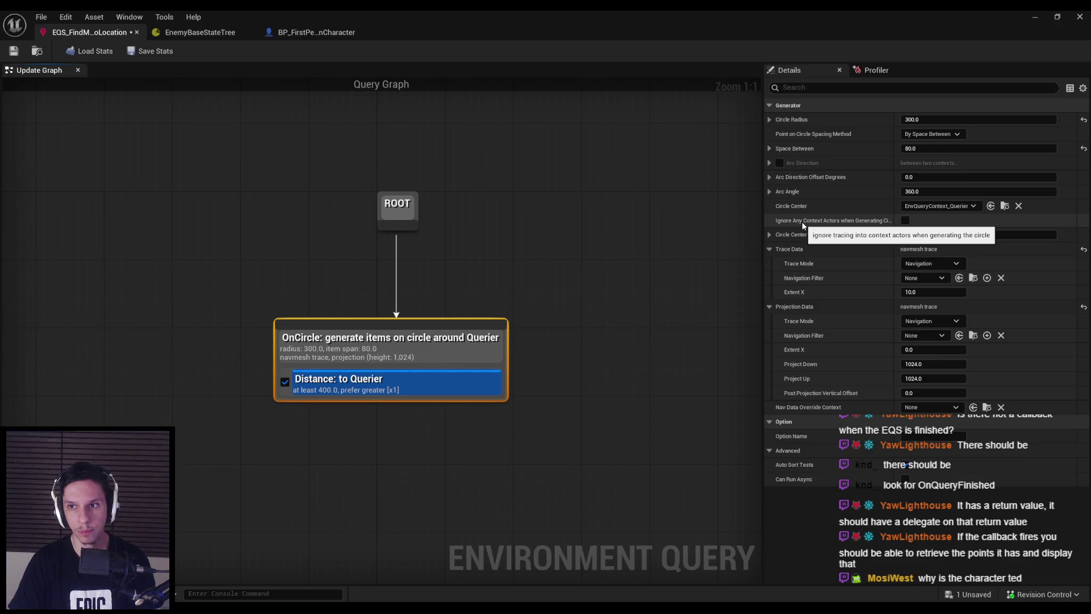
pyautogui.click(659, 394)
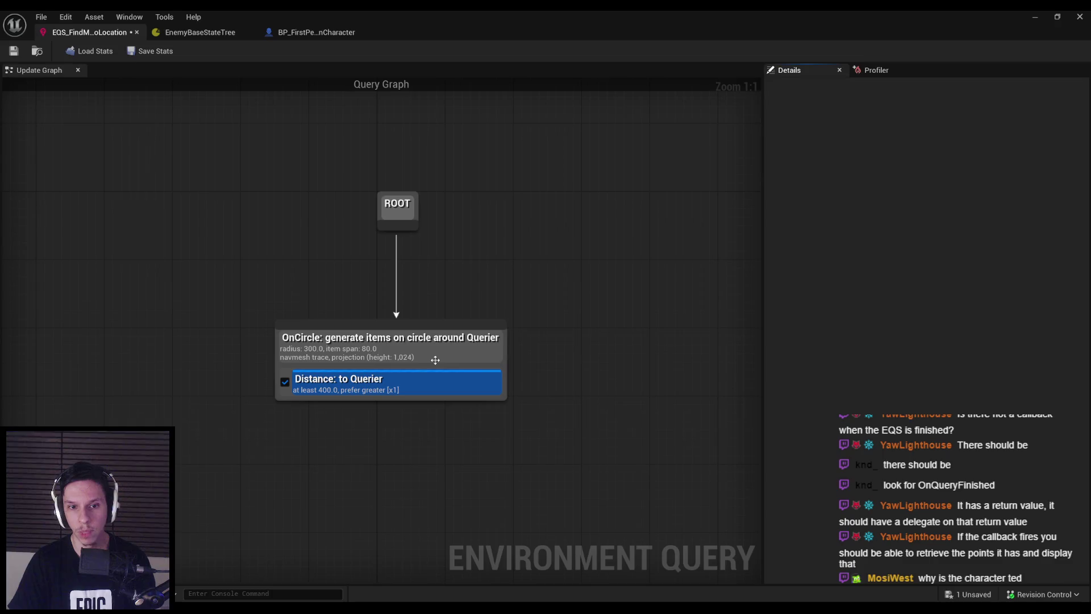
pyautogui.click(1035, 17)
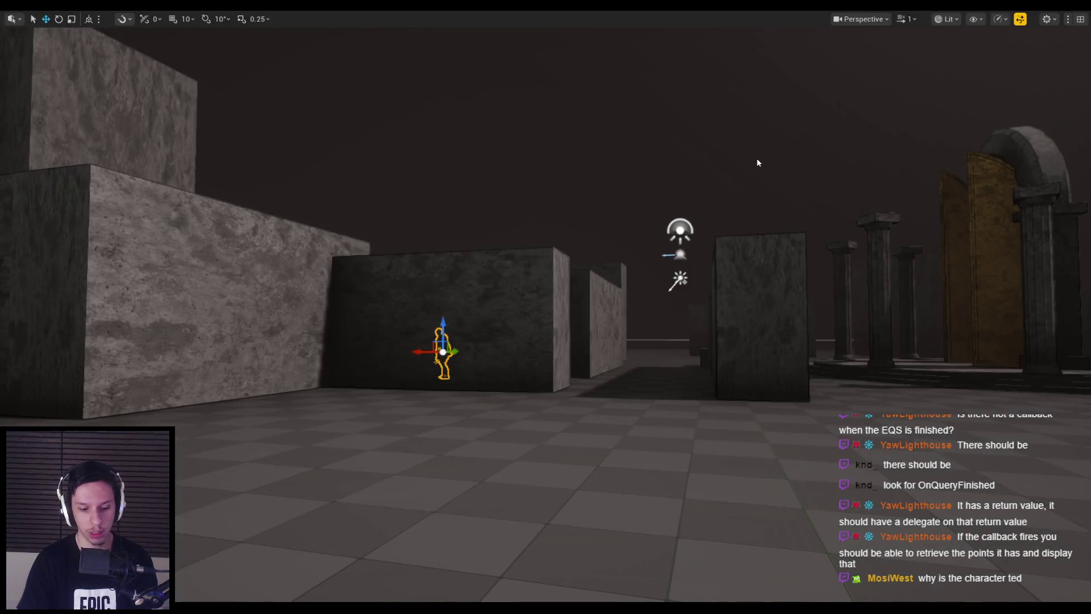
# - Play-test with the EQS debugger, stop, and return to the player character blueprint
pyautogui.hotkey('alt', 'p')
pyautogui.press("'")
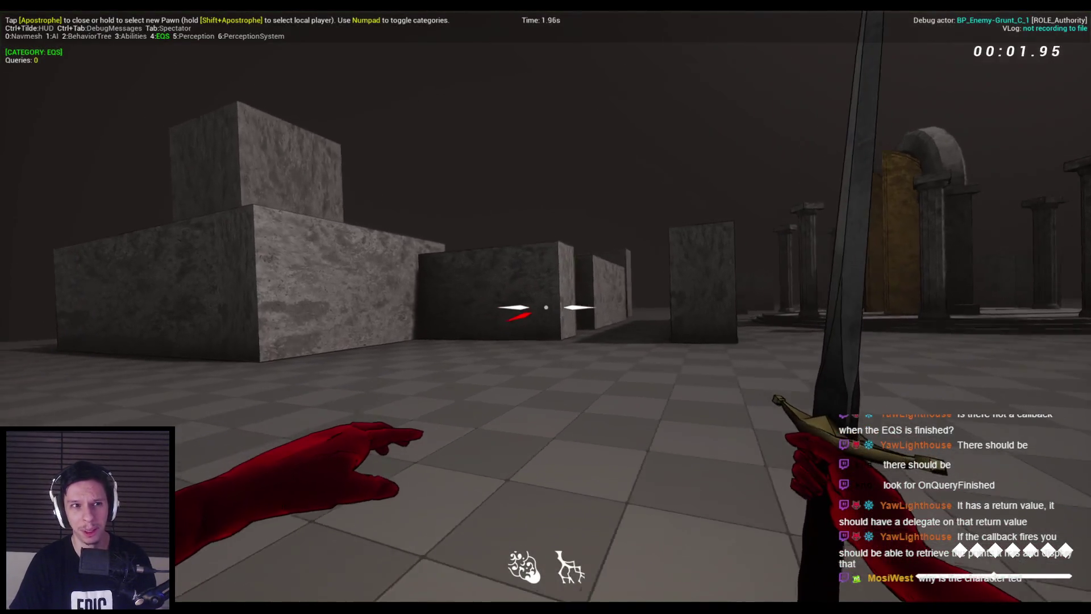
pyautogui.press('Escape')
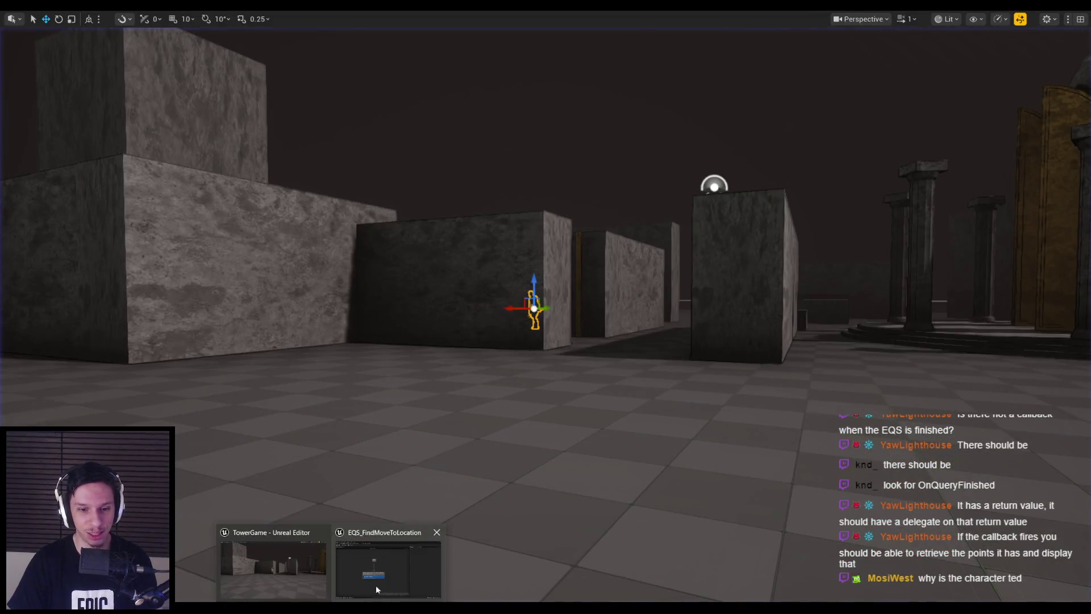
pyautogui.click(376, 585)
pyautogui.click(287, 33)
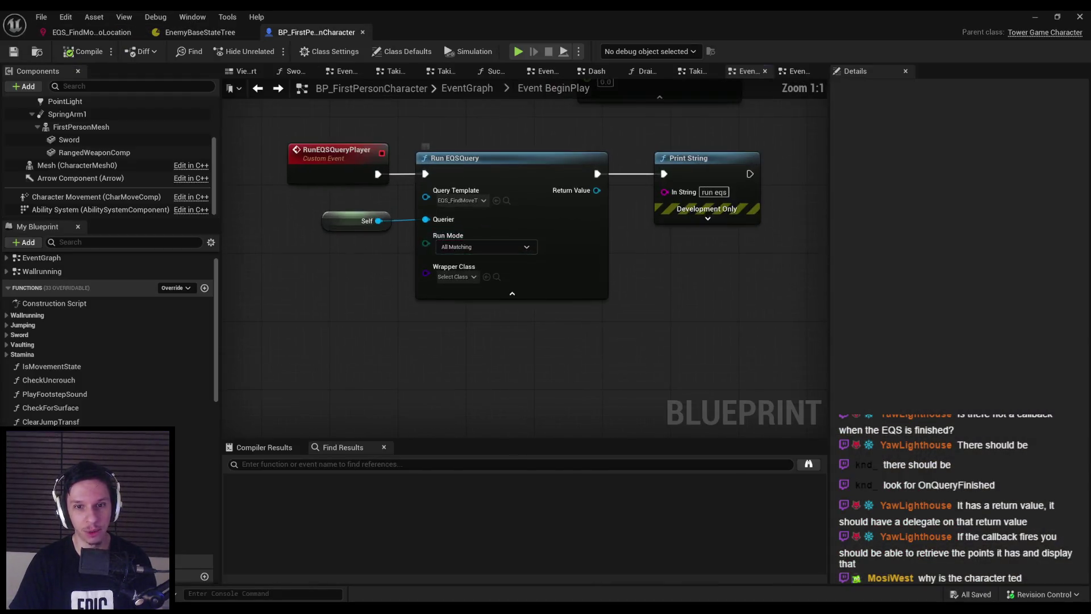
# - Replace the function-name timer with a Set Timer by Event node at time 1 and save
pyautogui.scroll(1, 485, 176)
pyautogui.moveTo(490, 131)
pyautogui.mouseDown()
pyautogui.moveTo(480, 237)
pyautogui.moveTo(453, 224)
pyautogui.mouseUp()
pyautogui.write('set timer by')
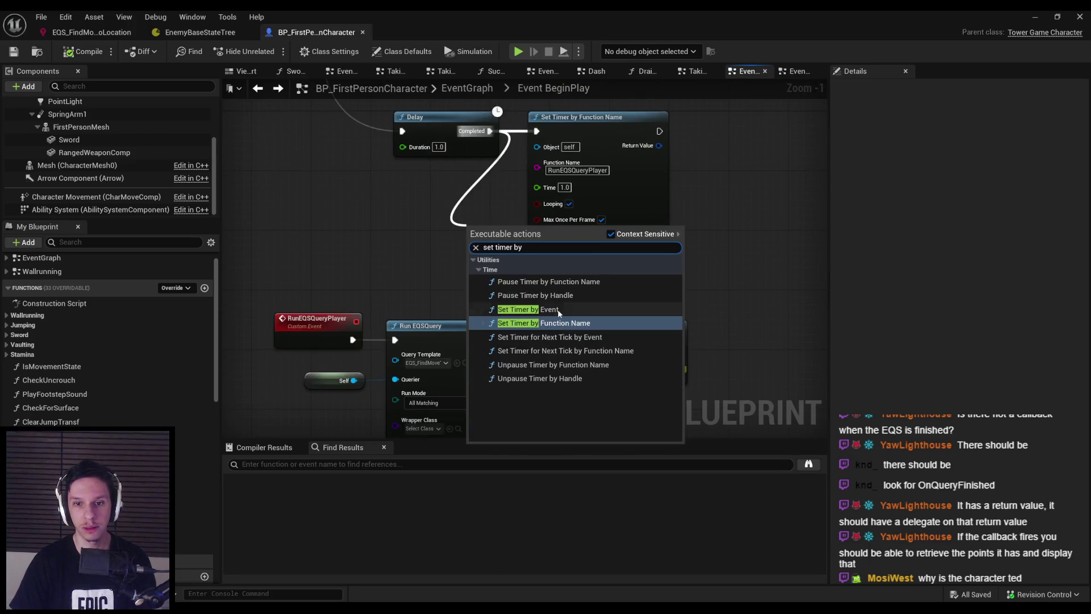
pyautogui.click(558, 310)
pyautogui.click(638, 203)
pyautogui.press('Delete')
pyautogui.moveTo(507, 227)
pyautogui.mouseDown()
pyautogui.moveTo(557, 133)
pyautogui.moveTo(357, 322)
pyautogui.mouseUp()
pyautogui.write('1')
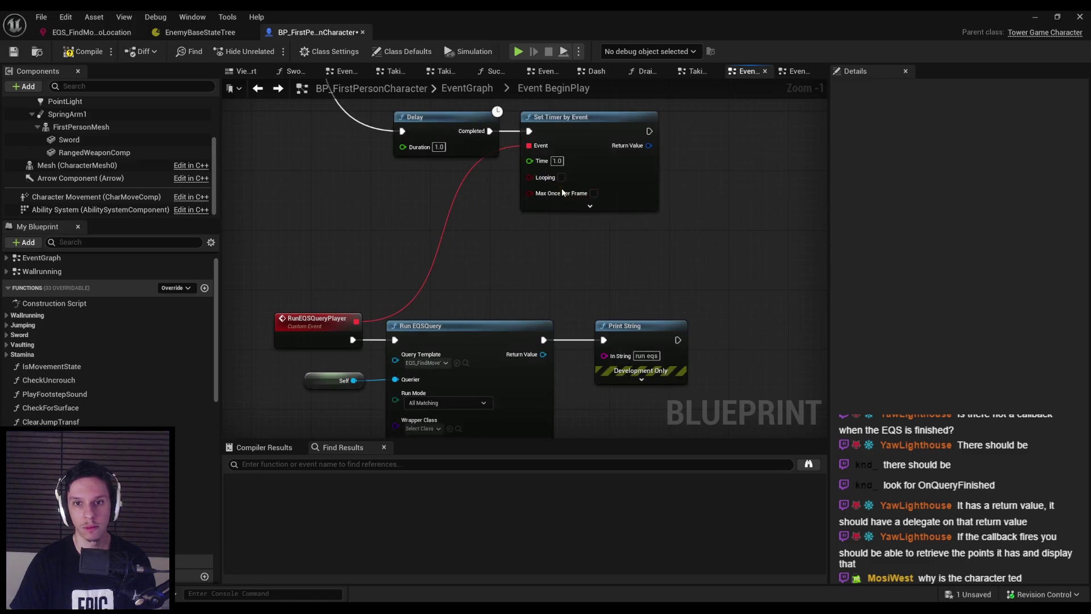
pyautogui.click(14, 51)
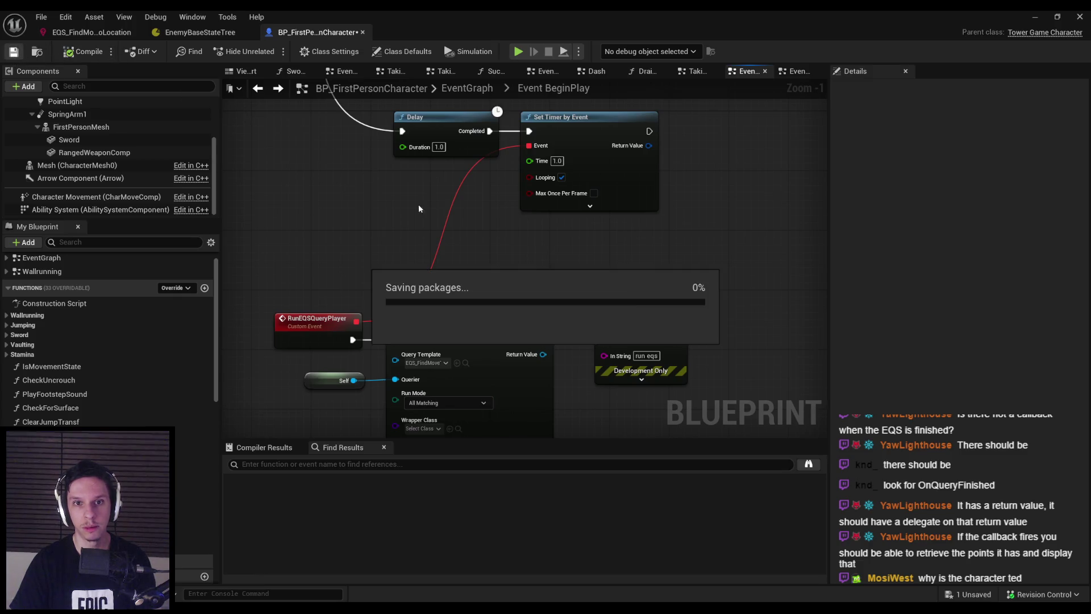
# - Play-test the level with the EQS gameplay debugger, then stop
pyautogui.click(1034, 16)
pyautogui.hotkey('alt', 'p')
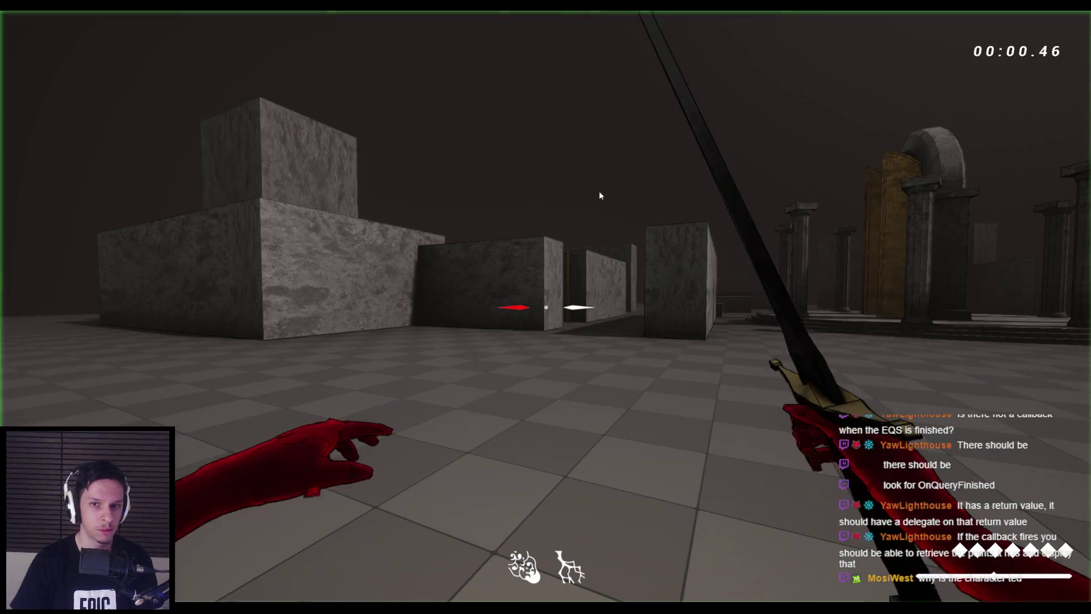
pyautogui.press("'")
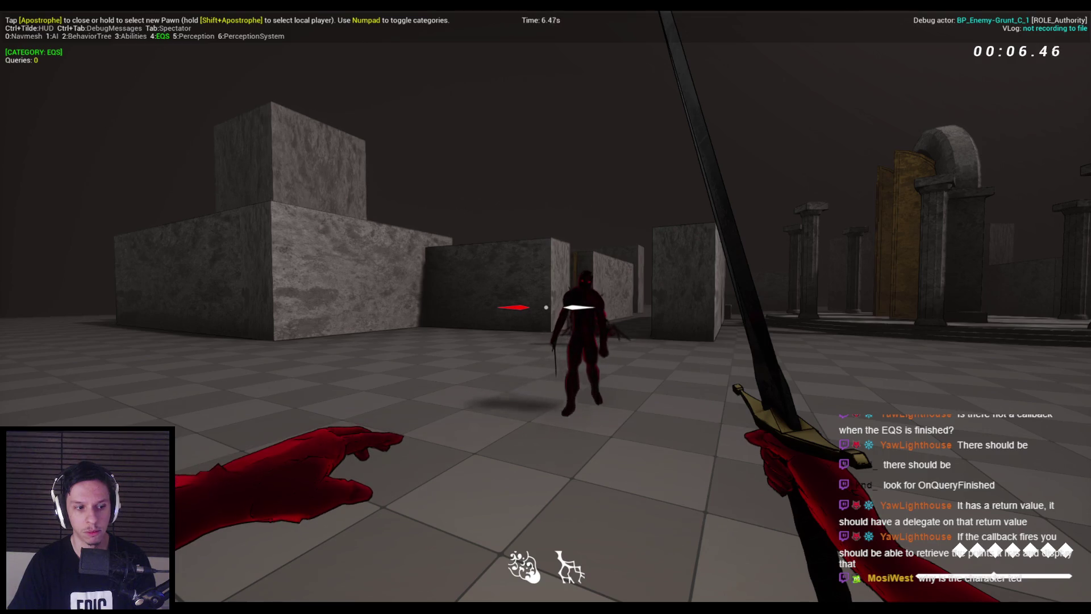
pyautogui.press('Escape')
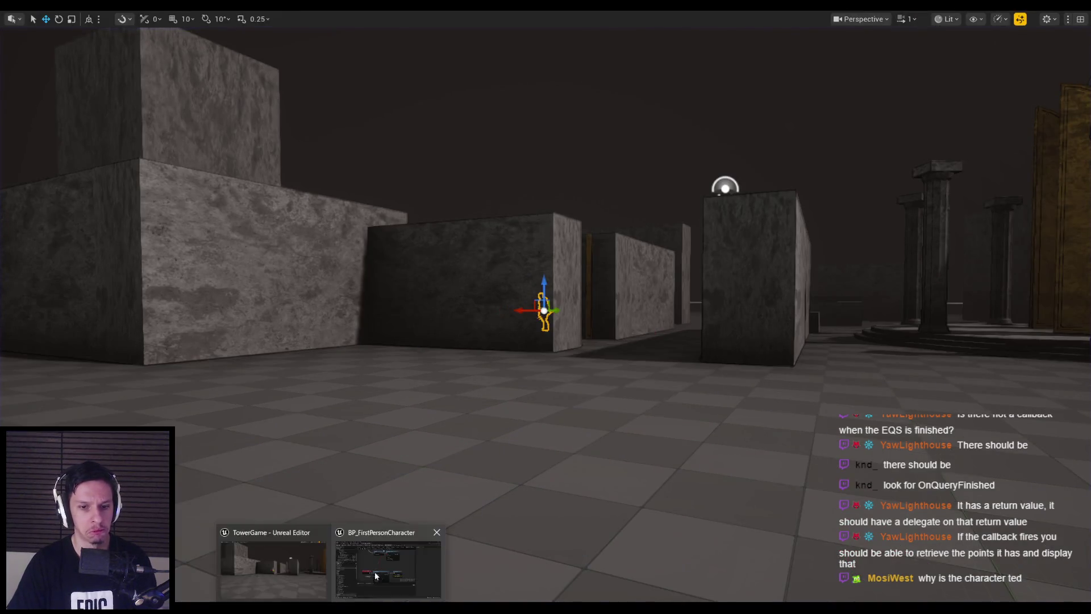
# - Set Run EQSQuery's run mode to Single Best Item and start a play test
pyautogui.click(382, 538)
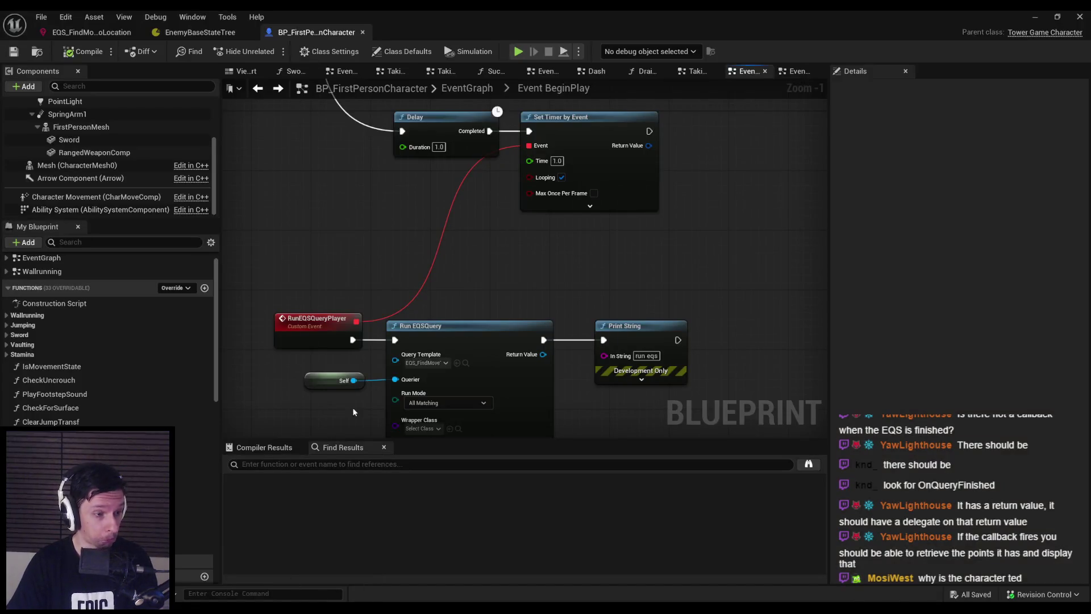
pyautogui.moveTo(251, 352)
pyautogui.mouseDown()
pyautogui.moveTo(340, 283)
pyautogui.moveTo(330, 359)
pyautogui.moveTo(314, 336)
pyautogui.moveTo(313, 296)
pyautogui.mouseUp()
pyautogui.scroll(-1, 340, 283)
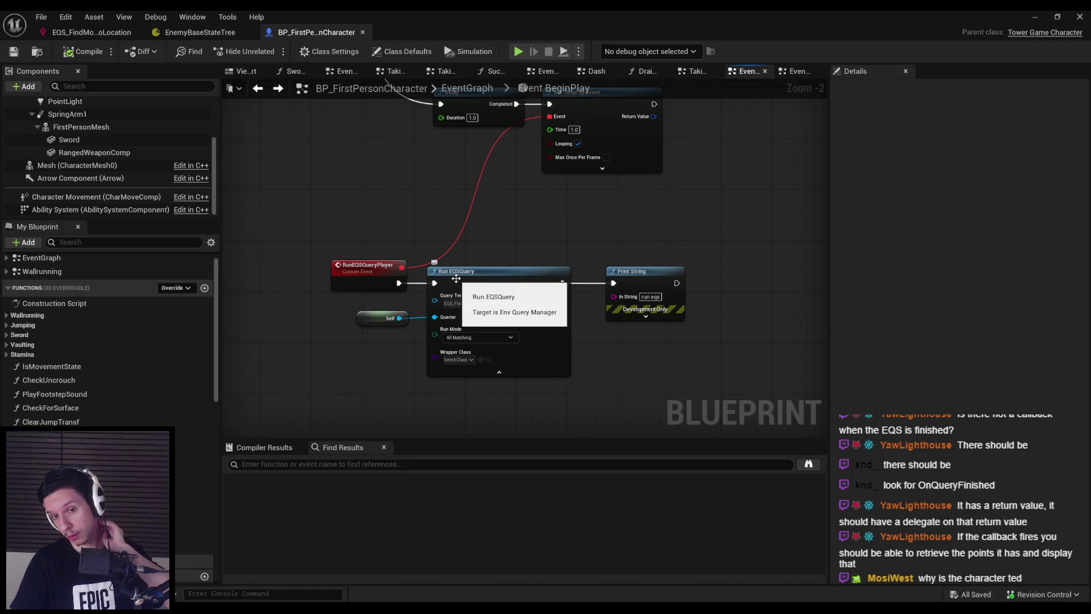
pyautogui.click(465, 338)
pyautogui.click(471, 348)
pyautogui.click(1035, 17)
pyautogui.hotkey('alt', 'p')
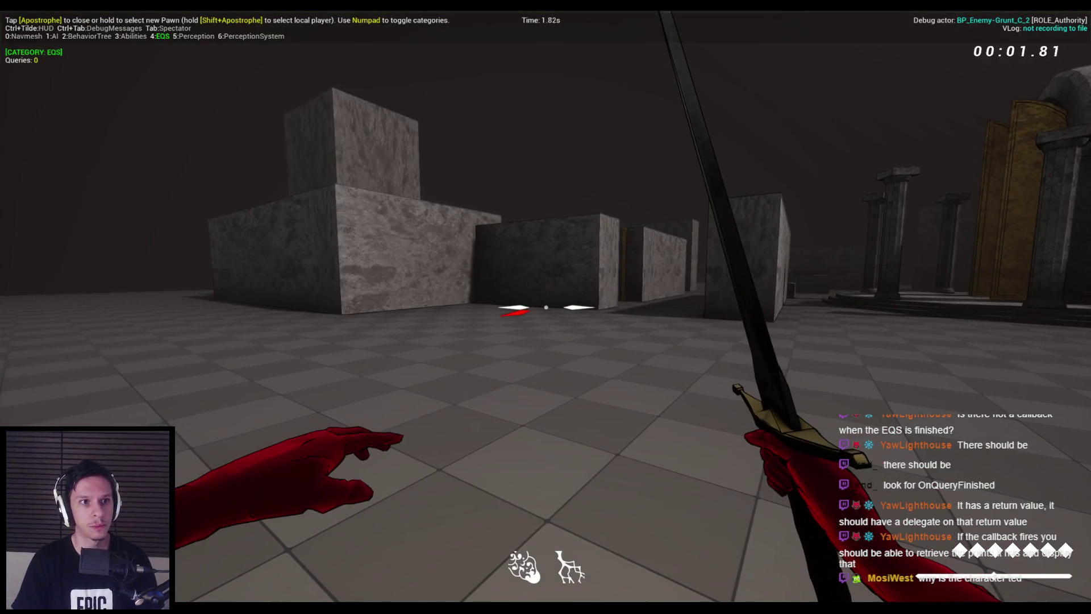
# - Stop the play session and check the query template chosen on Run EQSQuery
pyautogui.press('w')
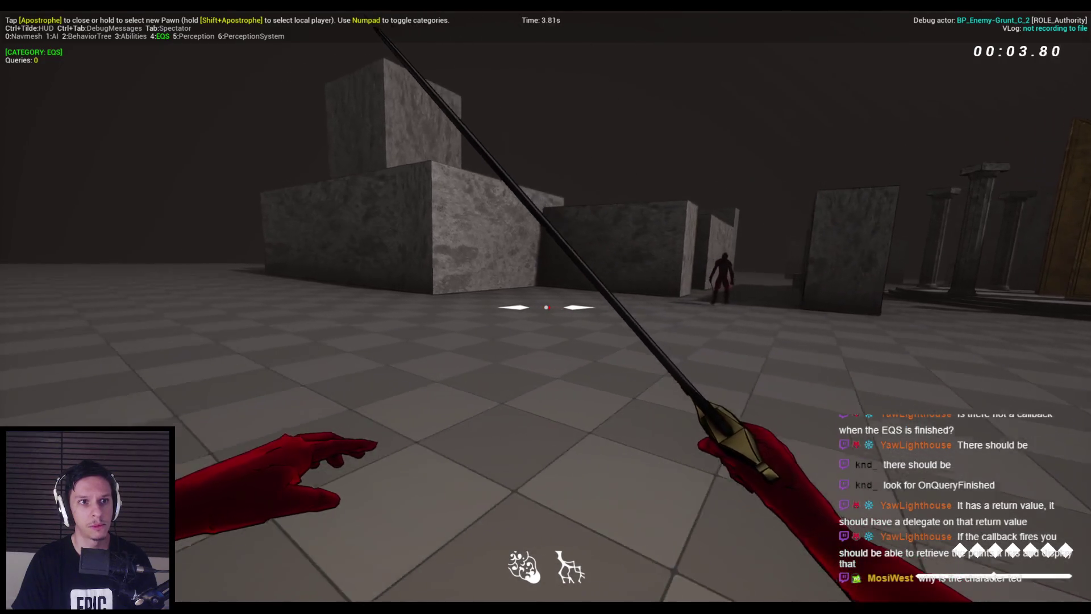
pyautogui.press('Escape')
pyautogui.click(387, 578)
pyautogui.click(475, 303)
pyautogui.click(534, 371)
pyautogui.click(474, 304)
pyautogui.click(535, 370)
# - Set the wrapper class to EQS Query Instance and run a quick play test
pyautogui.click(458, 360)
pyautogui.click(495, 401)
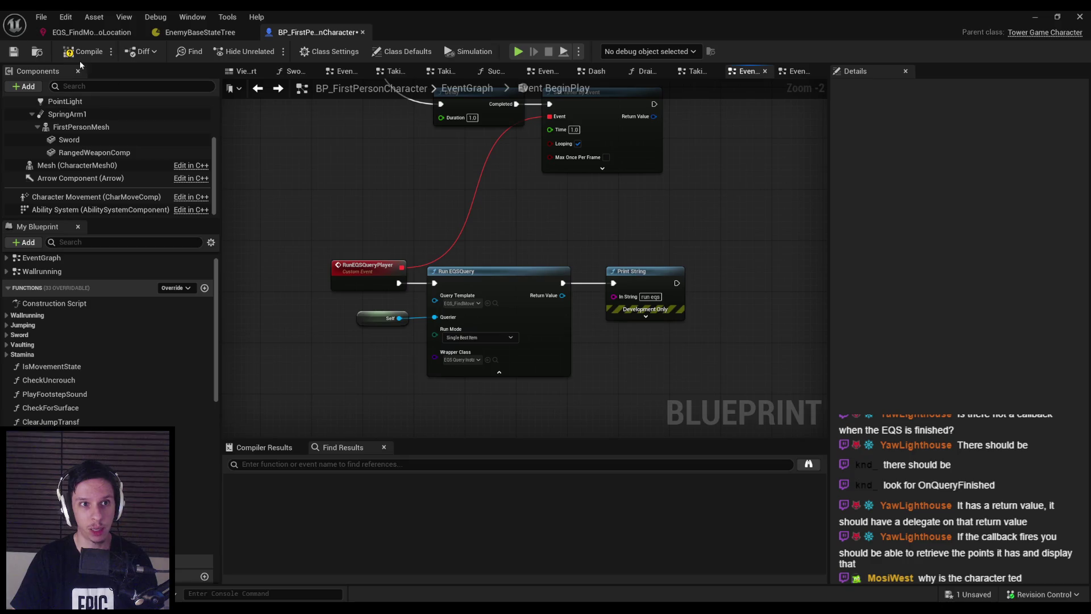
pyautogui.click(1035, 15)
pyautogui.hotkey('alt', 'p')
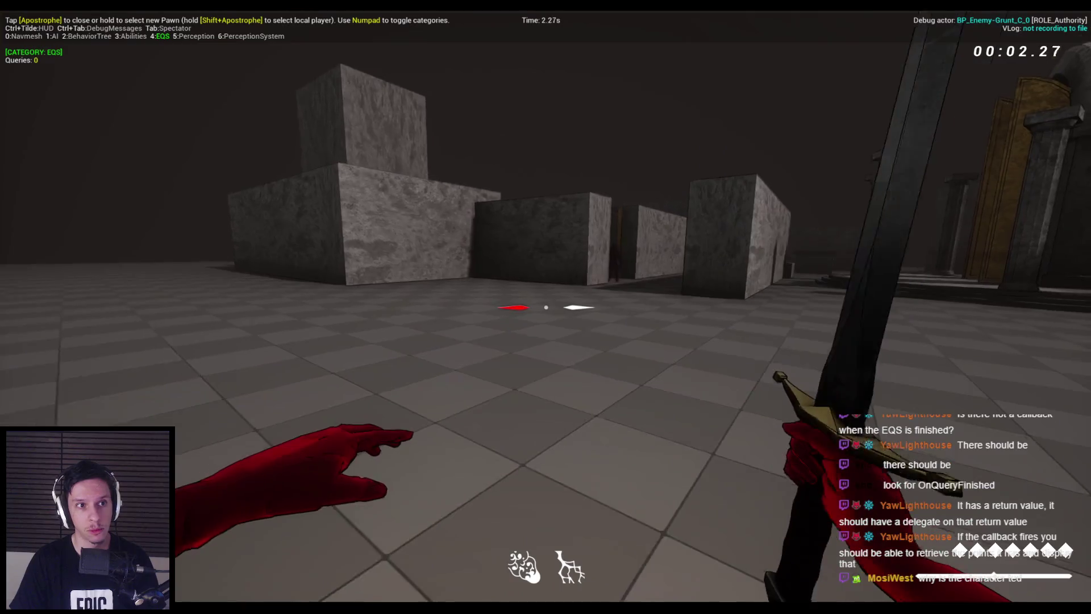
pyautogui.press('Escape')
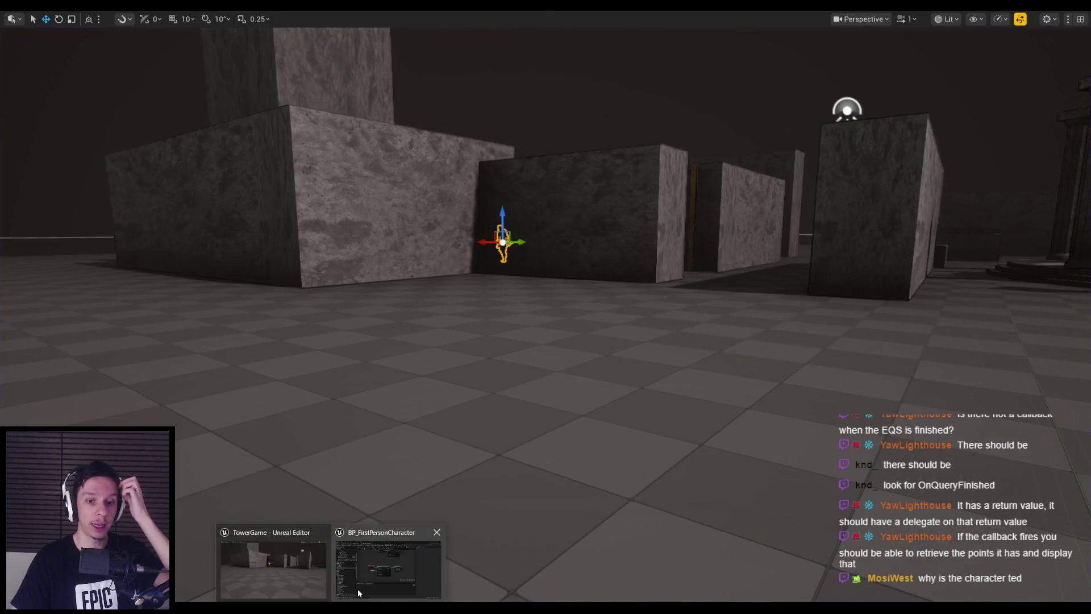
# - Delete the Distance: to Querier test from EQS_FindMoveToLocation and save the query
pyautogui.click(357, 589)
pyautogui.click(112, 34)
pyautogui.click(350, 391)
pyautogui.press('Delete')
pyautogui.click(382, 345)
pyautogui.hotkey('ctrl', 's')
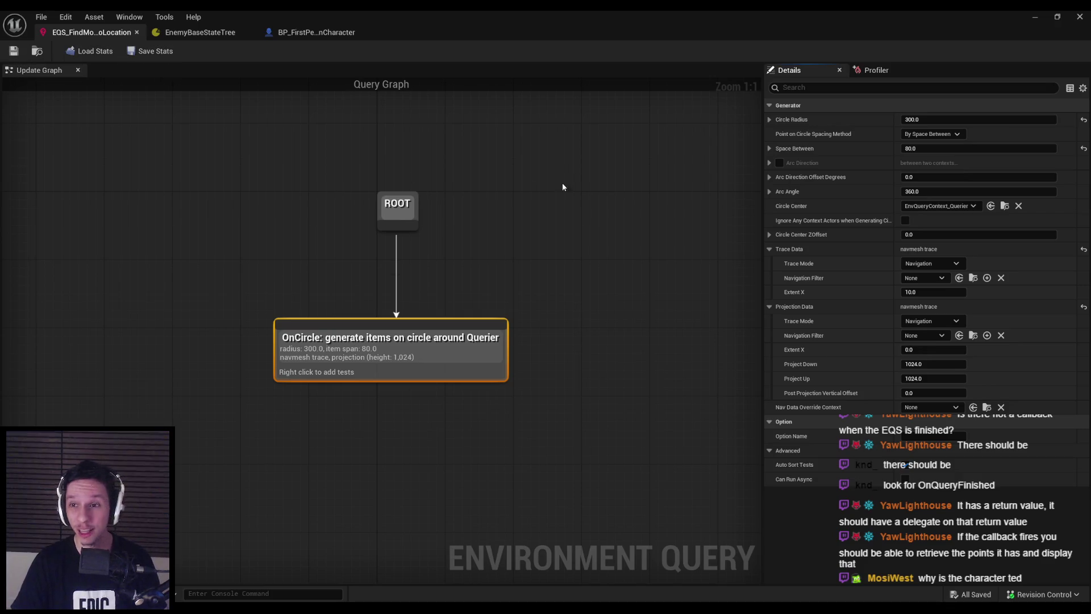
# - Centre the OnCircle generator on EQSQueryContext_PlayerCharacter and save the query
pyautogui.click(938, 206)
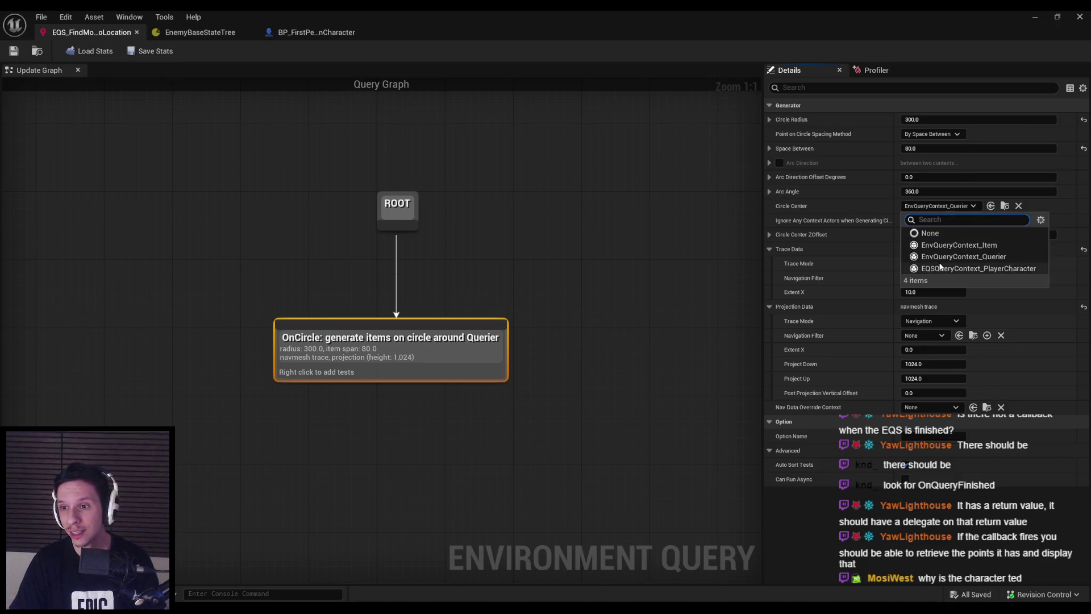
pyautogui.click(945, 265)
pyautogui.click(412, 279)
pyautogui.hotkey('ctrl', 's')
pyautogui.moveTo(443, 349); pyautogui.dragTo(382, 349)
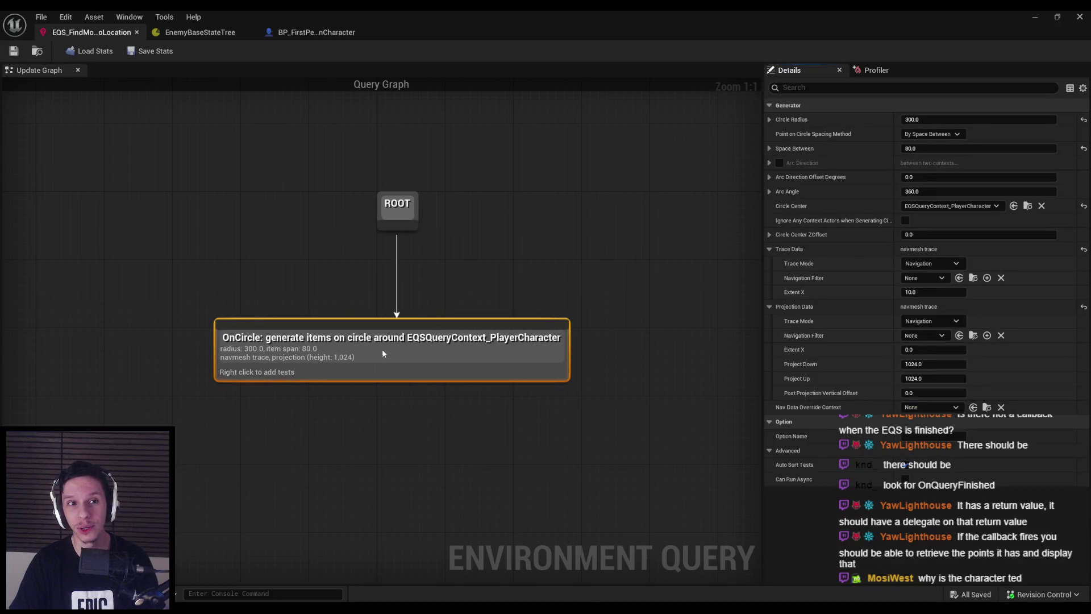
pyautogui.click(1034, 16)
# - Play-test with the gameplay debugger, walking and swinging the sword at enemies, then stop
pyautogui.hotkey('alt', 'p')
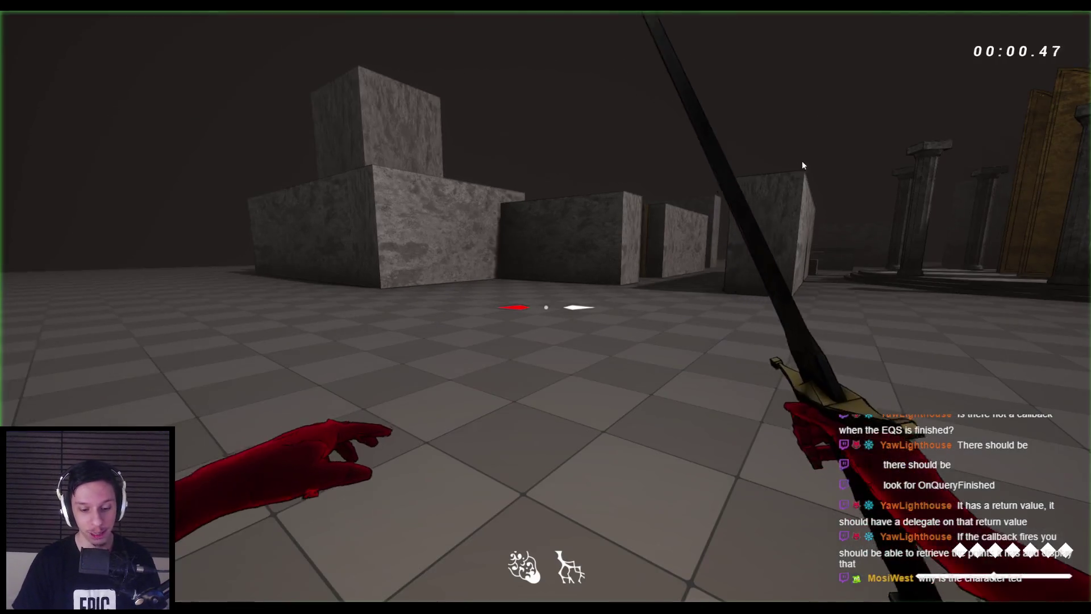
pyautogui.press("'")
pyautogui.press('w')
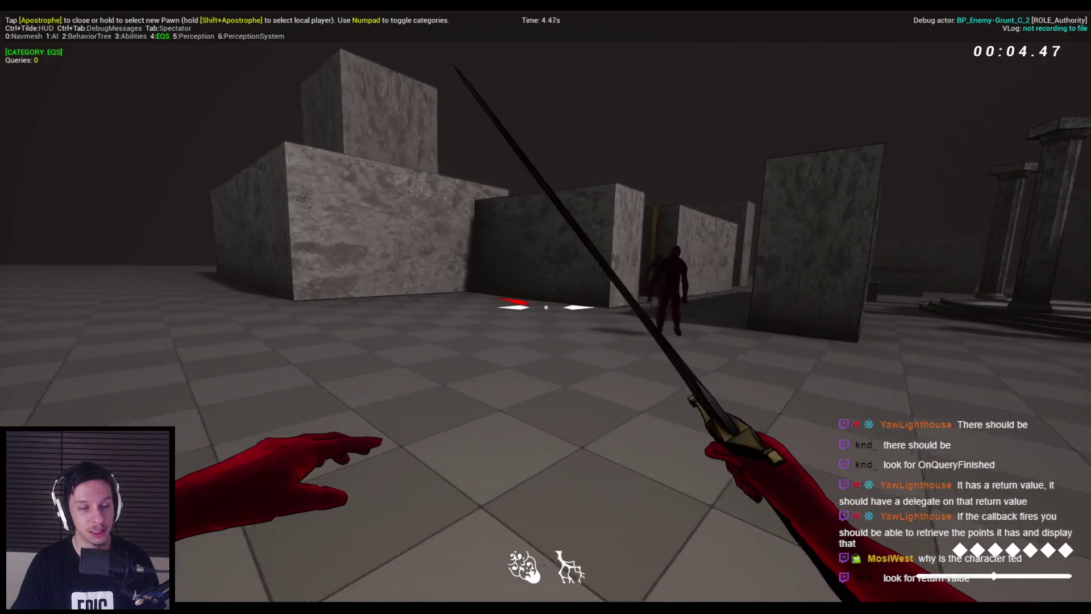
pyautogui.press('s')
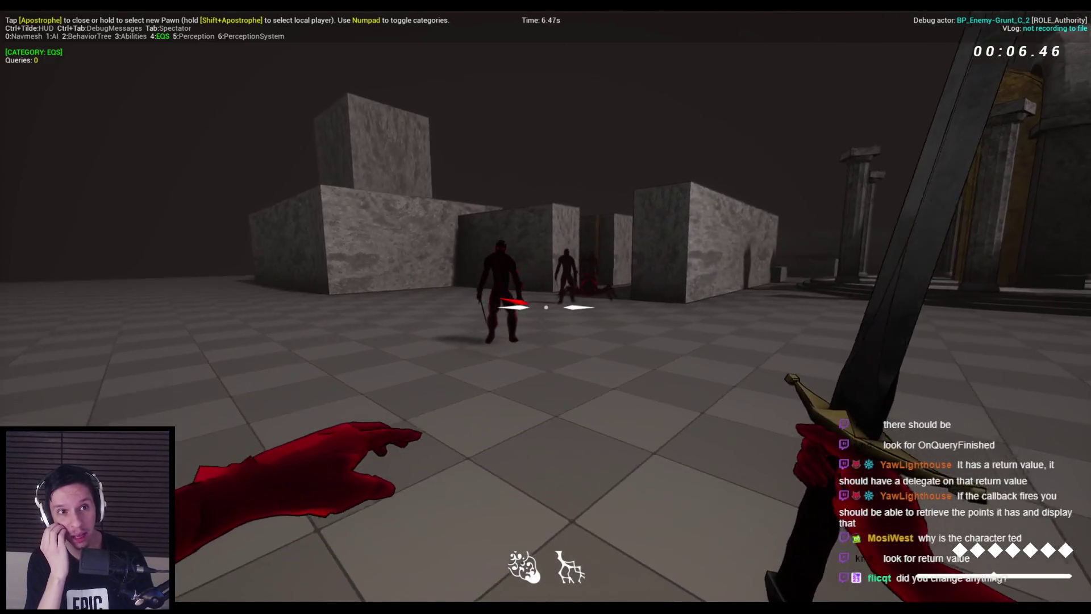
pyautogui.click(545, 307)
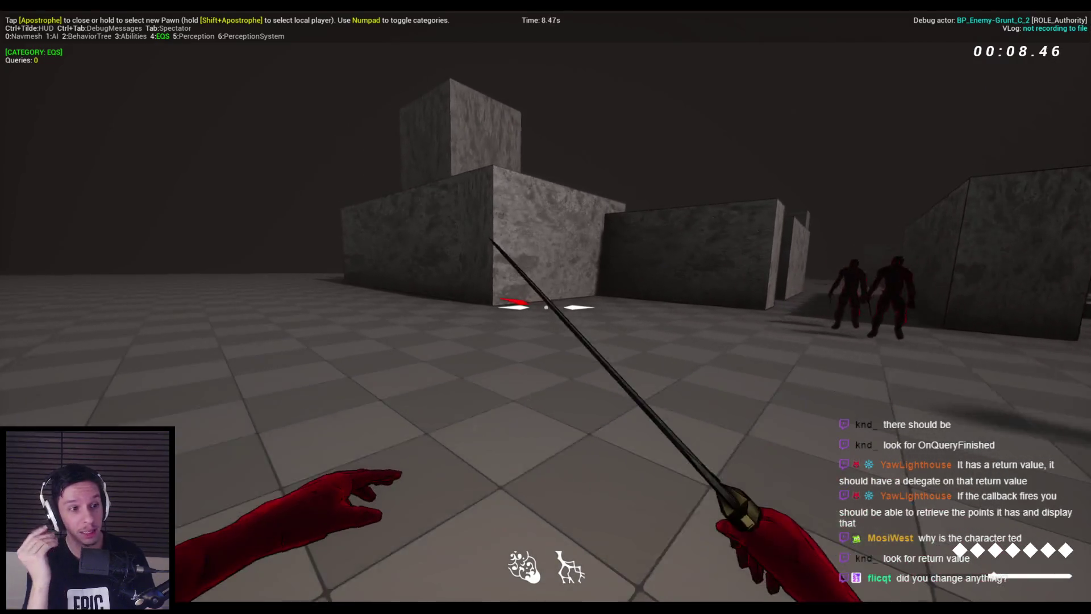
pyautogui.press('Escape')
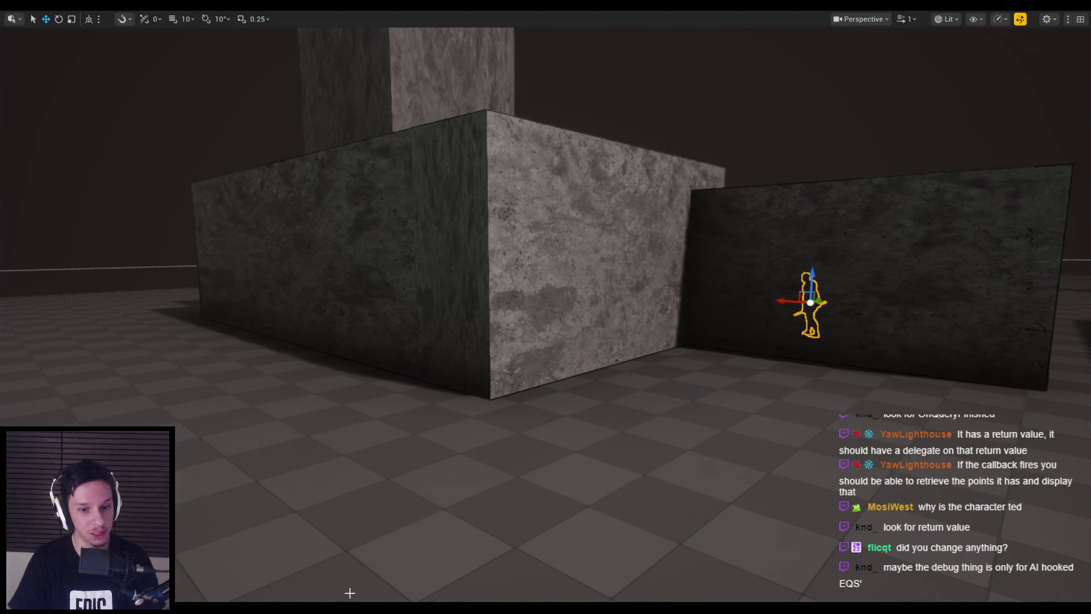
# - In BP_FirstPersonCharacter, remove the Self node wired to Run EQSQuery's Querier and save
pyautogui.click(375, 582)
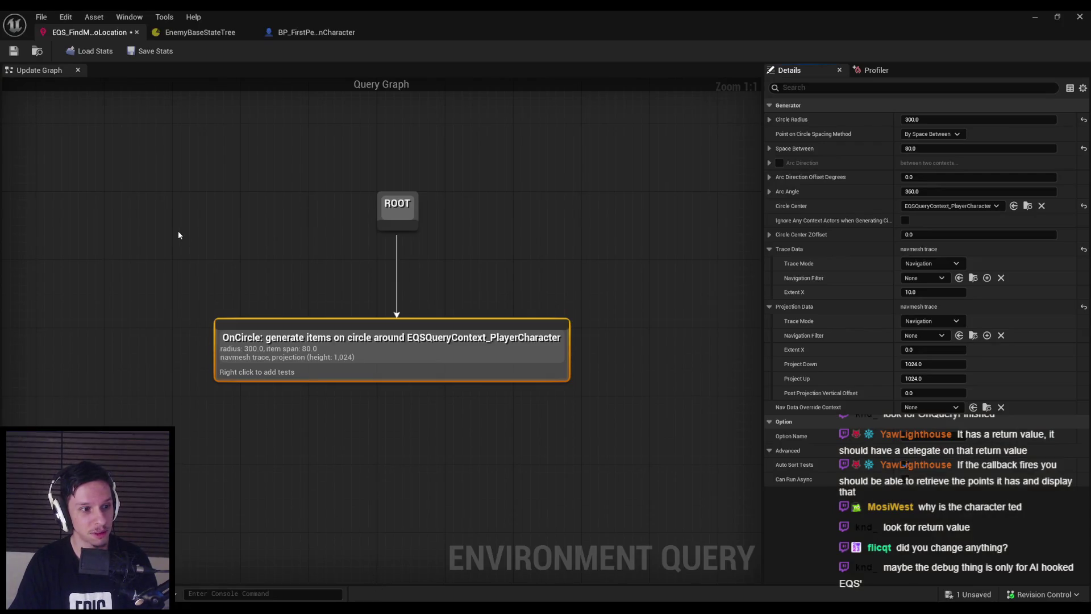
pyautogui.click(297, 32)
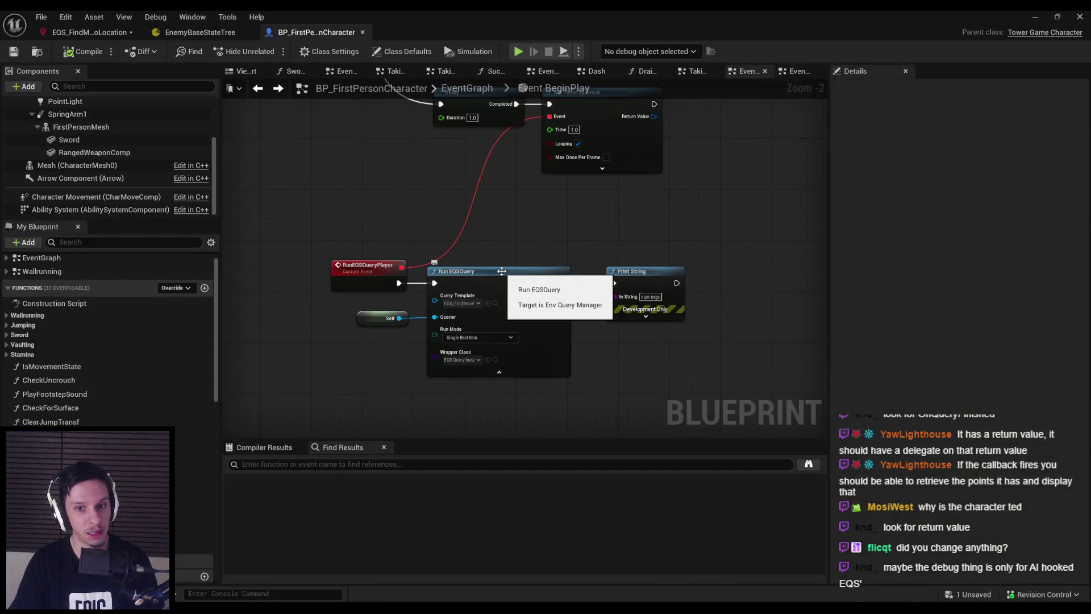
pyautogui.moveTo(400, 318); pyautogui.dragTo(423, 333)
pyautogui.press('Escape')
pyautogui.hotkey('ctrl', 'z')
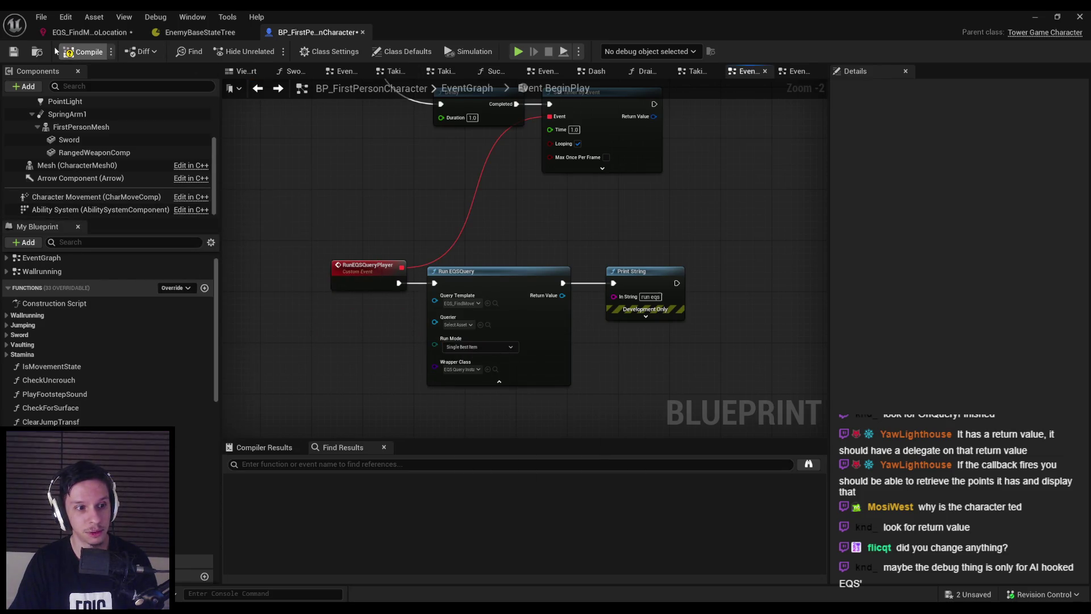
pyautogui.click(11, 49)
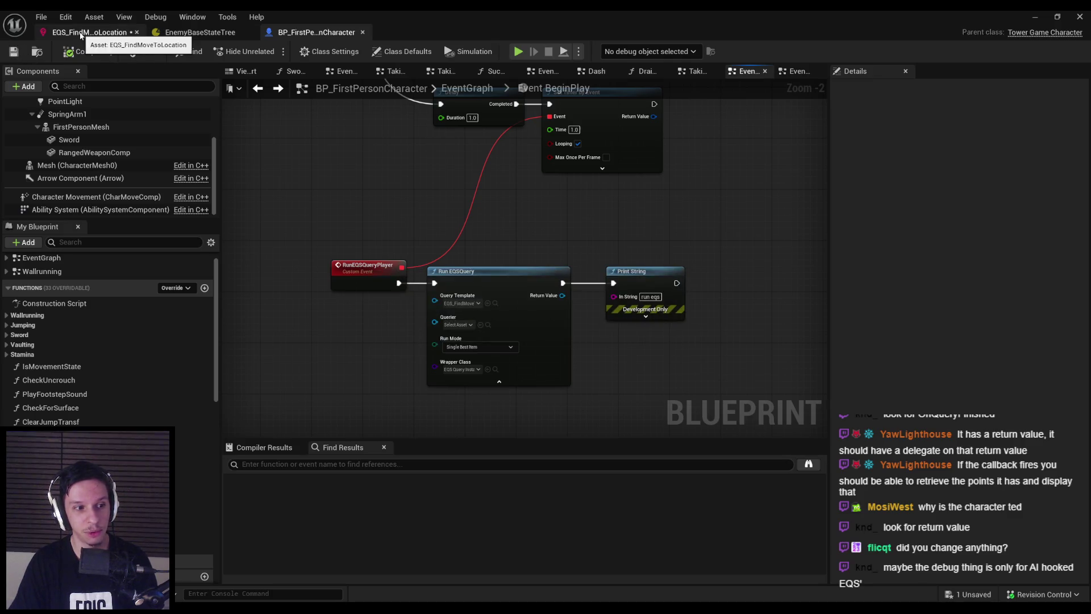
pyautogui.click(81, 33)
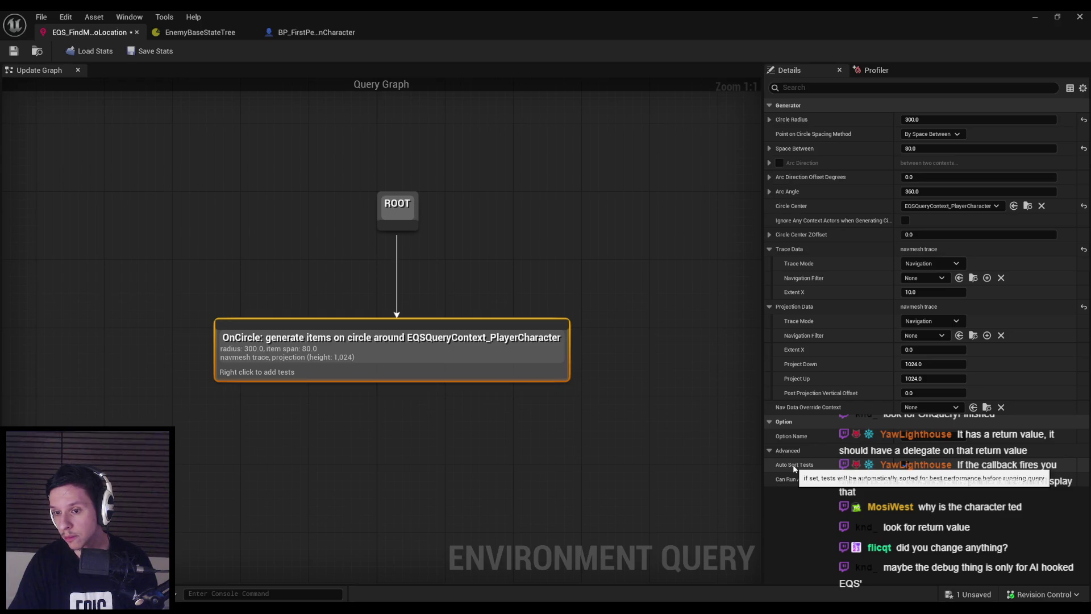
pyautogui.click(906, 465)
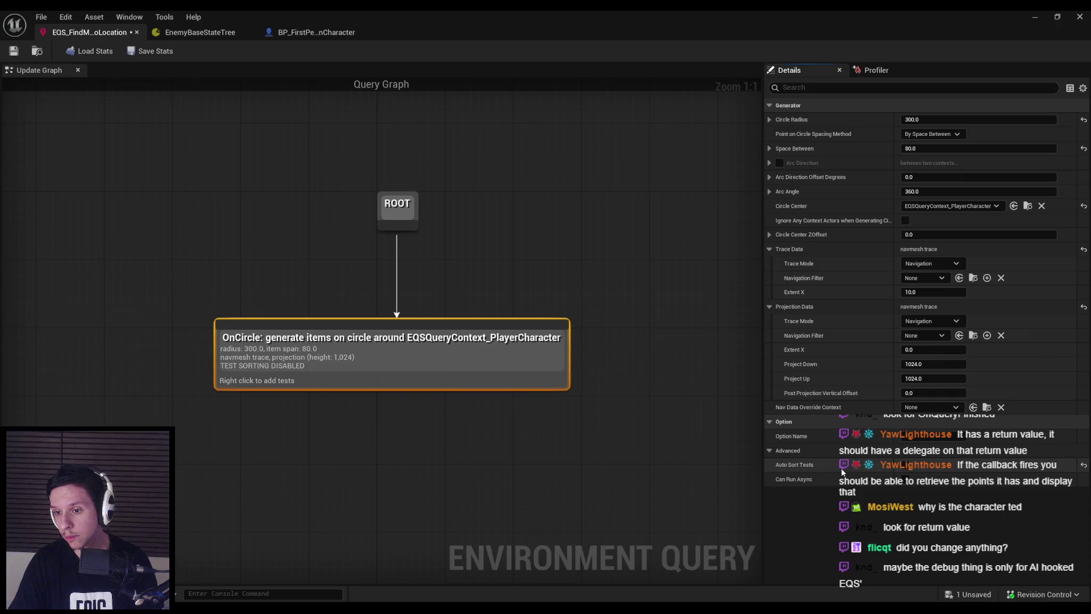
pyautogui.click(1035, 16)
pyautogui.hotkey('alt', 'p')
pyautogui.press("'")
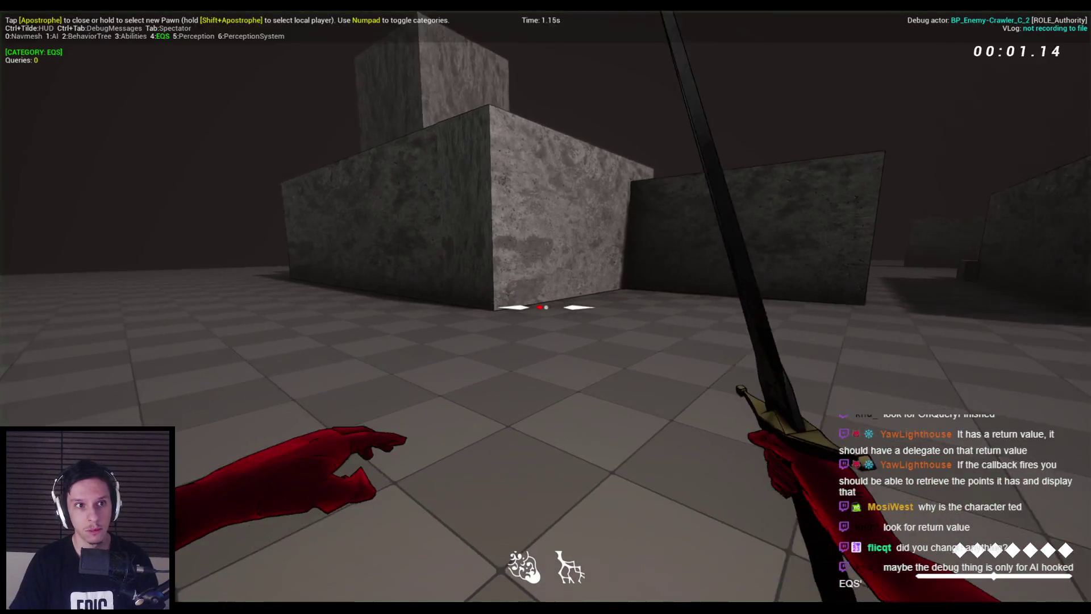
pyautogui.press('w')
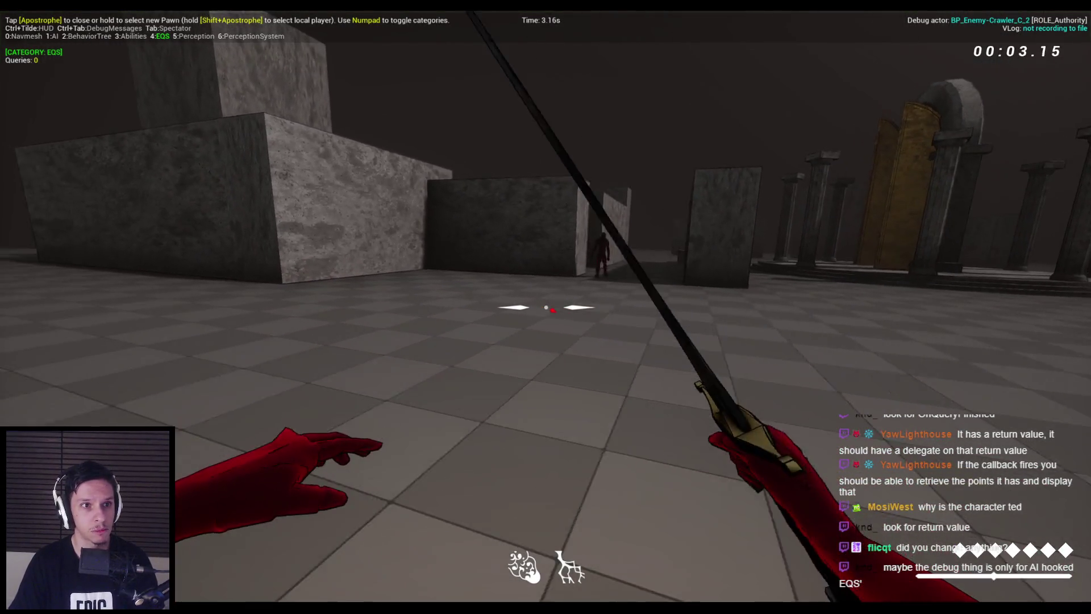
pyautogui.press('Escape')
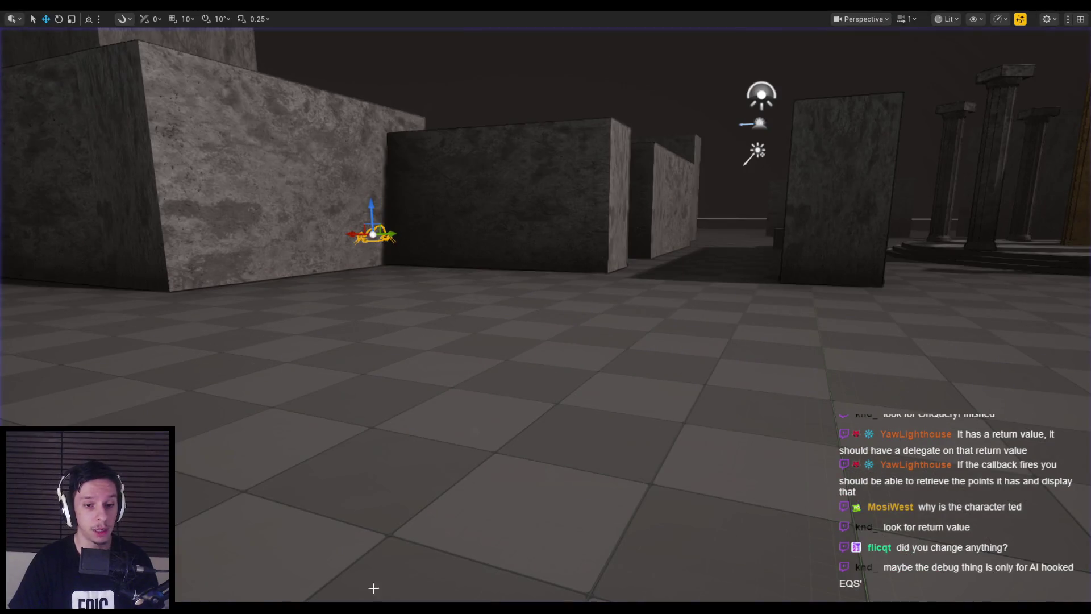
pyautogui.moveTo(373, 587)
pyautogui.click(377, 568)
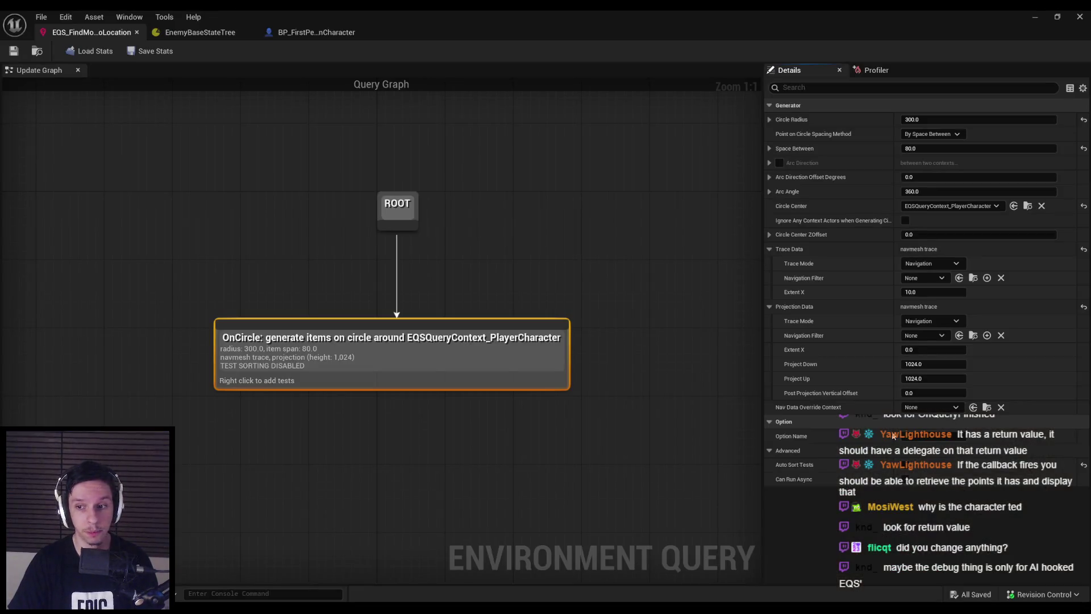
pyautogui.click(905, 465)
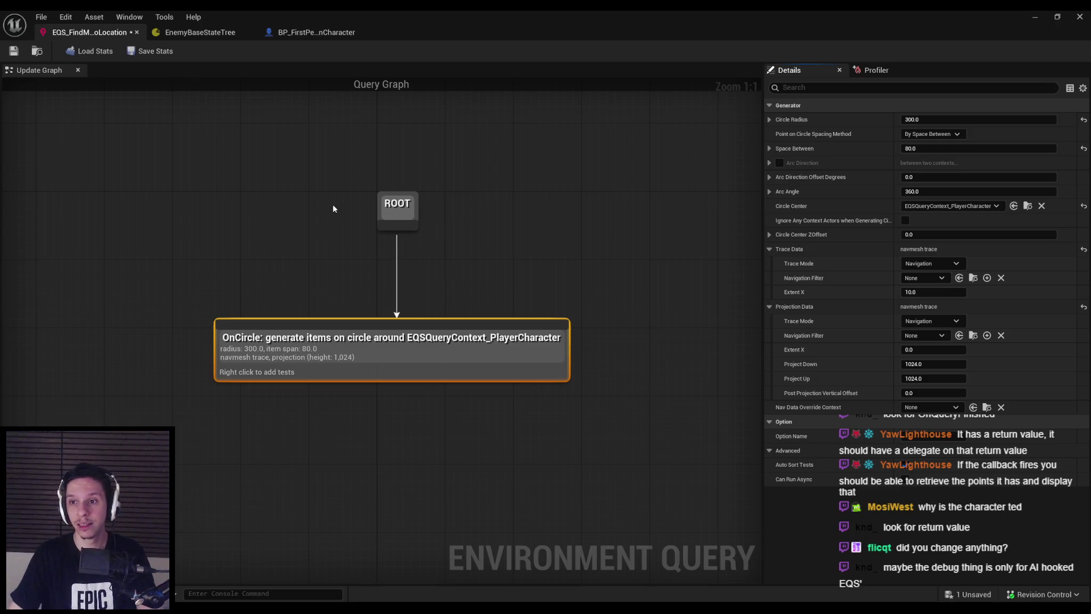
pyautogui.click(1034, 18)
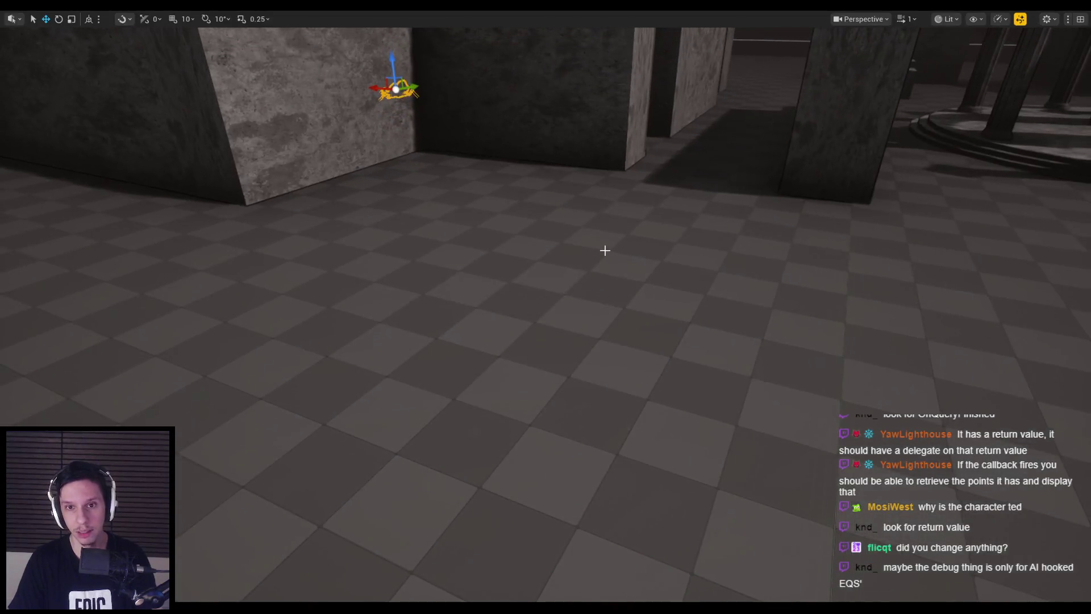
pyautogui.press('p')
pyautogui.press('s')
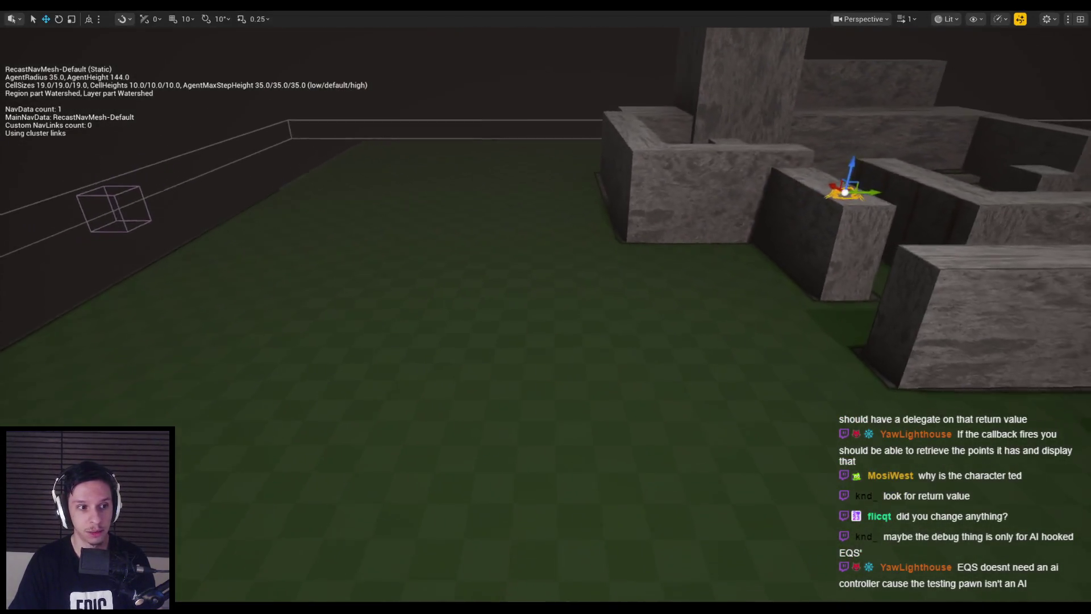
pyautogui.press('p')
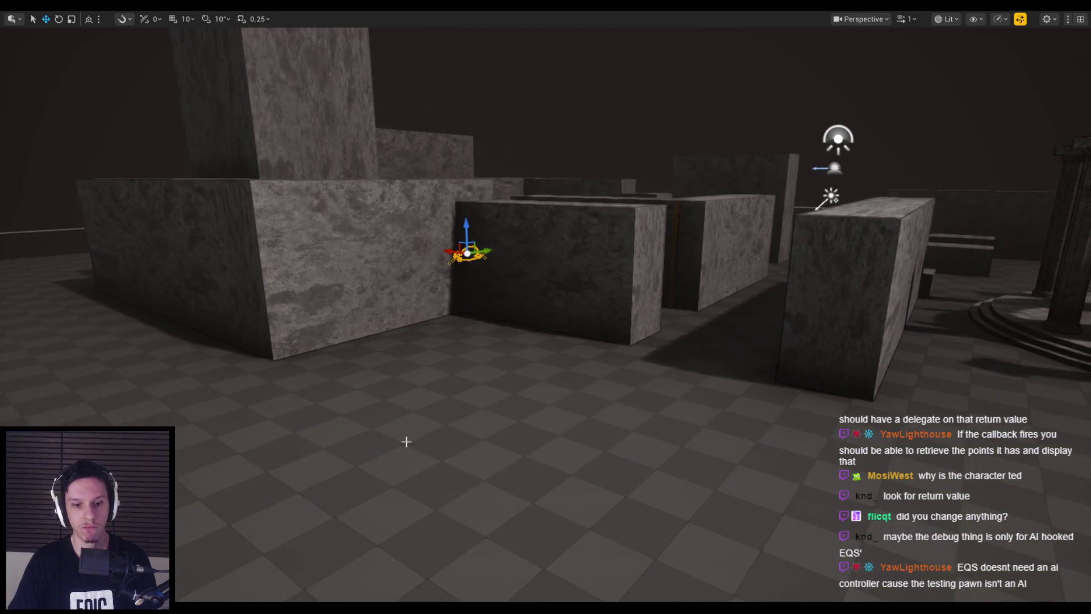
pyautogui.click(376, 582)
pyautogui.click(316, 32)
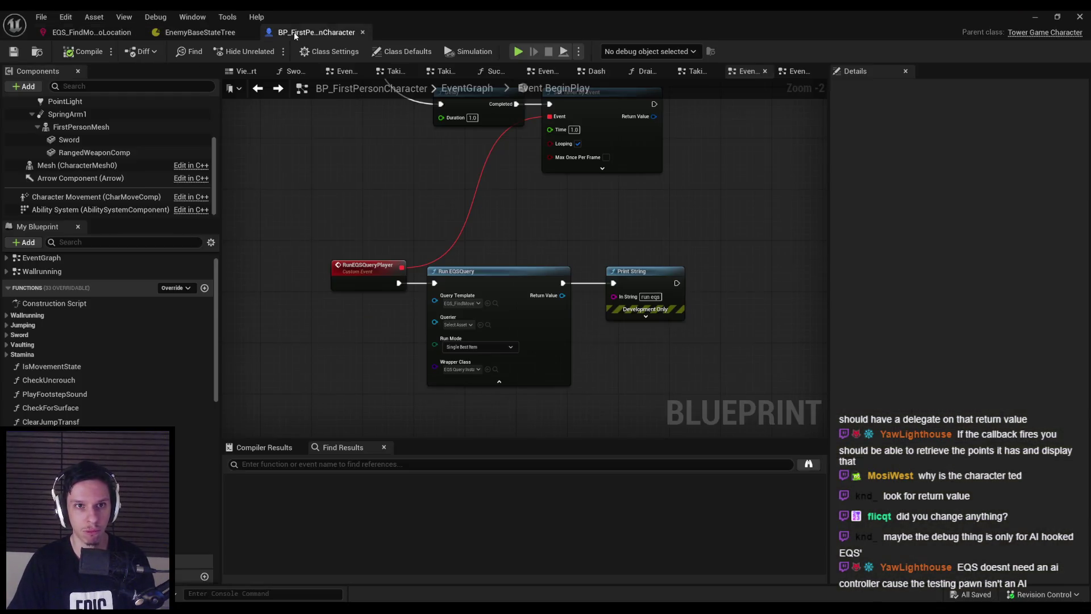
# - Wire a Get Player Controller node into Run EQSQuery's Querier, place it left, and save
pyautogui.moveTo(435, 322); pyautogui.dragTo(368, 334)
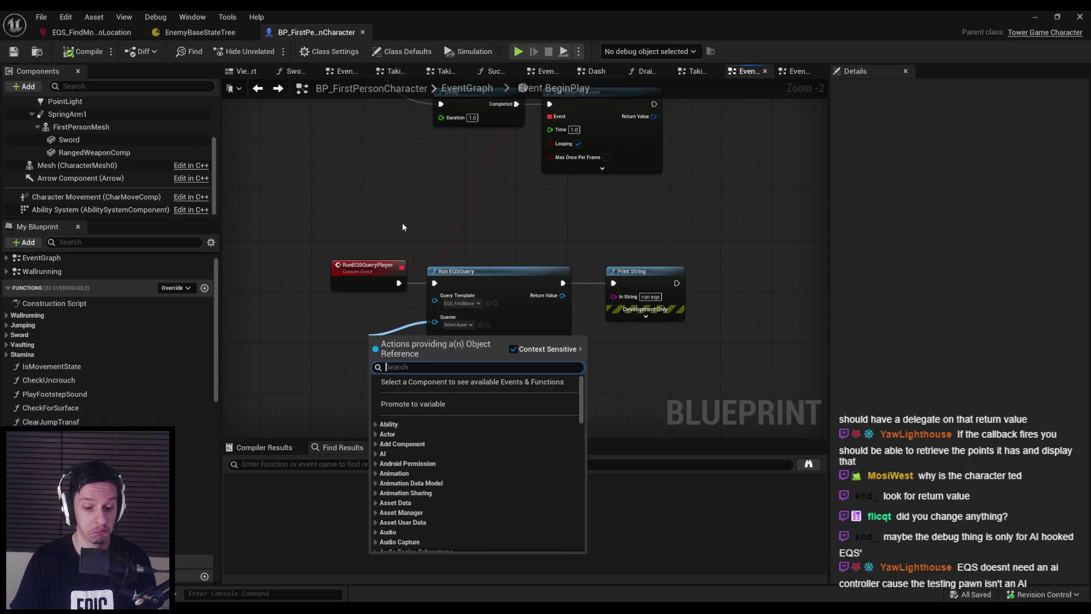
pyautogui.write('player controll')
pyautogui.press('Return')
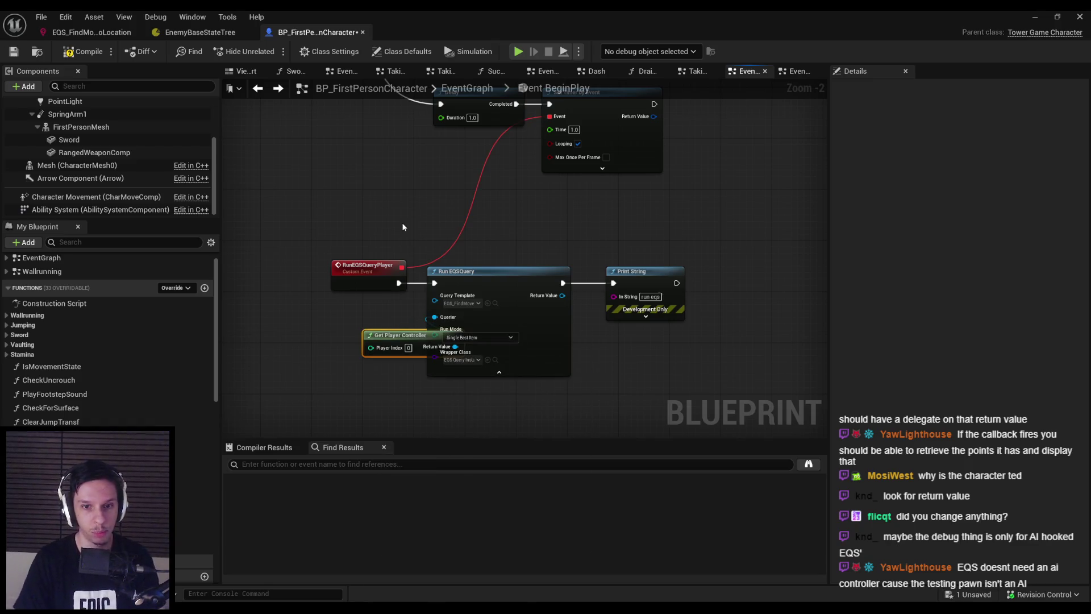
pyautogui.moveTo(407, 339); pyautogui.dragTo(350, 327)
pyautogui.click(681, 201)
pyautogui.hotkey('ctrl', 's')
# - Play-test the level, swinging at an approaching enemy, then stop and return to the blueprint
pyautogui.click(1040, 19)
pyautogui.hotkey('alt', 'p')
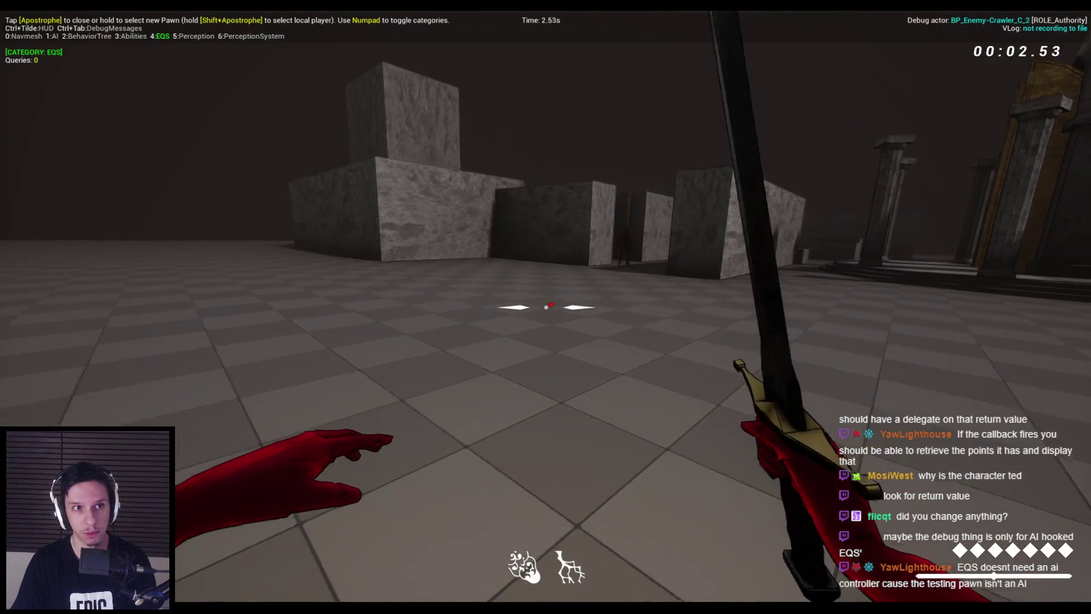
pyautogui.click(546, 307)
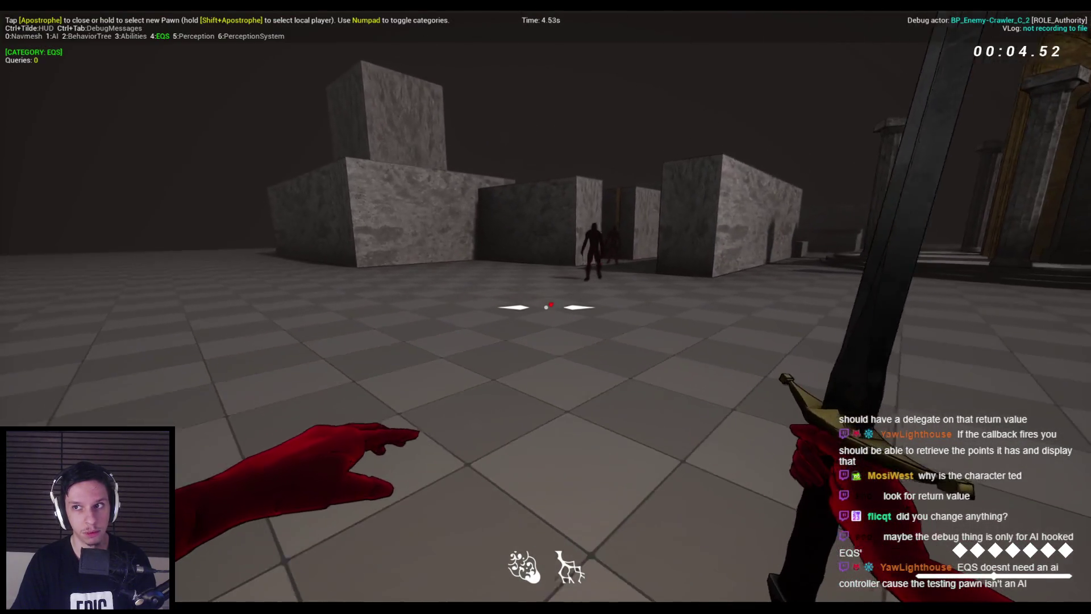
pyautogui.press("'")
pyautogui.press("'")
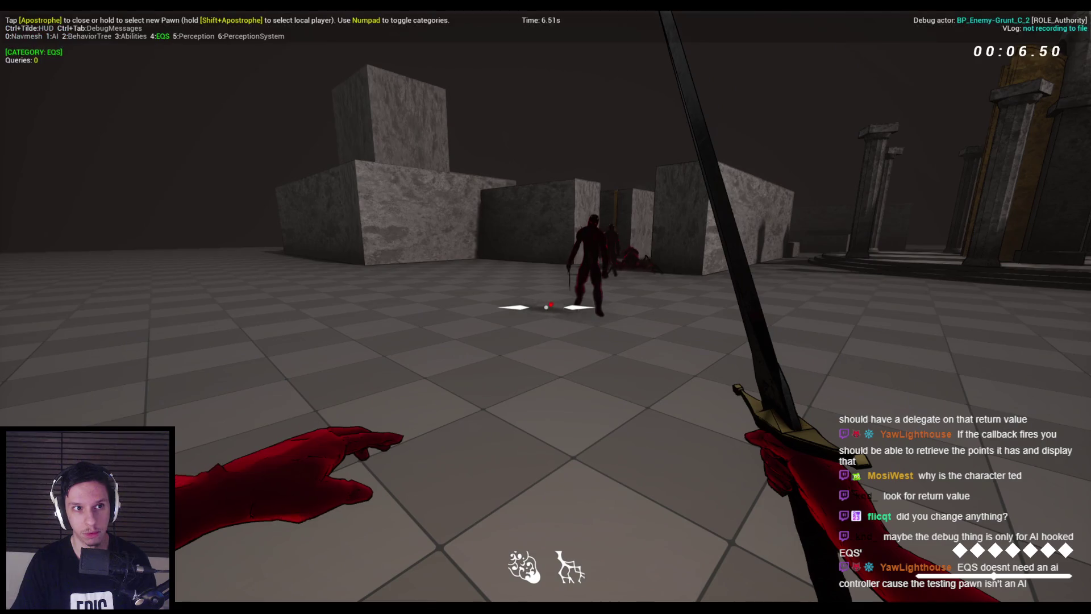
pyautogui.press('Escape')
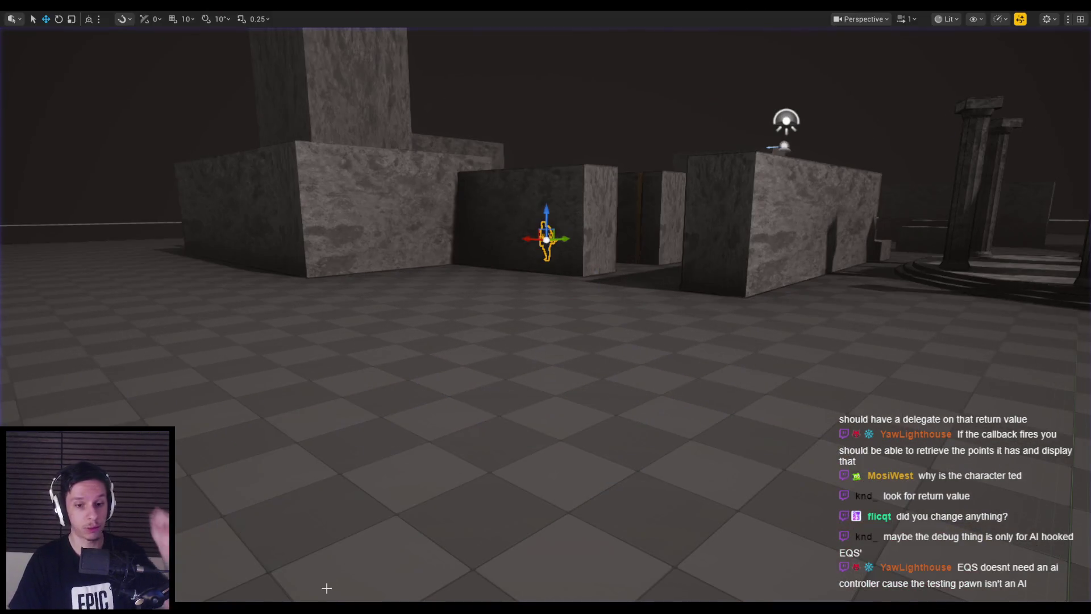
pyautogui.moveTo(332, 602)
pyautogui.click(390, 566)
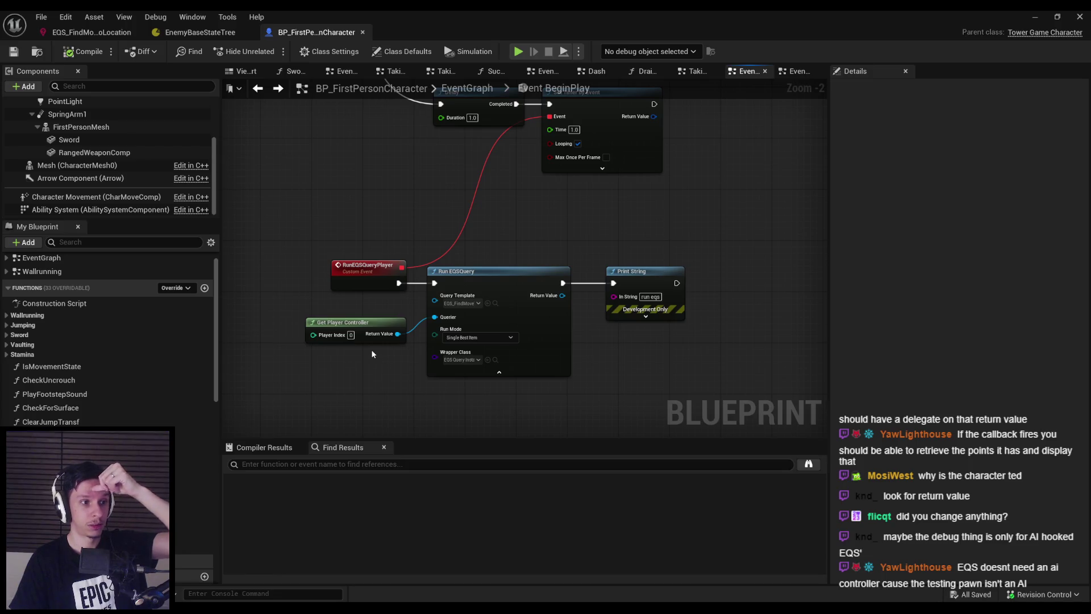
# - Check the character's Class Defaults, run a quick play-test, then enlarge the forum post browser window
pyautogui.click(402, 52)
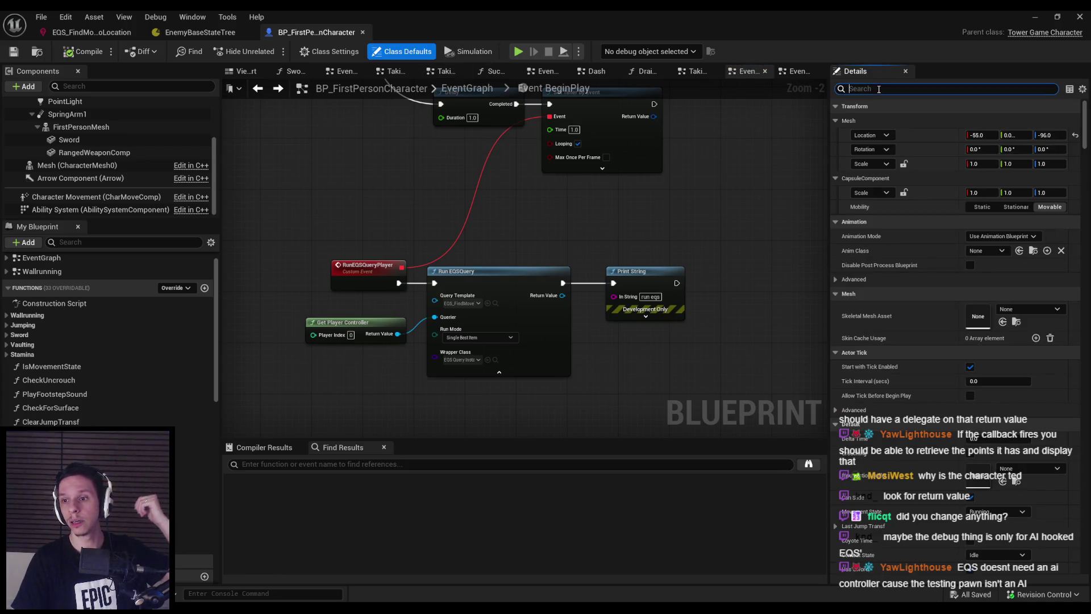
pyautogui.click(518, 52)
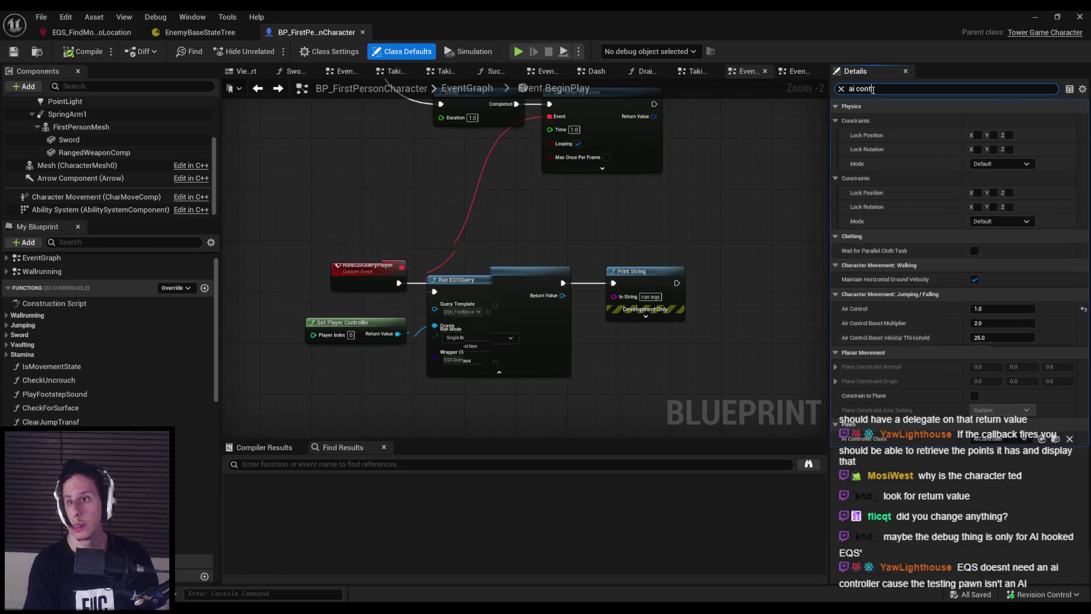
pyautogui.press('Escape')
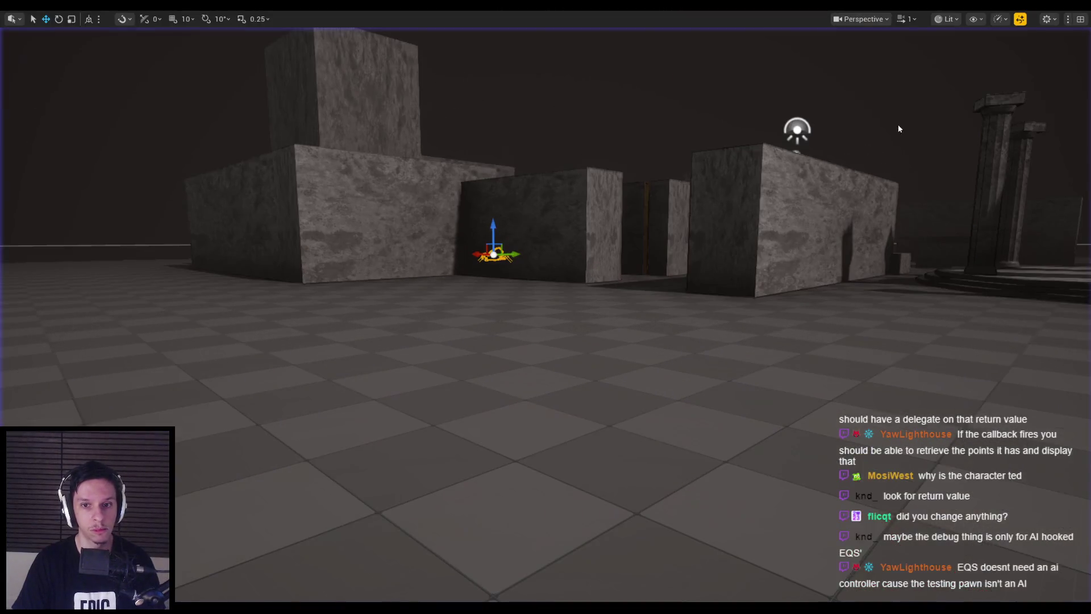
pyautogui.click(381, 578)
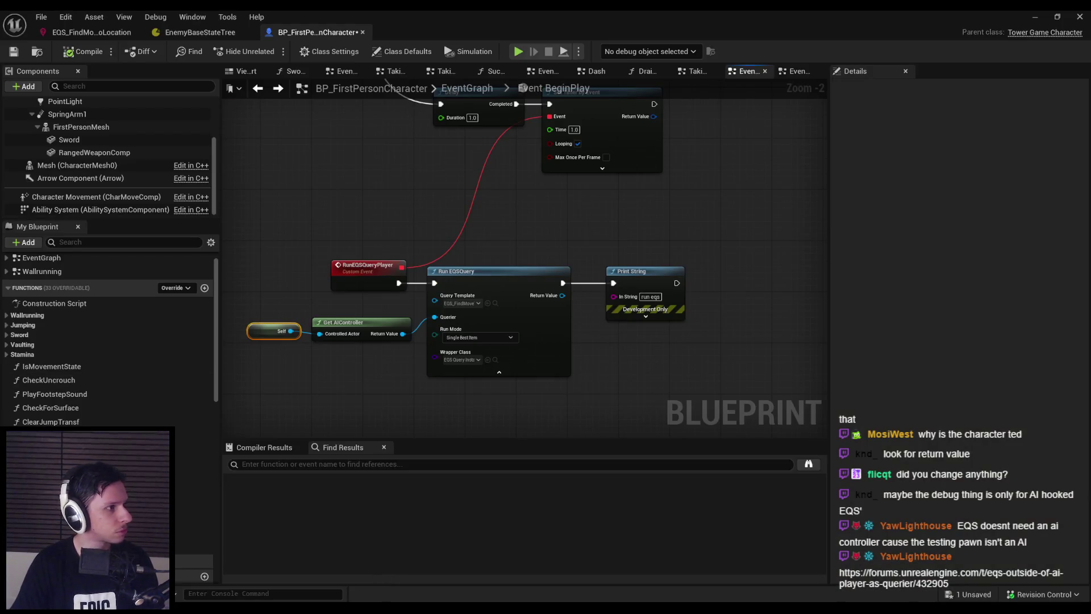
pyautogui.doubleClick(436, 160)
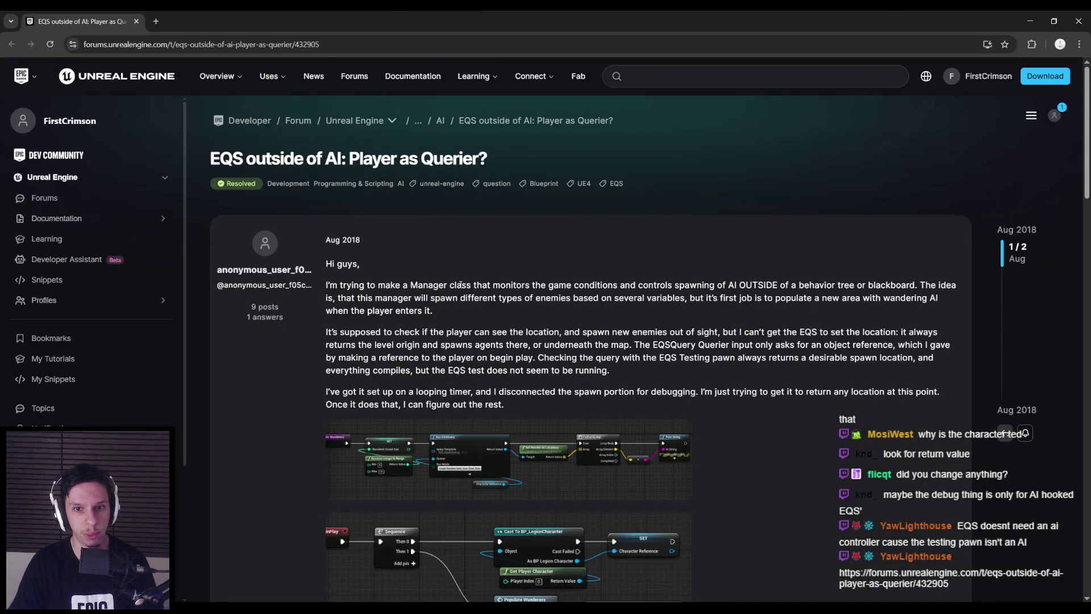
# - Expand the accepted answer and view its enlarged blueprint image
pyautogui.scroll(-1, 501, 283)
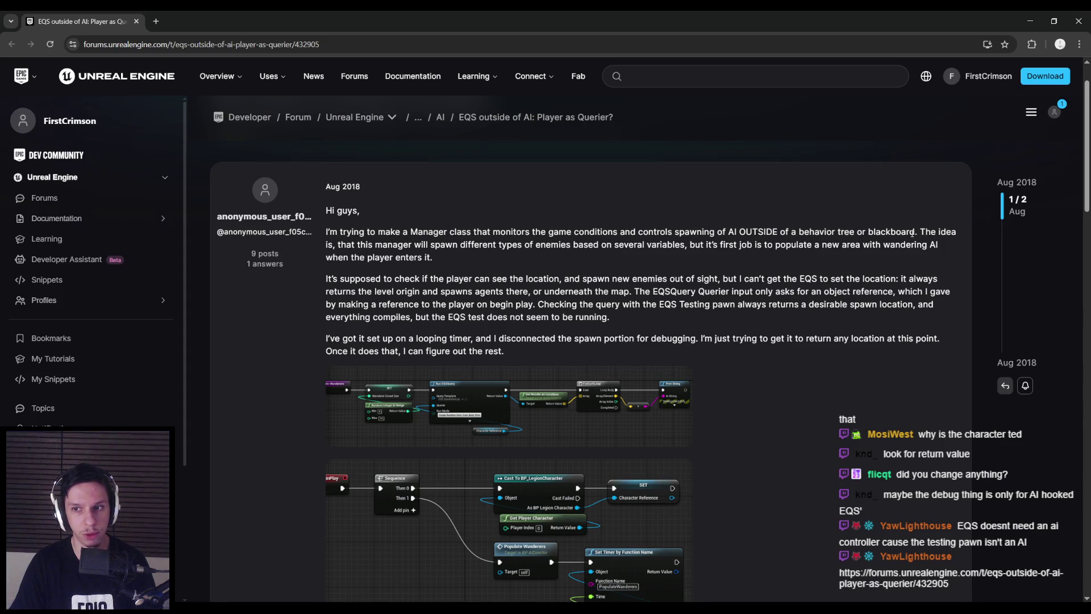
pyautogui.scroll(-7, 311, 329)
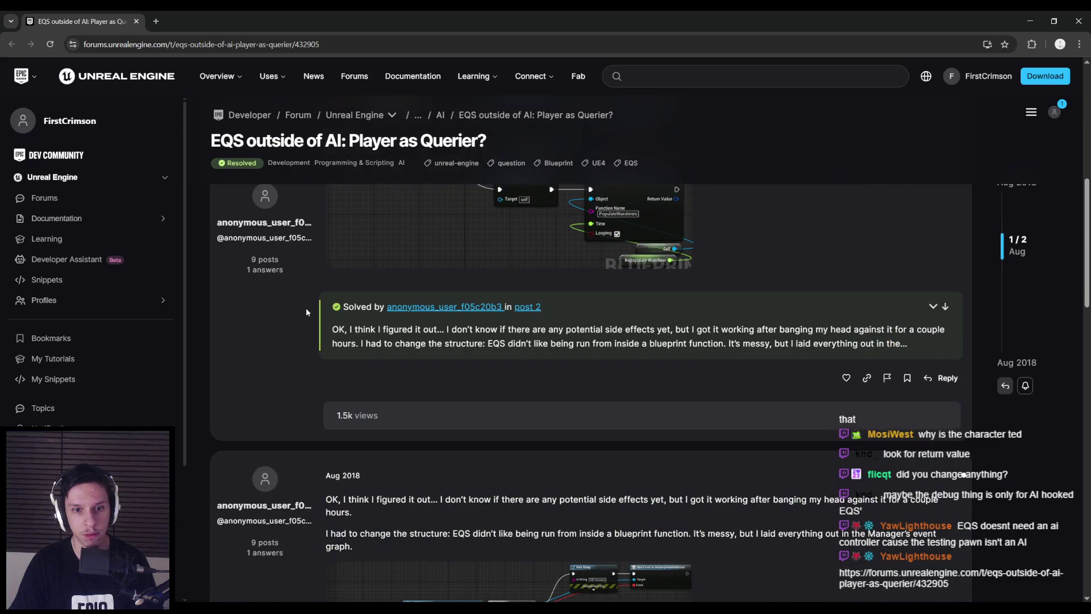
pyautogui.click(932, 307)
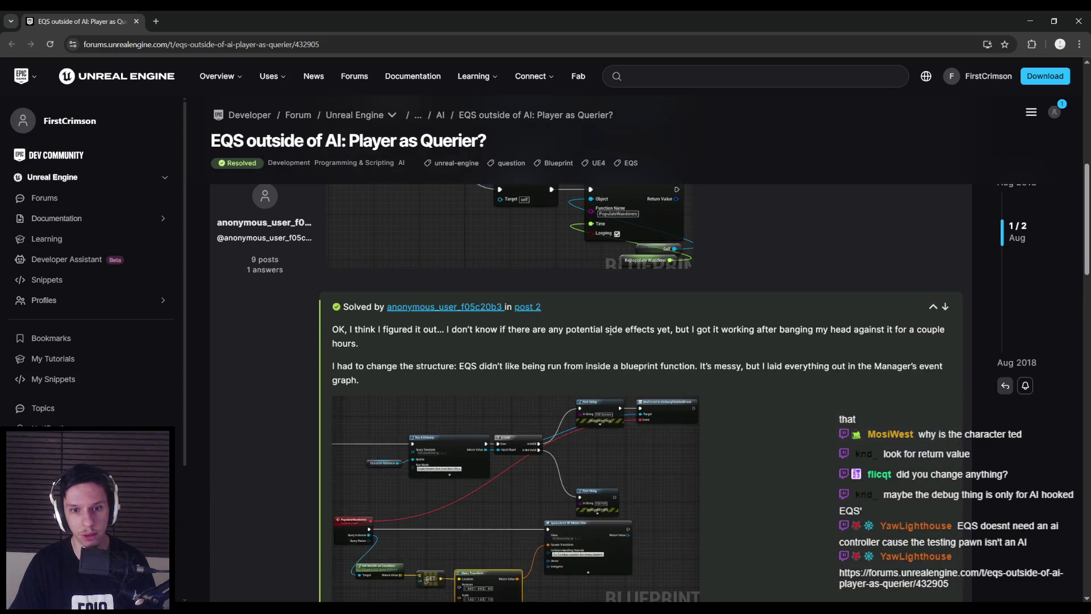
pyautogui.scroll(-1, 527, 331)
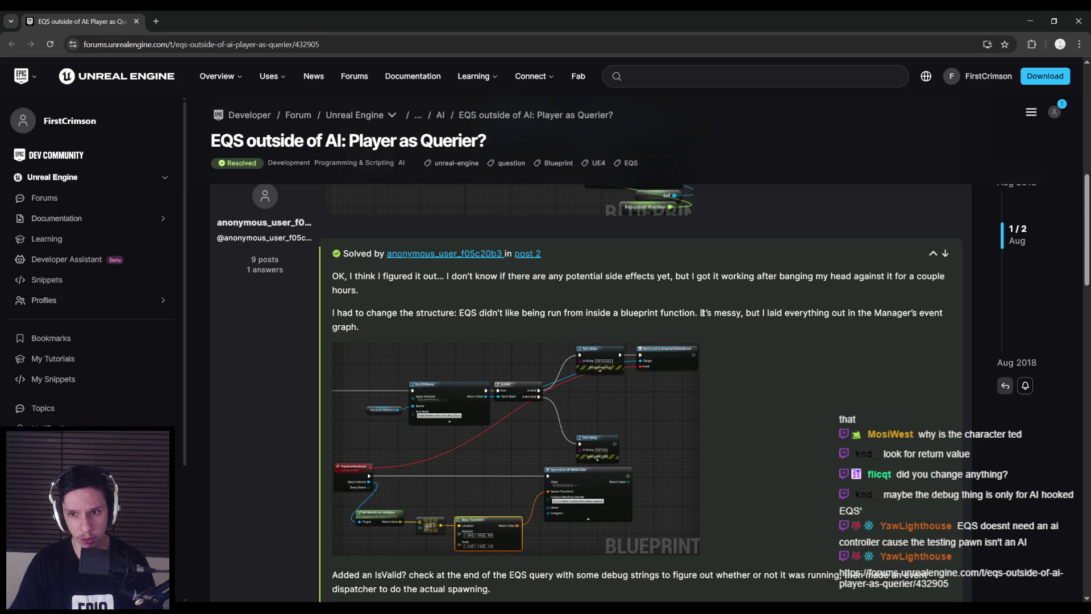
pyautogui.moveTo(676, 380)
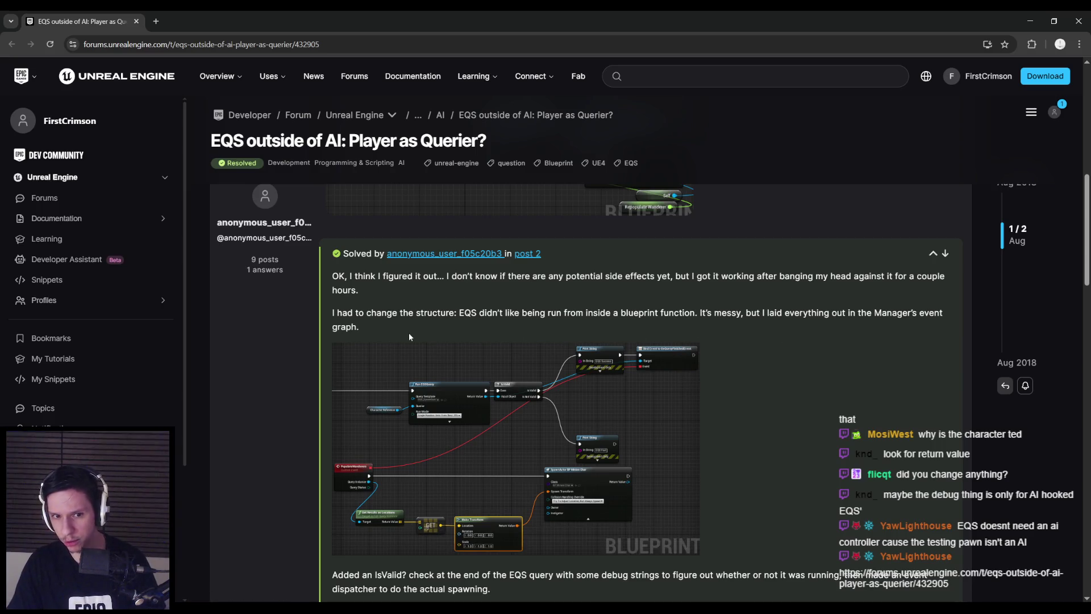
pyautogui.click(416, 382)
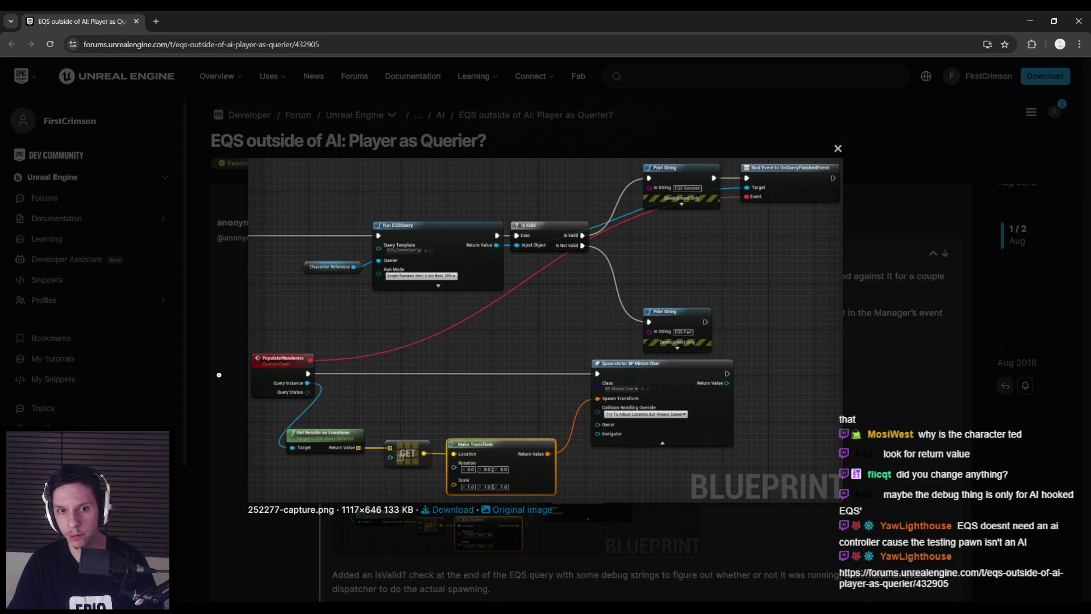
pyautogui.click(219, 374)
# - Read further down and highlight the sentence about EQS not running in blueprint functions
pyautogui.scroll(-2, 220, 374)
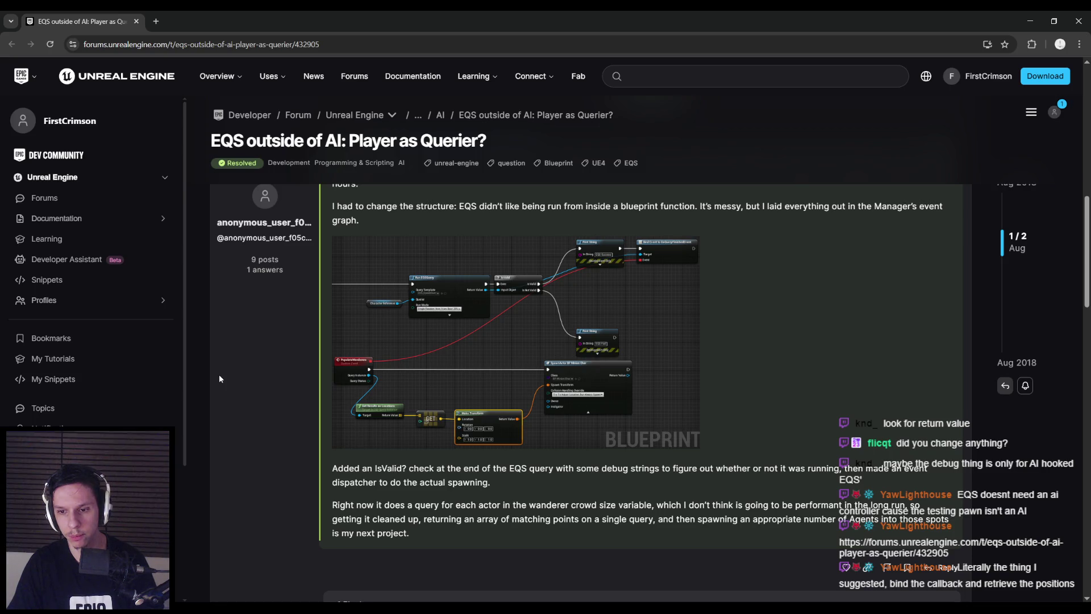
pyautogui.scroll(-2, 219, 374)
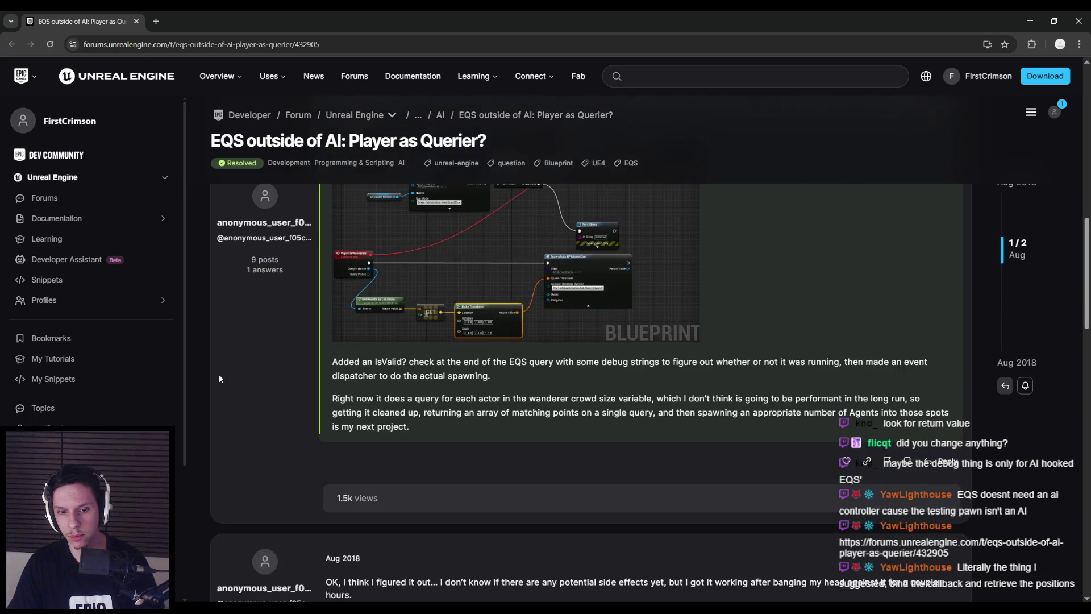
pyautogui.scroll(-5, 219, 374)
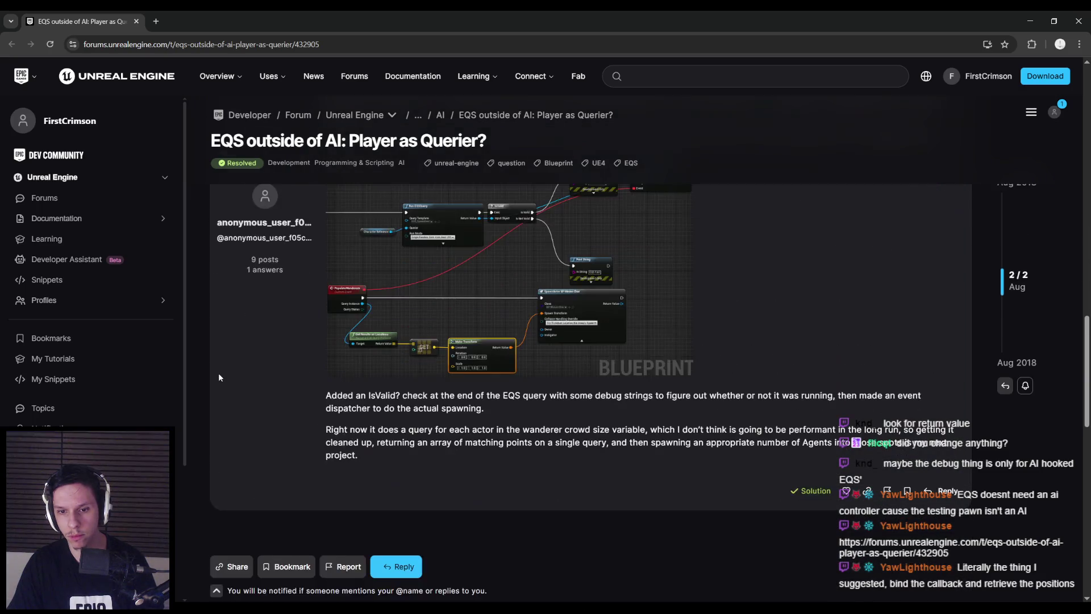
pyautogui.scroll(-1, 219, 372)
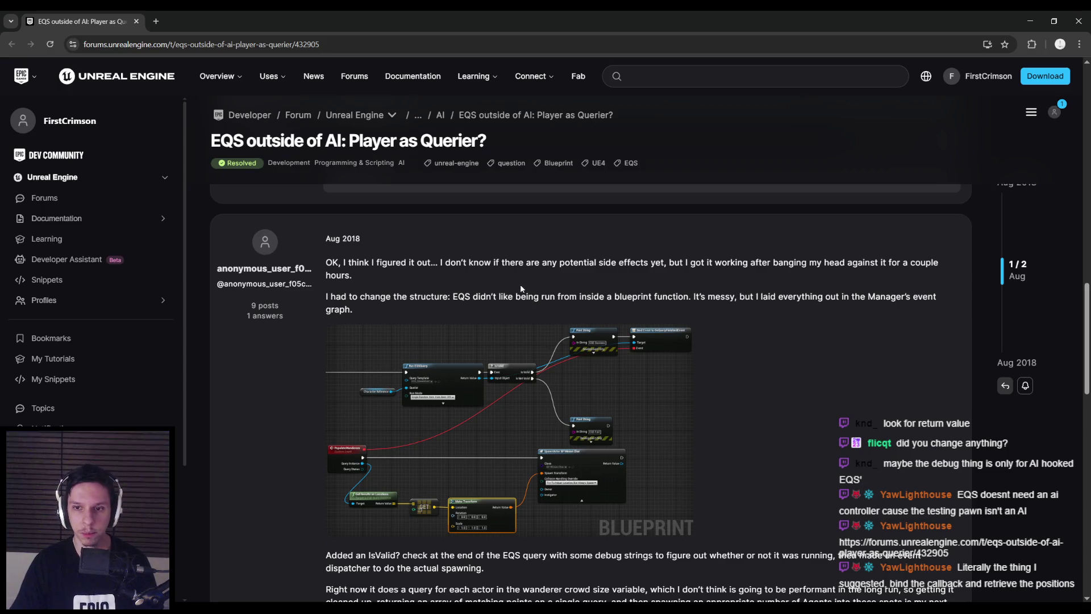
pyautogui.moveTo(453, 297); pyautogui.dragTo(691, 297)
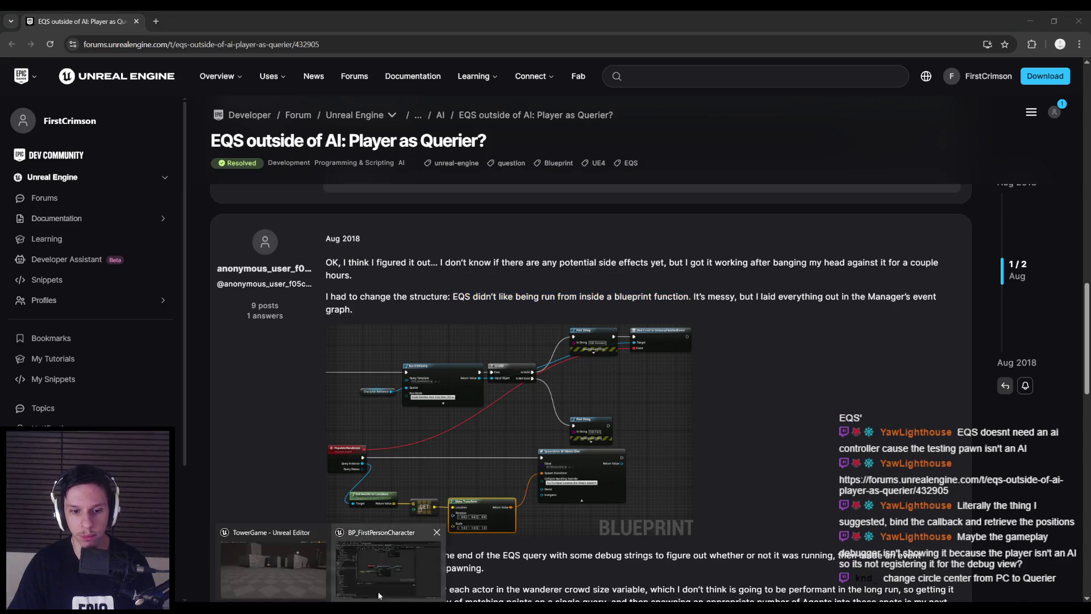
pyautogui.click(335, 607)
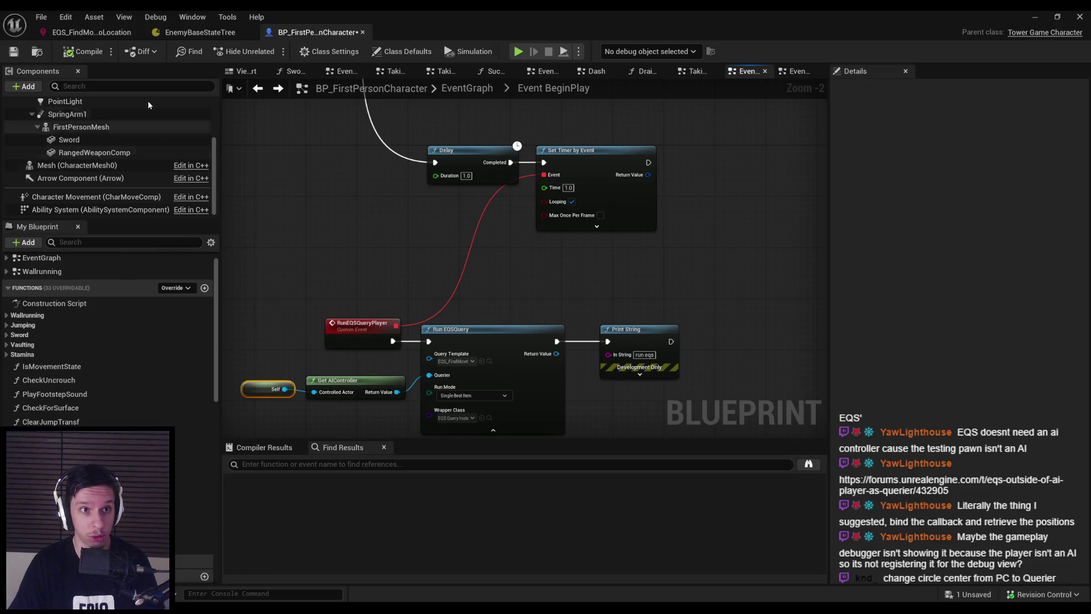
# - Save BP_FirstPersonCharacter and pan the graph so the EQS query nodes are centred
pyautogui.hotkey('ctrl', 's')
pyautogui.click(329, 282)
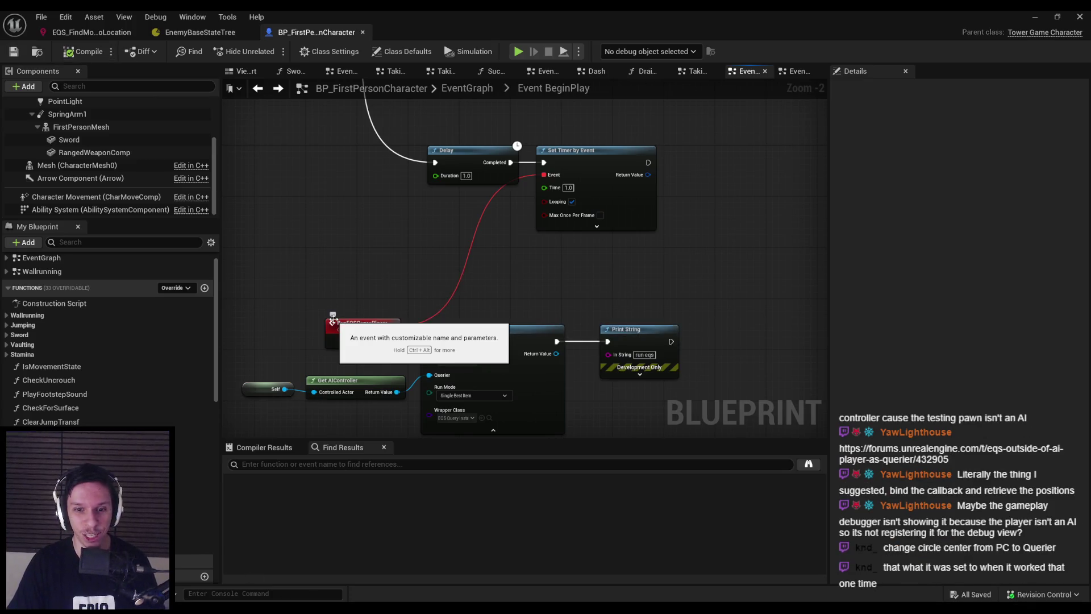
pyautogui.moveTo(333, 320); pyautogui.dragTo(359, 264)
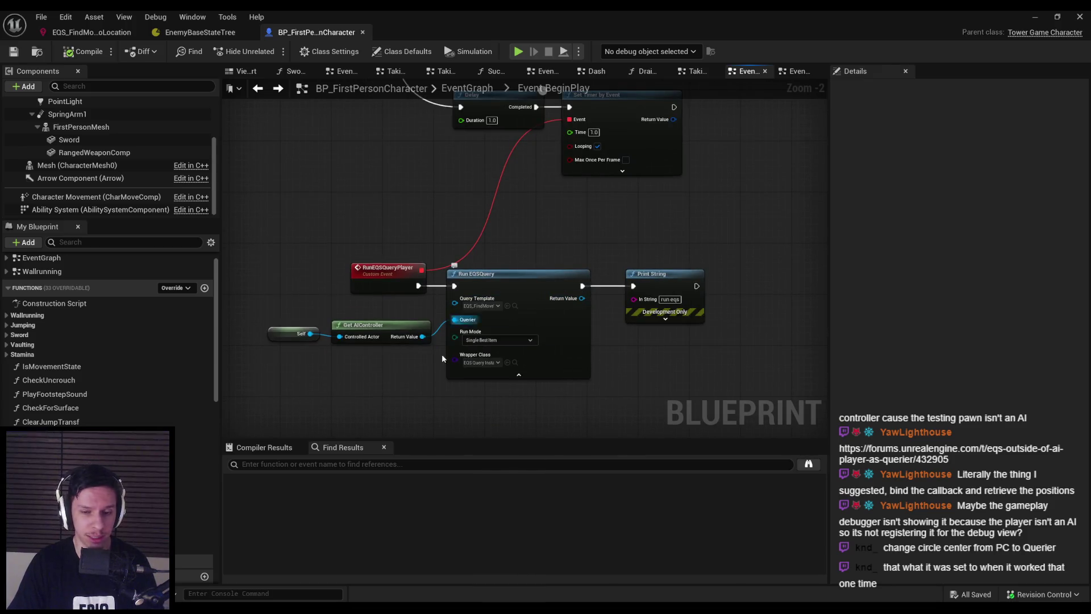
pyautogui.moveTo(331, 609)
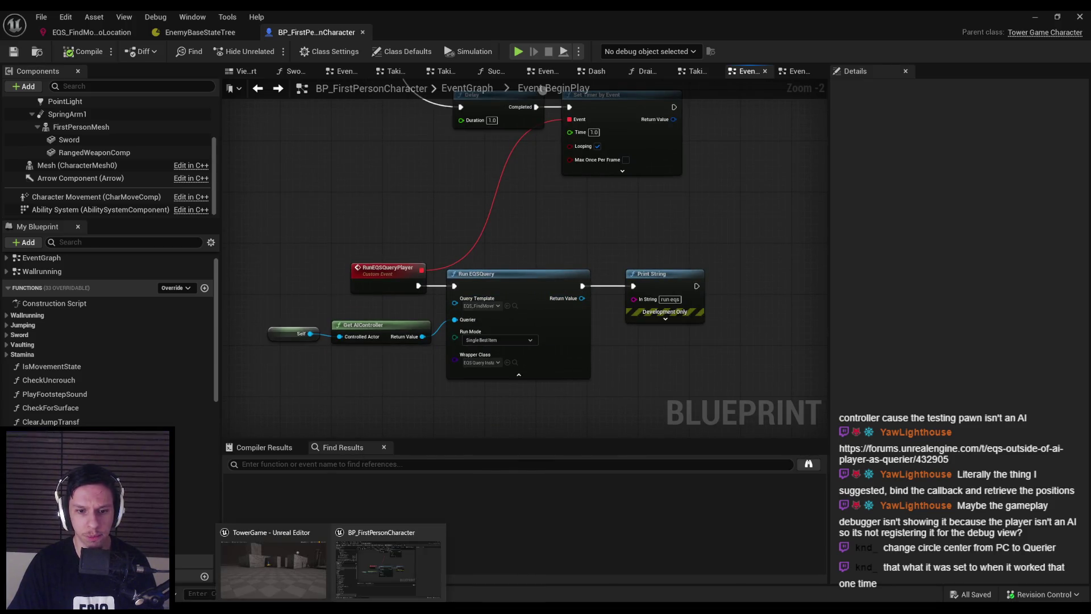
pyautogui.hotkey('alt', 'Tab')
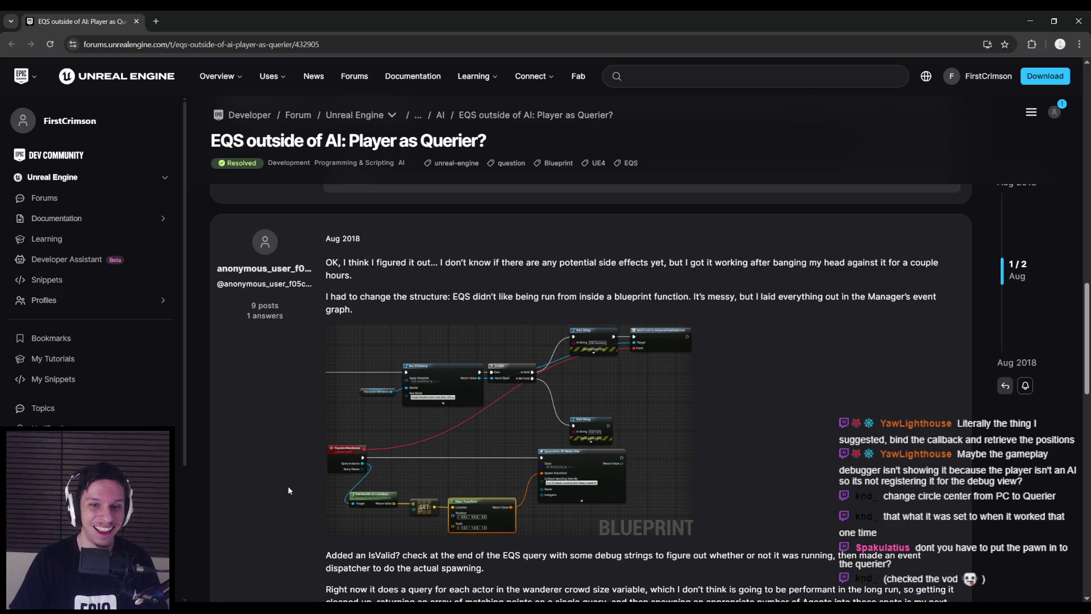
pyautogui.scroll(-2, 271, 475)
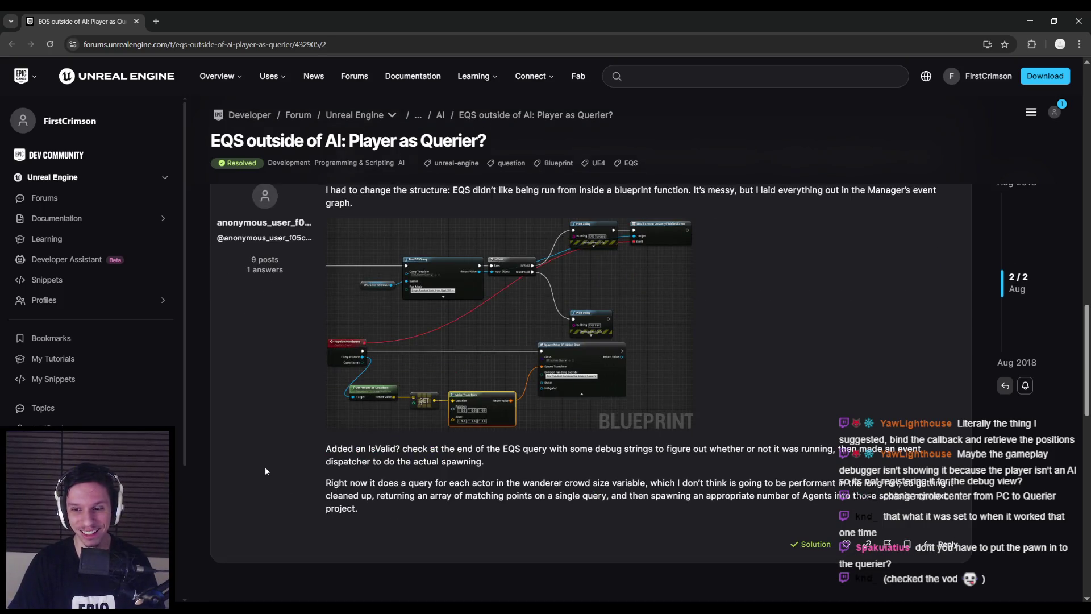
pyautogui.scroll(3, 266, 471)
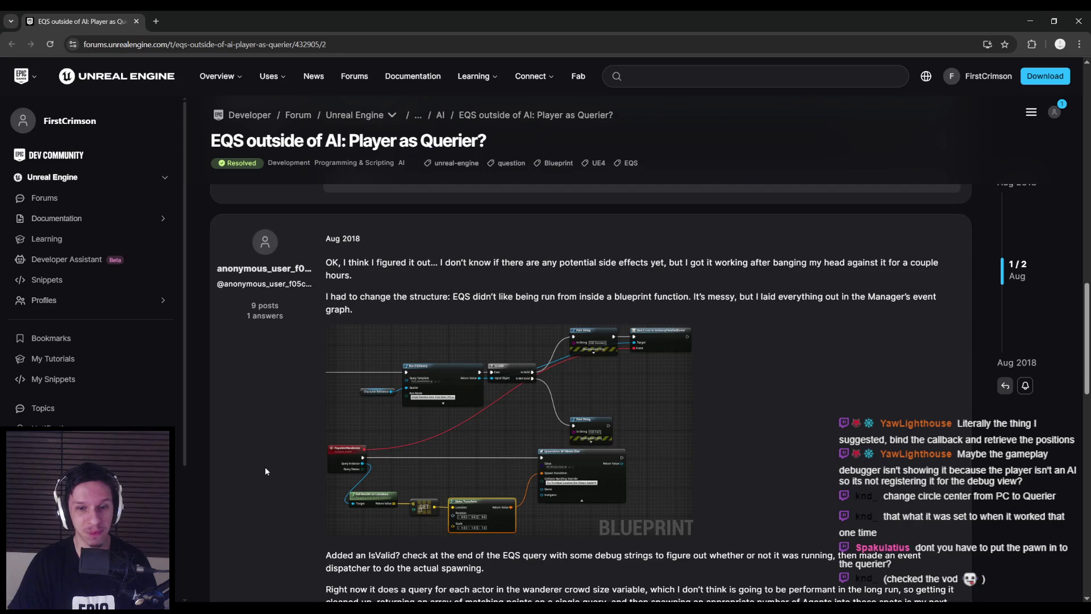
pyautogui.scroll(-1, 265, 471)
pyautogui.scroll(-1, 265, 470)
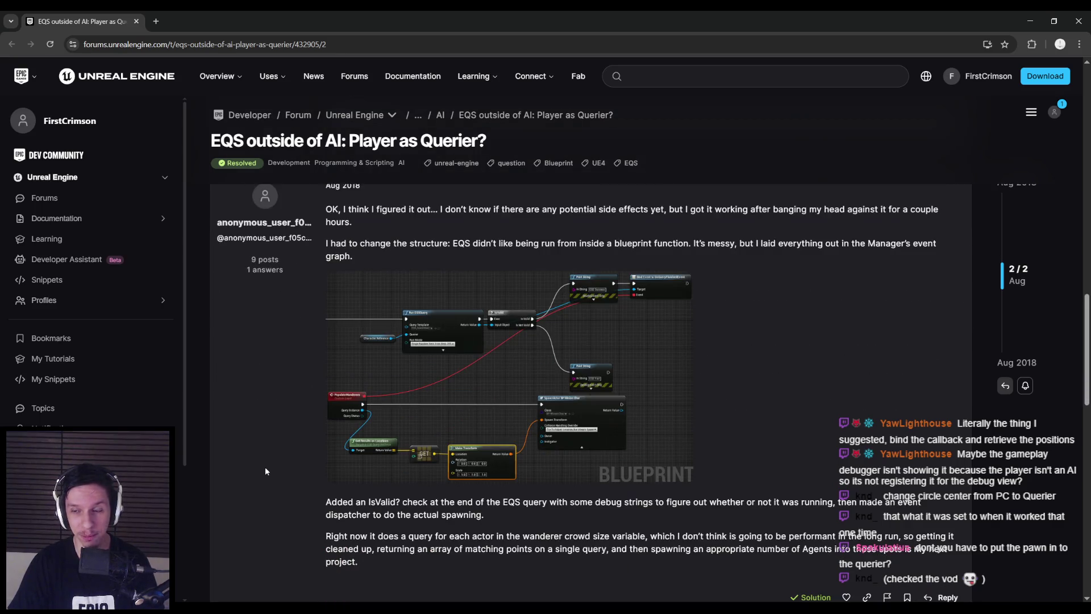
pyautogui.scroll(1, 266, 471)
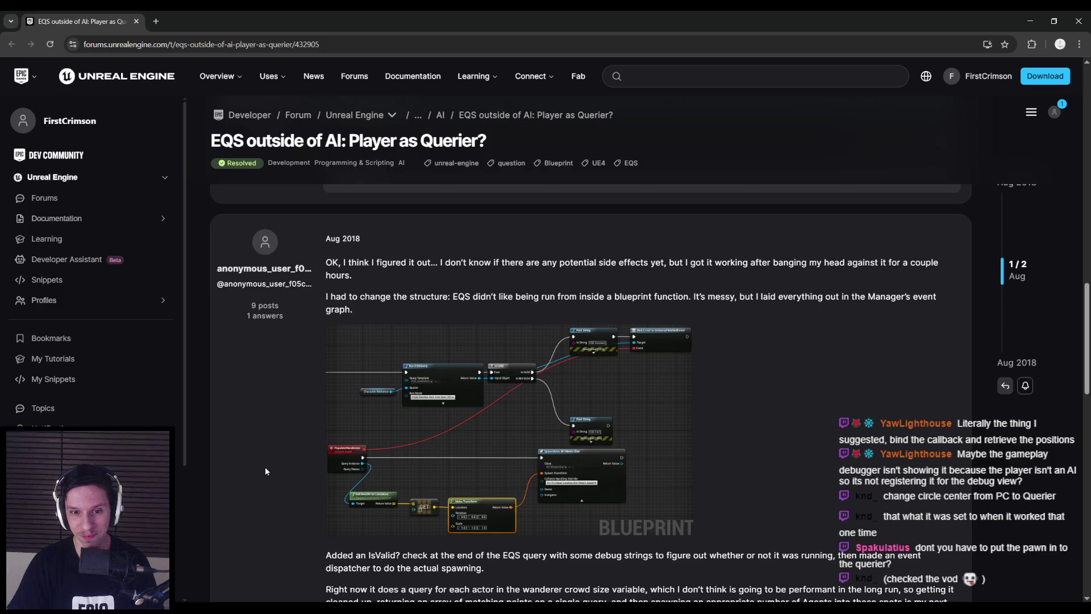
pyautogui.click(334, 439)
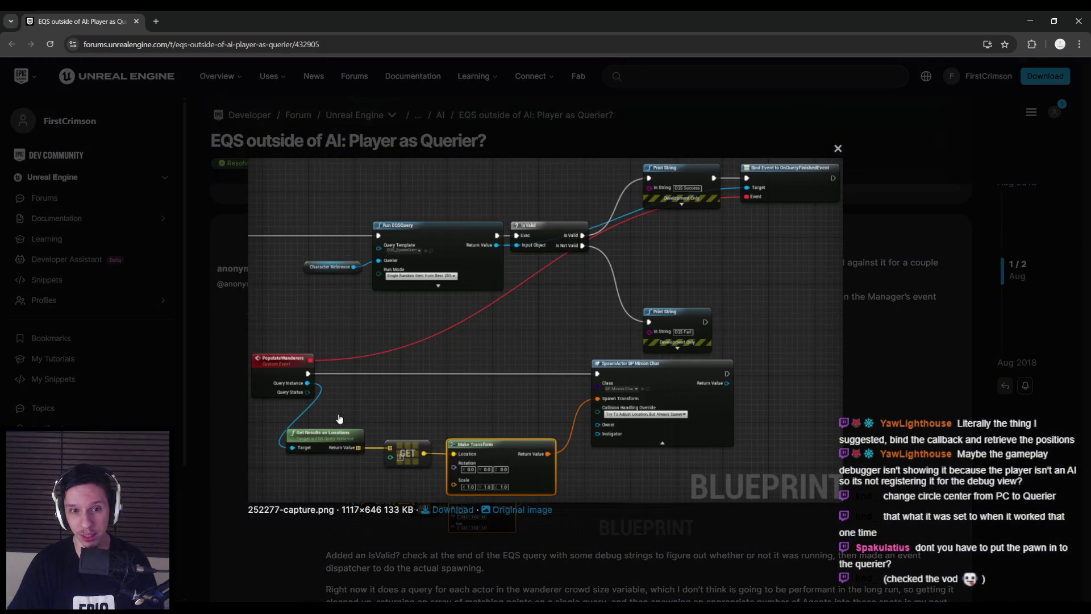
pyautogui.click(222, 437)
pyautogui.click(394, 573)
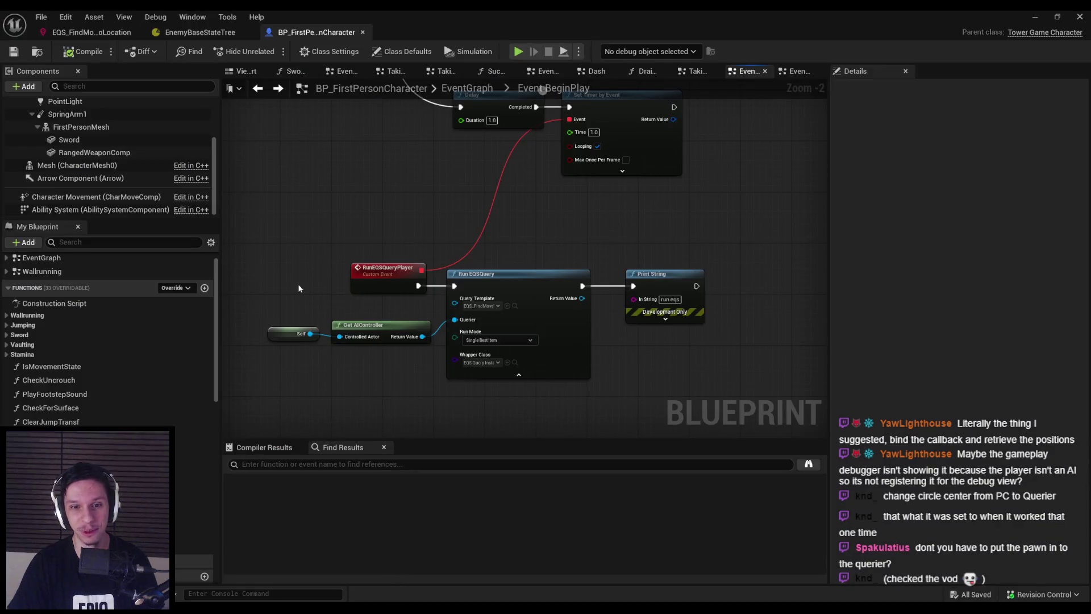
# - Replace the Self/Get AIController nodes with Get Player Character as Querier, then compile and save
pyautogui.moveTo(290, 316)
pyautogui.mouseDown()
pyautogui.moveTo(433, 346)
pyautogui.moveTo(360, 321)
pyautogui.mouseUp()
pyautogui.press('Delete')
pyautogui.write('get player character')
pyautogui.press('Return')
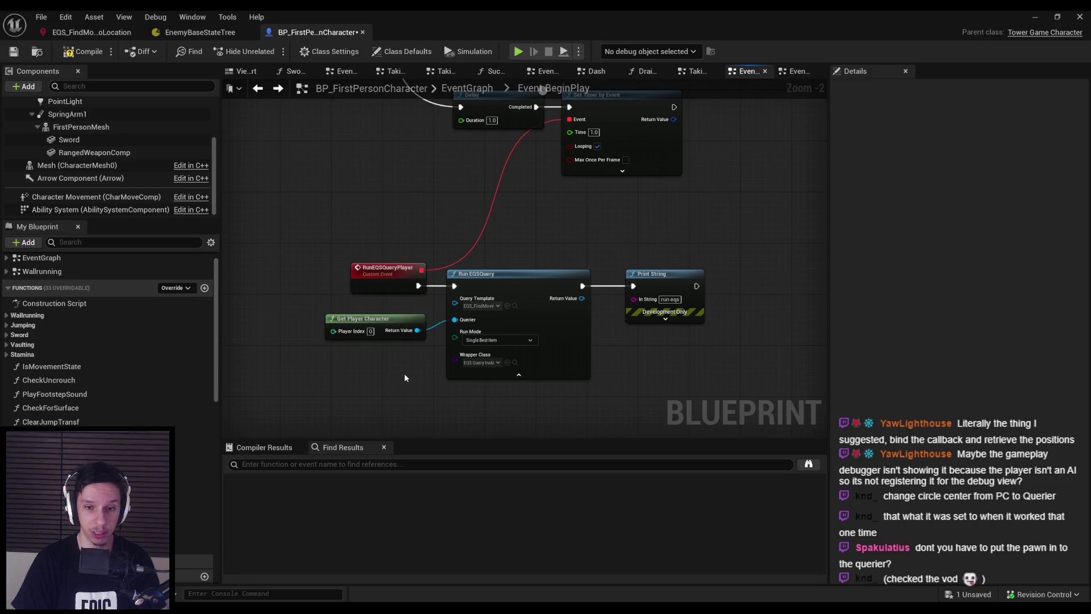
pyautogui.click(83, 51)
pyautogui.click(13, 51)
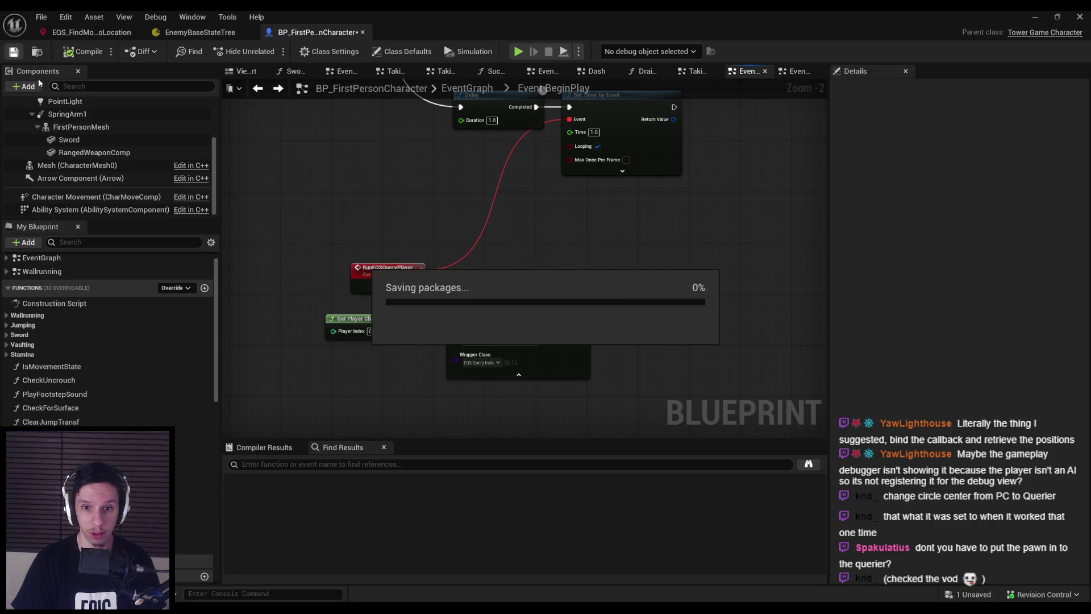
# - Clear the Wrapper Class and set Run Mode to Single Random Item from Best 5%, then compile
pyautogui.click(477, 362)
pyautogui.click(469, 379)
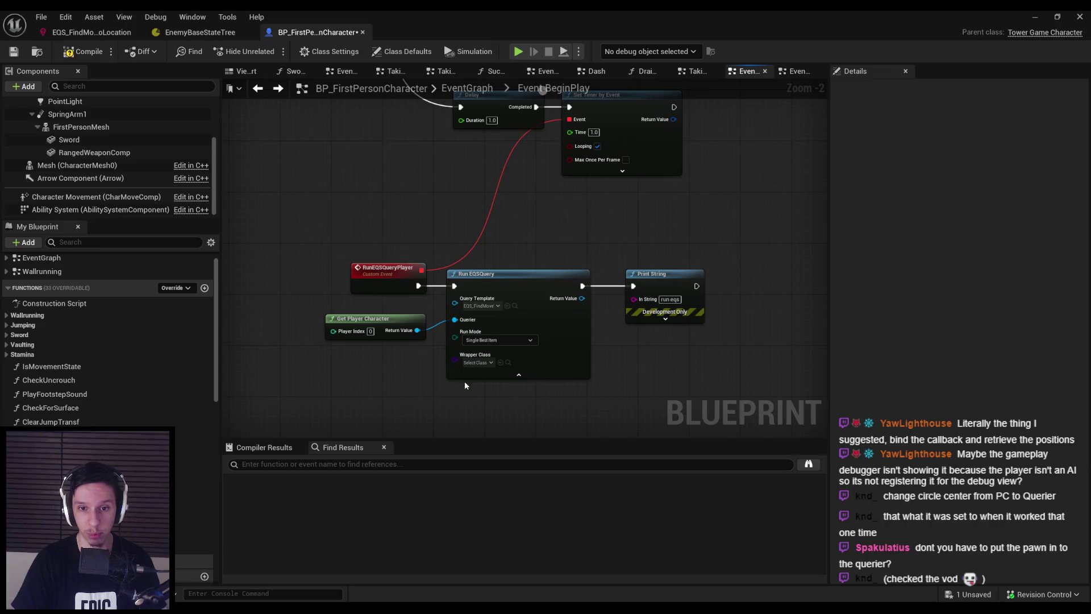
pyautogui.click(476, 340)
pyautogui.click(478, 380)
pyautogui.click(477, 342)
pyautogui.click(500, 363)
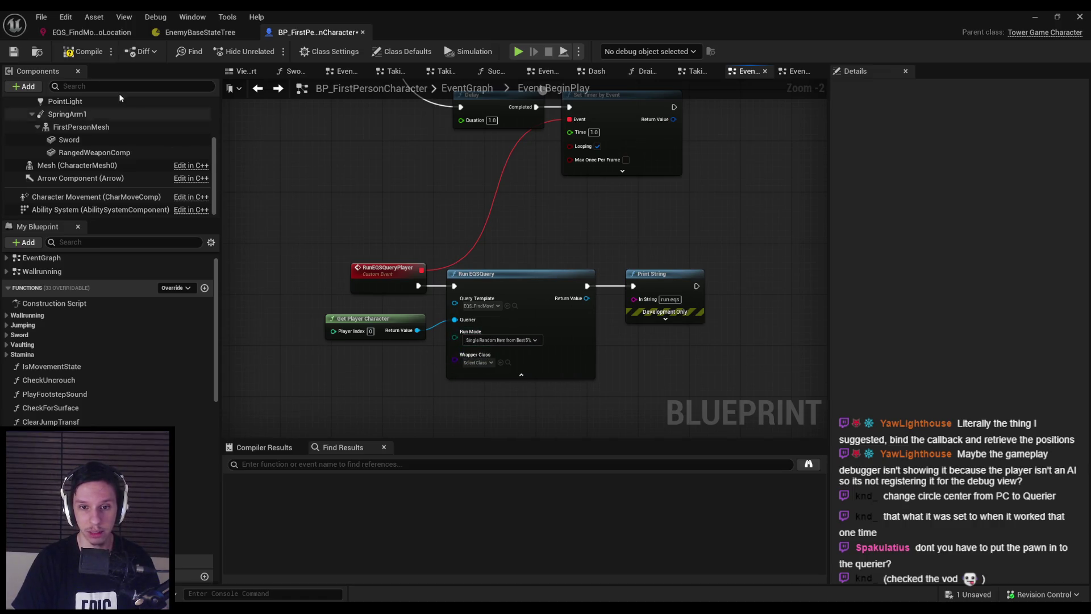
pyautogui.click(75, 53)
pyautogui.click(91, 32)
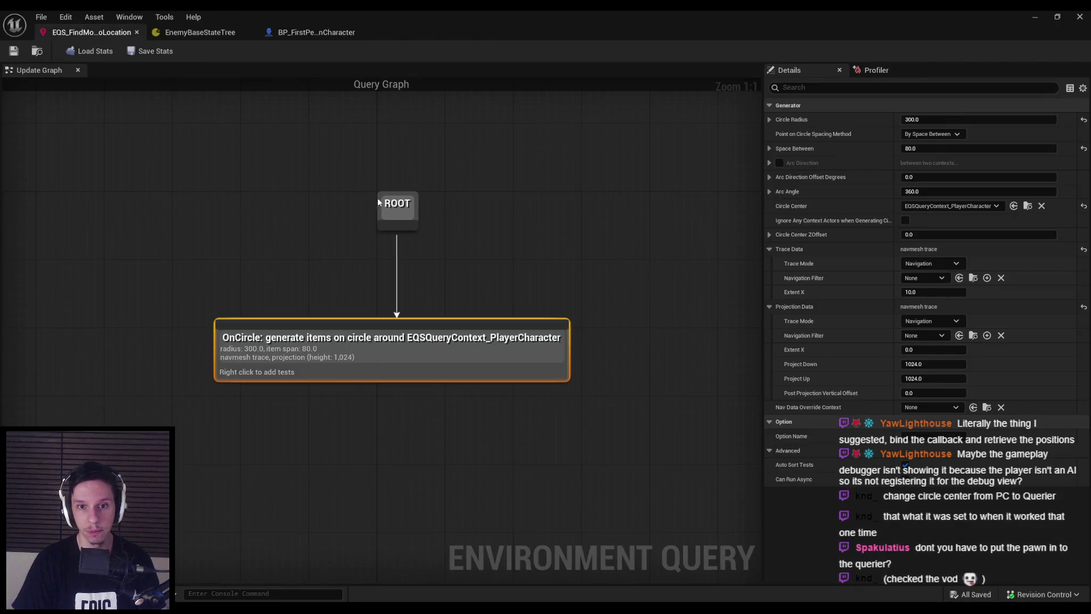
# - Set the OnCircle generator's circle center to Querier and save the EQS query
pyautogui.click(955, 205)
pyautogui.click(966, 257)
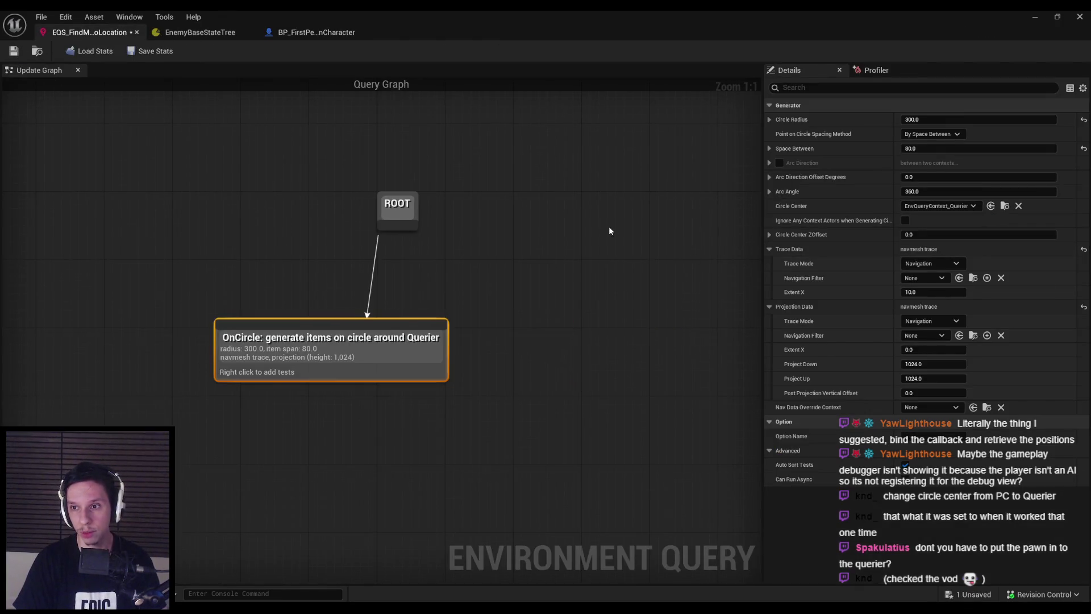
pyautogui.hotkey('ctrl', 's')
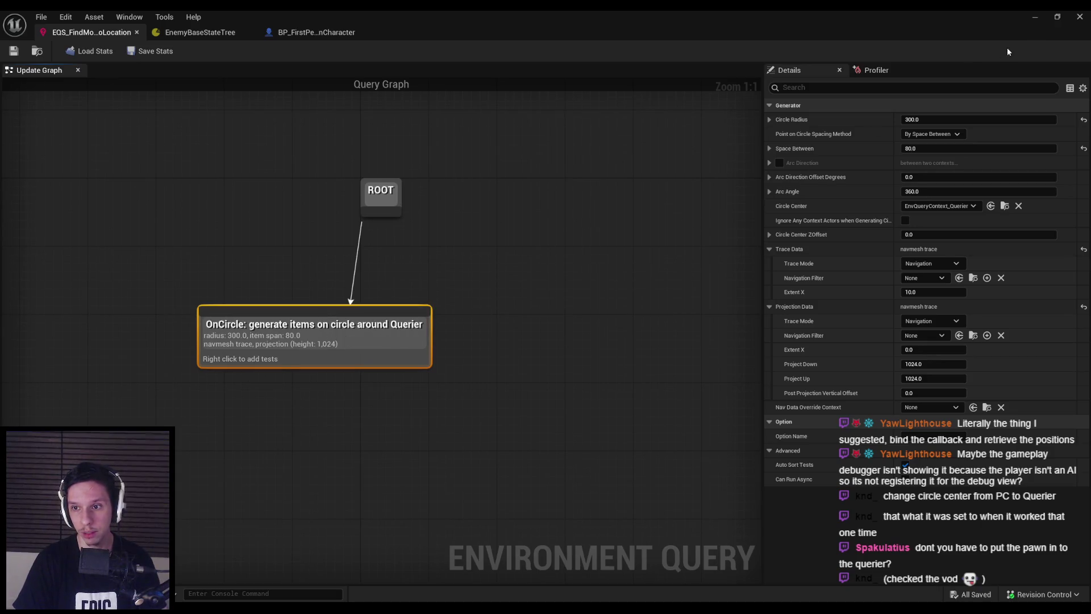
# - Play-test with the gameplay debugger narrowed to EQS, debugging the player character
pyautogui.click(1035, 17)
pyautogui.hotkey('alt', 'p')
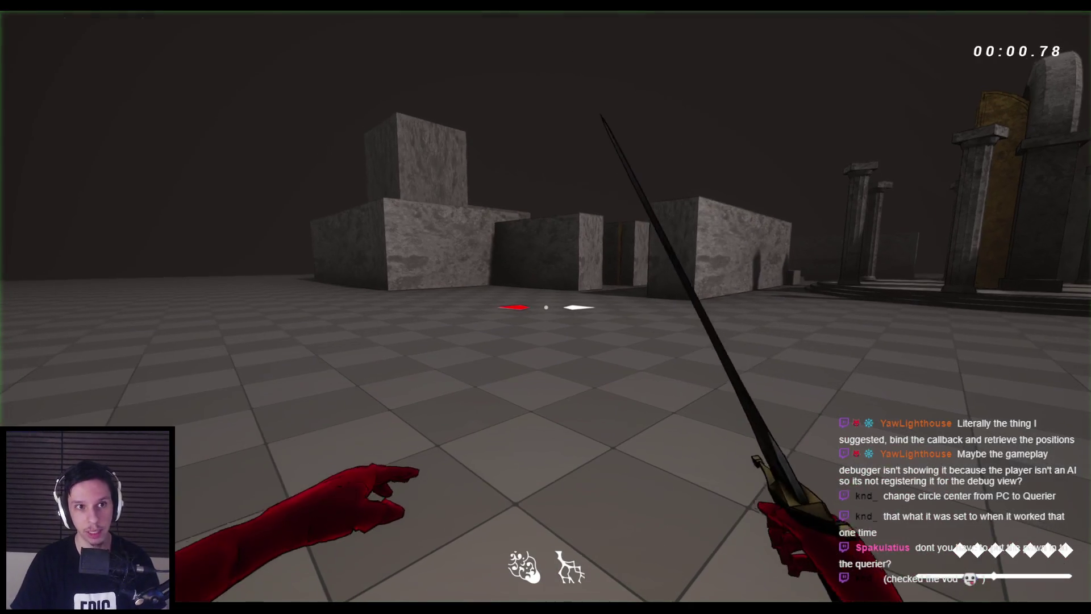
pyautogui.press("'")
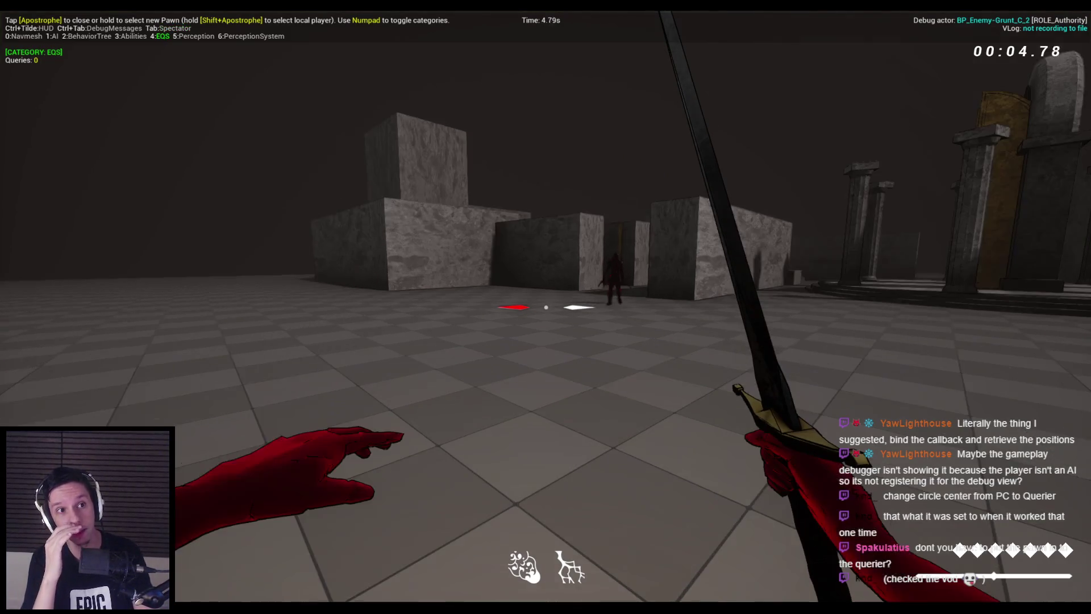
pyautogui.press('KP_1')
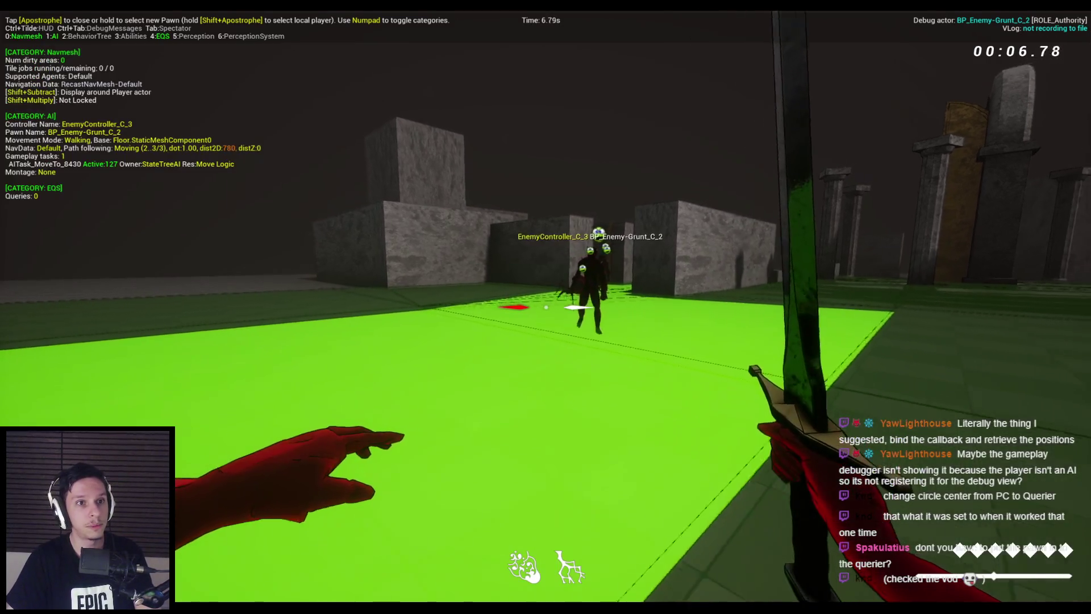
pyautogui.press('KP_1')
pyautogui.press('KP_1')
pyautogui.press('KP_3')
pyautogui.press('KP_0')
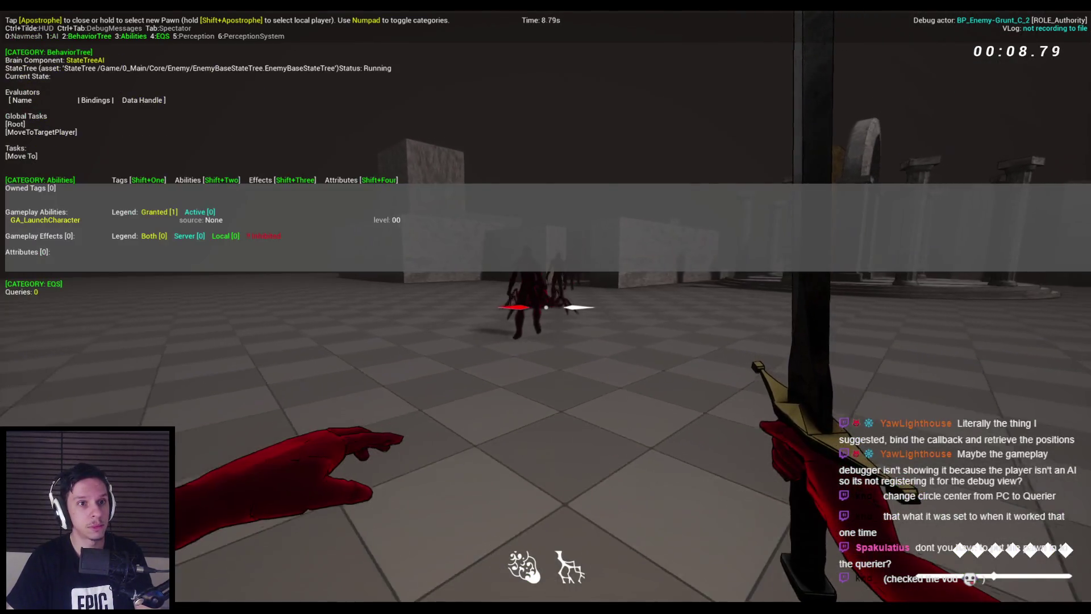
pyautogui.press('KP_1')
pyautogui.press('KP_3')
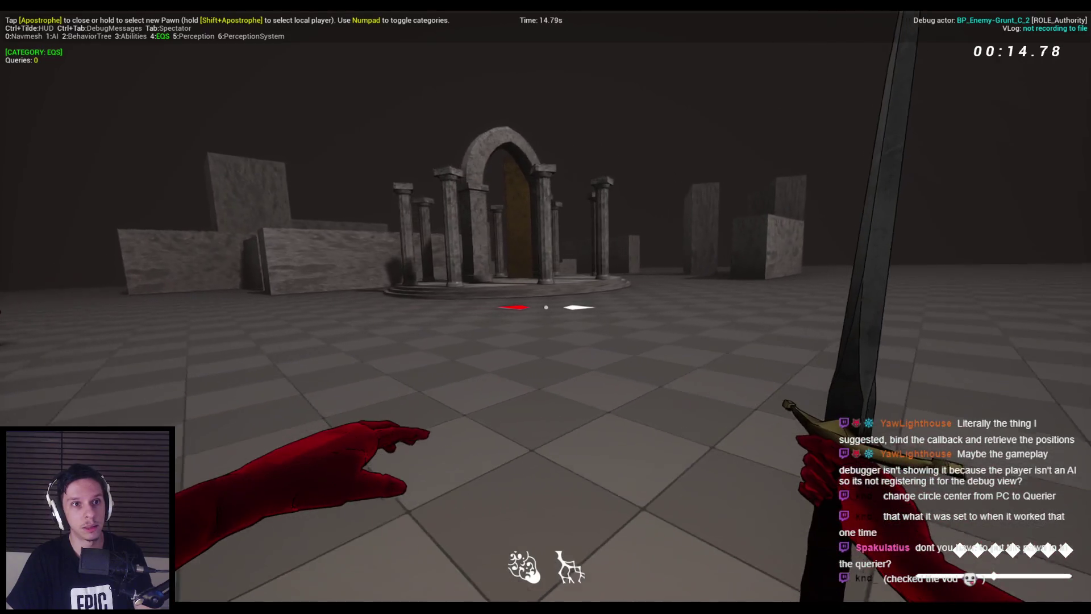
pyautogui.hotkey('shift', "'")
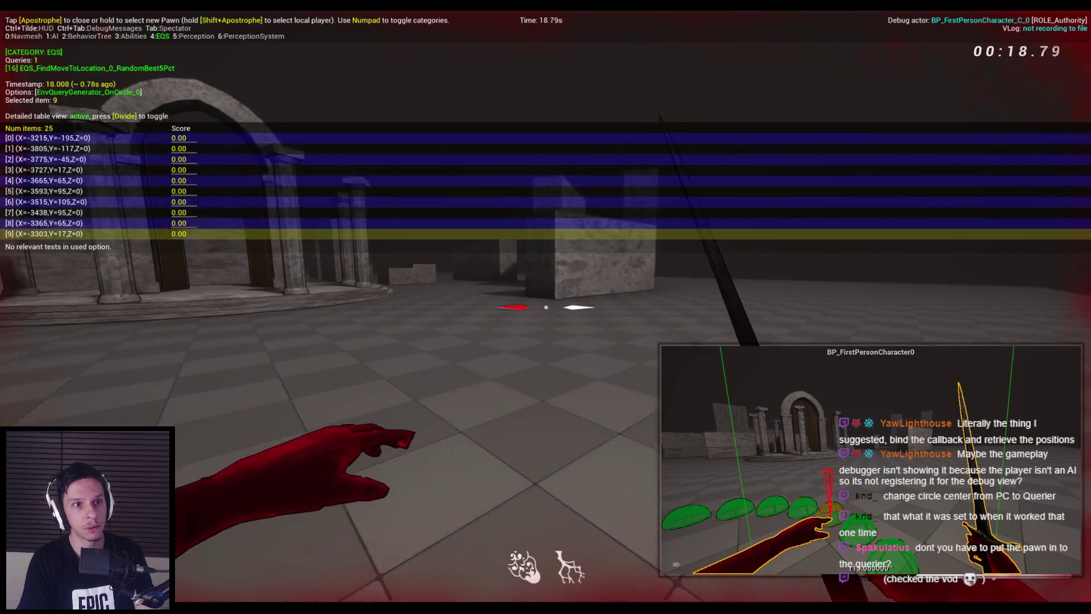
pyautogui.press('w')
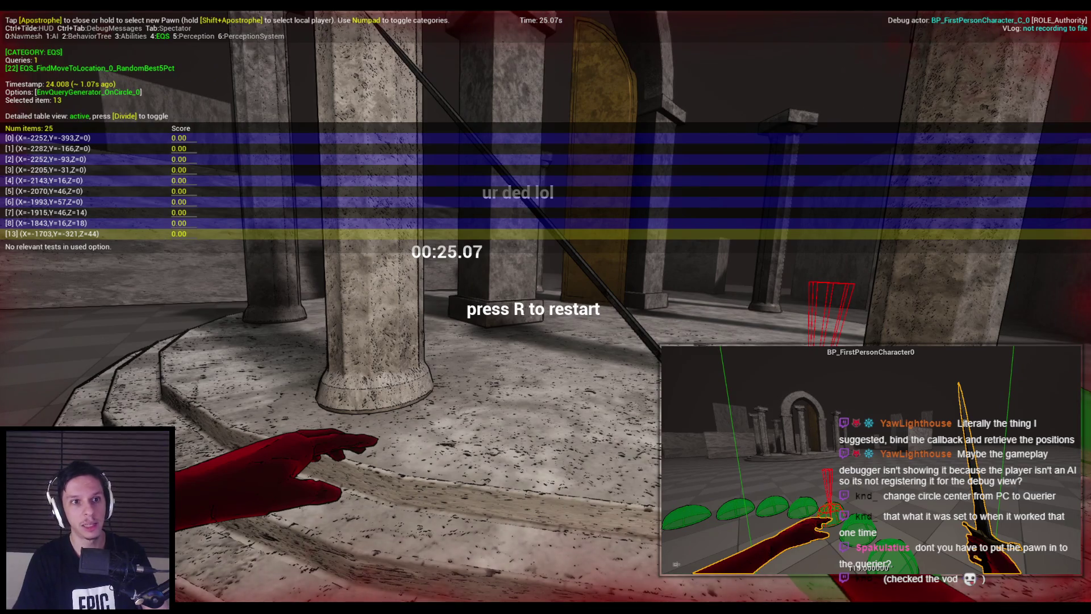
pyautogui.press('r')
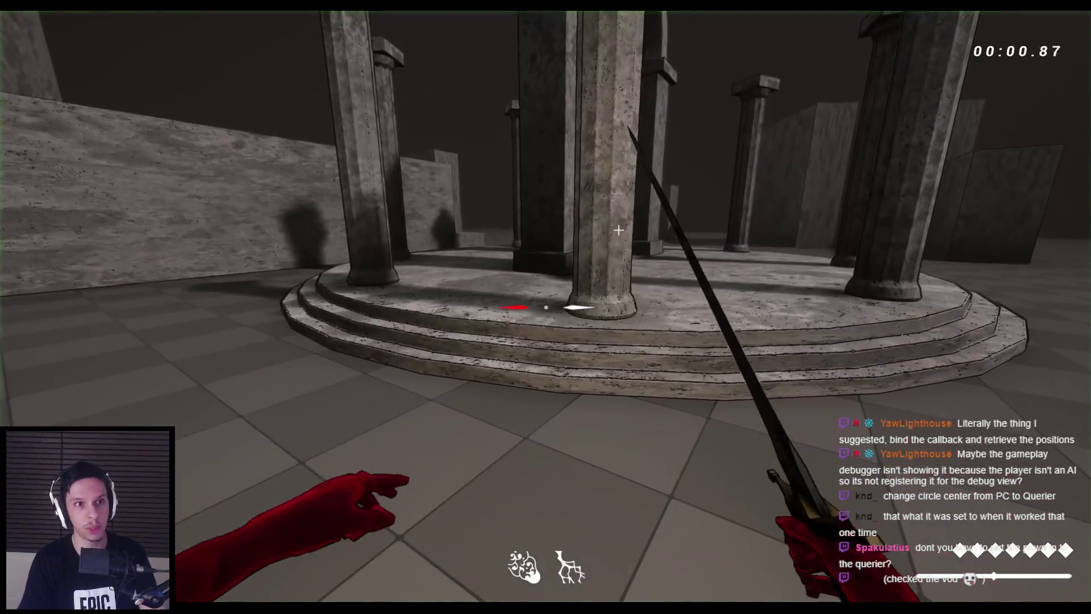
# - Reopen the debugger on the player to watch the EQS circle points while fighting zombies
pyautogui.press("'")
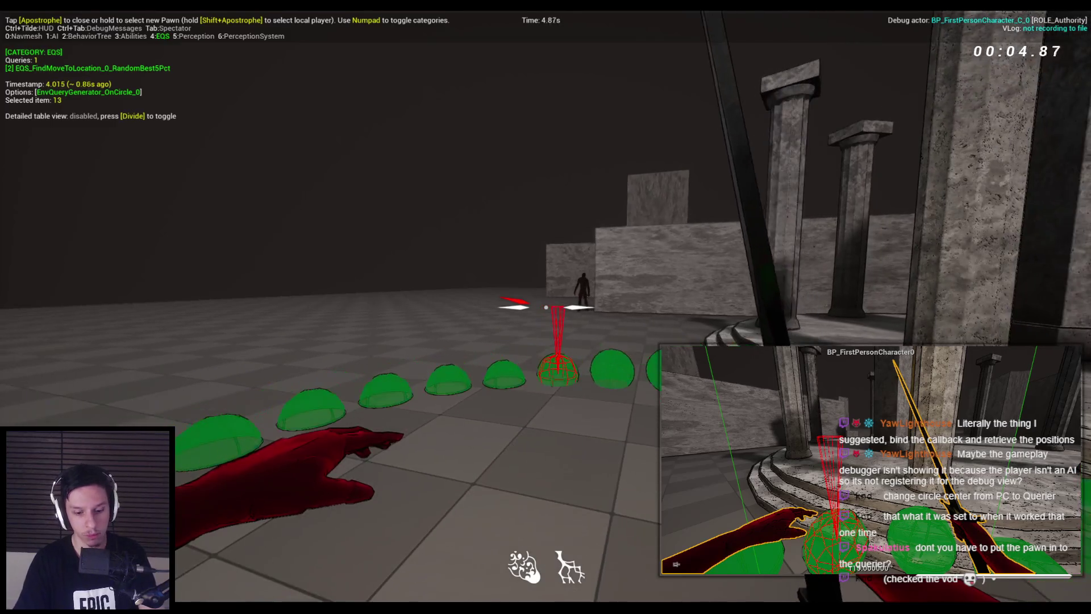
pyautogui.press("'")
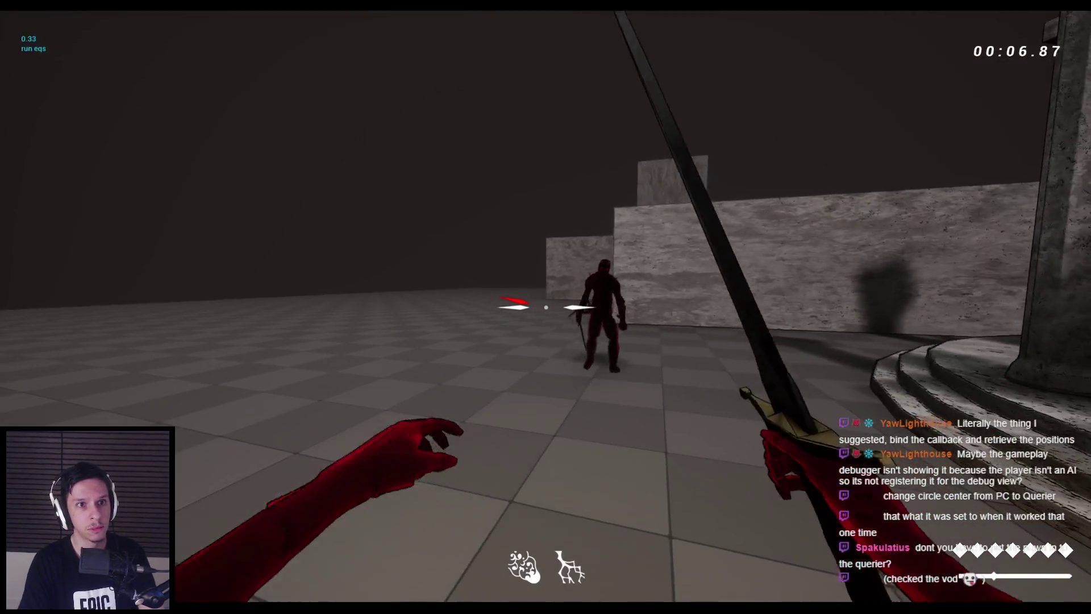
pyautogui.hotkey('shift', "'")
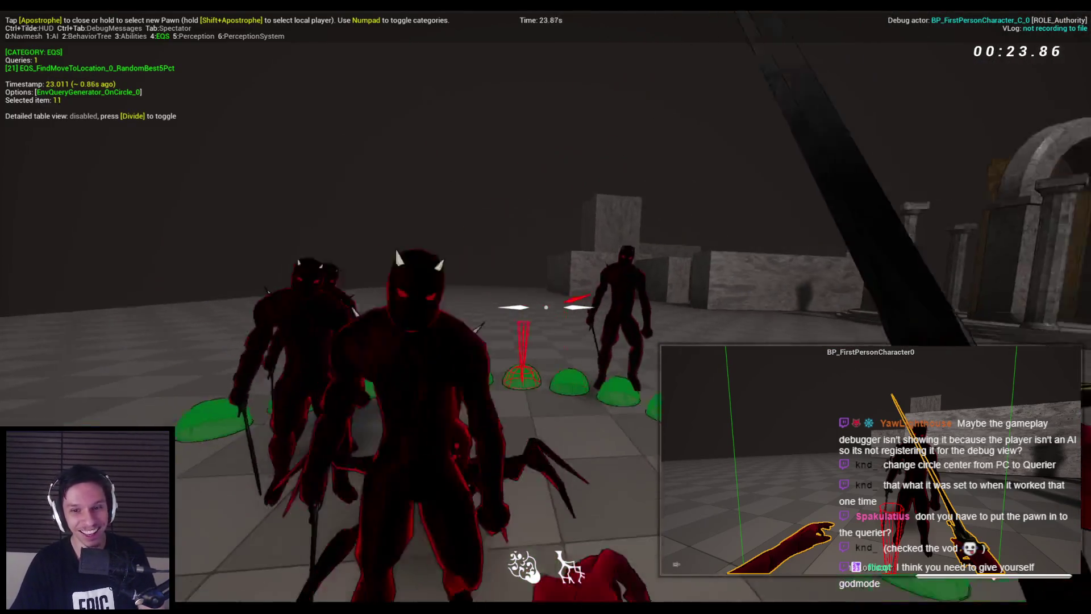
pyautogui.click(546, 307)
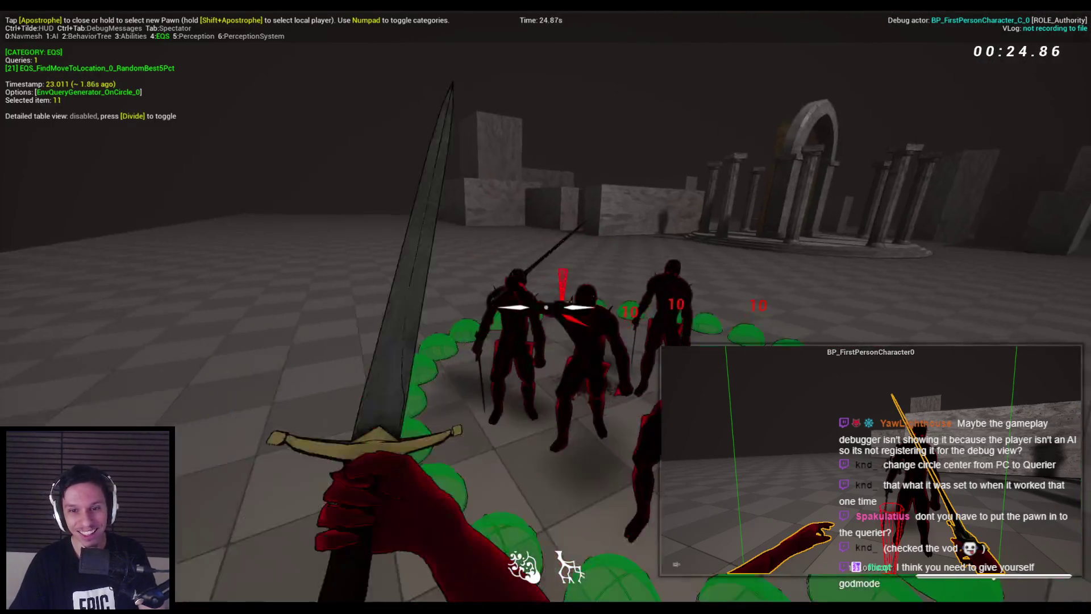
pyautogui.click(545, 307)
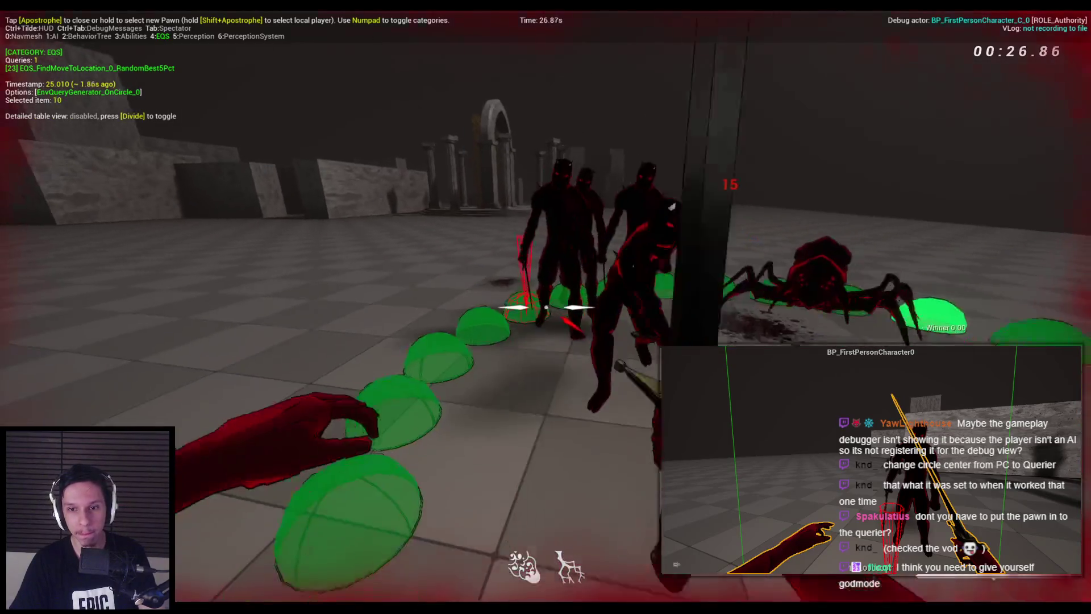
pyautogui.press('Escape')
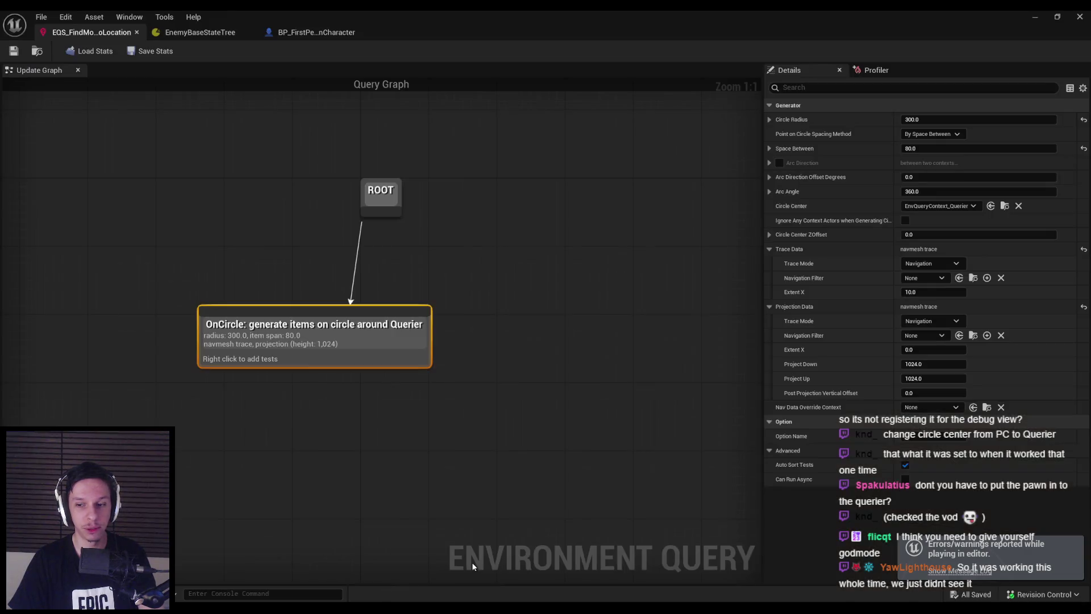
# - Set the looping EQS timer to 0.2 seconds and play-test with the gameplay debugger on
pyautogui.click(321, 33)
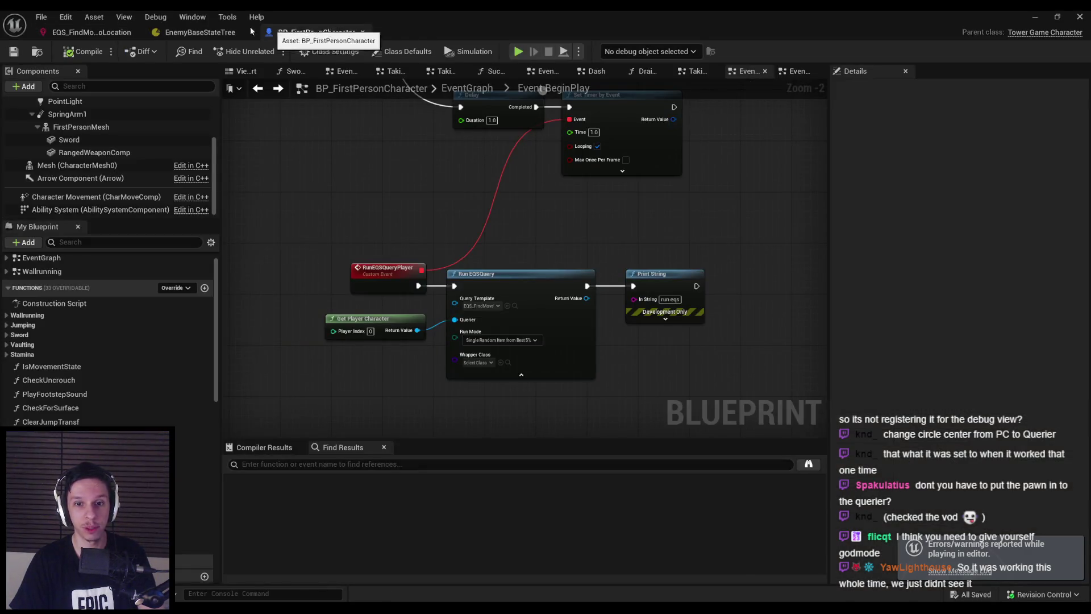
pyautogui.scroll(1, 449, 354)
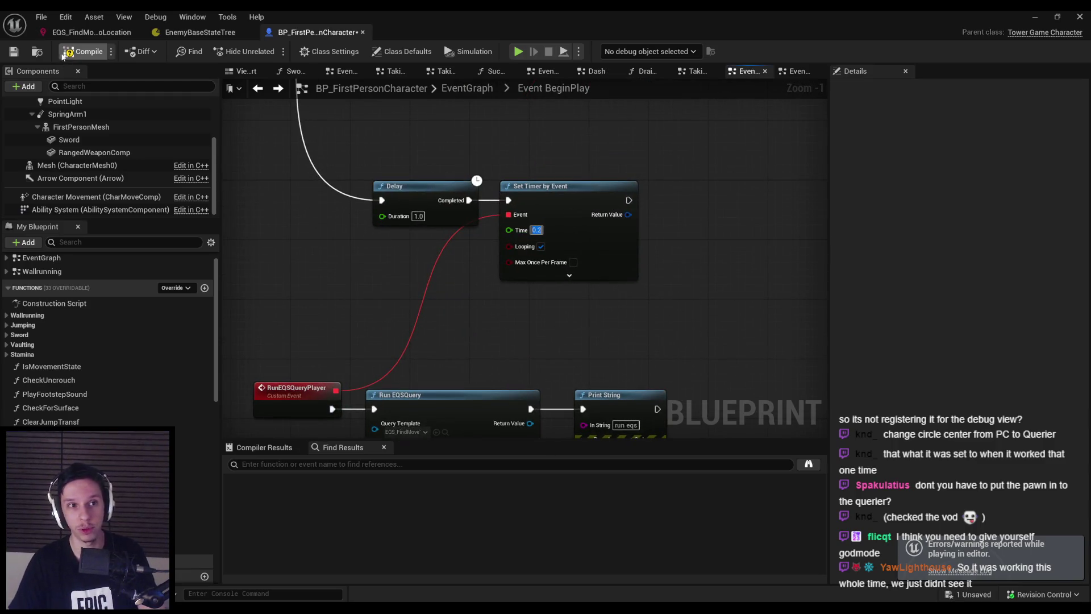
pyautogui.click(1044, 21)
pyautogui.hotkey('alt', 'p')
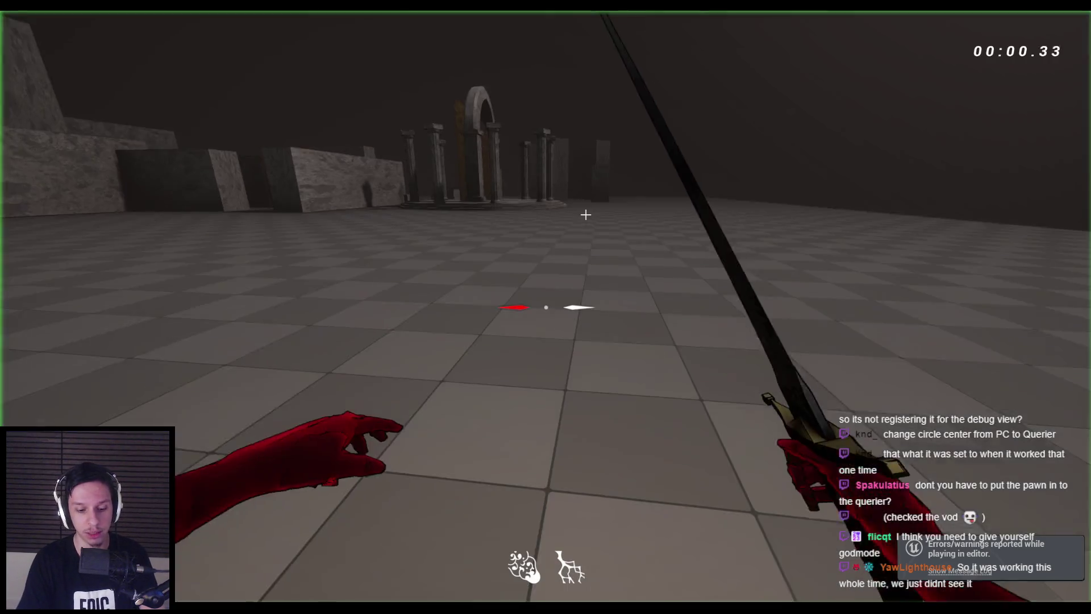
pyautogui.press("'")
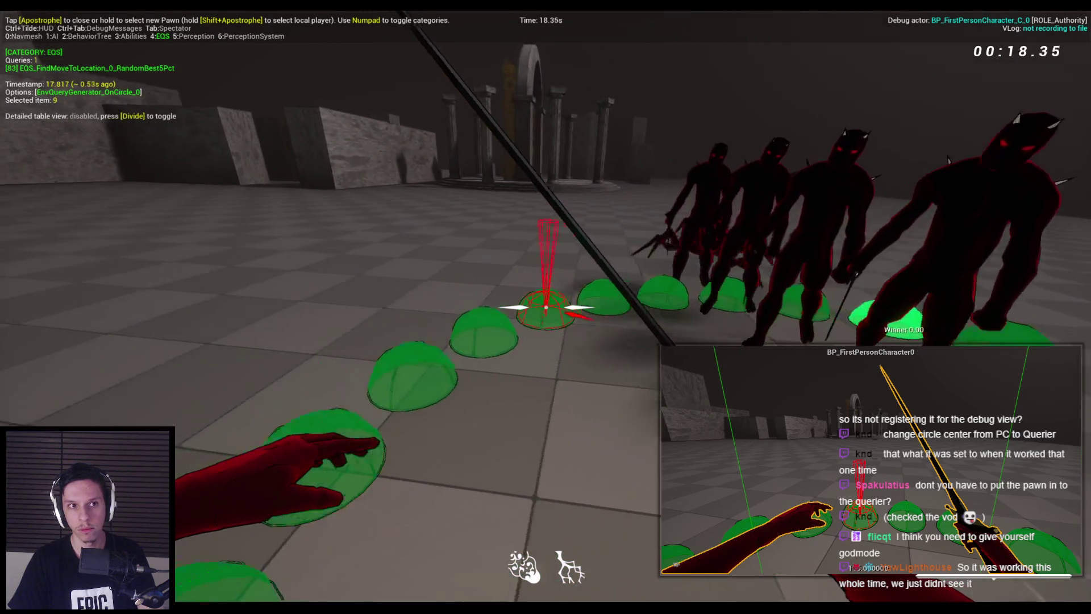
pyautogui.press('Escape')
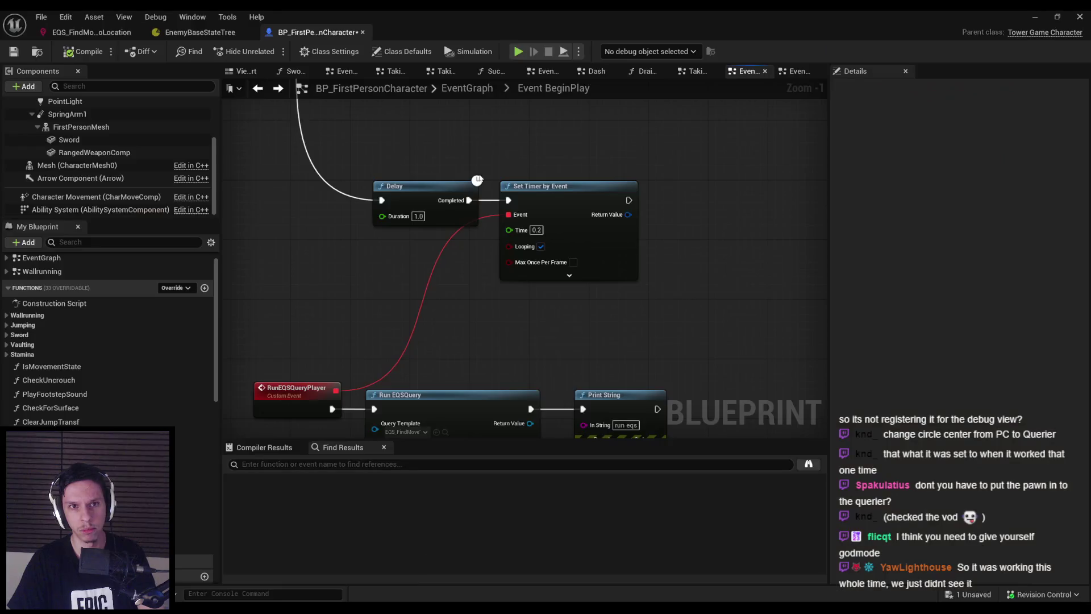
# - Set the OnCircle generator's projection Trace Mode to None, keeping Nav Data Override at None
pyautogui.click(91, 33)
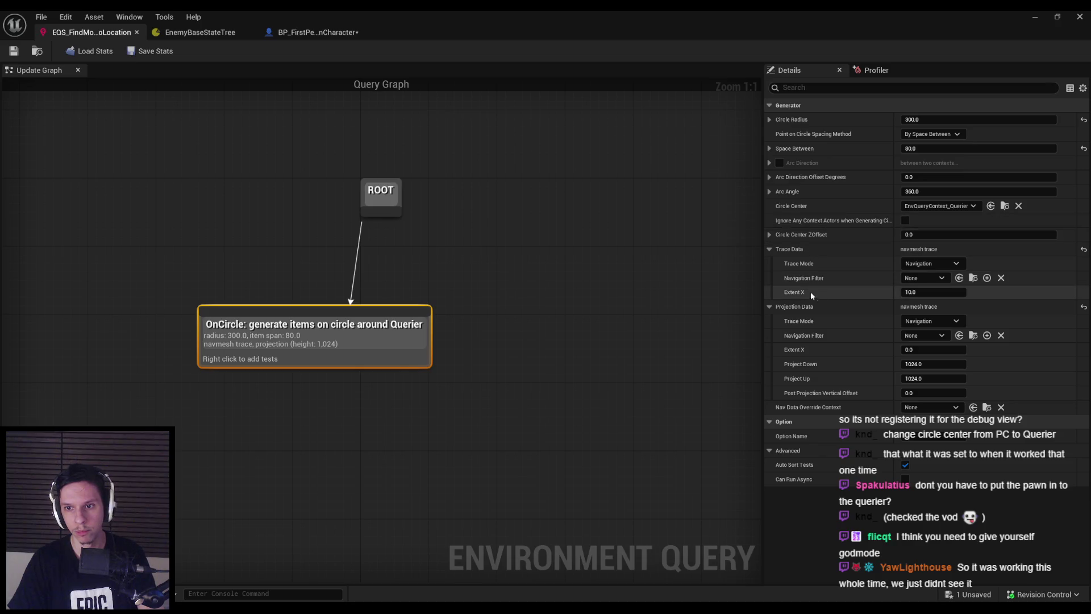
pyautogui.click(917, 322)
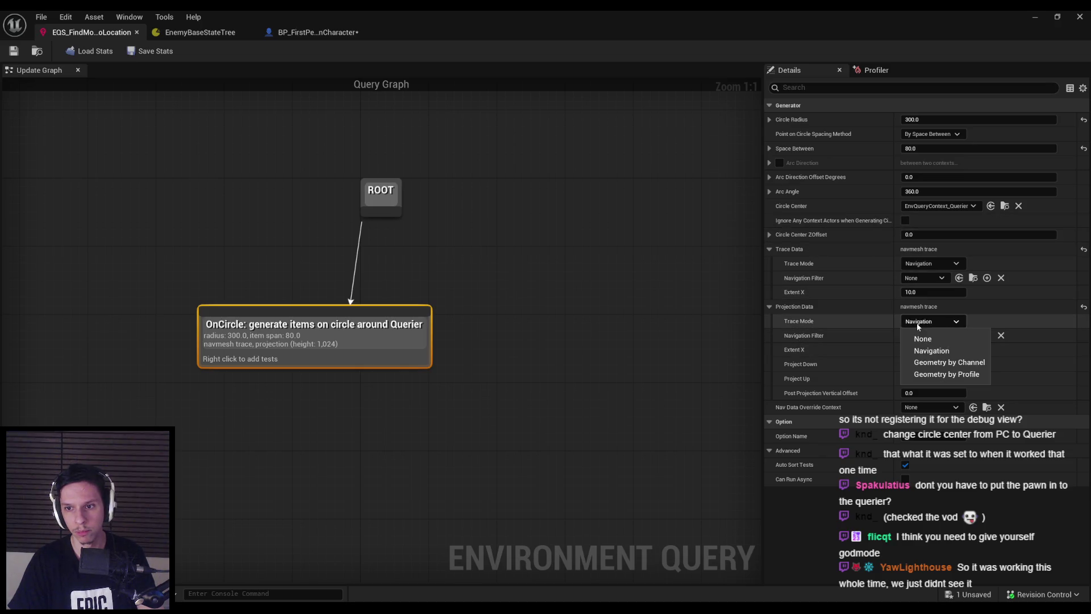
pyautogui.click(919, 335)
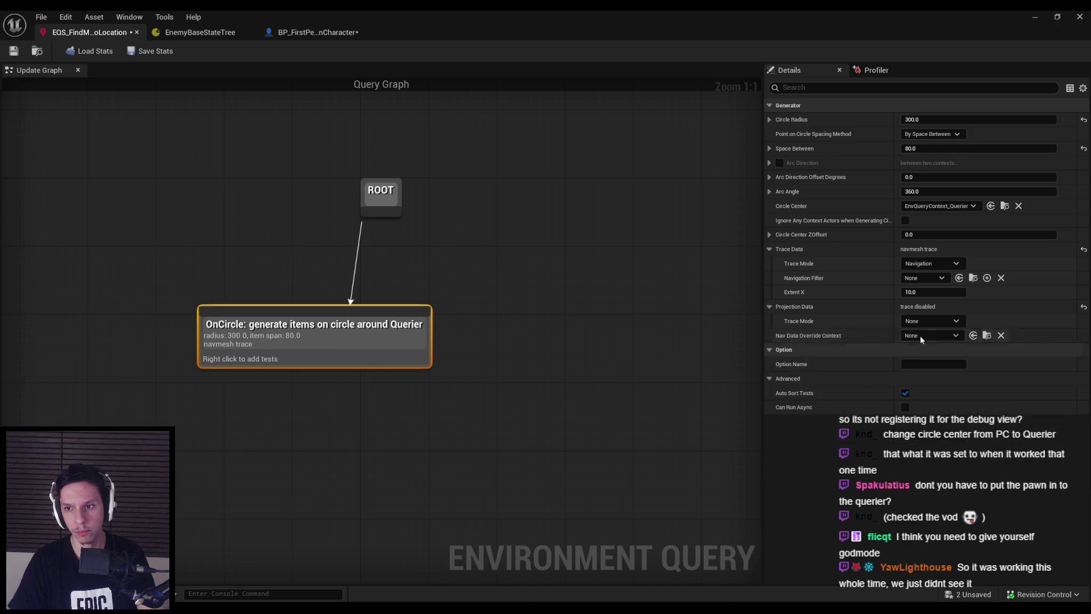
pyautogui.click(954, 336)
pyautogui.click(812, 337)
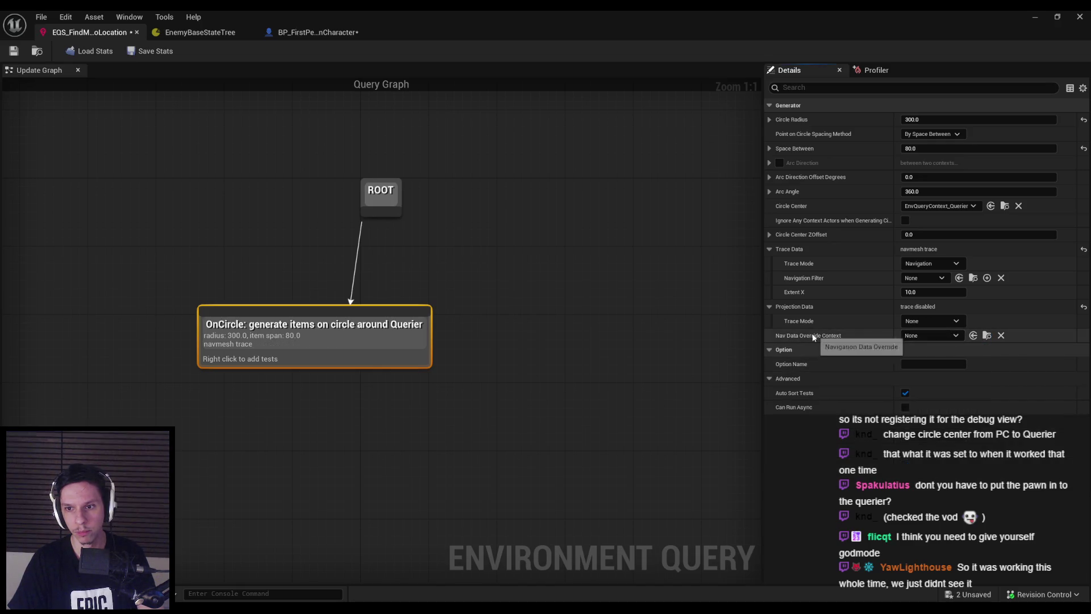
pyautogui.click(528, 394)
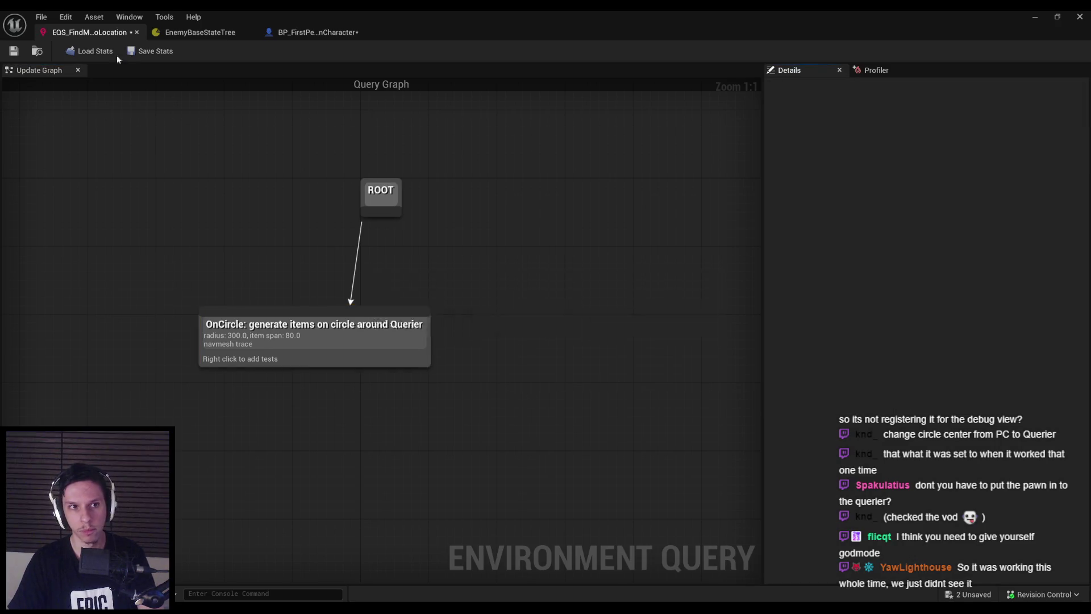
pyautogui.click(309, 33)
pyautogui.moveTo(535, 241)
pyautogui.mouseDown()
pyautogui.moveTo(518, 172)
pyautogui.moveTo(509, 284)
pyautogui.moveTo(507, 264)
pyautogui.mouseUp()
pyautogui.scroll(-1, 509, 284)
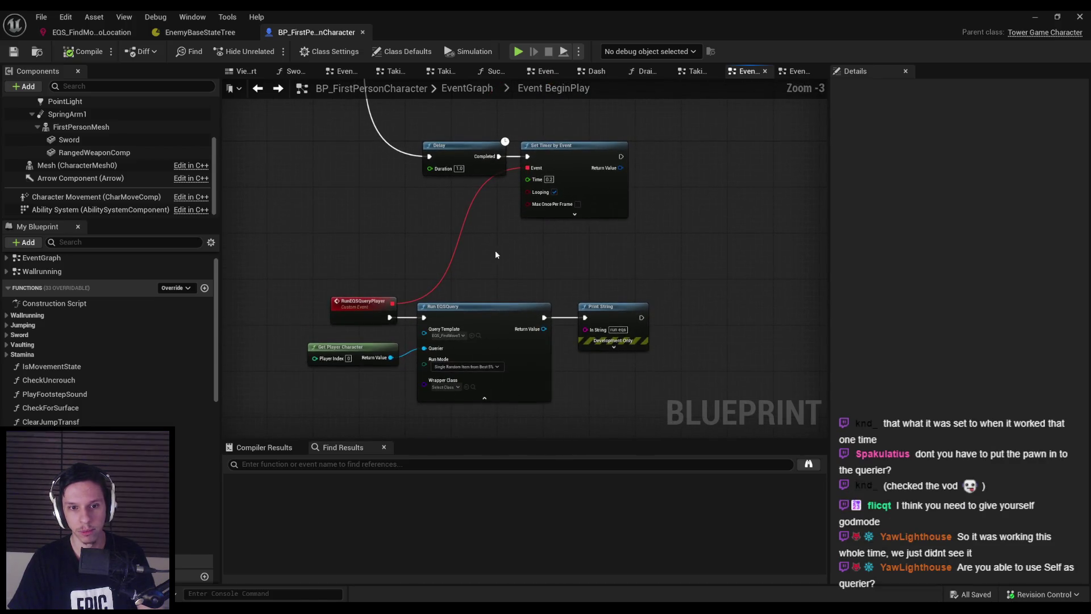
# - Replace Get Player Character with a Self reference as Run EQSQuery's Querier
pyautogui.scroll(1, 496, 250)
pyautogui.click(341, 343)
pyautogui.press('Delete')
pyautogui.moveTo(437, 350); pyautogui.dragTo(384, 359)
pyautogui.write('self')
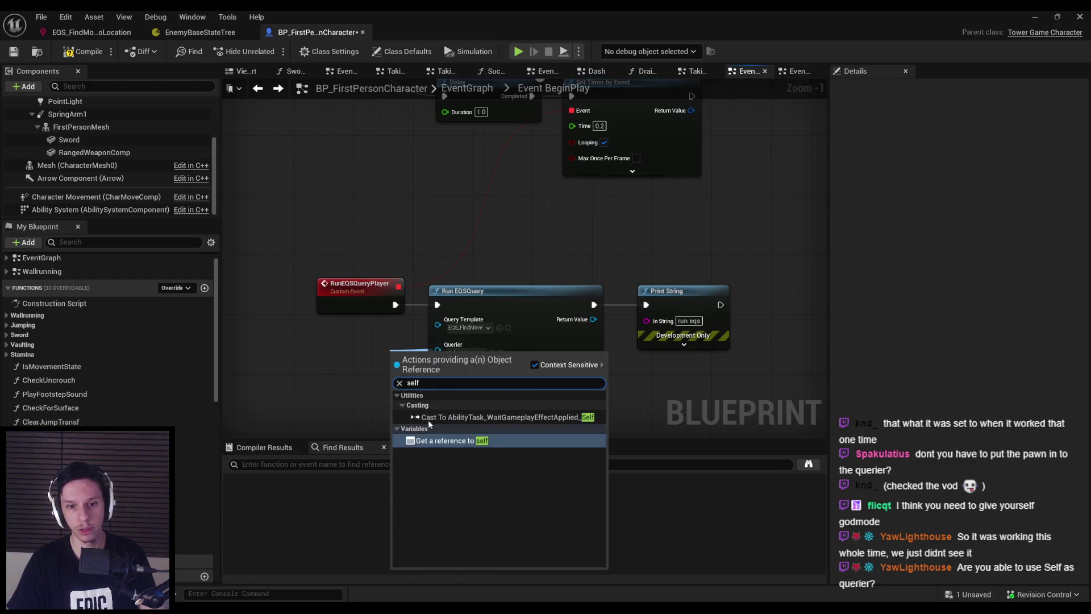
pyautogui.press('Return')
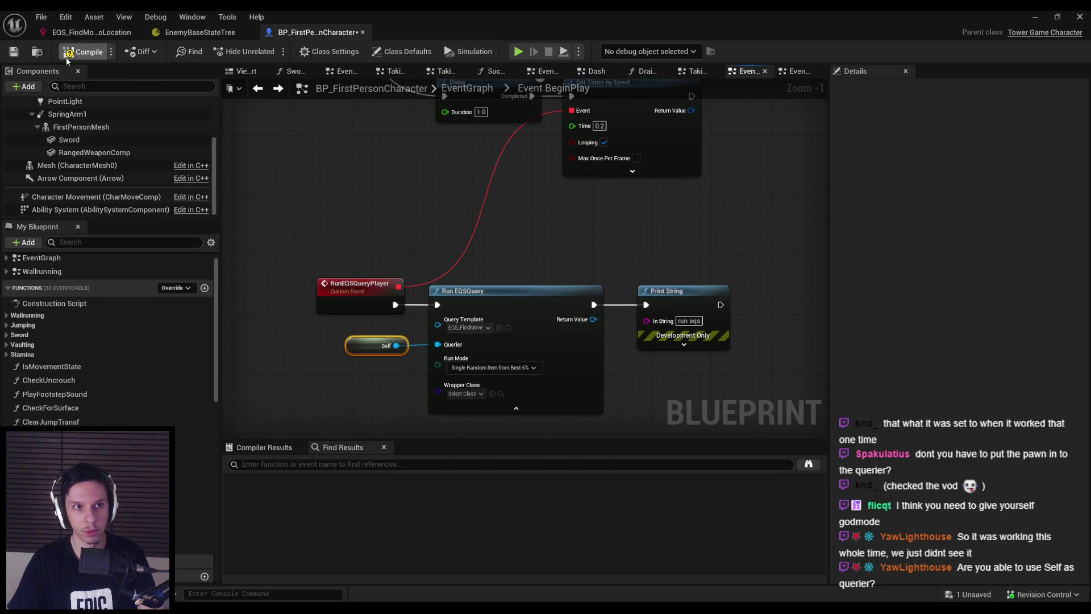
# - Play-test with the gameplay debugger to watch enemies follow the player's EQS circle points
pyautogui.click(1038, 19)
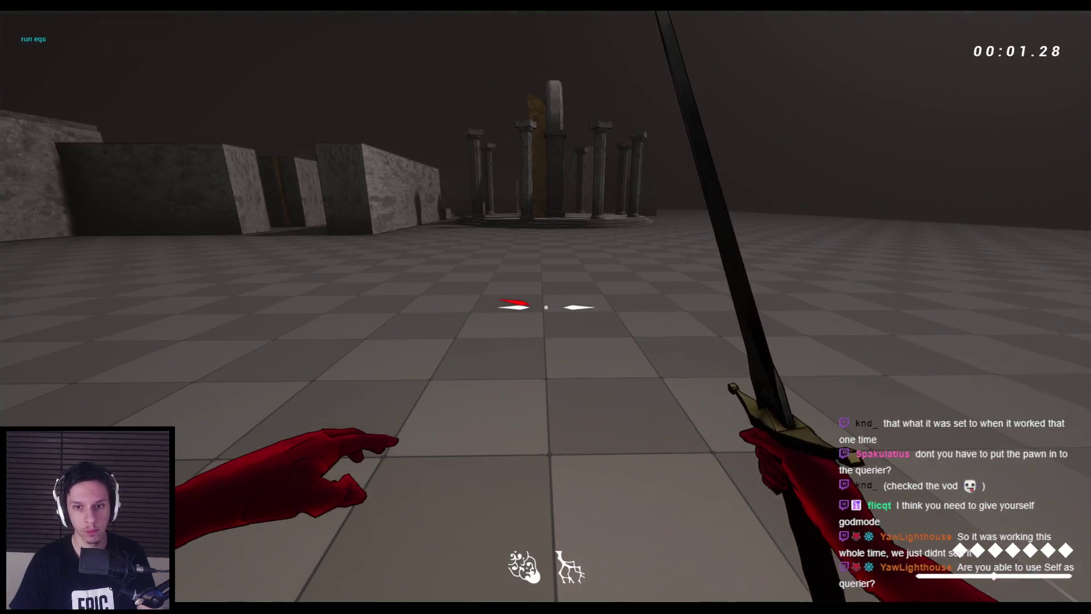
pyautogui.press("'")
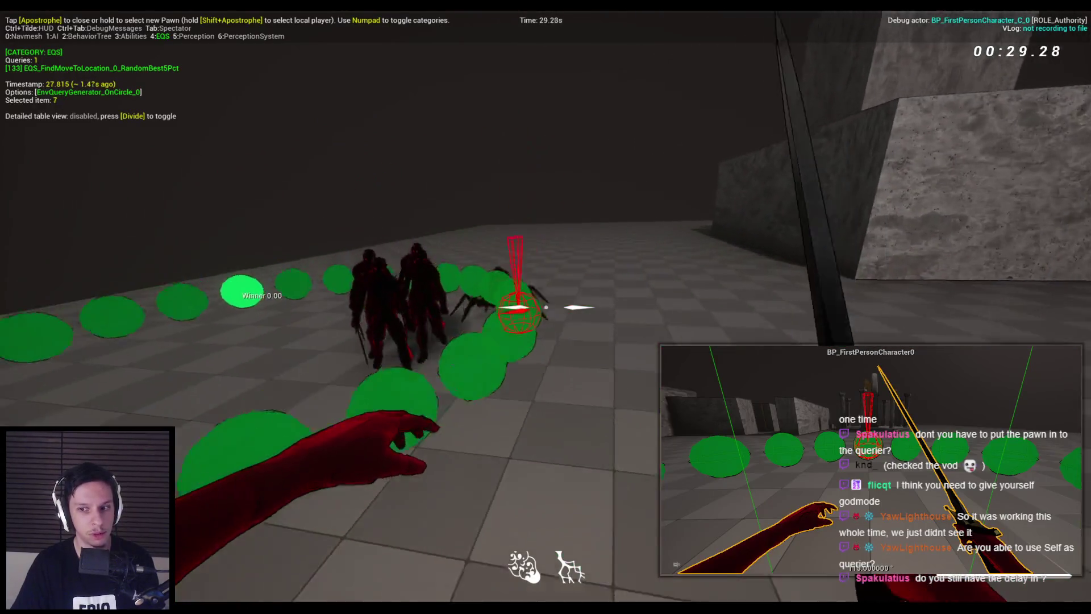
pyautogui.press('Escape')
pyautogui.click(378, 574)
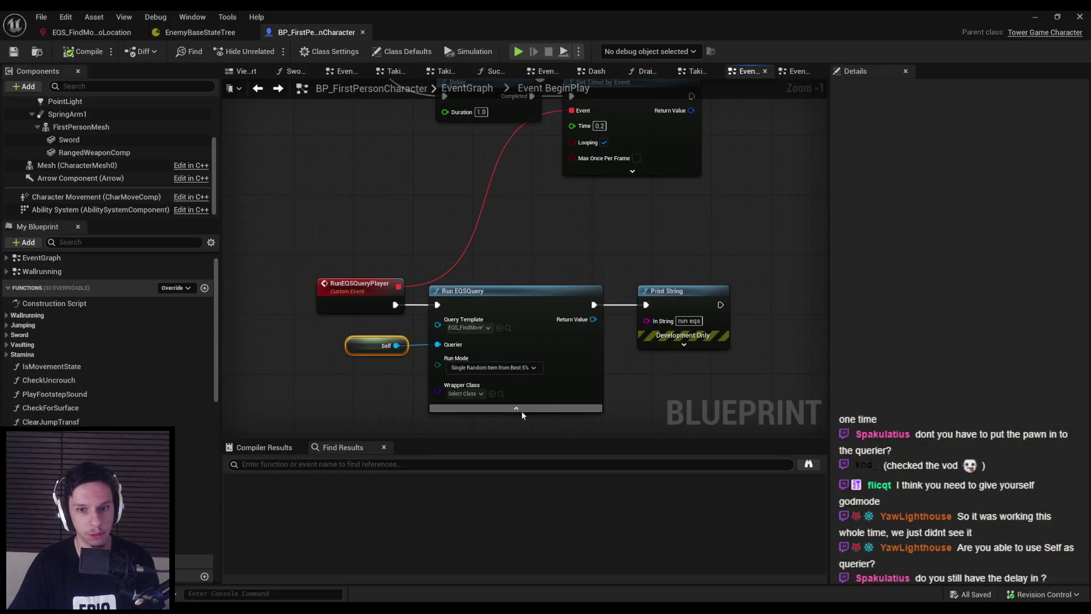
# - Collapse the timer node's advanced options and reframe the graph around the query nodes
pyautogui.click(633, 212)
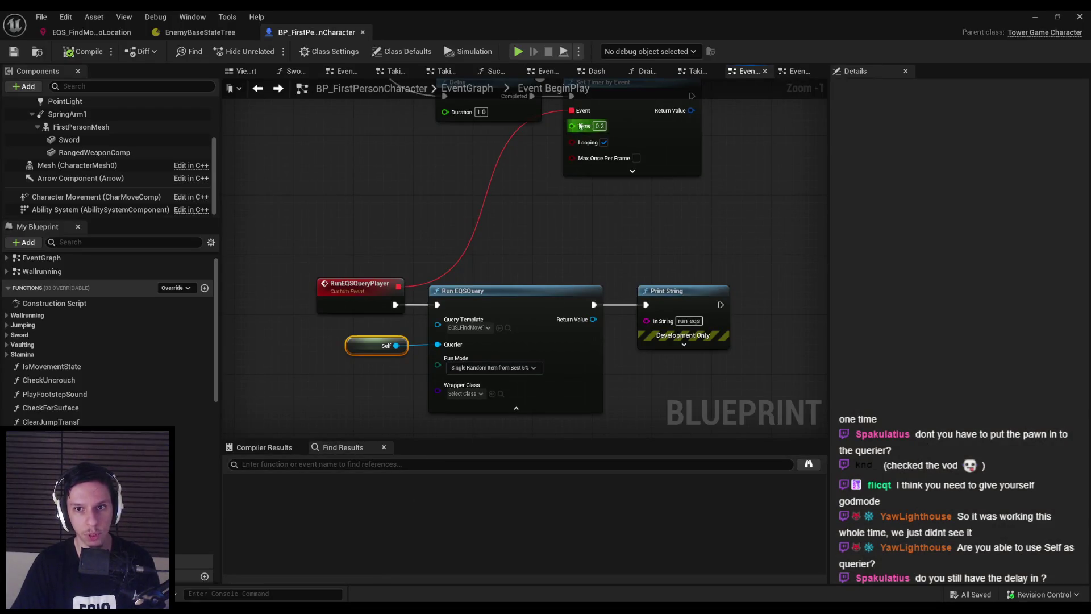
pyautogui.moveTo(583, 126); pyautogui.dragTo(554, 206)
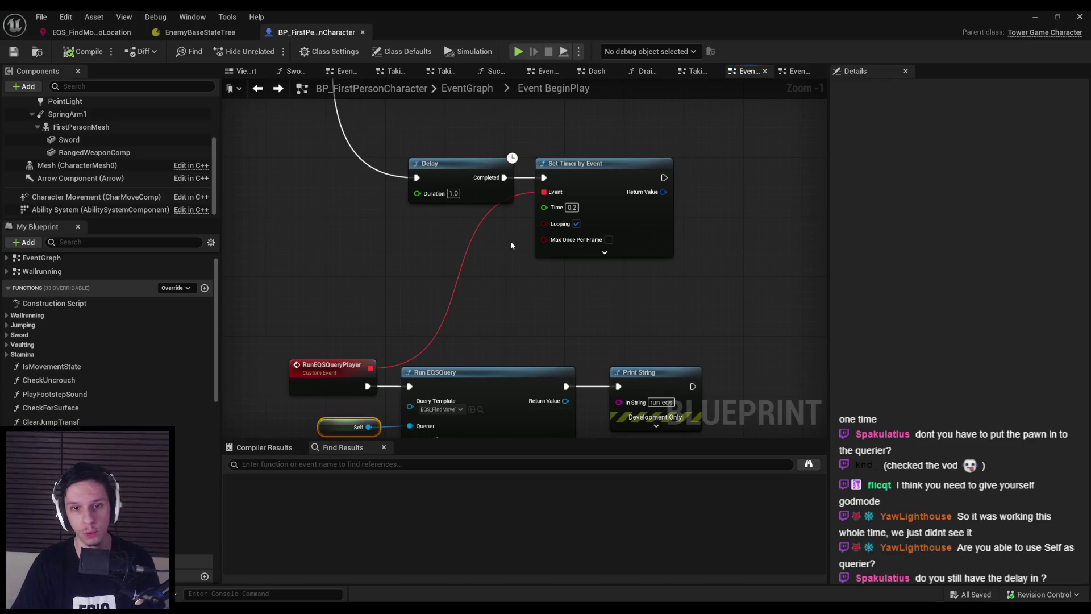
pyautogui.scroll(-1, 510, 241)
pyautogui.moveTo(452, 353); pyautogui.dragTo(446, 290)
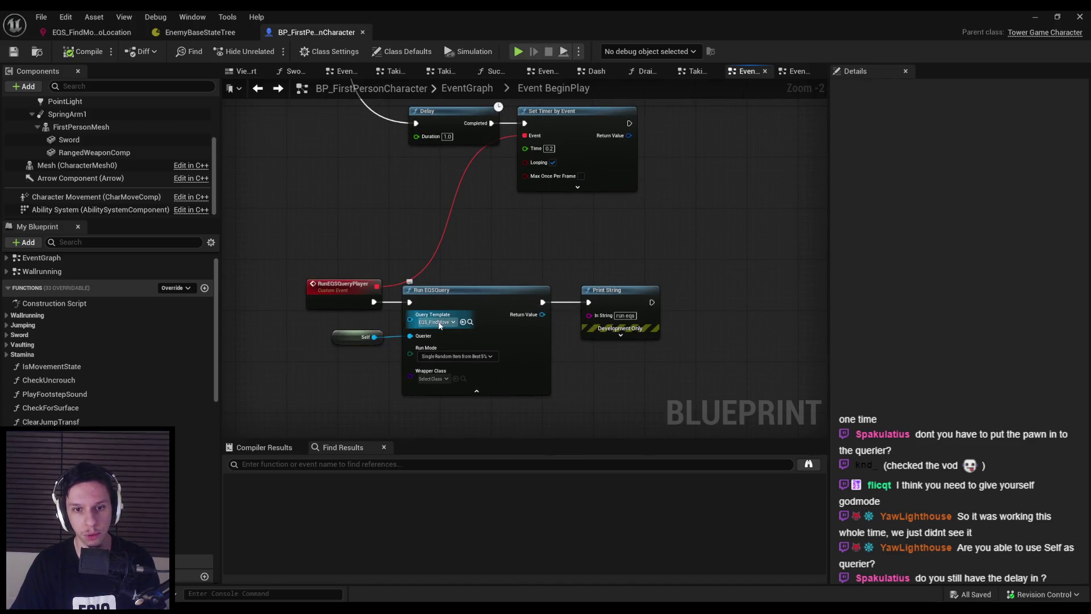
# - Back in the level editor, run the mass.AllowQueryParallelFor console command
pyautogui.click(1035, 17)
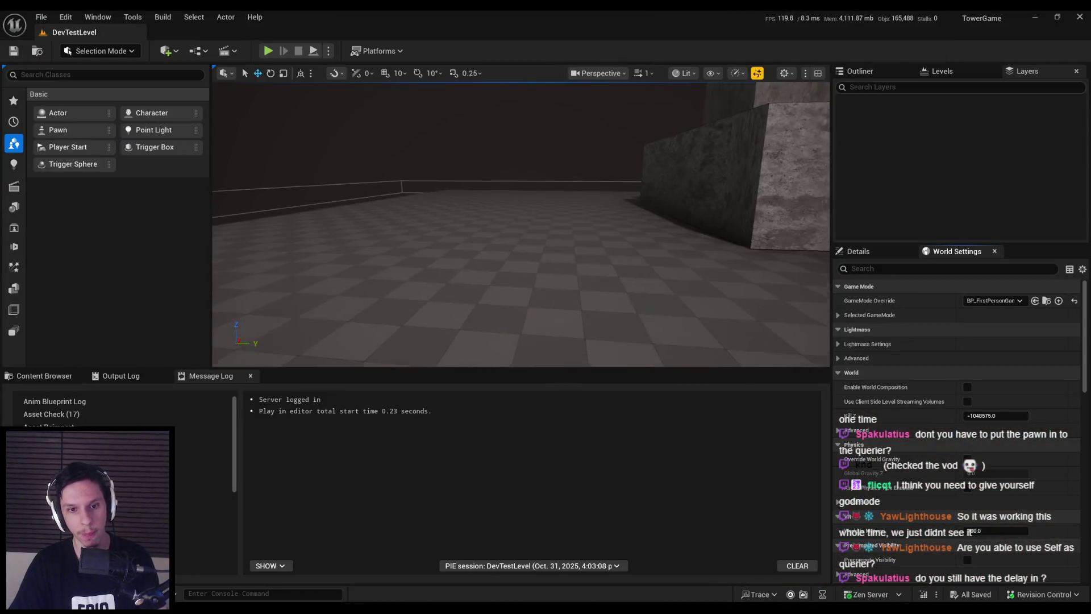
pyautogui.click(40, 376)
pyautogui.press('`')
pyautogui.write('eqs')
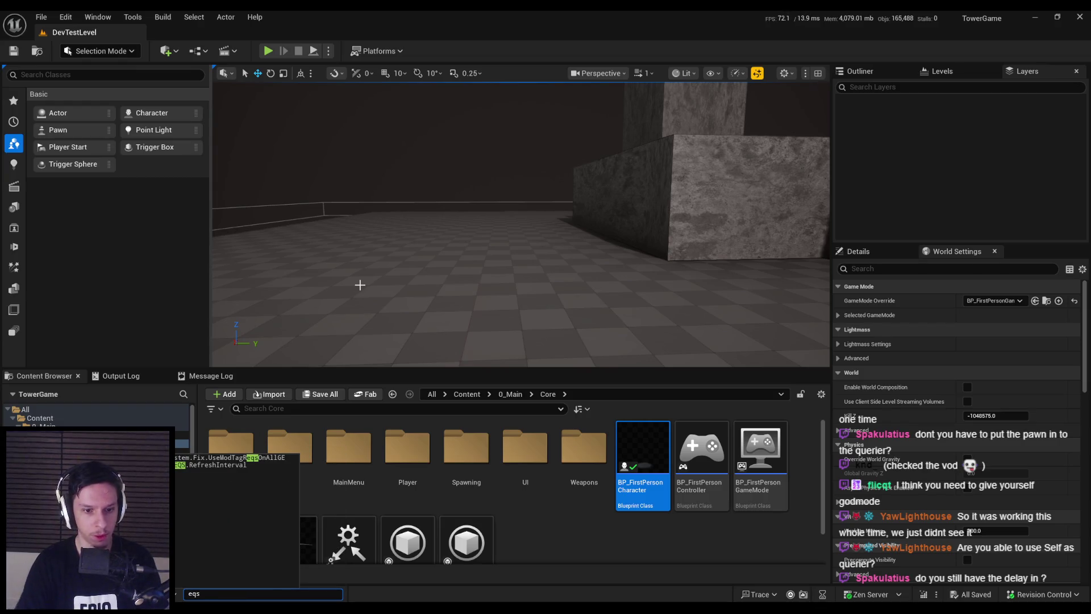
pyautogui.press('BackSpace')
pyautogui.press('BackSpace')
pyautogui.press('BackSpace')
pyautogui.write('query')
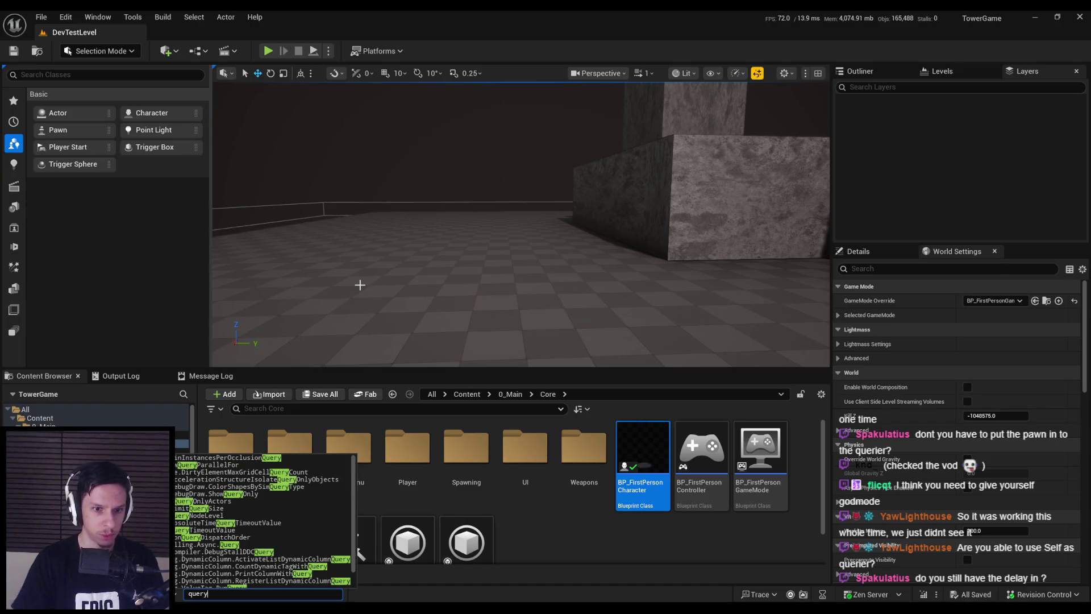
pyautogui.press('Return')
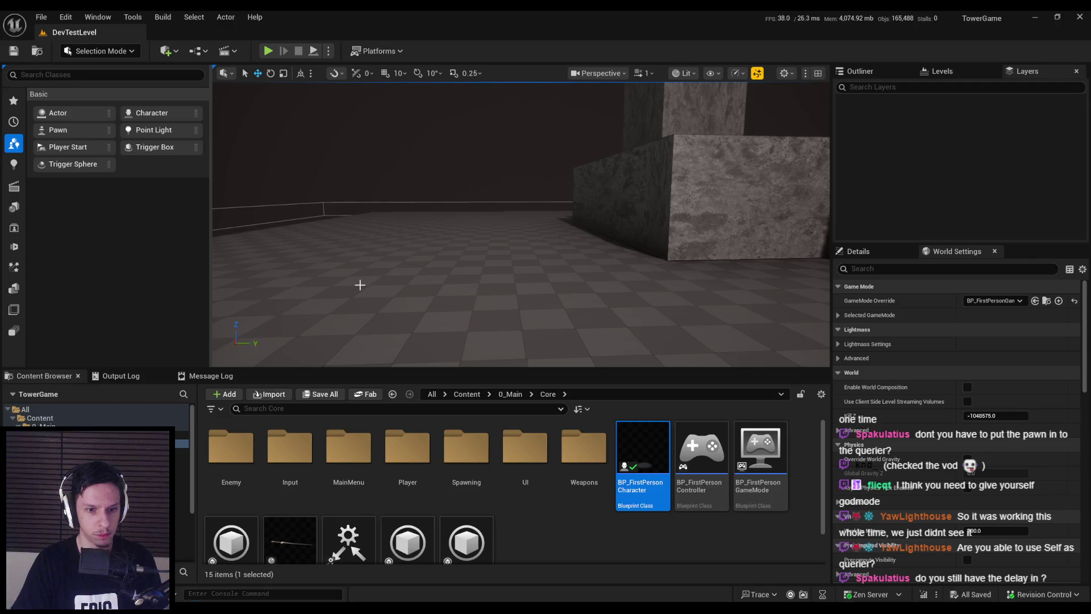
# - Review the latest Output Log lines, close the log, and bring BP_FirstPersonCharacter forward
pyautogui.press('`')
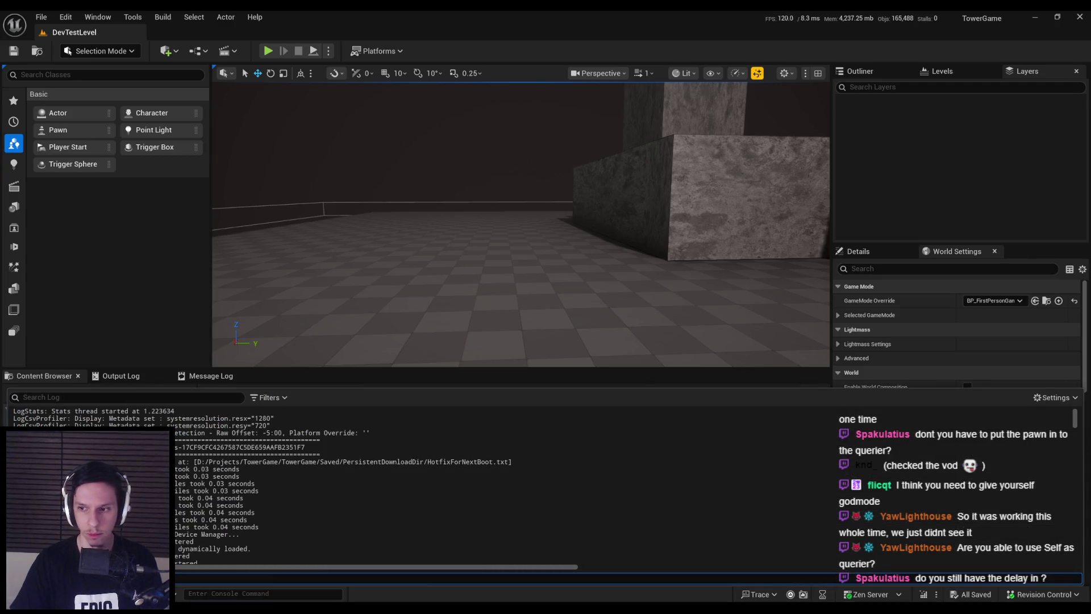
pyautogui.moveTo(1076, 420); pyautogui.dragTo(1060, 572)
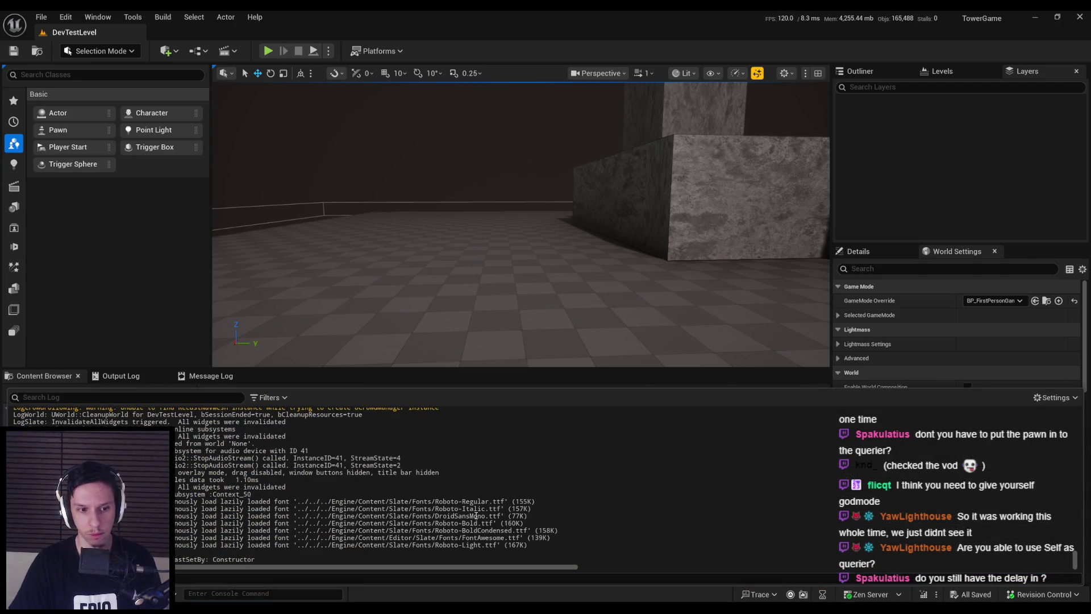
pyautogui.click(475, 302)
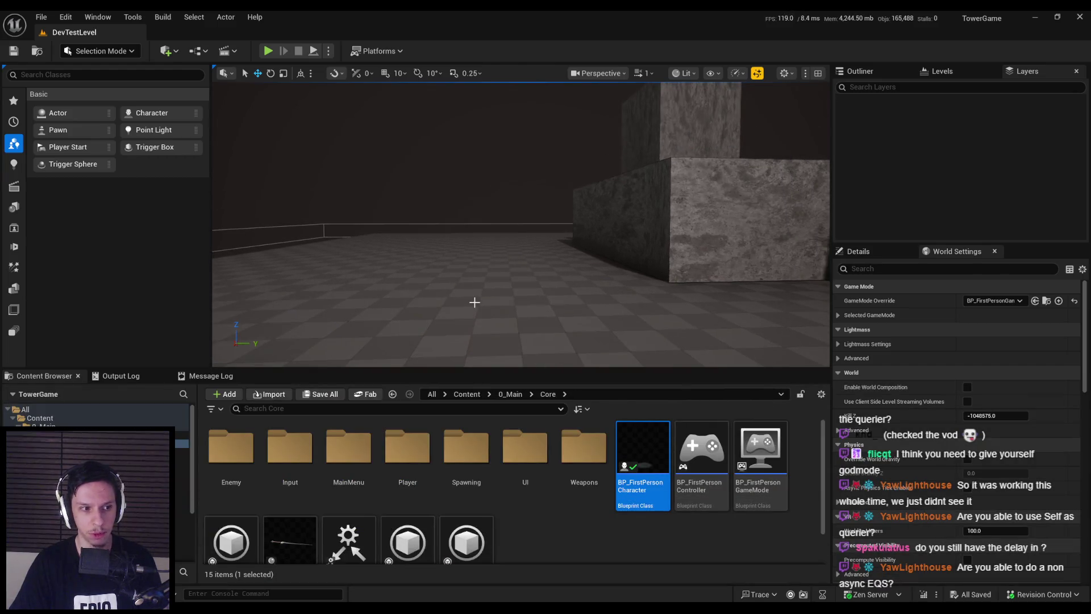
pyautogui.click(373, 565)
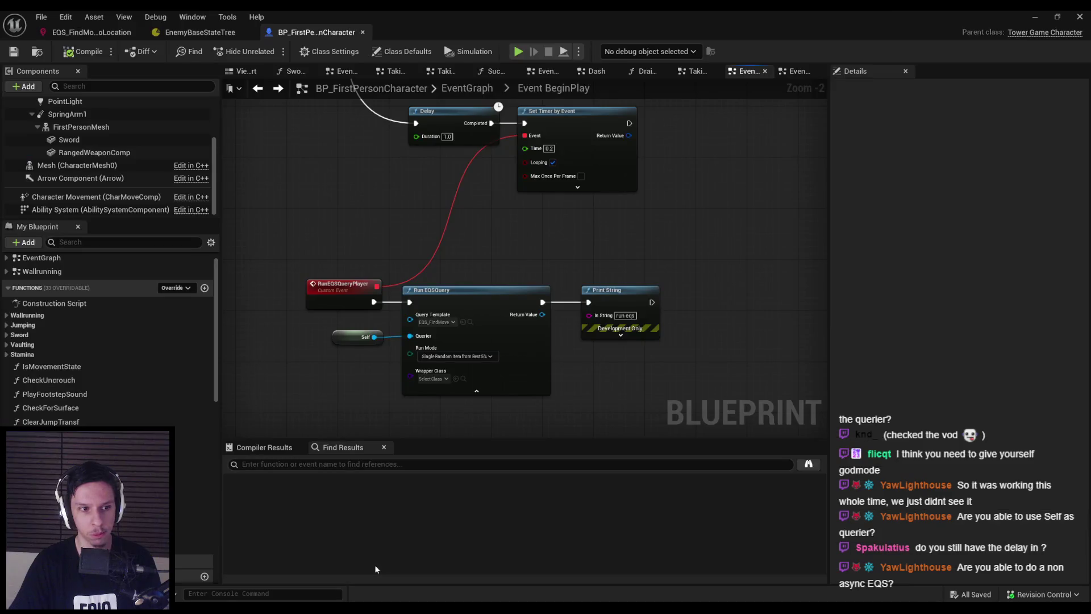
# - In EQS_FindMoveToLocation, tick Can Run Async on the OnCircle generator, then return to the level editor
pyautogui.click(88, 33)
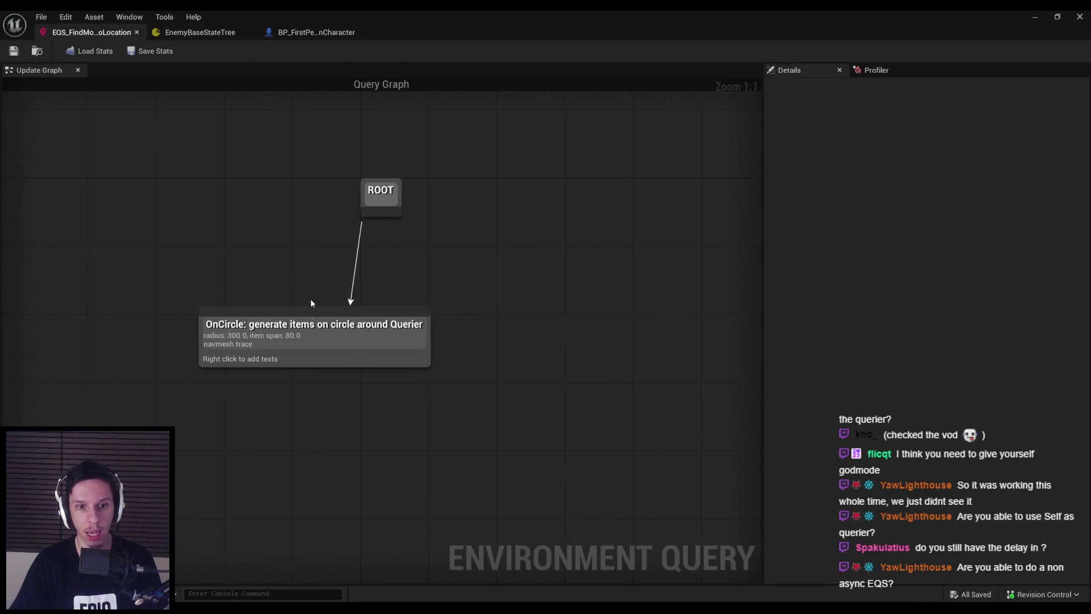
pyautogui.click(304, 337)
pyautogui.moveTo(797, 410)
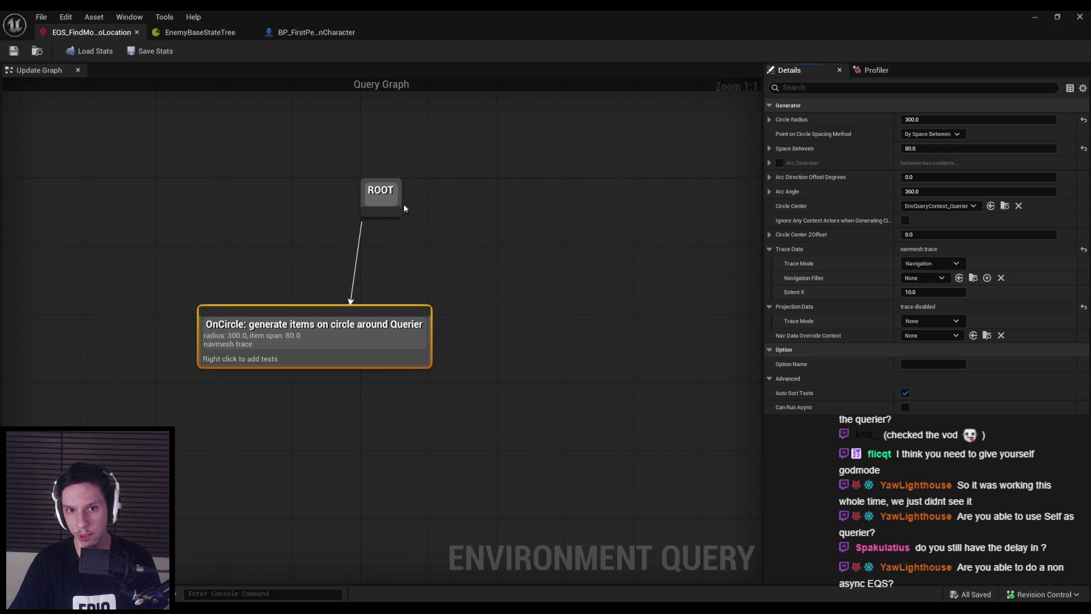
pyautogui.click(384, 197)
pyautogui.click(770, 120)
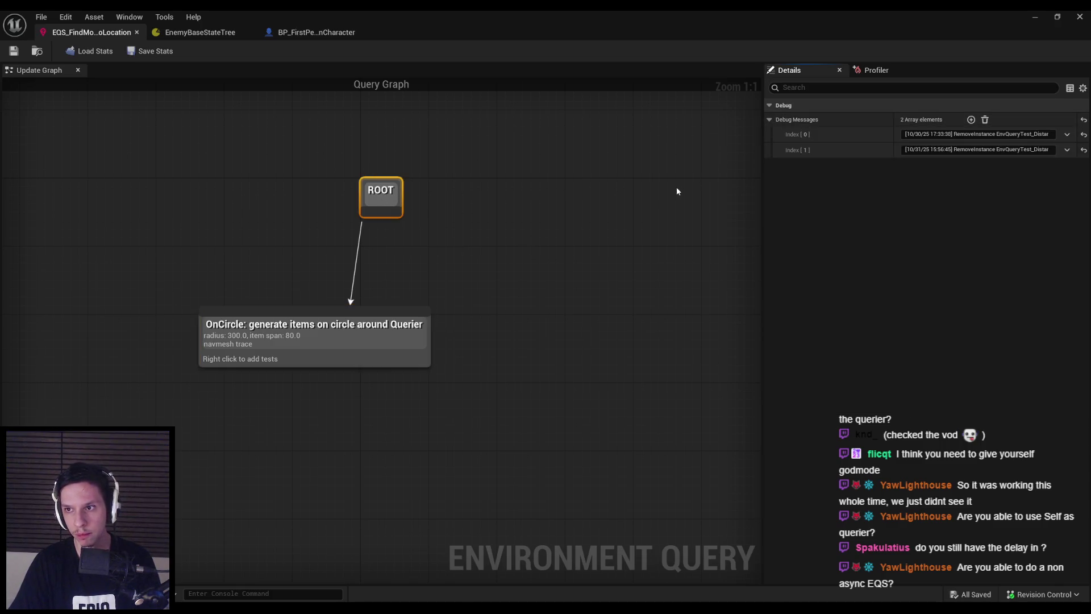
pyautogui.click(347, 336)
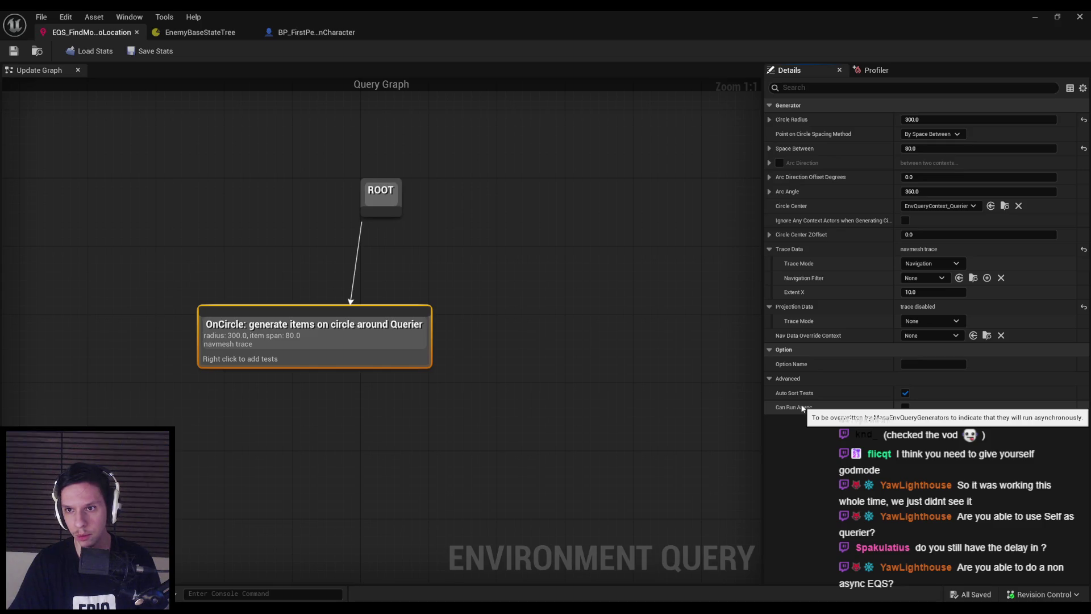
pyautogui.click(796, 71)
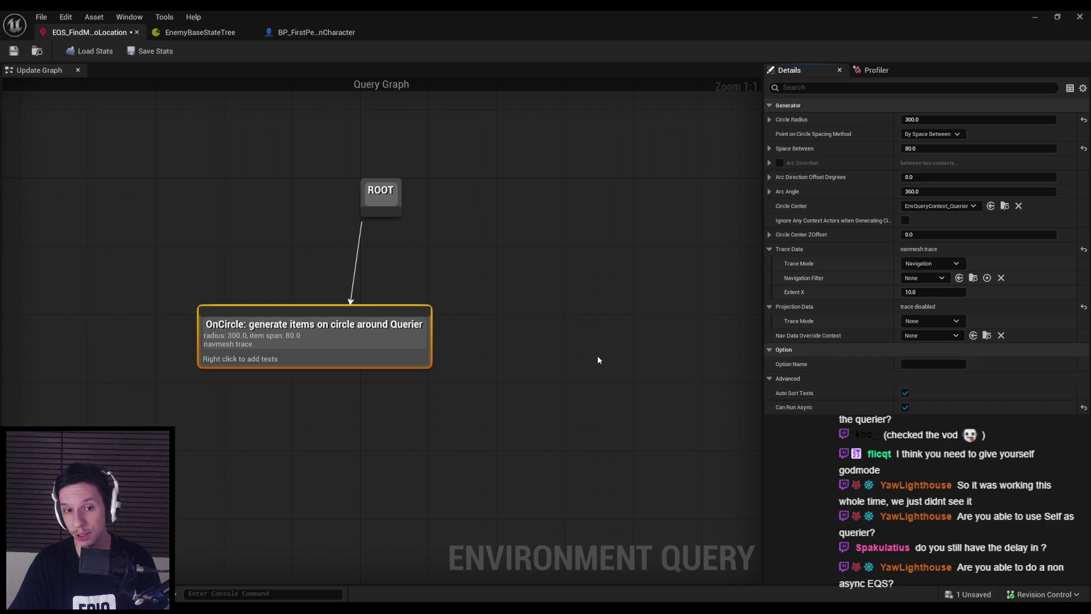
pyautogui.click(646, 319)
pyautogui.hotkey('alt', 'Tab')
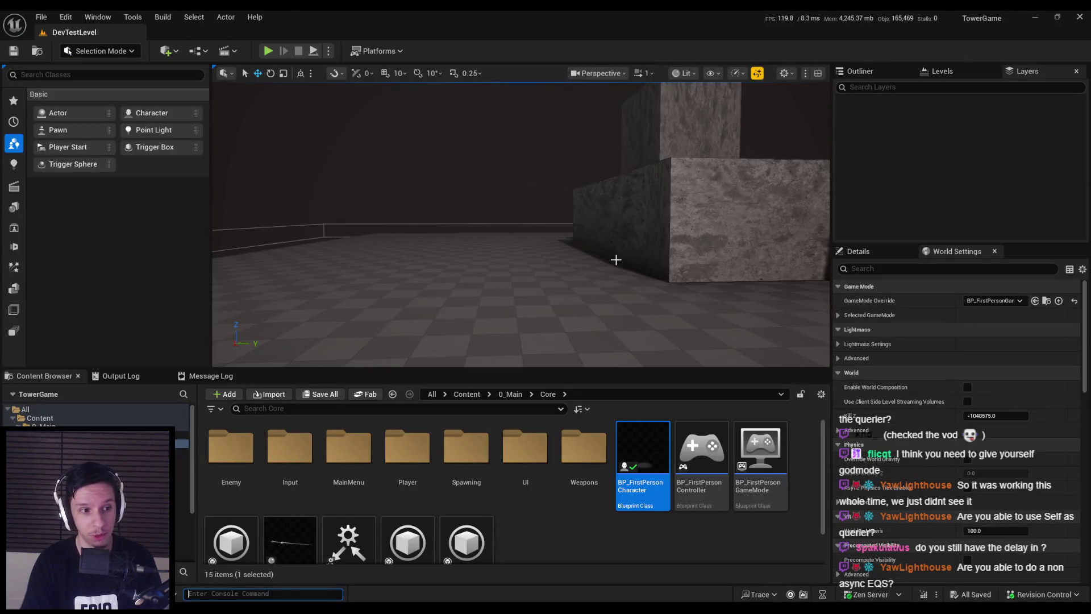
pyautogui.hotkey('alt', 'p')
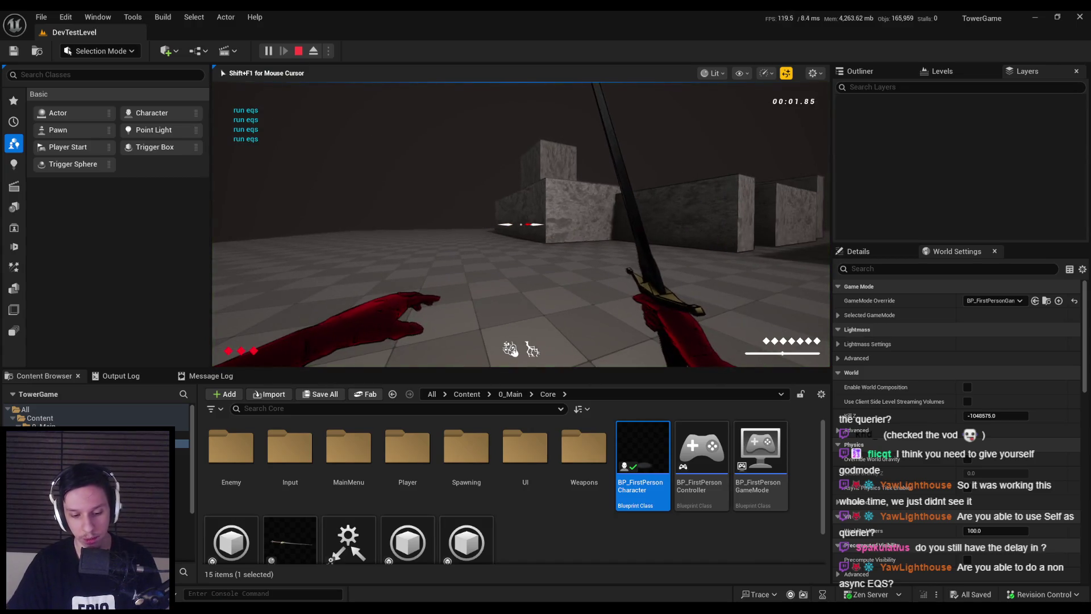
pyautogui.press("'")
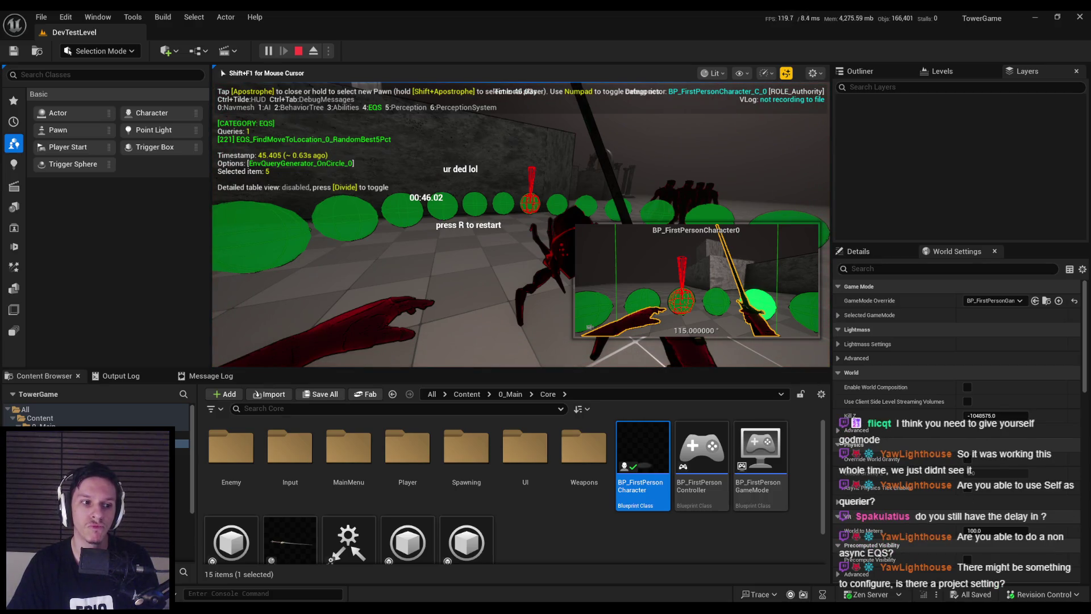
pyautogui.press('Escape')
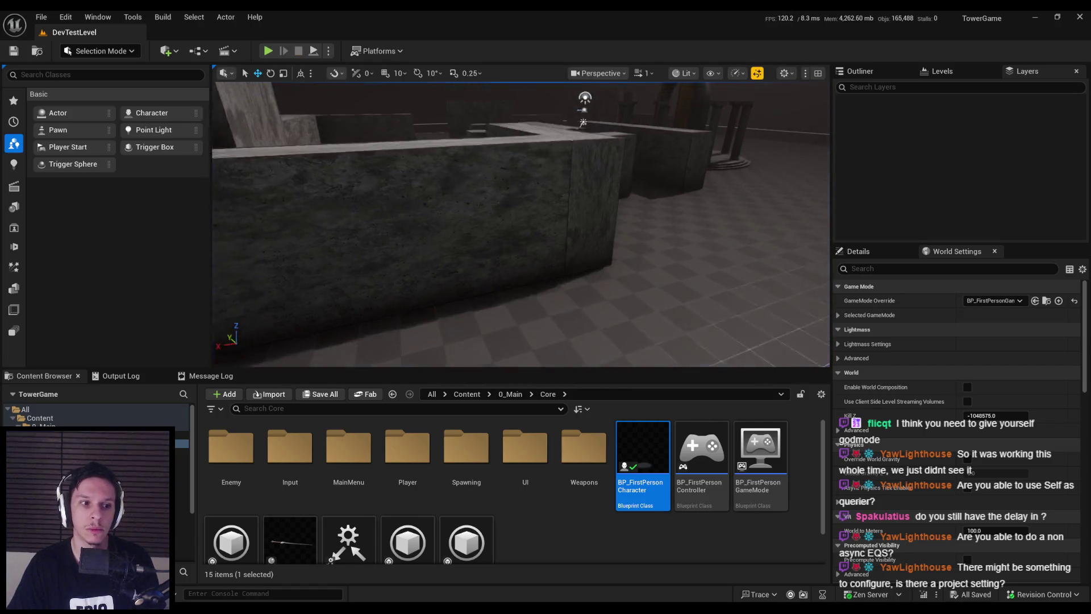
# - Fly the viewport camera over the maze walls, then start a new Play session
pyautogui.moveTo(633, 272); pyautogui.dragTo(632, 271)
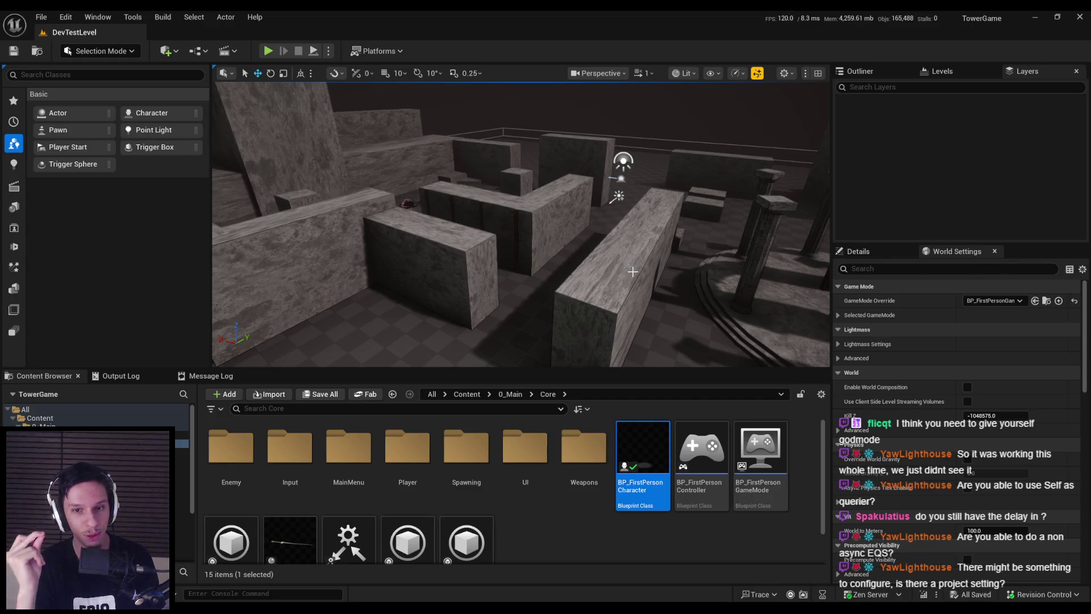
pyautogui.click(267, 51)
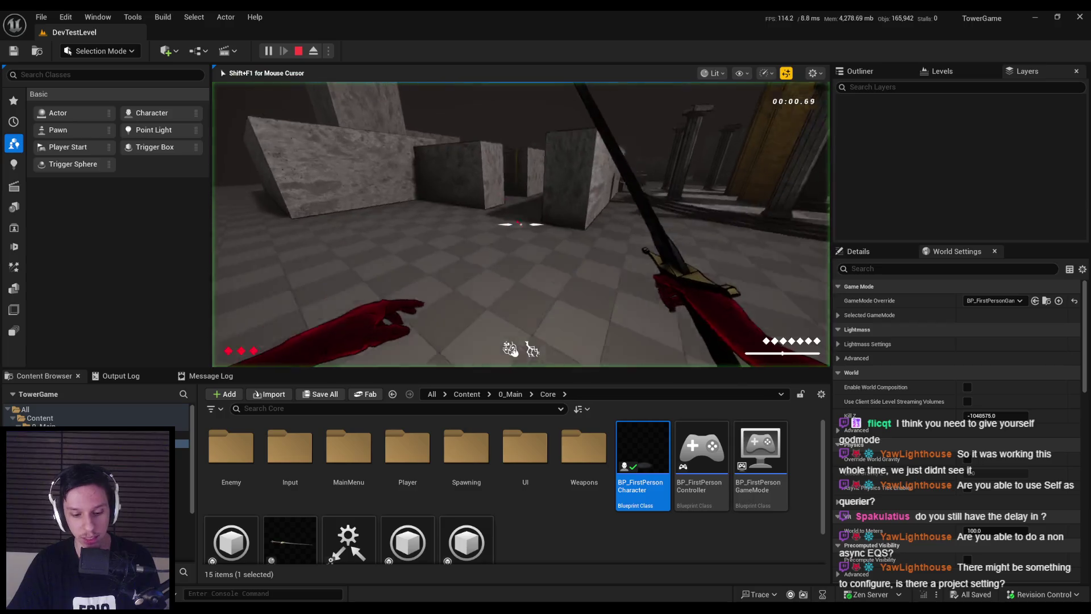
# - Watch the EQS debugger overlay during play, stop the session with Esc, and open the Edit menu
pyautogui.press("'")
pyautogui.press("'")
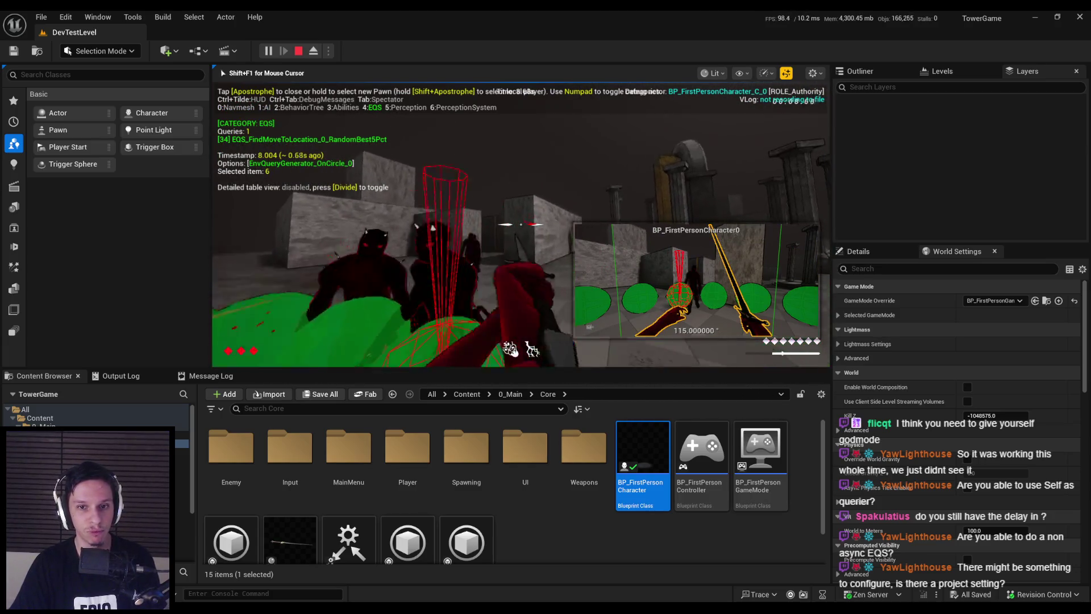
pyautogui.press('Escape')
pyautogui.click(65, 16)
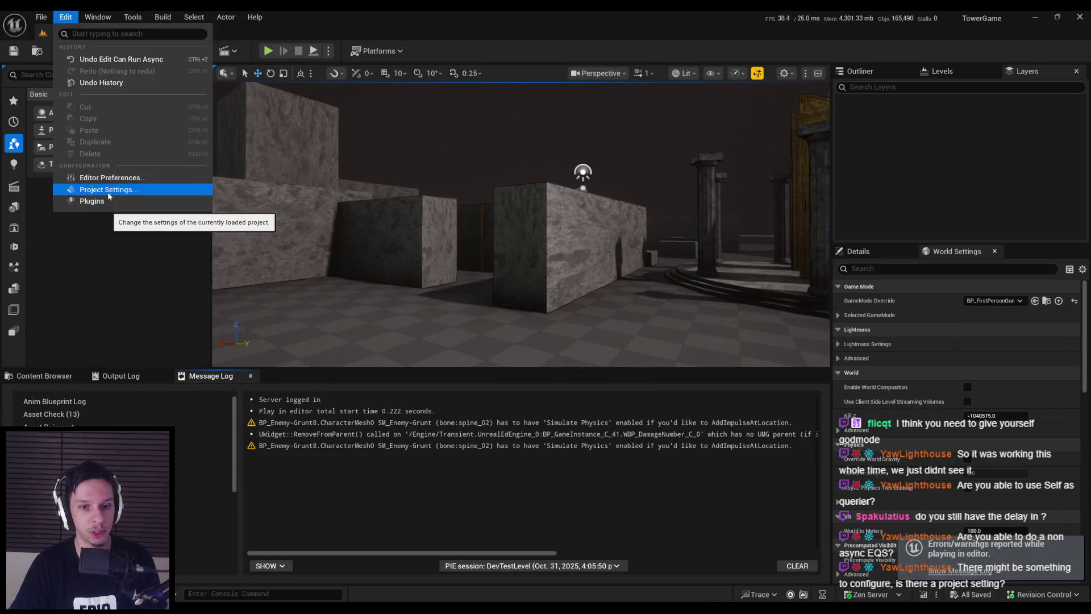
pyautogui.click(114, 191)
pyautogui.scroll(-3, 243, 225)
pyautogui.scroll(-5, 244, 221)
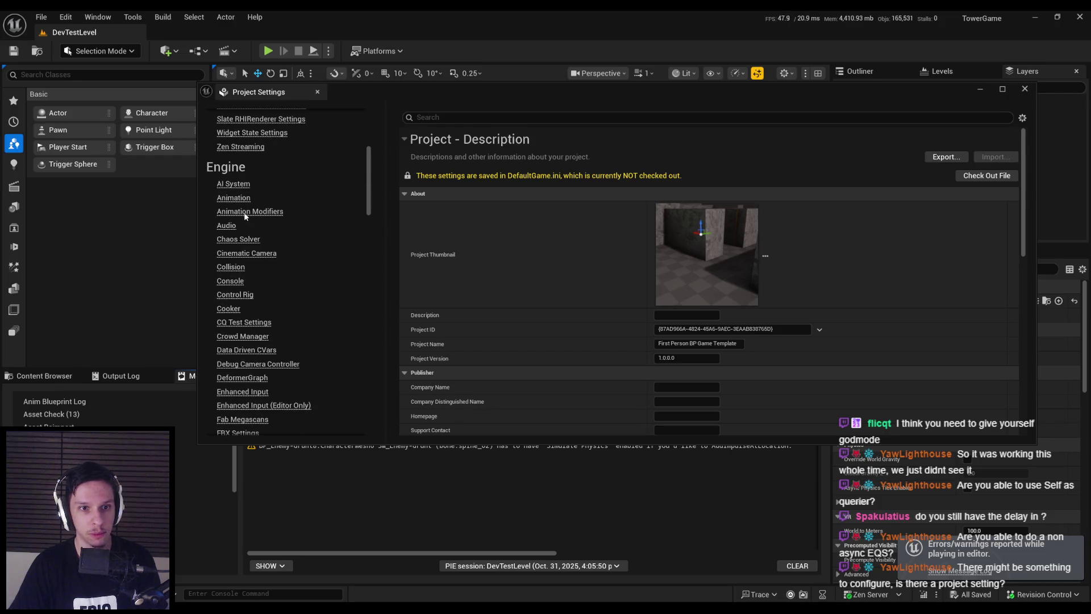
pyautogui.click(234, 186)
pyautogui.doubleClick(471, 90)
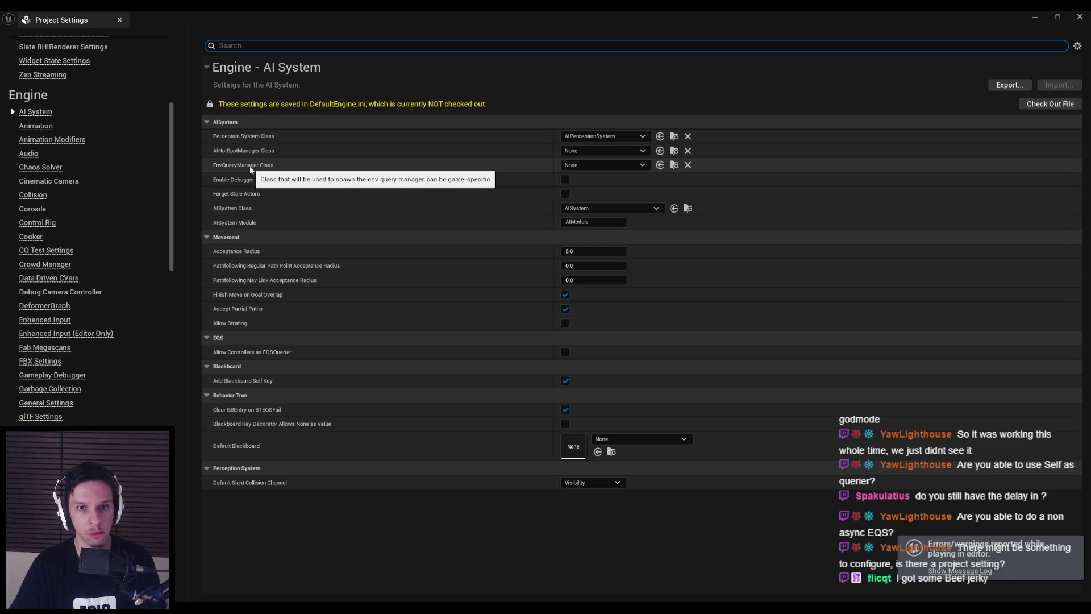
pyautogui.click(582, 164)
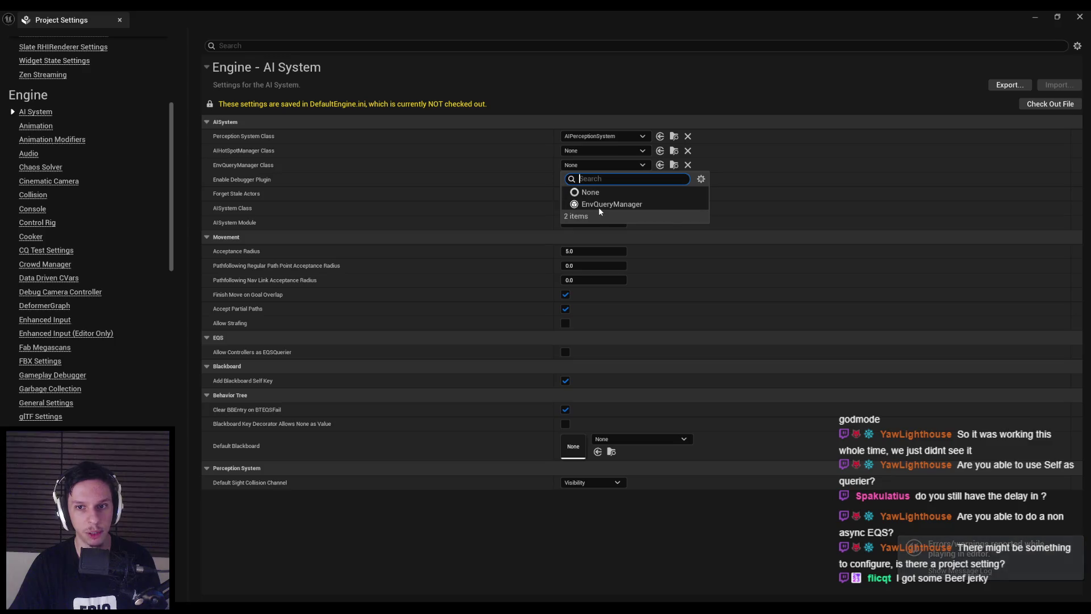
pyautogui.click(583, 165)
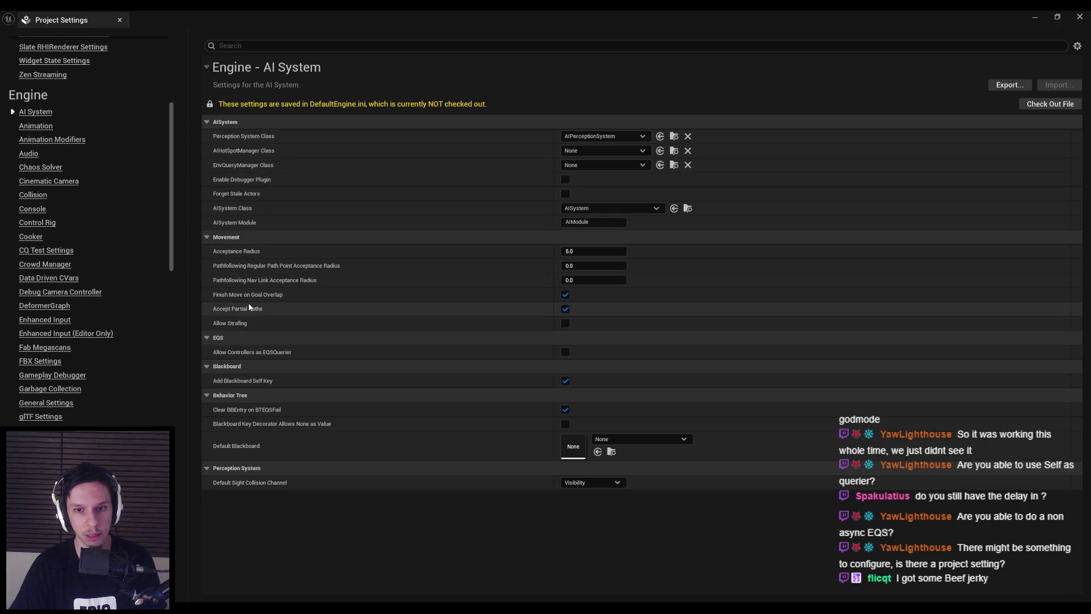
pyautogui.moveTo(240, 355)
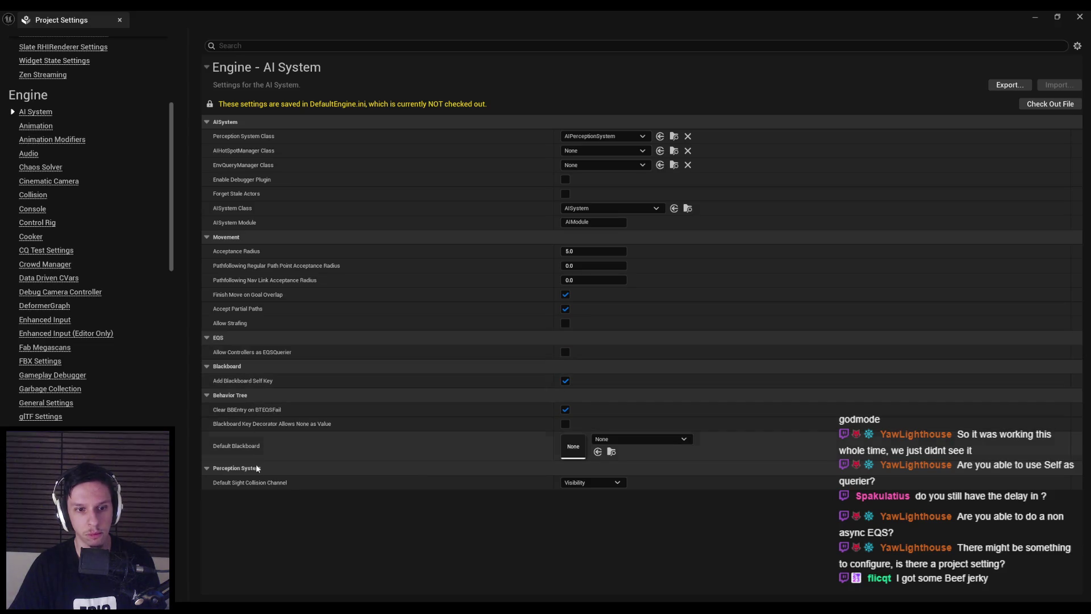
pyautogui.moveTo(254, 168)
pyautogui.click(1077, 17)
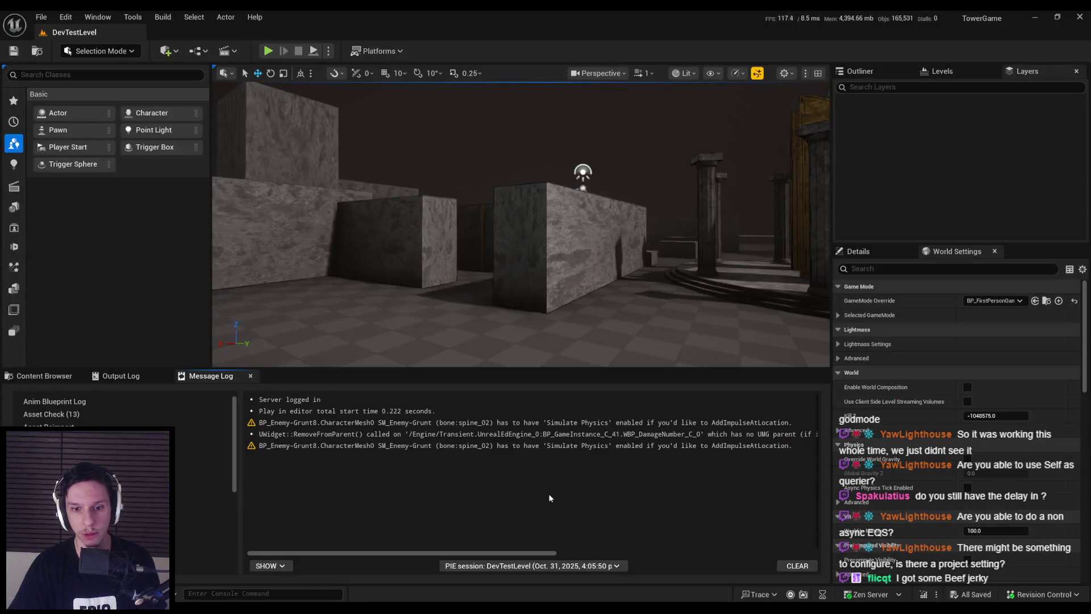
pyautogui.click(36, 378)
pyautogui.click(231, 458)
pyautogui.doubleClick(232, 458)
pyautogui.rightClick(691, 527)
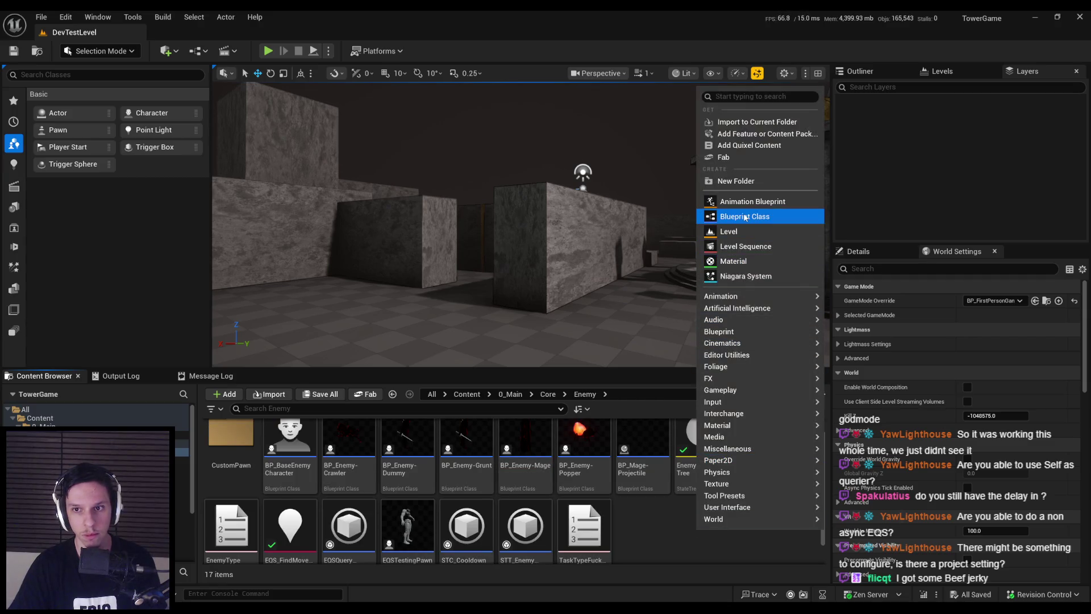
pyautogui.click(719, 215)
pyautogui.write('env qu')
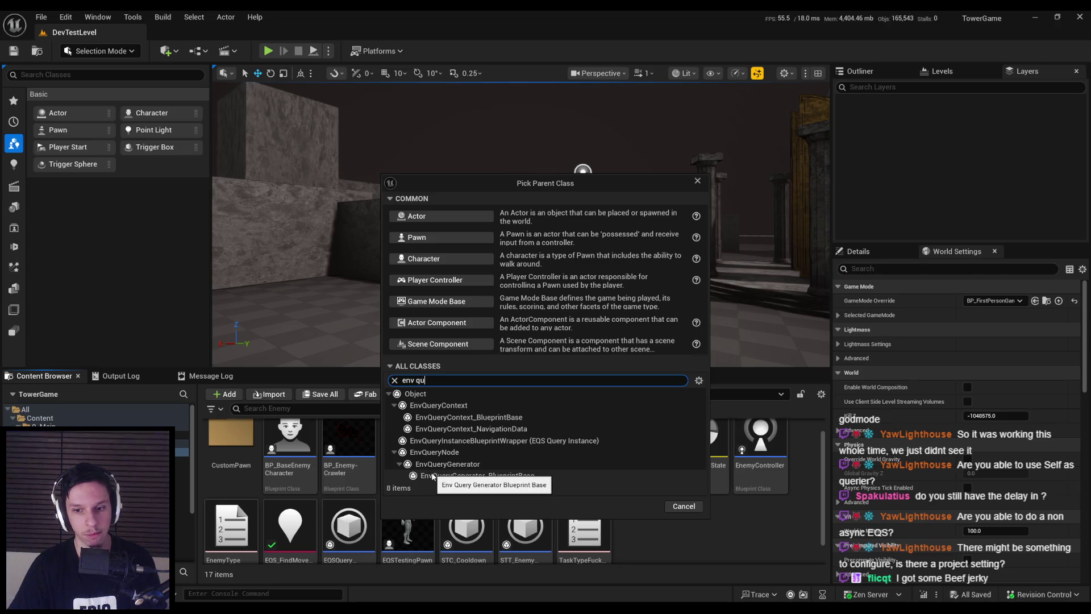
pyautogui.click(460, 441)
pyautogui.press('Return')
pyautogui.doubleClick(472, 512)
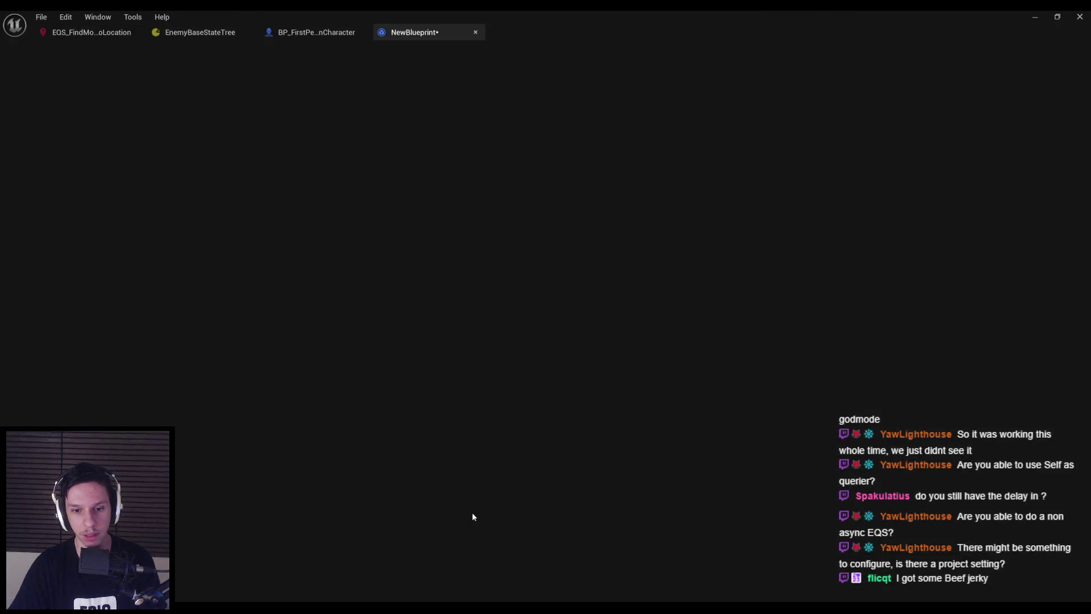
pyautogui.click(330, 51)
pyautogui.click(392, 52)
pyautogui.click(330, 51)
pyautogui.click(402, 51)
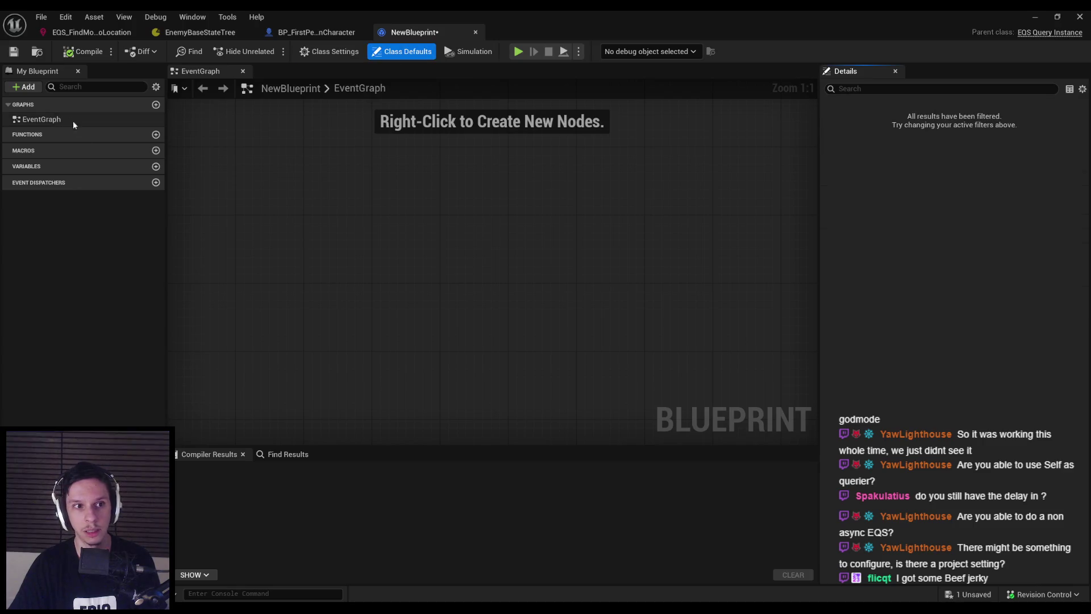
pyautogui.click(475, 32)
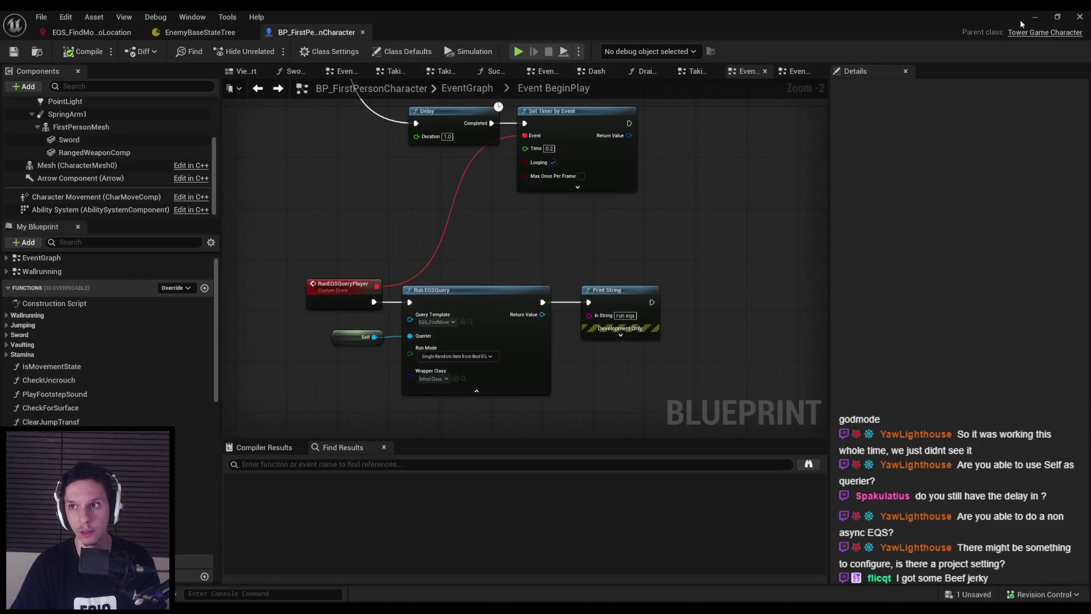
pyautogui.click(1035, 16)
pyautogui.press('Delete')
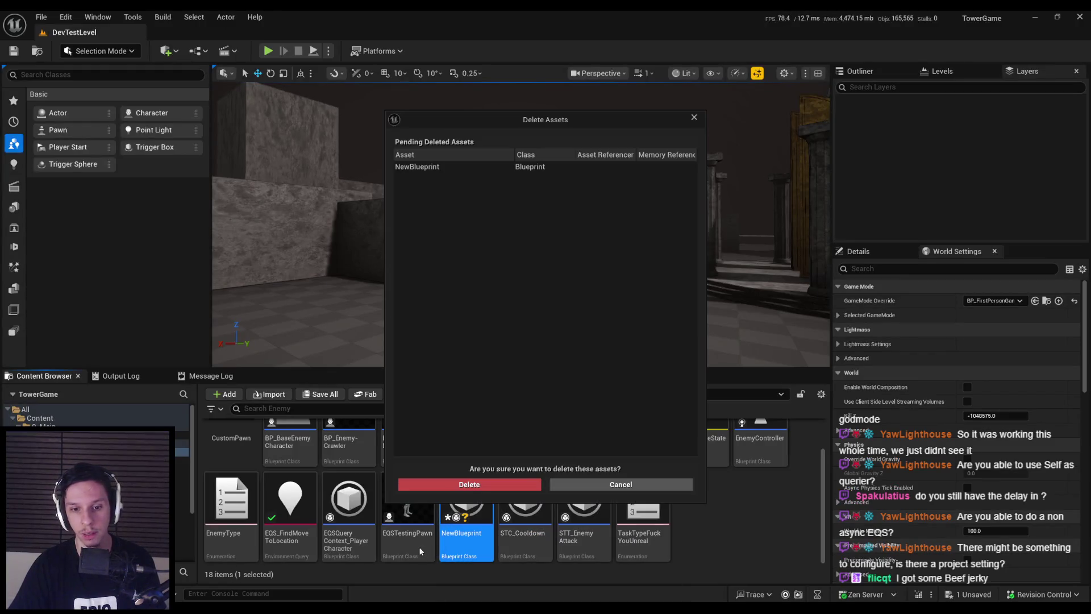
pyautogui.click(484, 488)
pyautogui.rightClick(670, 505)
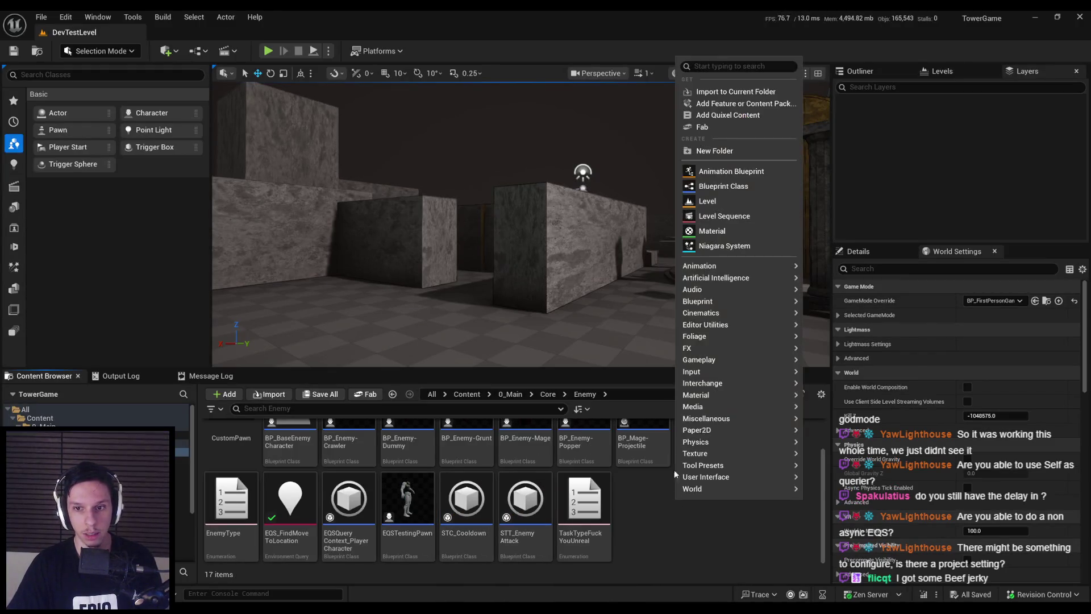
pyautogui.moveTo(707, 301)
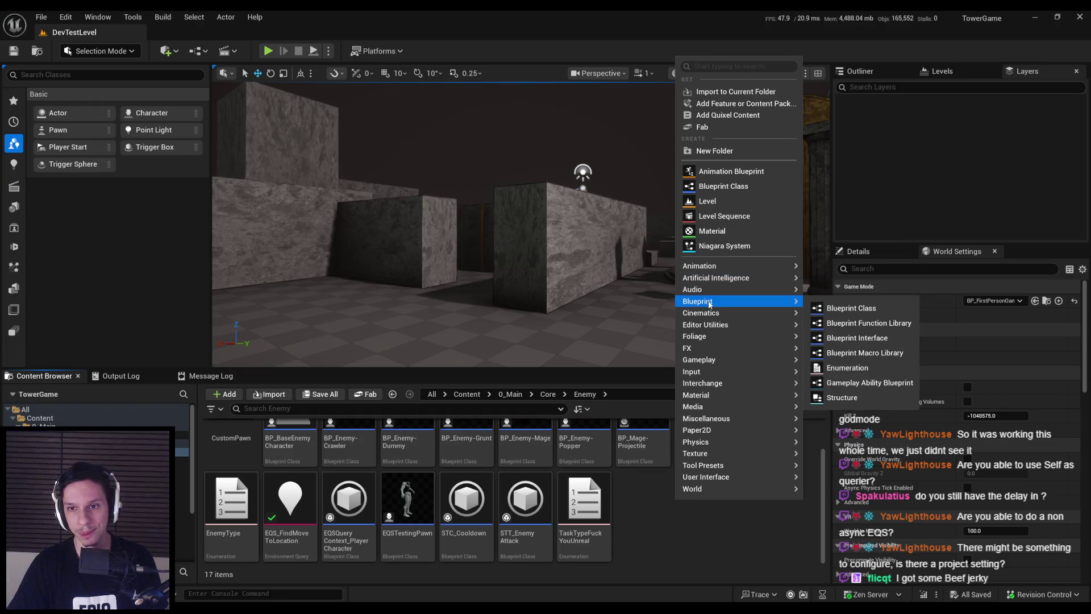
pyautogui.click(724, 186)
pyautogui.write('en')
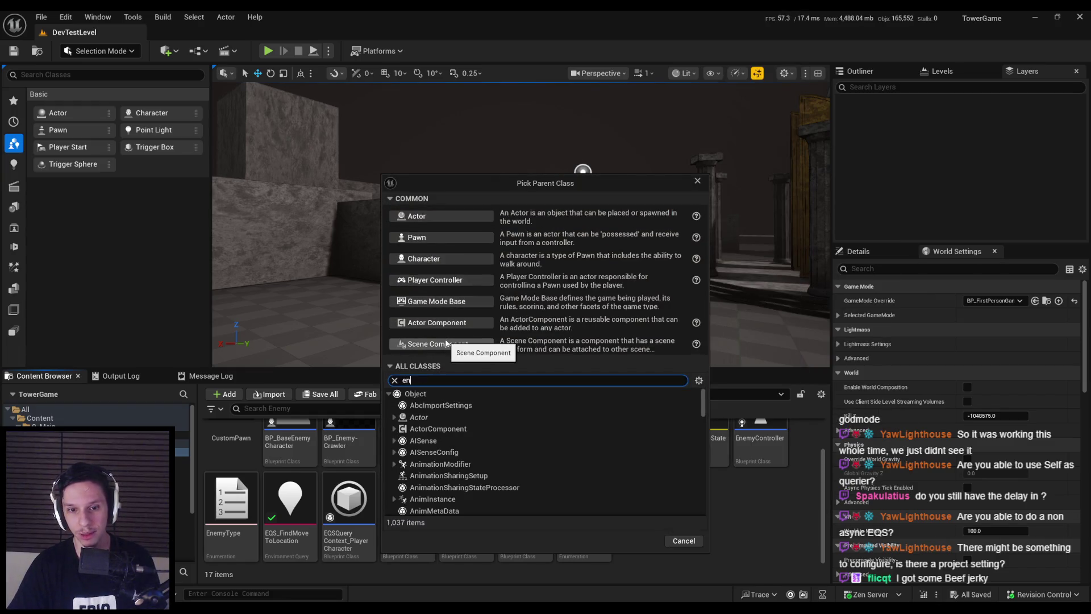
pyautogui.write('v qu')
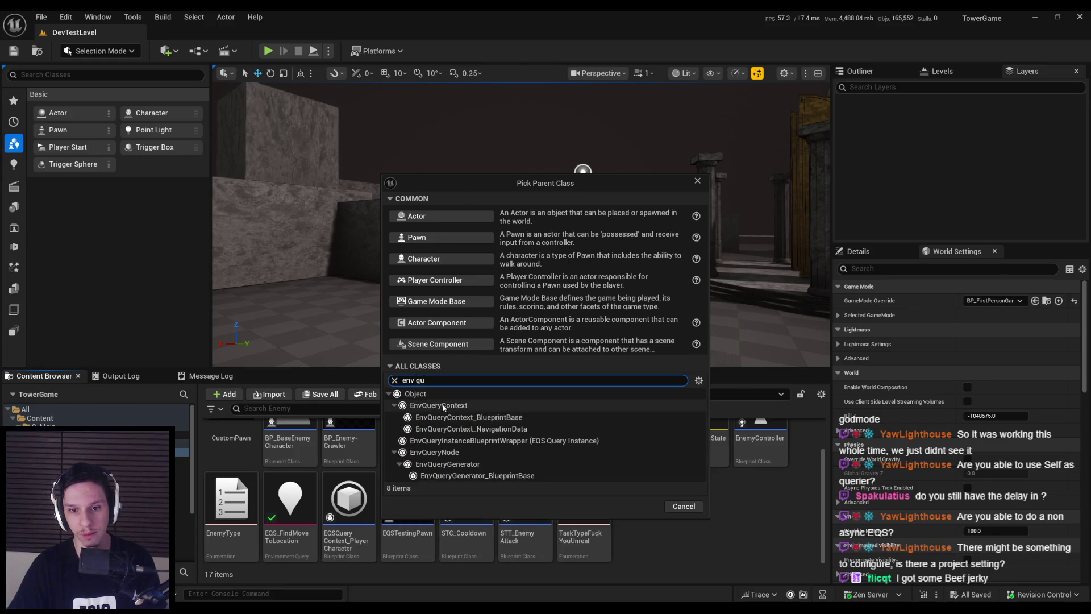
pyautogui.tripleClick(432, 383)
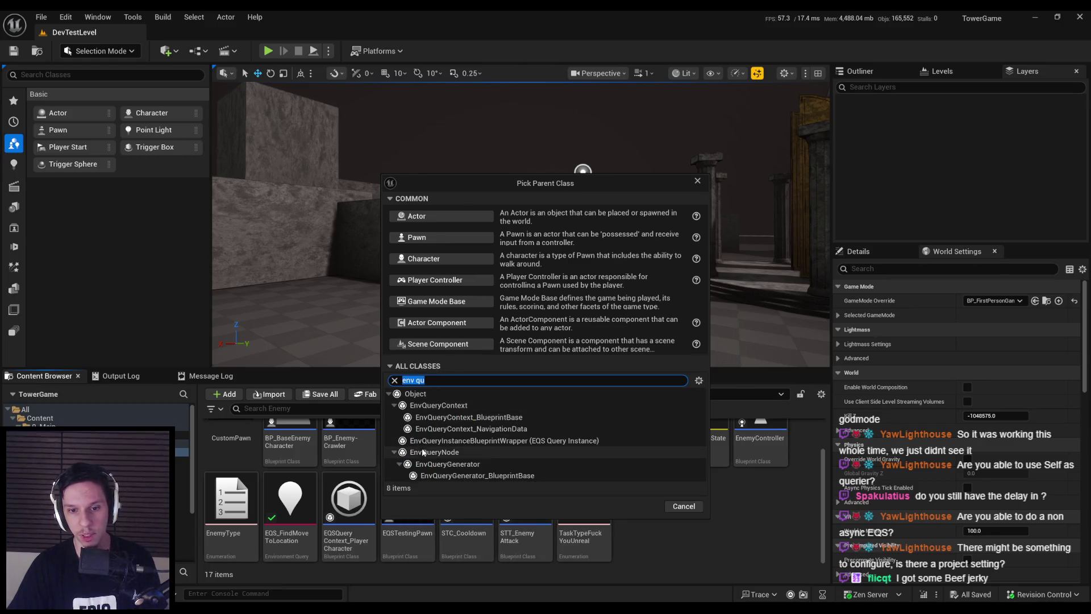
pyautogui.press('BackSpace')
pyautogui.click(680, 510)
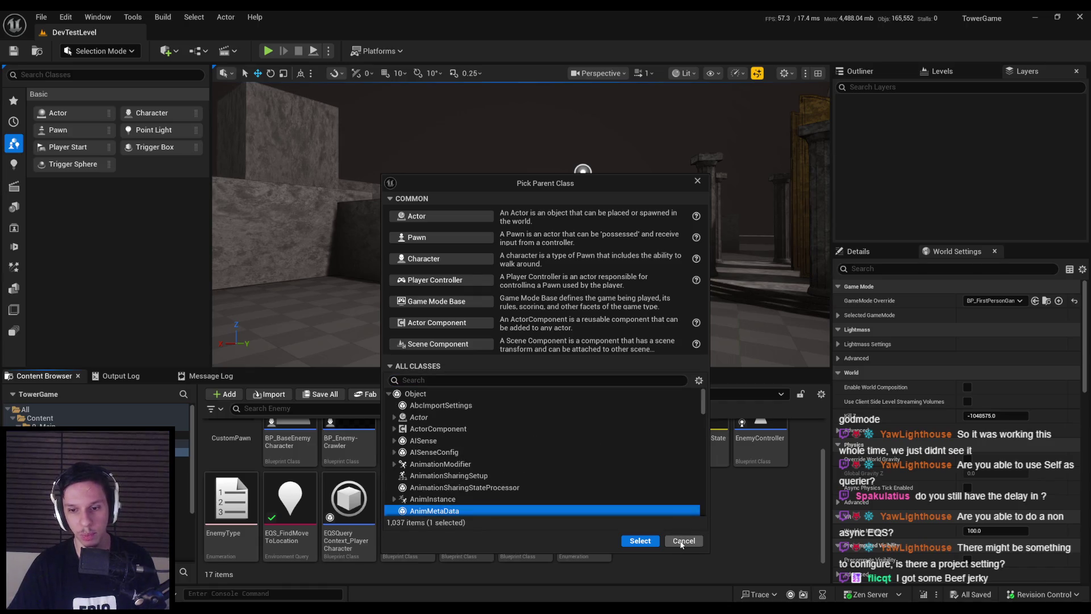
pyautogui.click(681, 541)
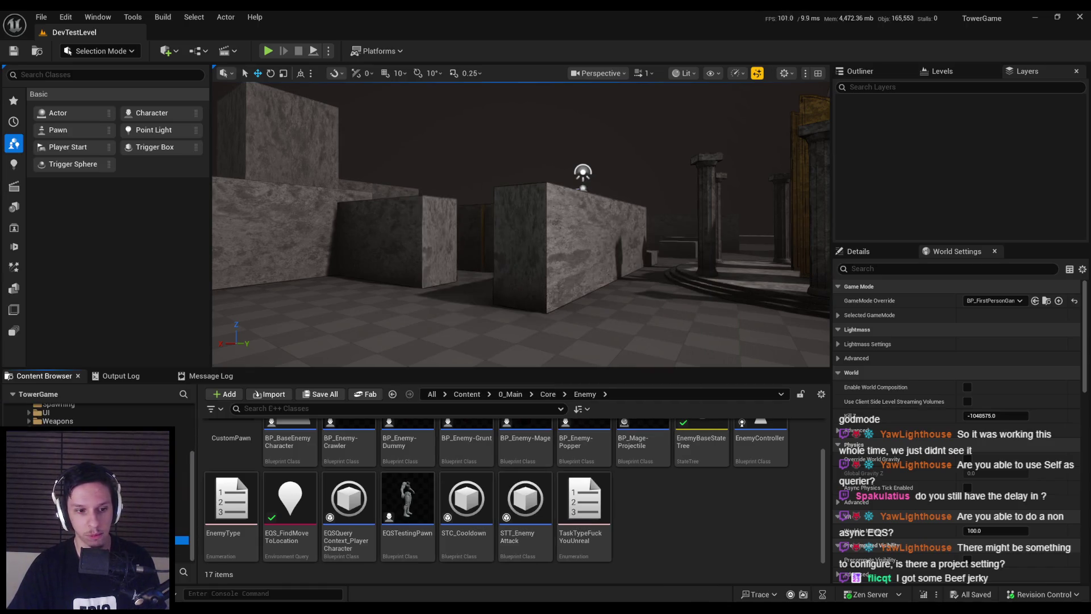
pyautogui.rightClick(475, 502)
# - In the New C++ Class wizard, find and select EnvQueryManager, cancel, then switch to the EQS docs
pyautogui.press('Escape')
pyautogui.rightClick(677, 497)
pyautogui.click(702, 544)
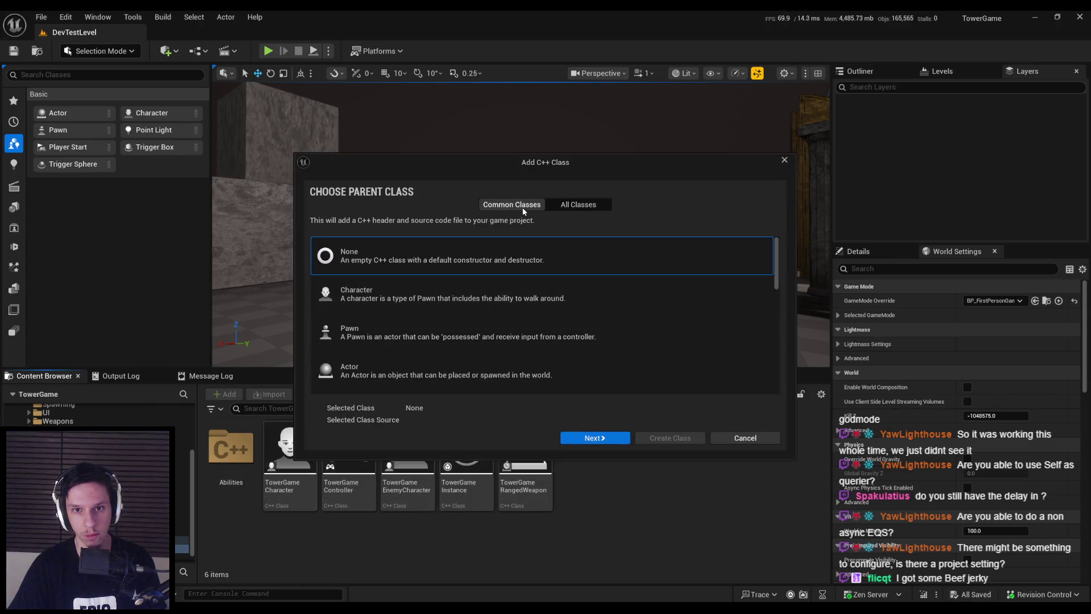
pyautogui.click(578, 205)
pyautogui.write('env qu')
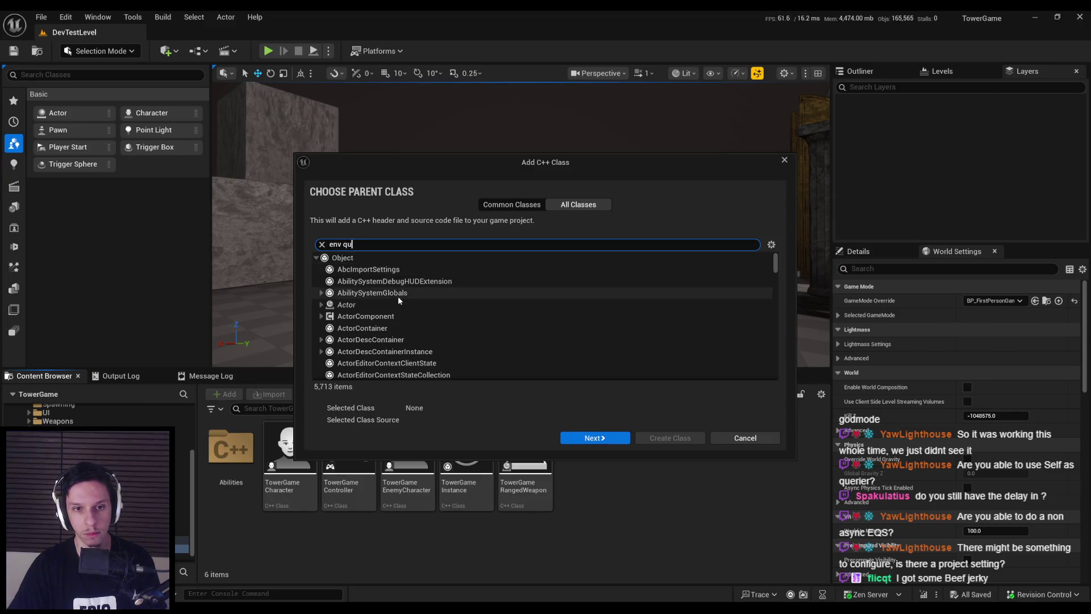
pyautogui.write('ery mana')
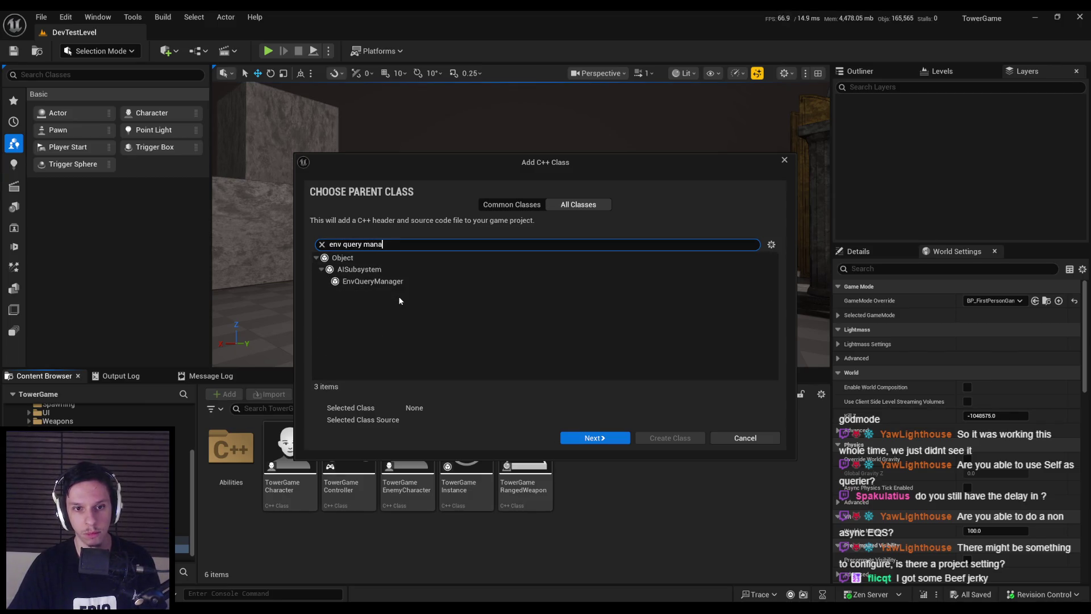
pyautogui.click(387, 282)
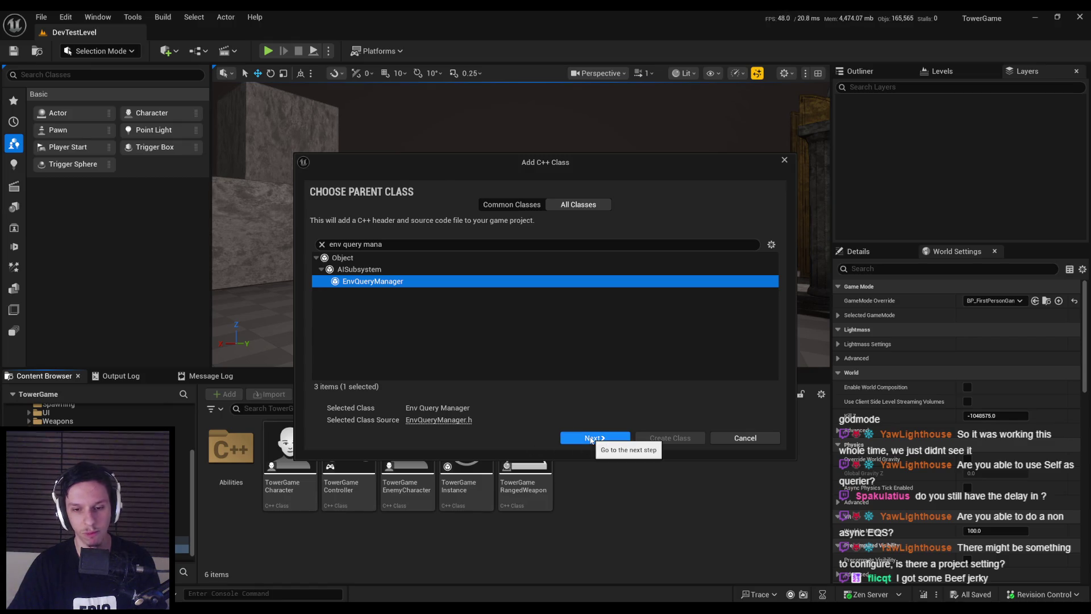
pyautogui.click(756, 438)
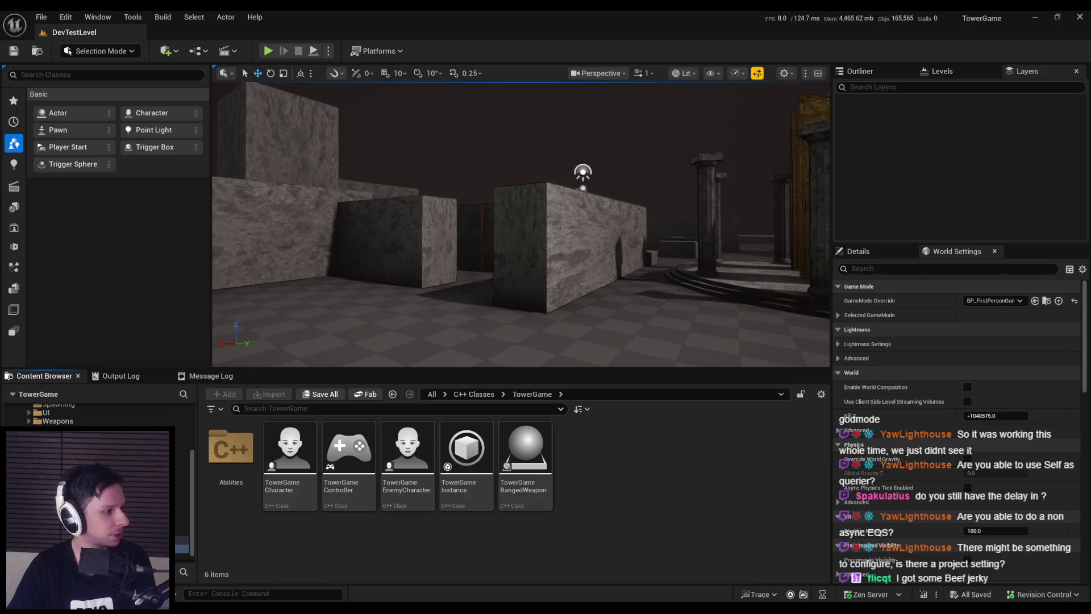
pyautogui.hotkey('alt', 'Tab')
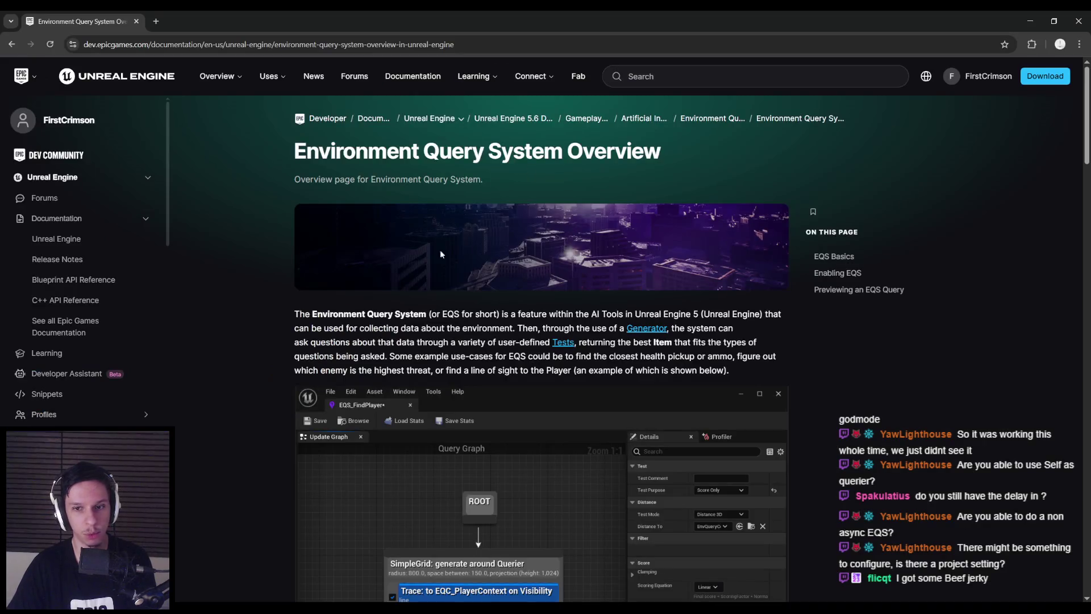
pyautogui.hotkey('ctrl', 'f')
pyautogui.write('manag')
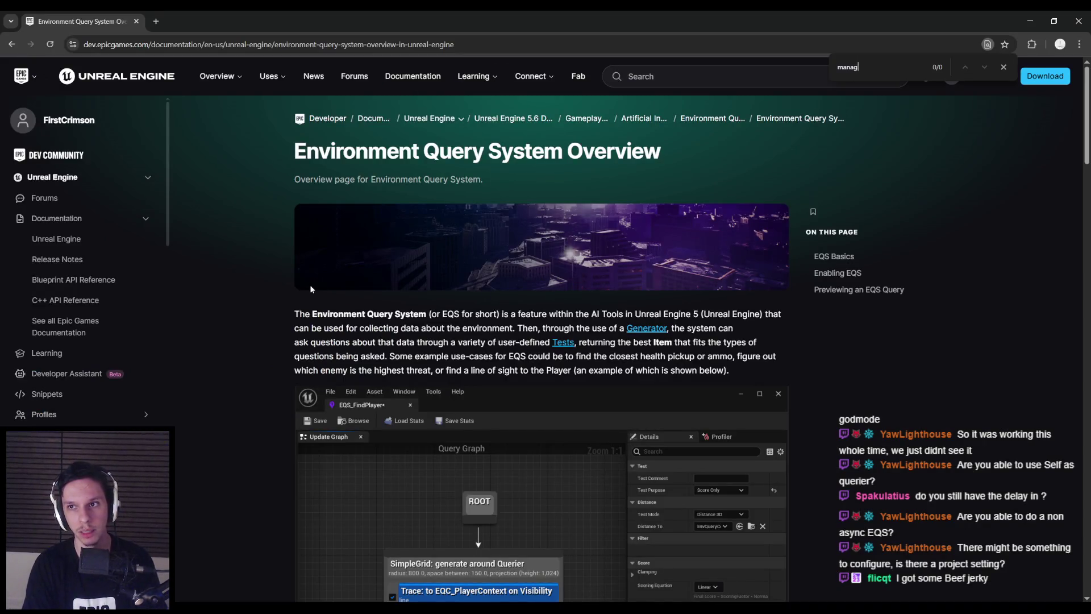
pyautogui.press('Escape')
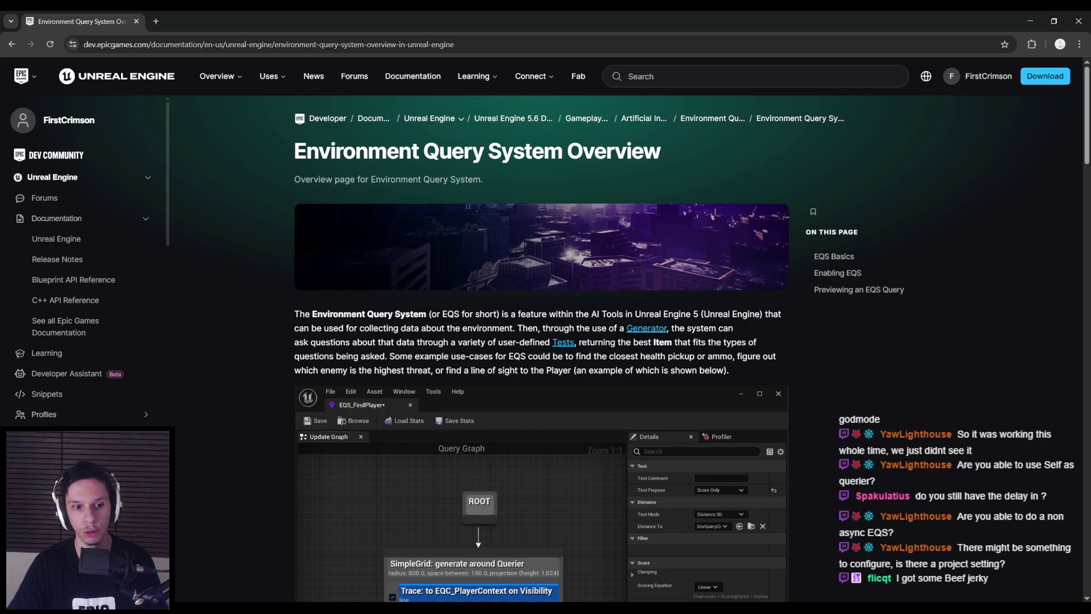
pyautogui.write('env')
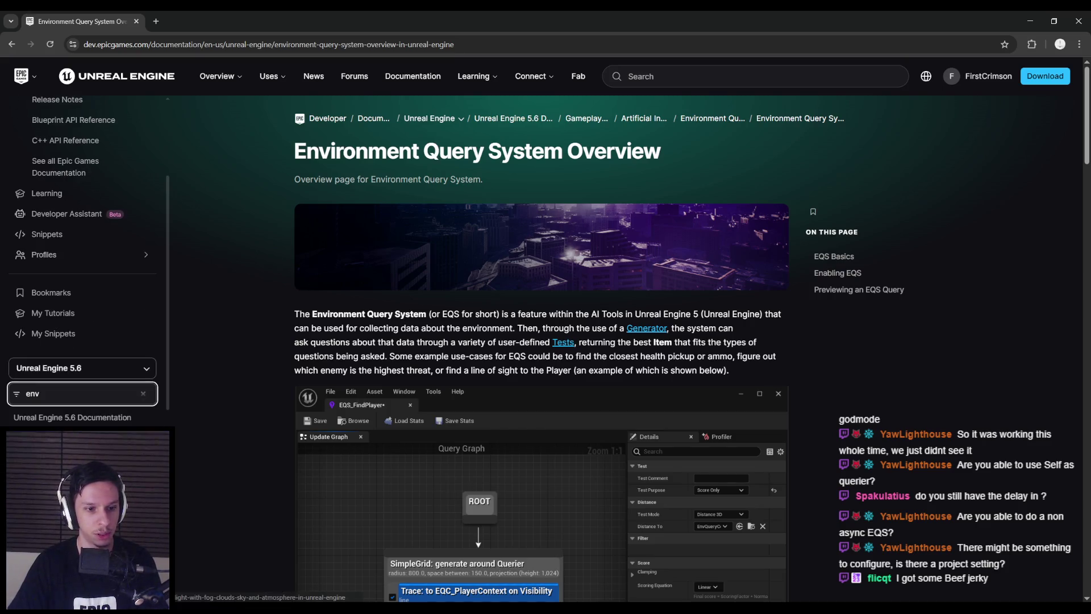
pyautogui.write(' query sys')
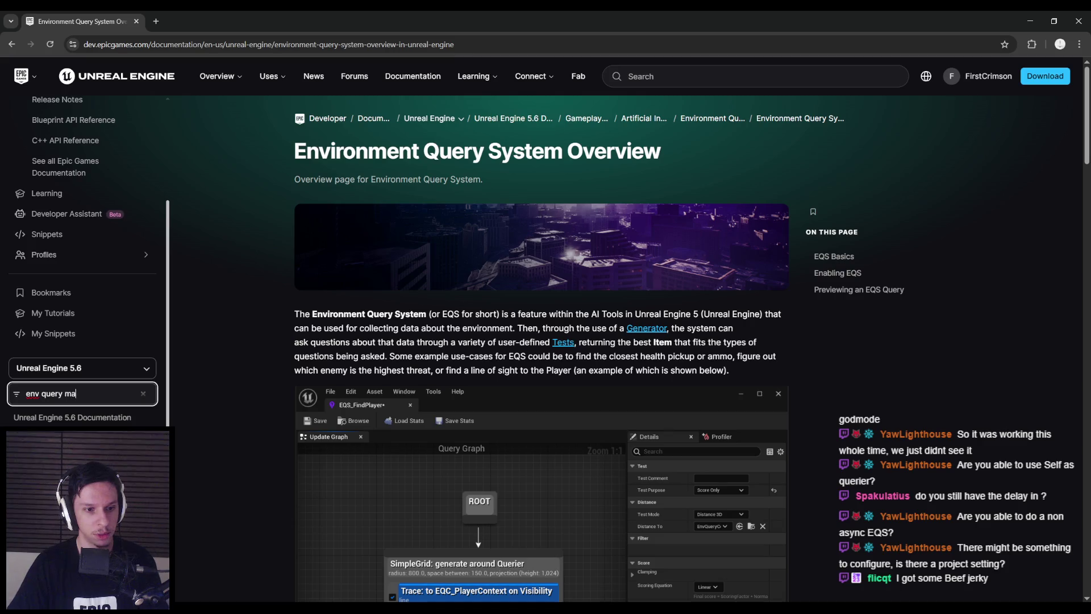
pyautogui.click(737, 81)
pyautogui.write('environment query manager')
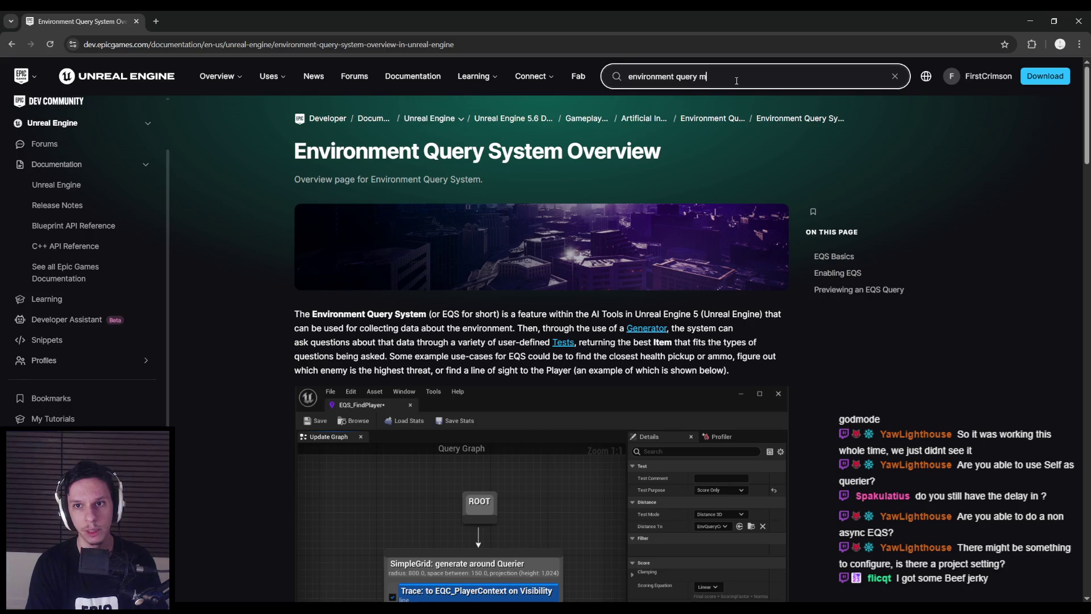
pyautogui.press('Return')
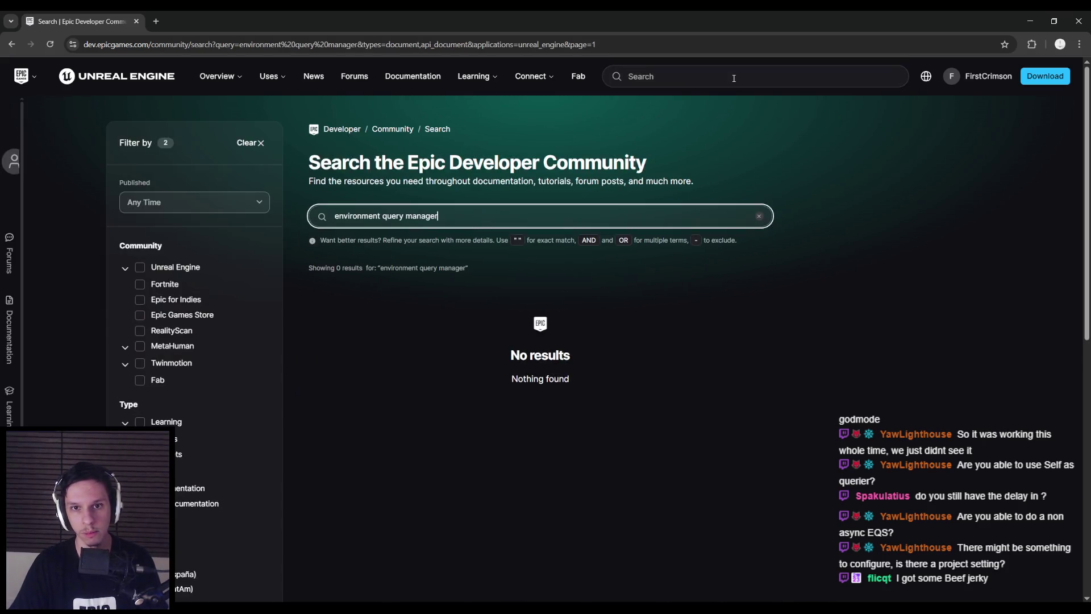
pyautogui.hotkey('ctrl', 'a')
pyautogui.write('envquerymanager')
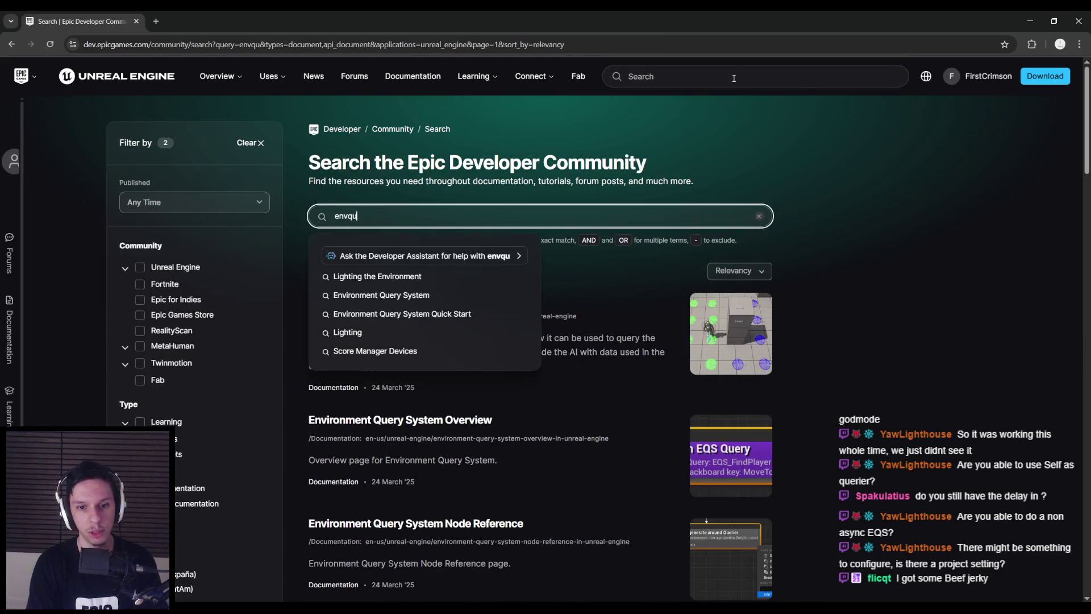
pyautogui.press('Return')
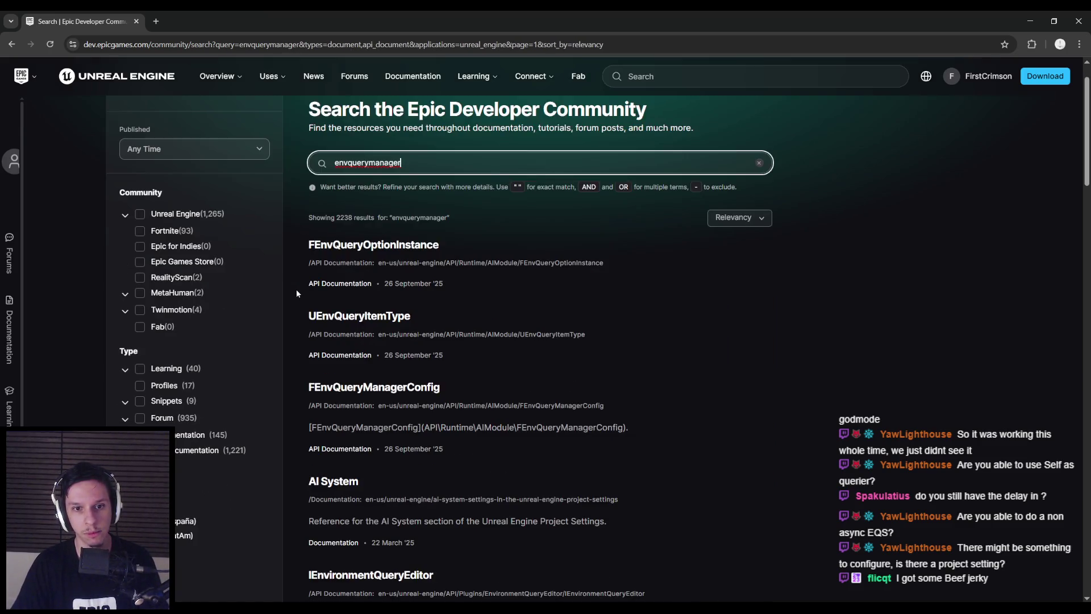
pyautogui.scroll(-3, 297, 293)
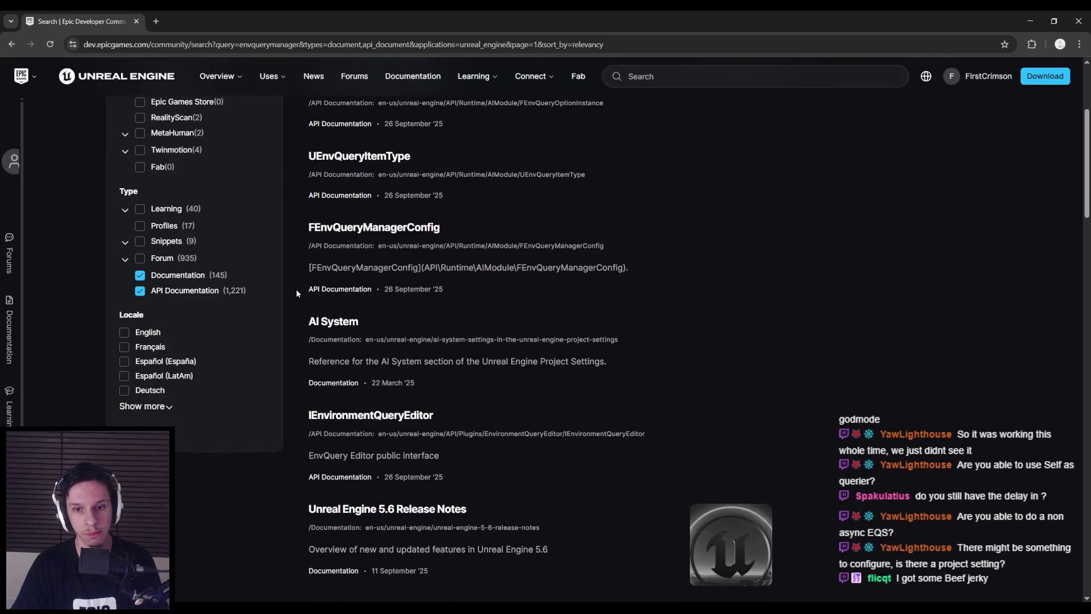
pyautogui.scroll(-6, 297, 294)
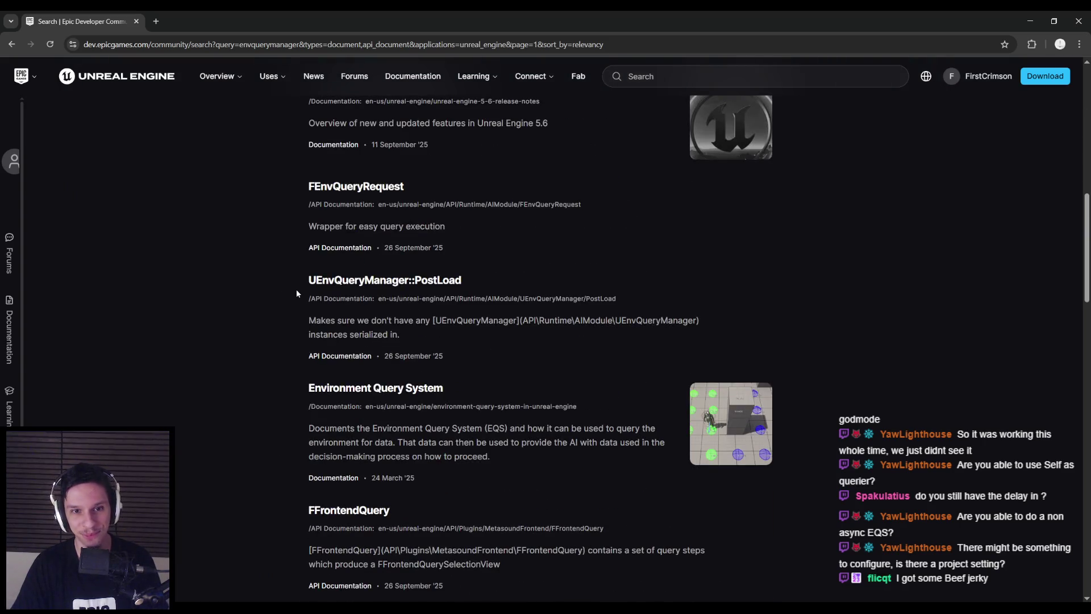
pyautogui.scroll(-6, 297, 293)
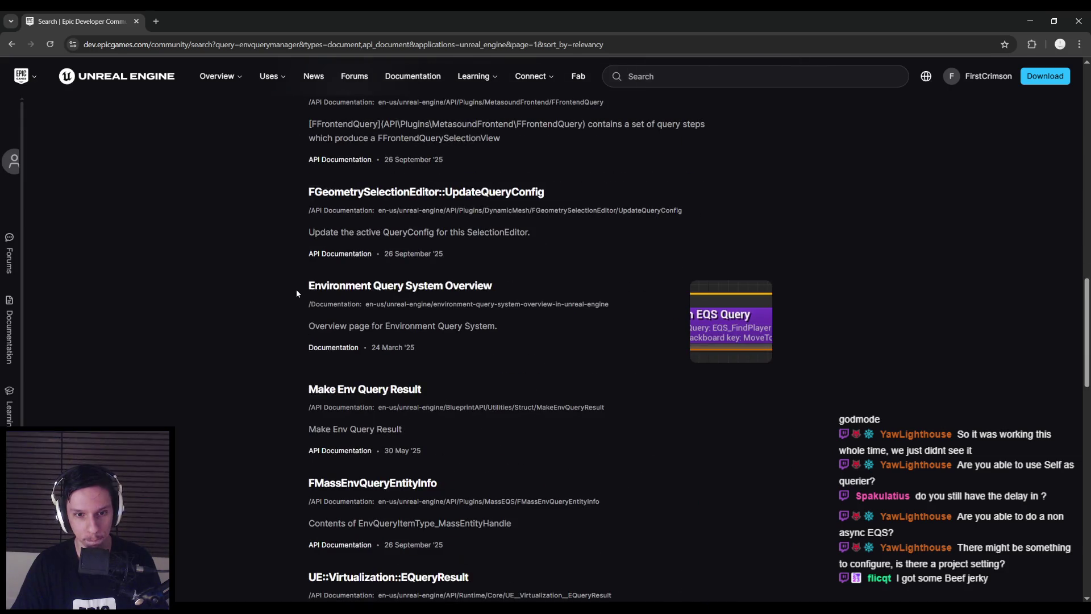
pyautogui.scroll(-5, 297, 293)
pyautogui.scroll(-3, 295, 292)
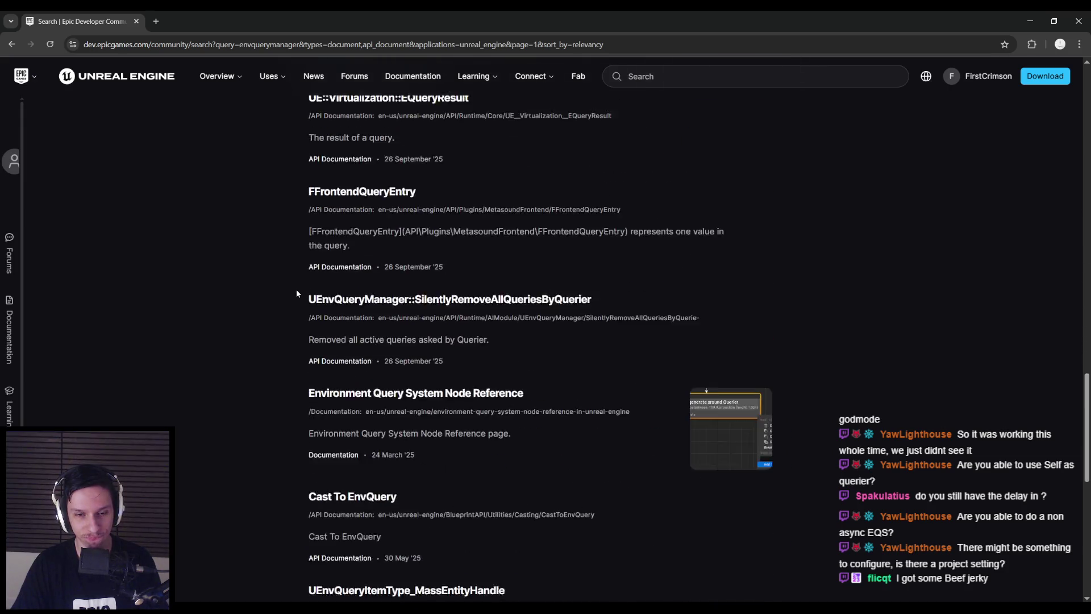
pyautogui.scroll(-3, 296, 293)
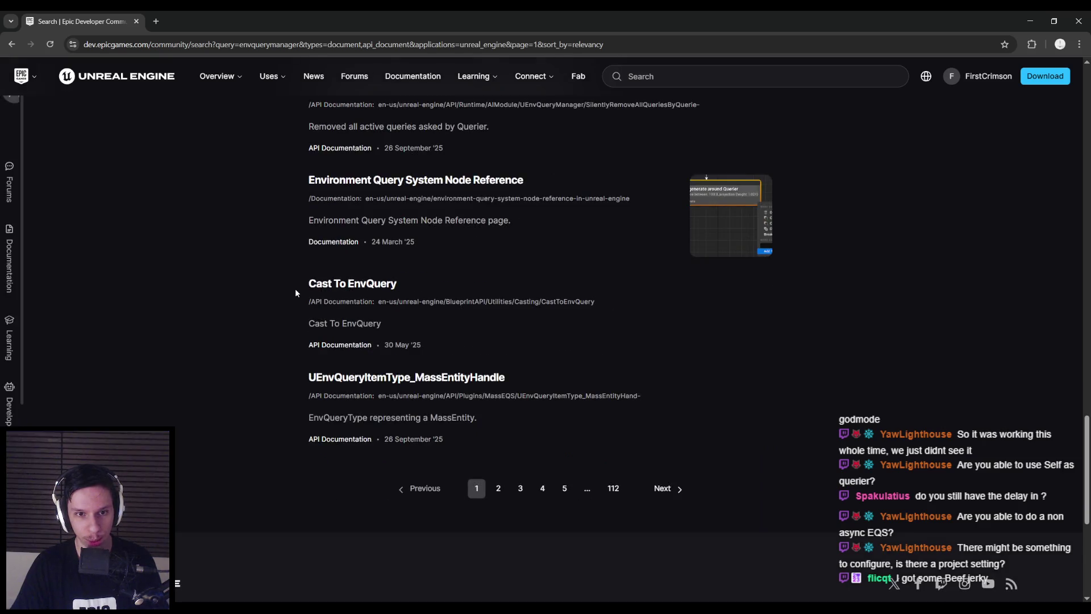
pyautogui.press('Home')
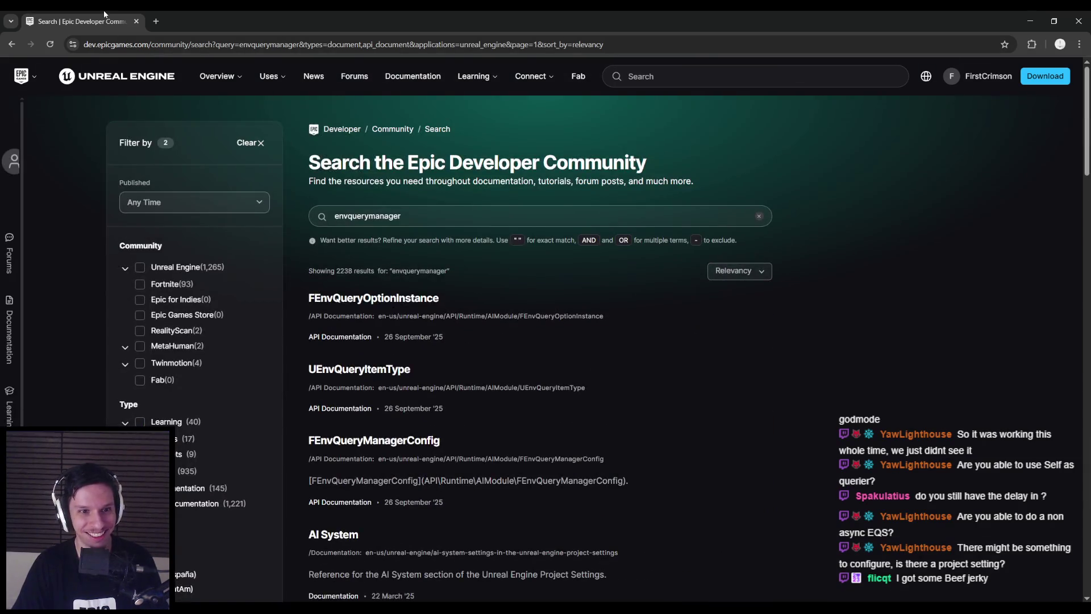
pyautogui.hotkey('alt', 'Tab')
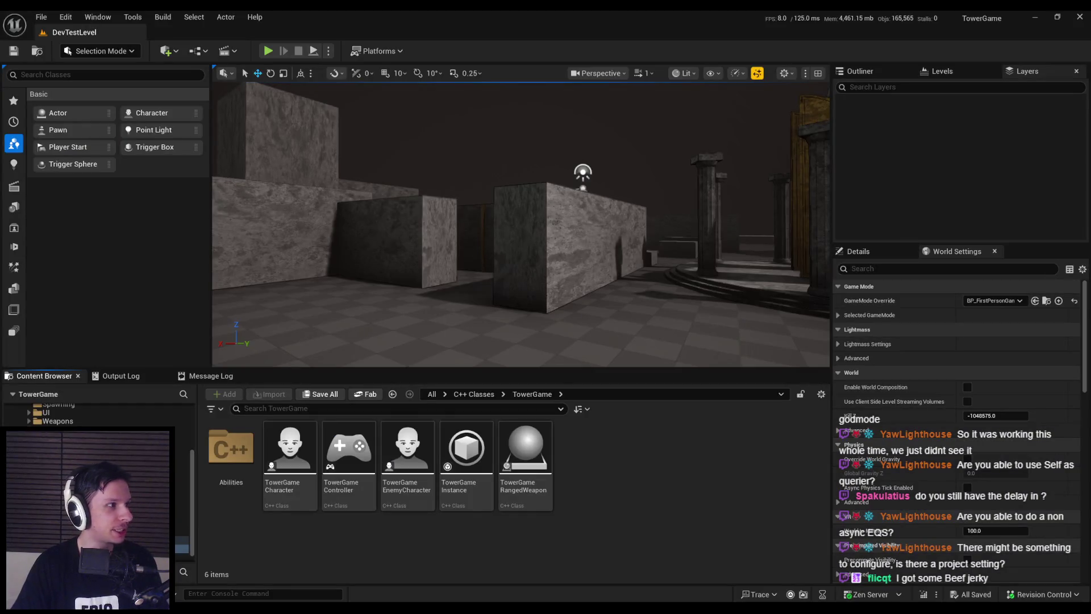
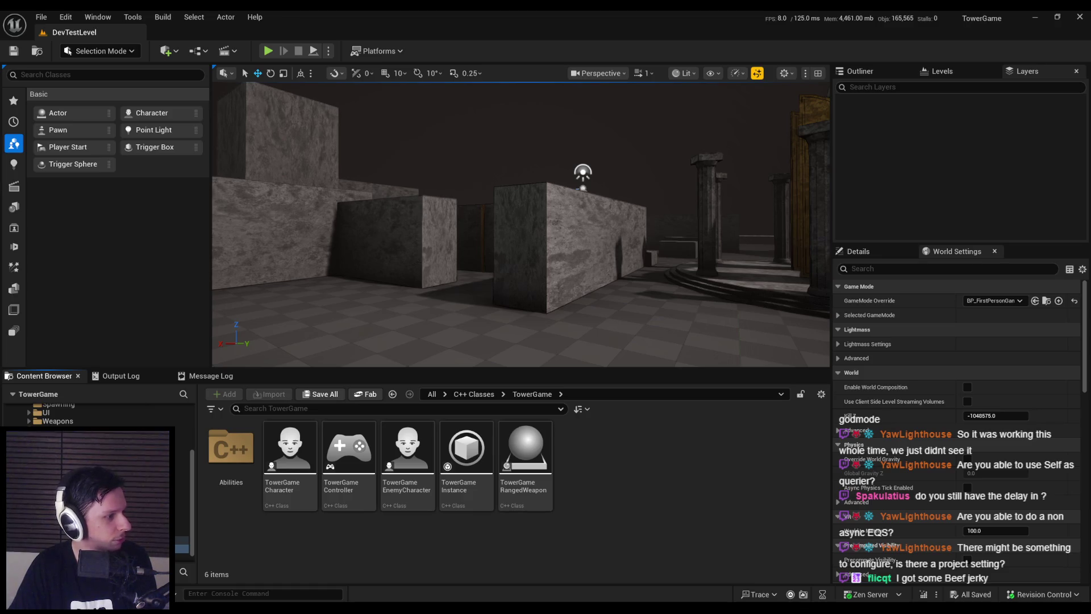
# - Replace the EQS_FindMoveToLocation generator with a SimpleGrid points generator placed under ROOT
pyautogui.hotkey('alt', 'Tab')
pyautogui.hotkey('alt', 'Tab')
pyautogui.hotkey('alt', 'Tab')
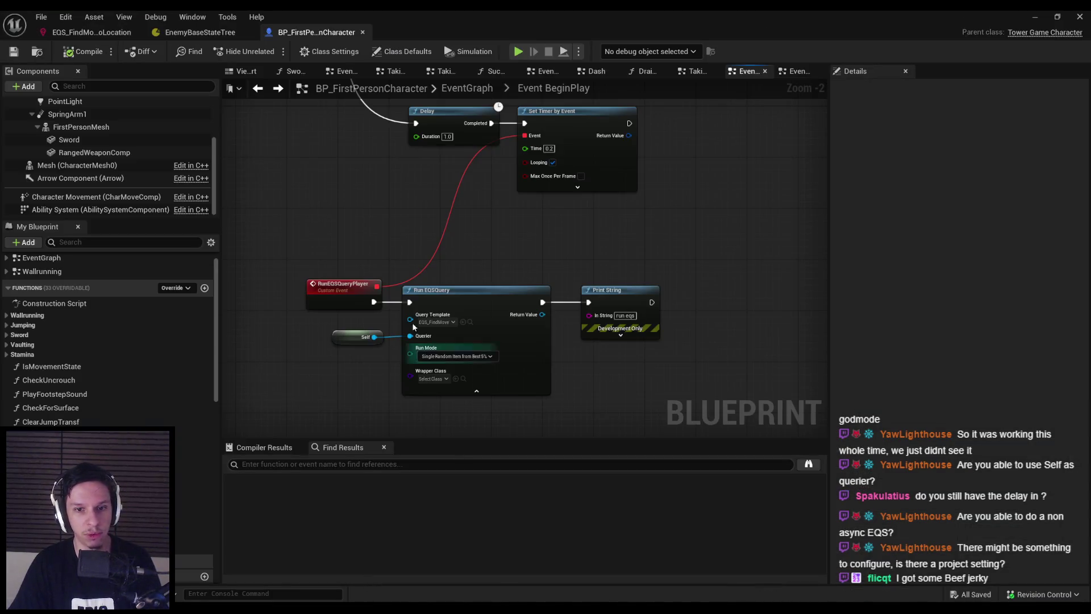
pyautogui.click(91, 32)
pyautogui.click(366, 287)
pyautogui.press('Delete')
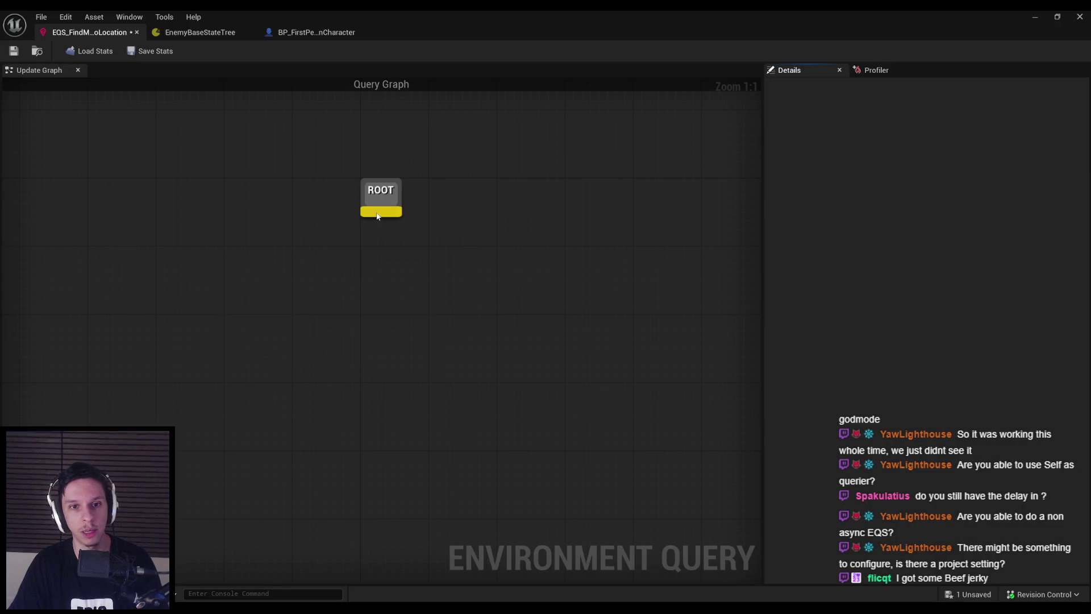
pyautogui.moveTo(380, 212); pyautogui.dragTo(392, 311)
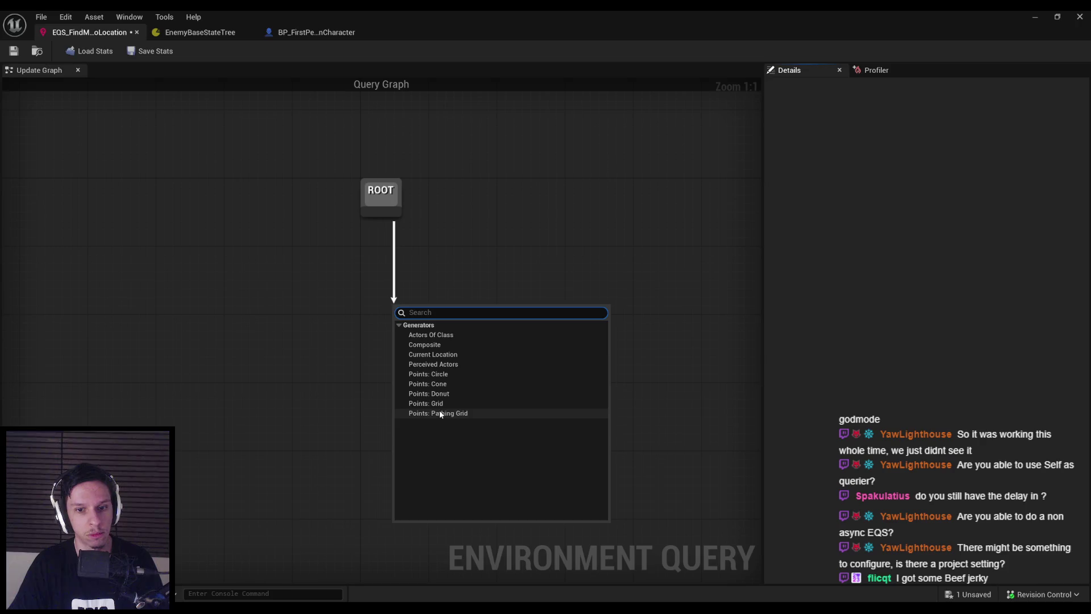
pyautogui.click(432, 404)
pyautogui.moveTo(392, 336)
pyautogui.mouseDown()
pyautogui.moveTo(354, 295)
pyautogui.moveTo(346, 304)
pyautogui.mouseUp()
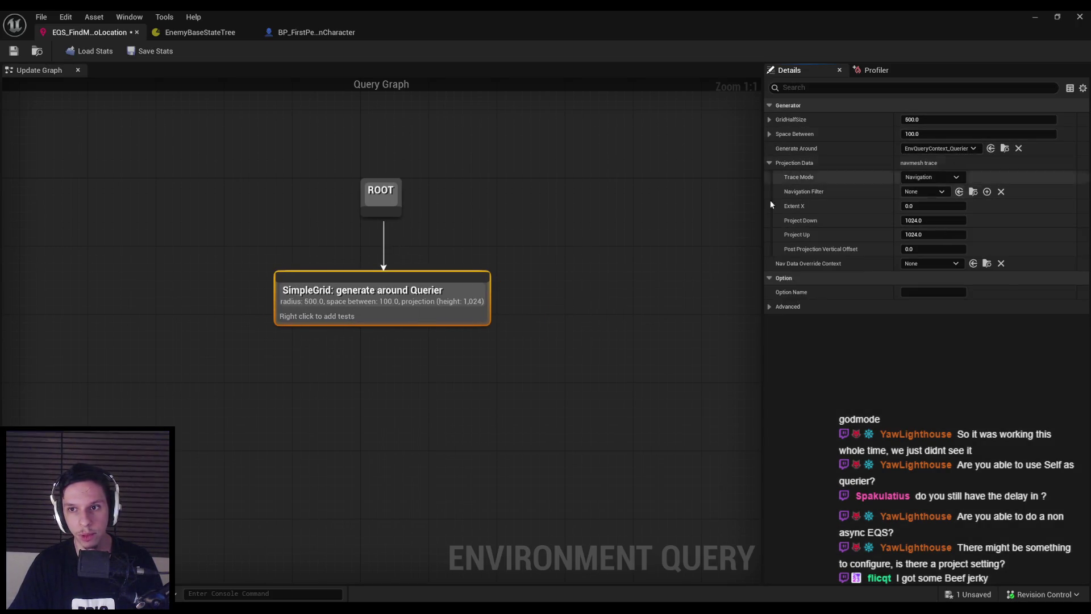
# - Save the query asset and start playing the level in the level editor
pyautogui.hotkey('ctrl', 's')
pyautogui.click(652, 219)
pyautogui.click(1035, 20)
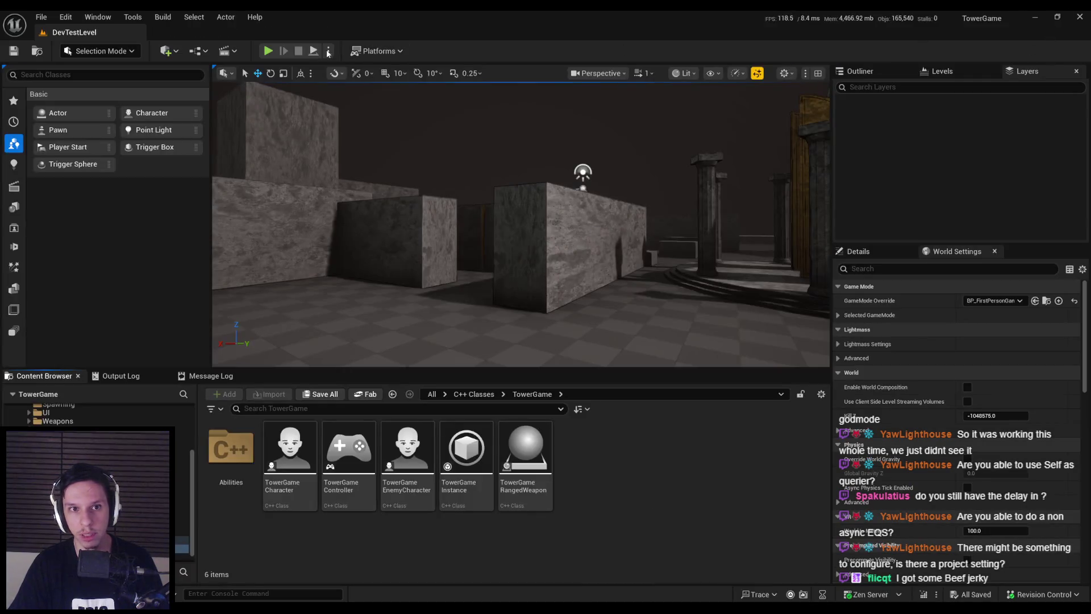
pyautogui.click(268, 49)
# - Show the gameplay debugger and walk around the level watching the SimpleGrid EQS points update
pyautogui.press('F11')
pyautogui.press("'")
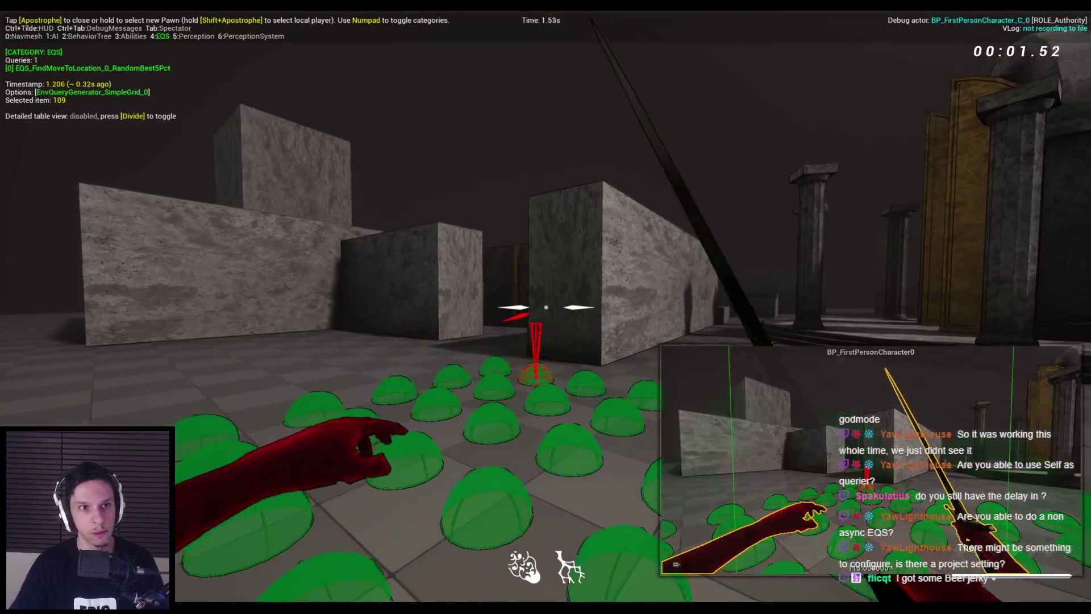
pyautogui.press('w')
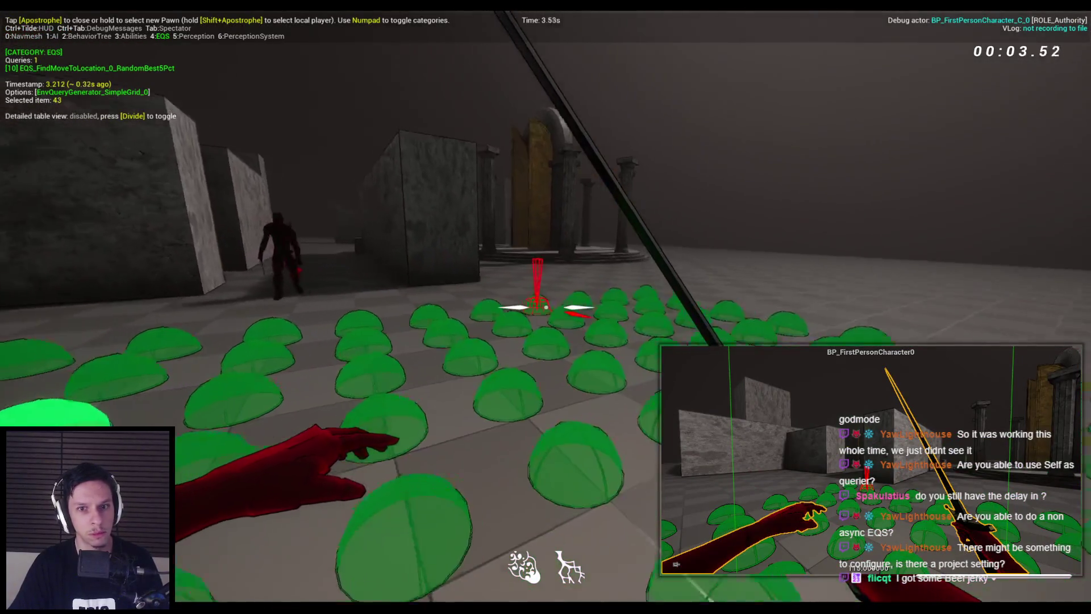
pyautogui.press('w')
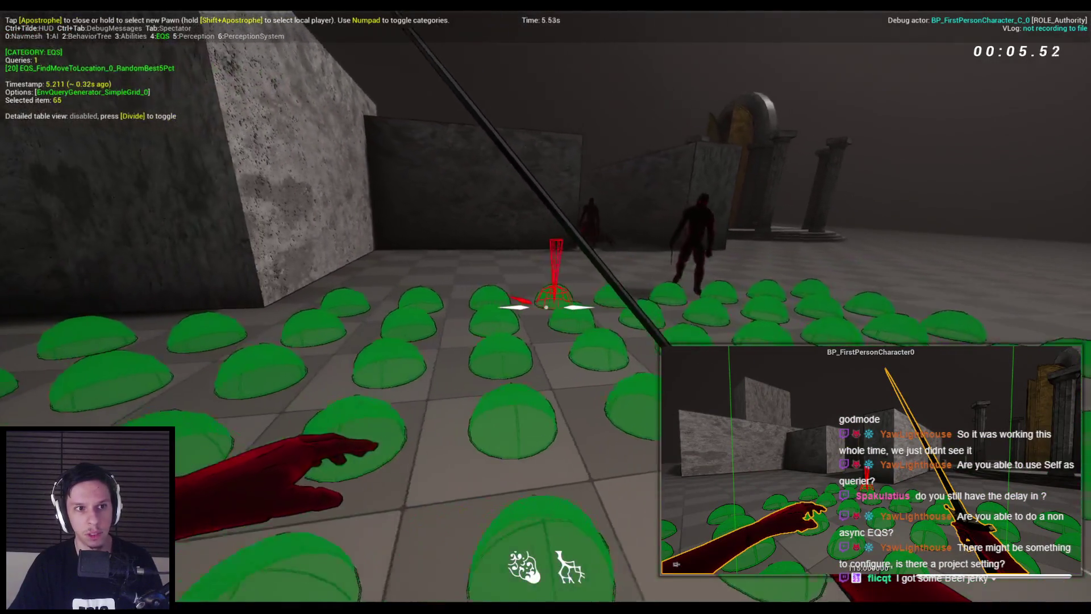
pyautogui.press('w')
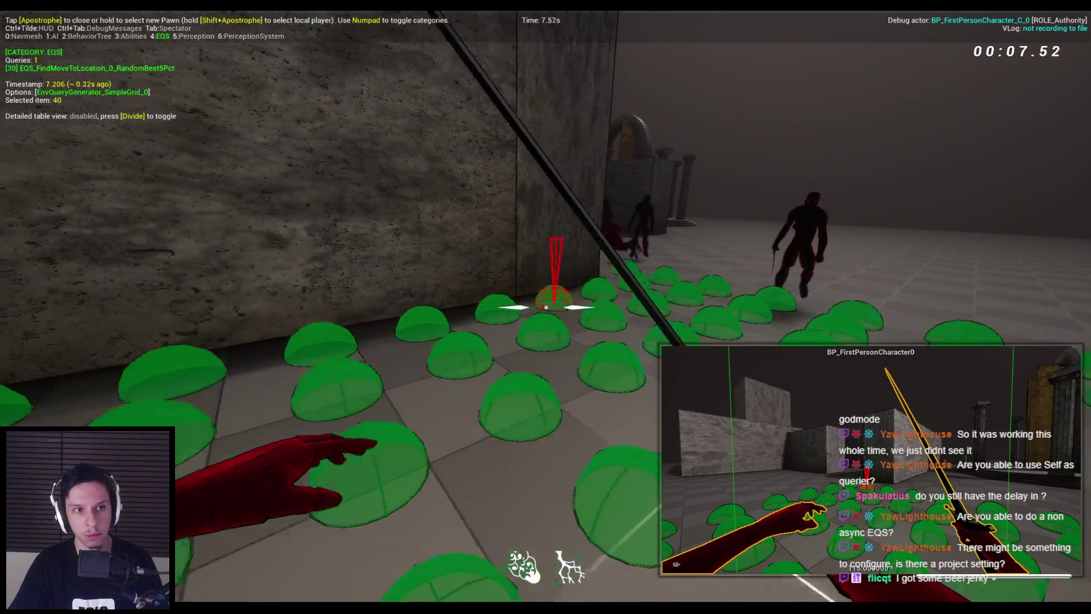
pyautogui.press('d')
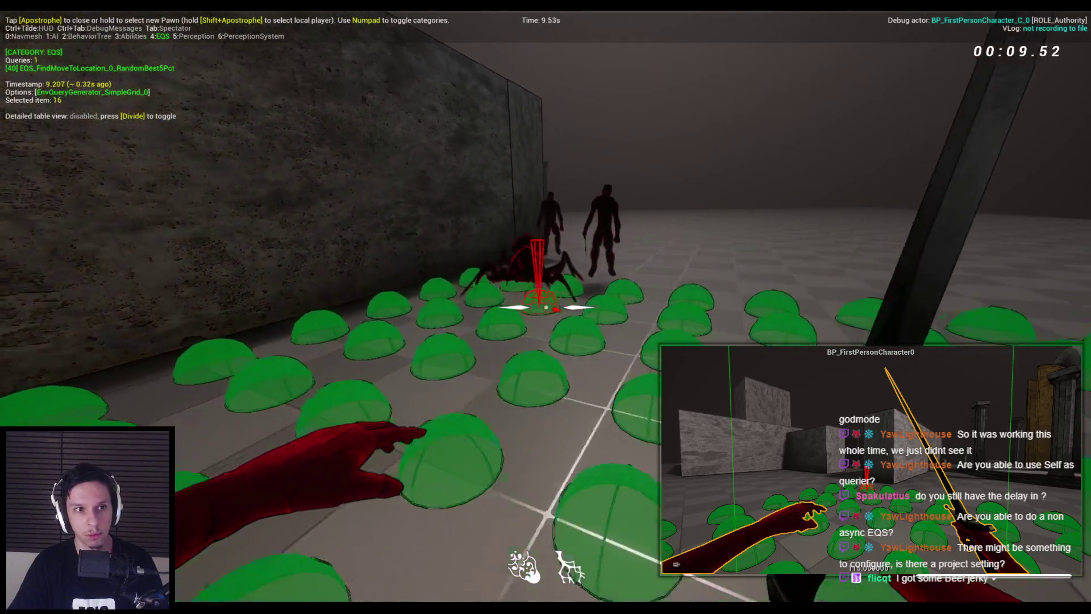
pyautogui.press('d')
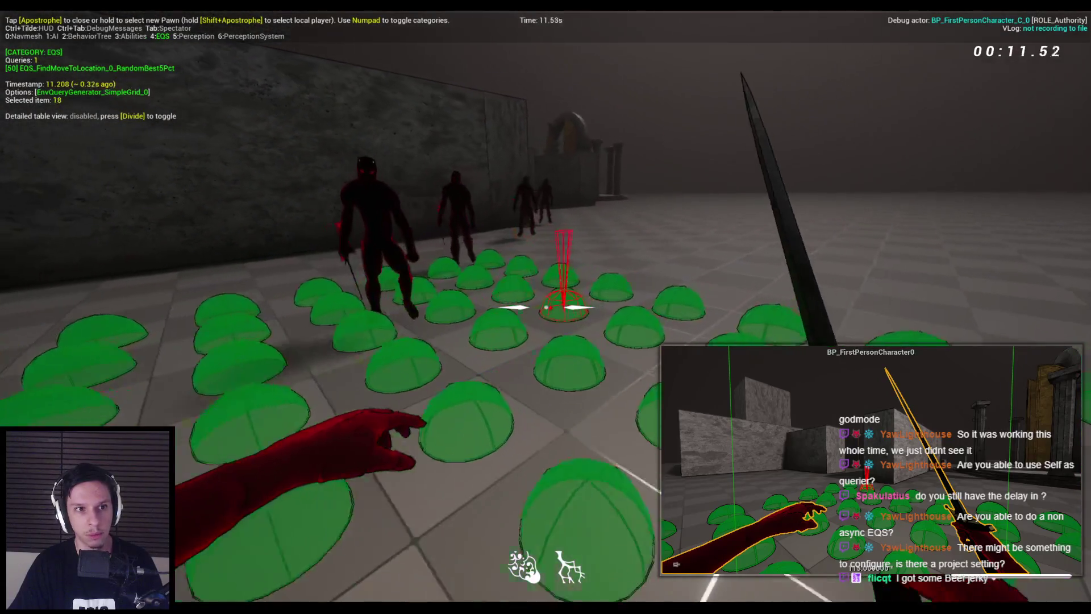
pyautogui.press('a')
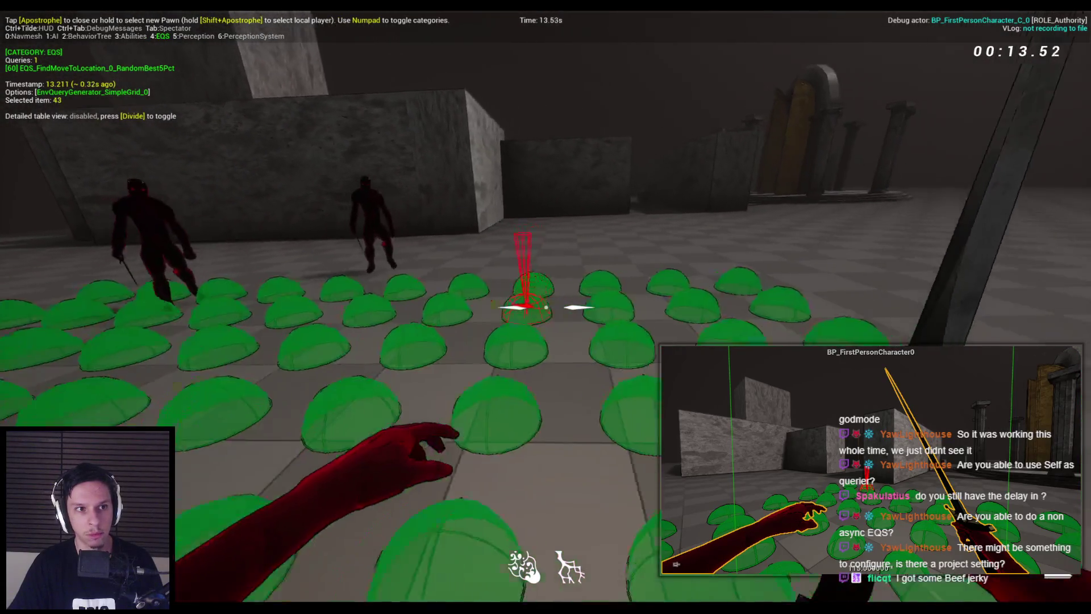
pyautogui.press('d')
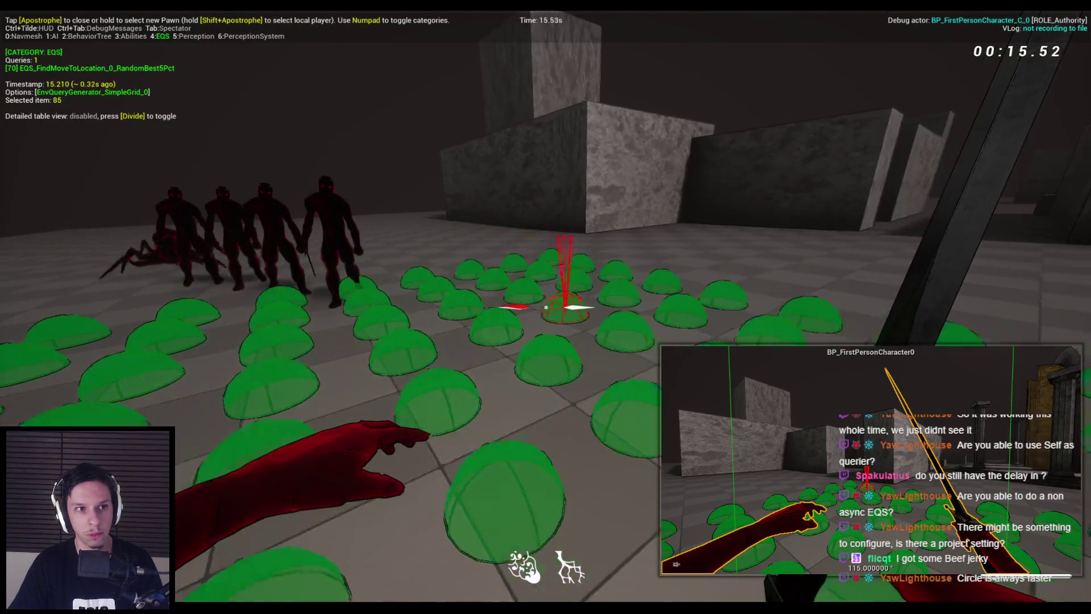
pyautogui.press('d')
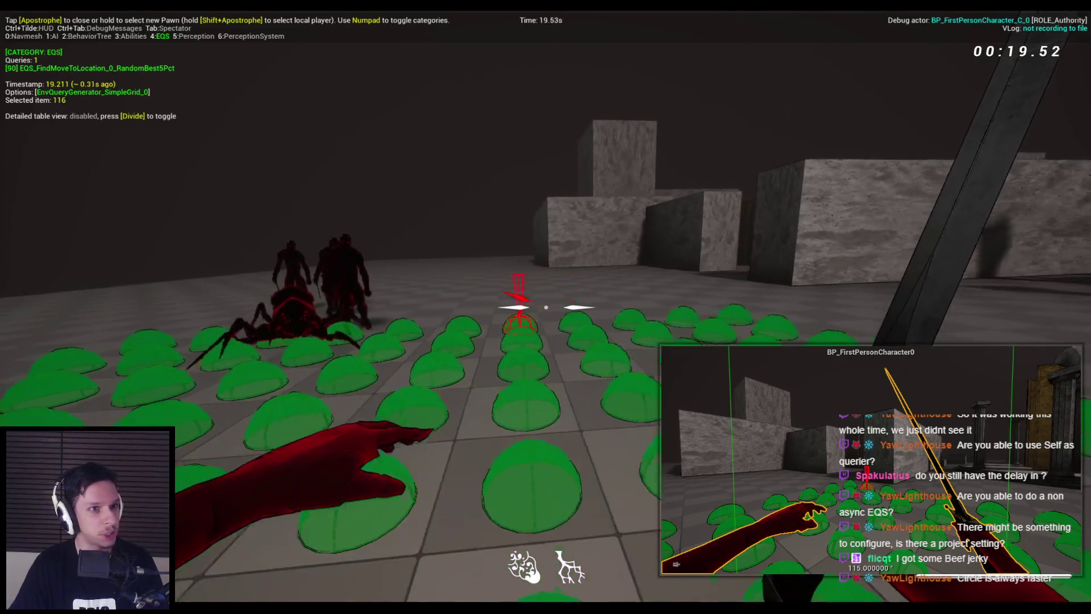
pyautogui.press('a')
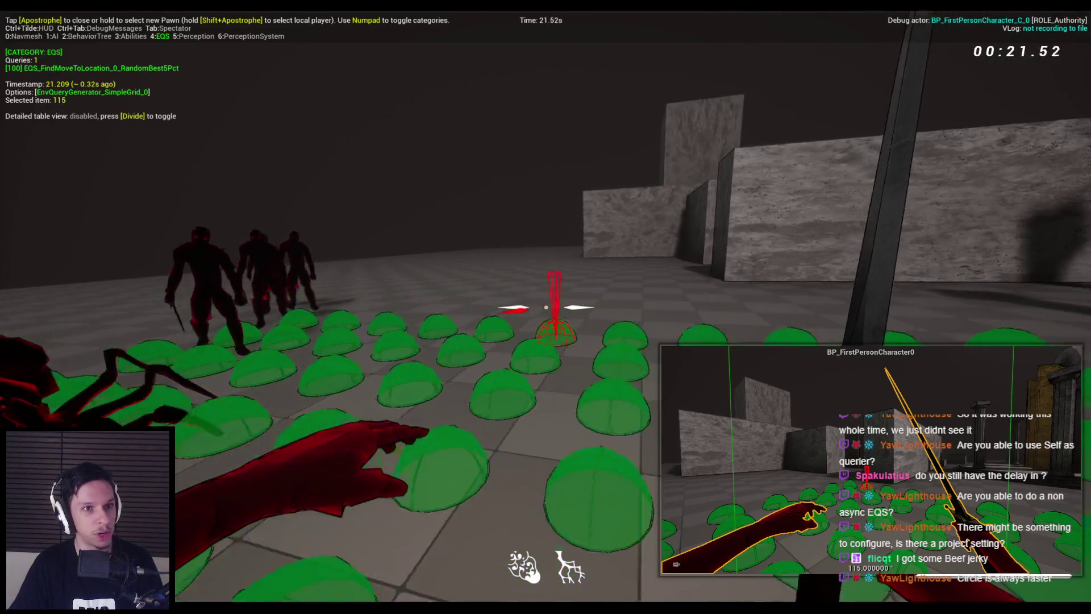
pyautogui.press('d')
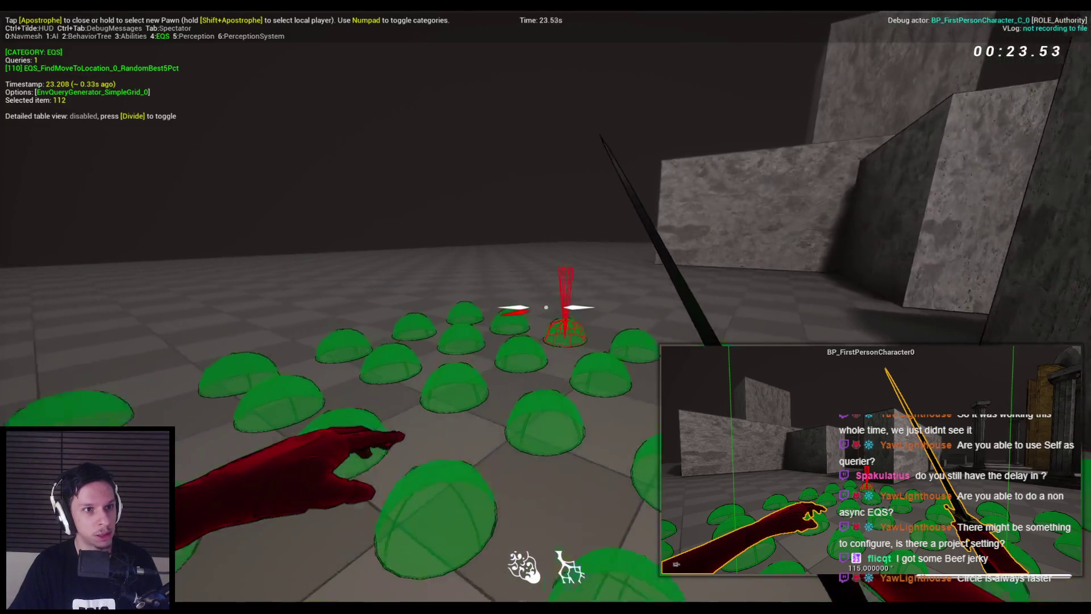
pyautogui.press('d')
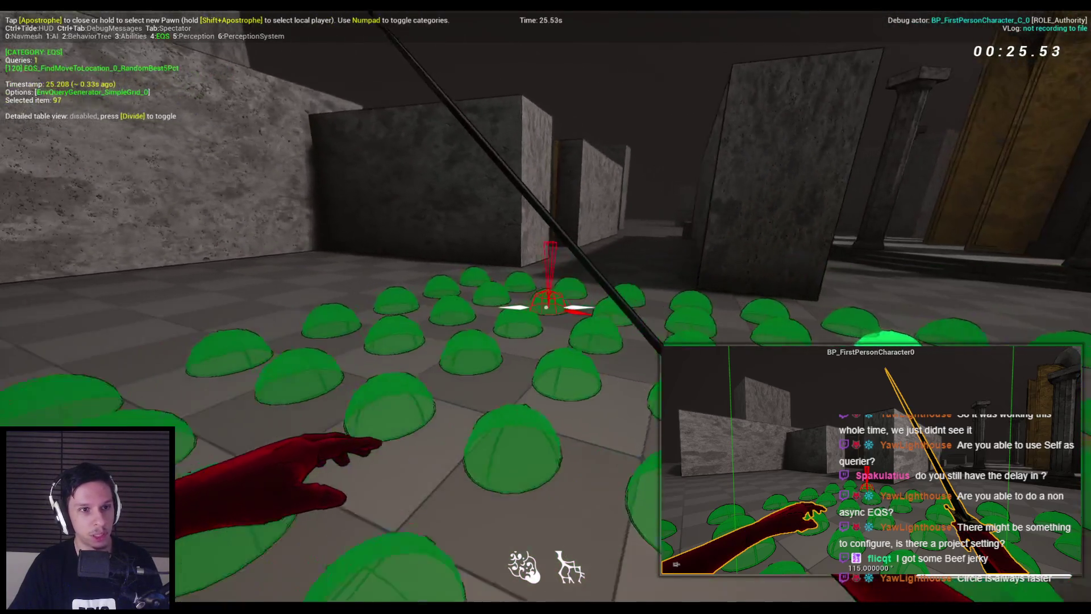
pyautogui.press('w')
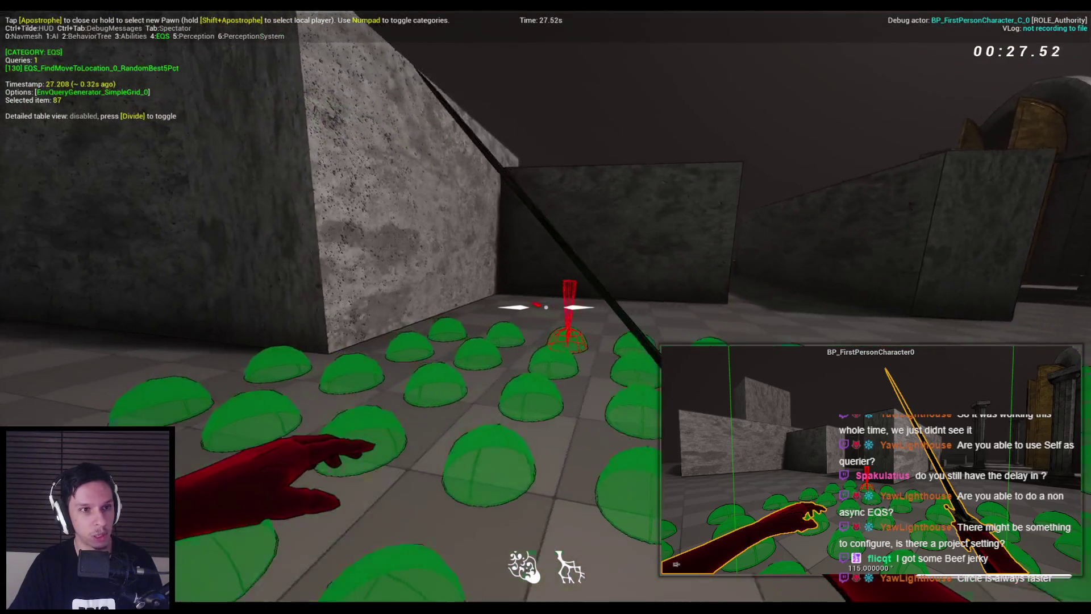
pyautogui.press('w')
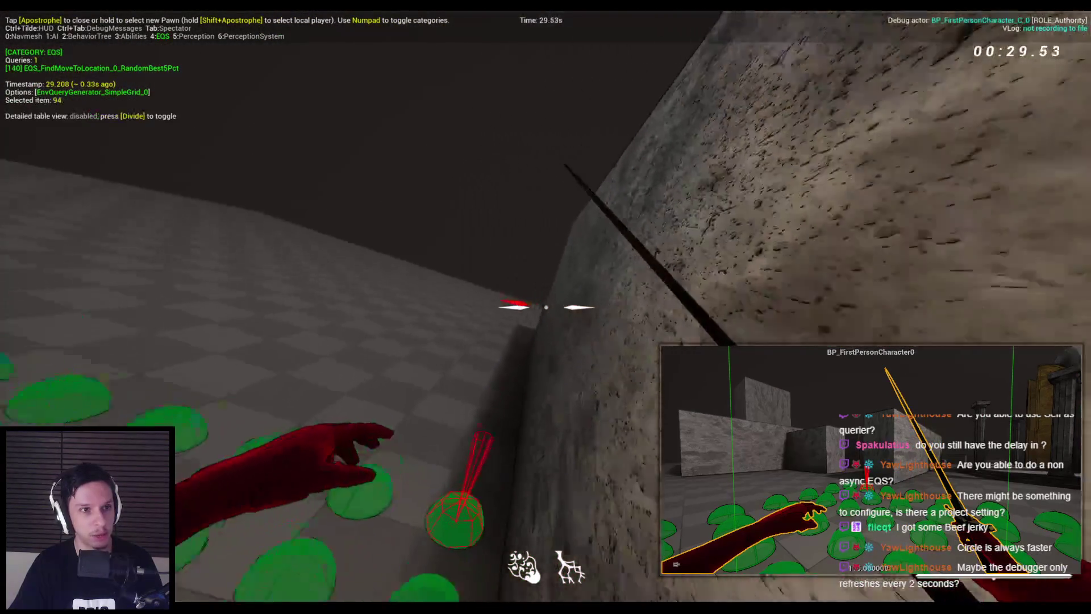
# - Keep testing the grid around the stone block, then stop play and open the character blueprint
pyautogui.hotkey('alt', 'Tab')
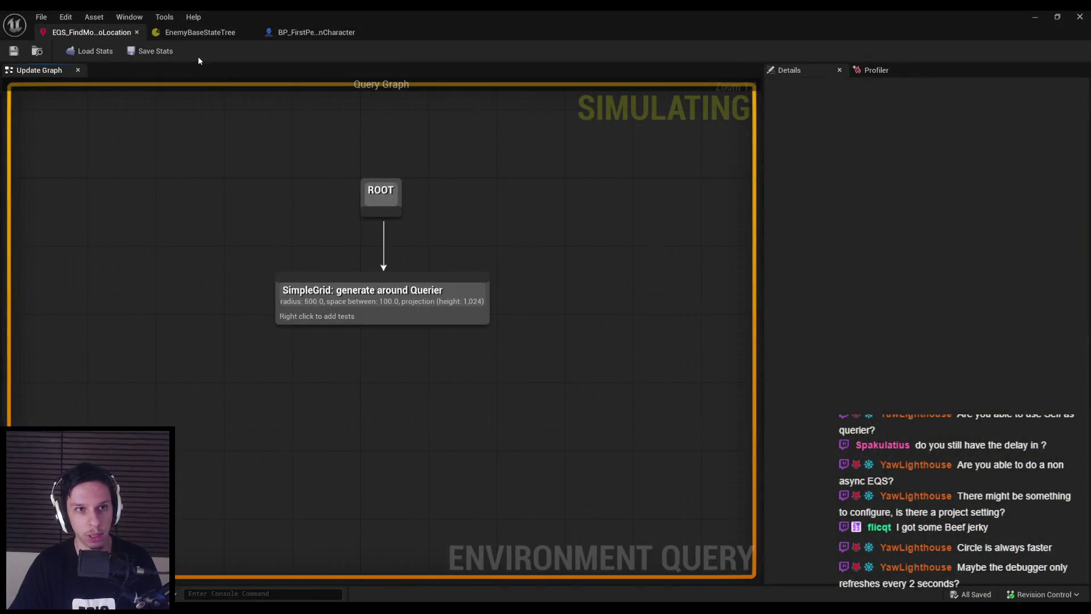
pyautogui.hotkey('alt', 'Tab')
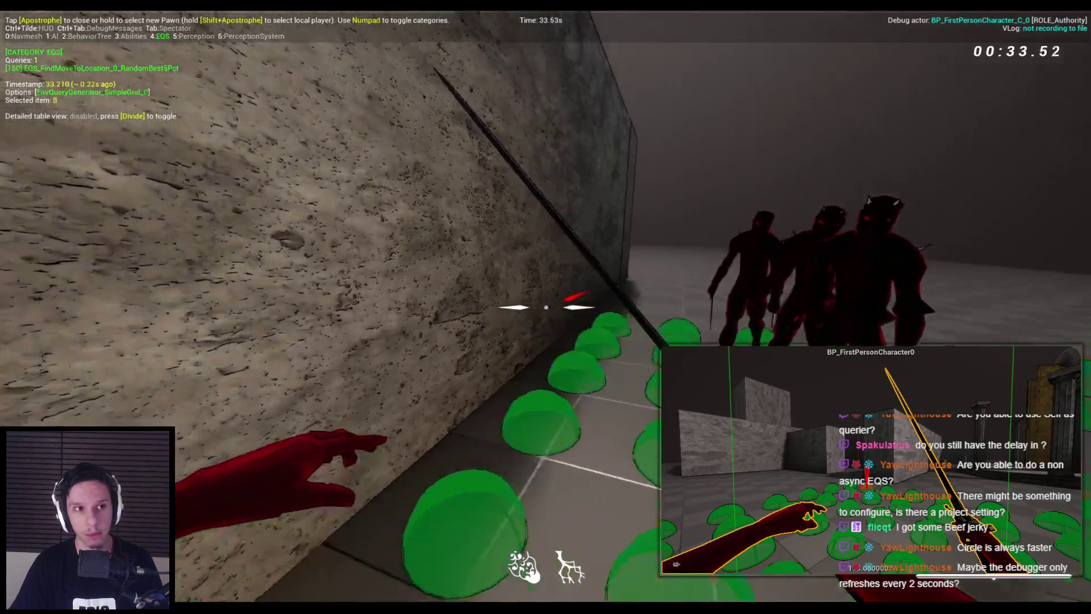
pyautogui.press('space')
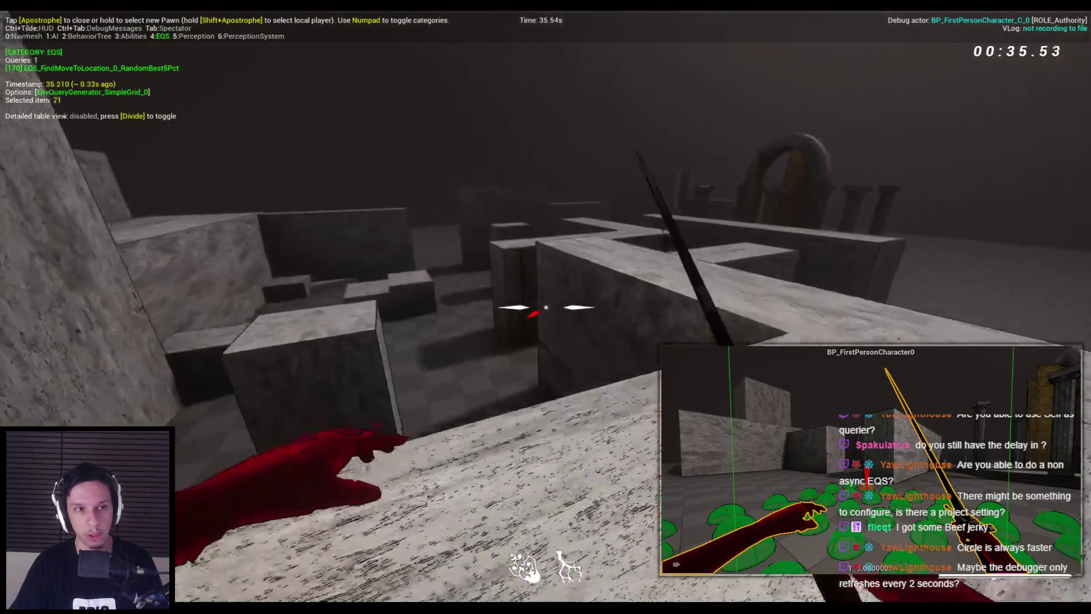
pyautogui.press('w')
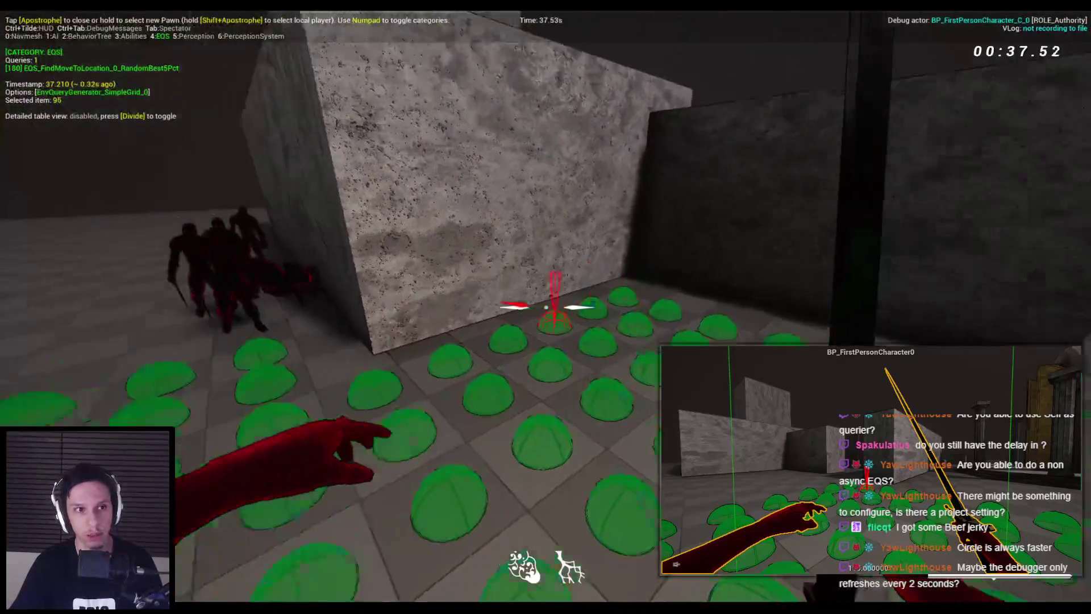
pyautogui.press('s')
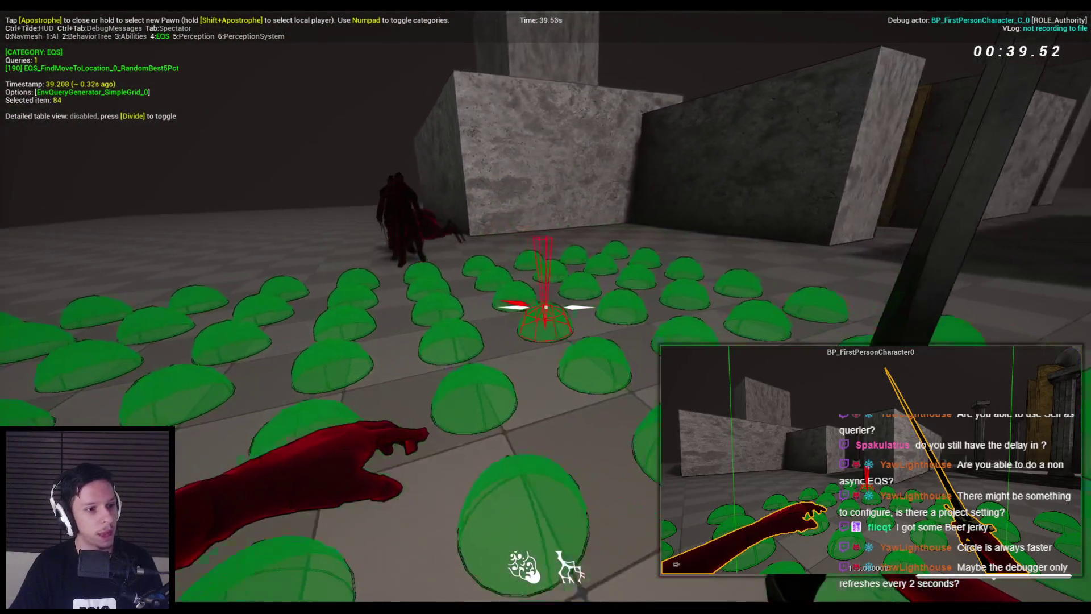
pyautogui.press('s')
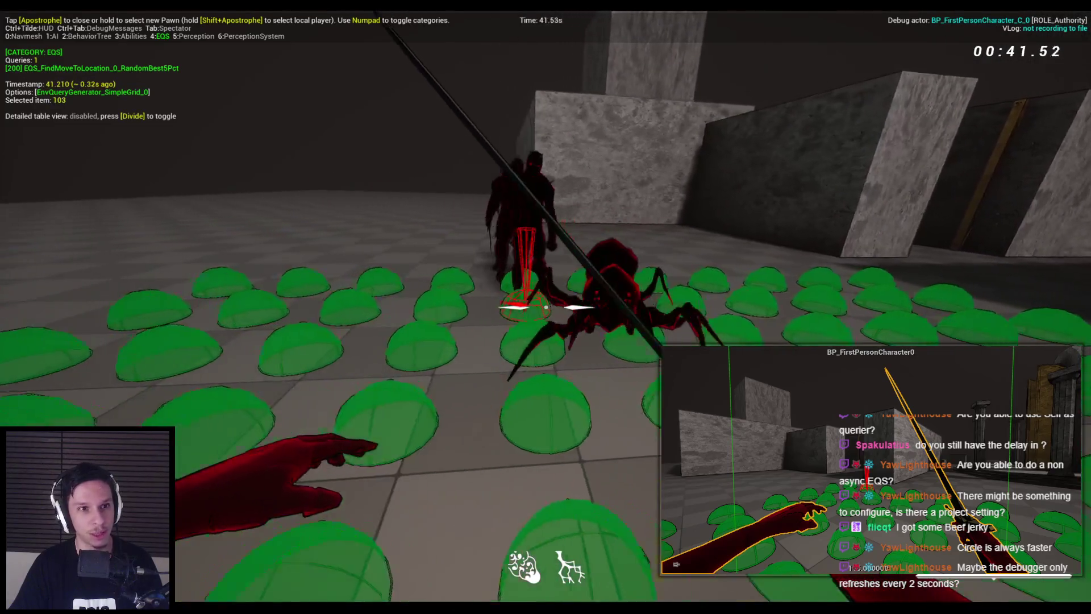
pyautogui.press('a')
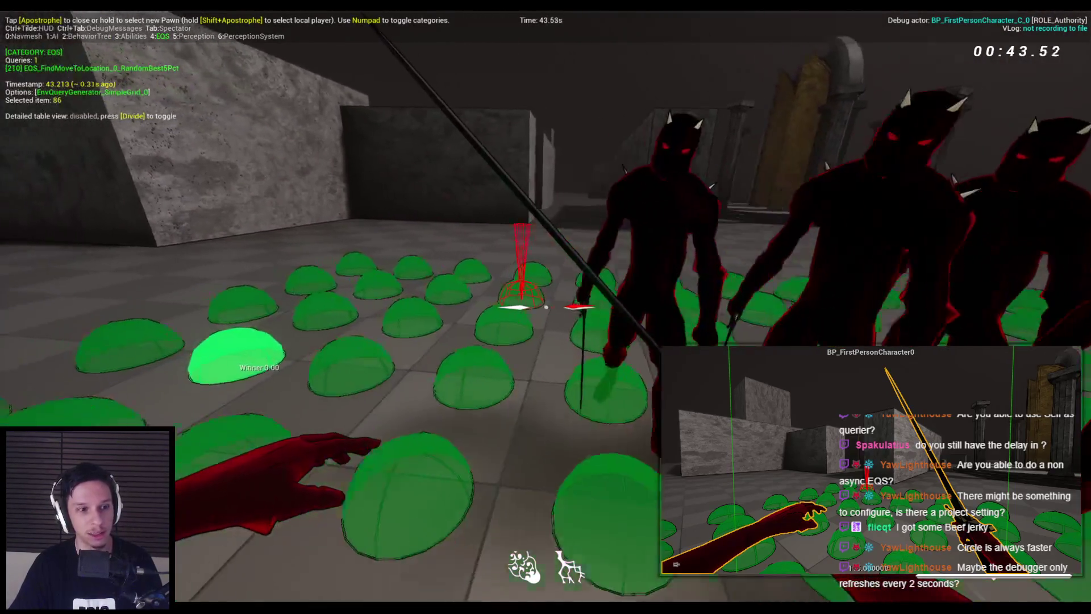
pyautogui.press('w')
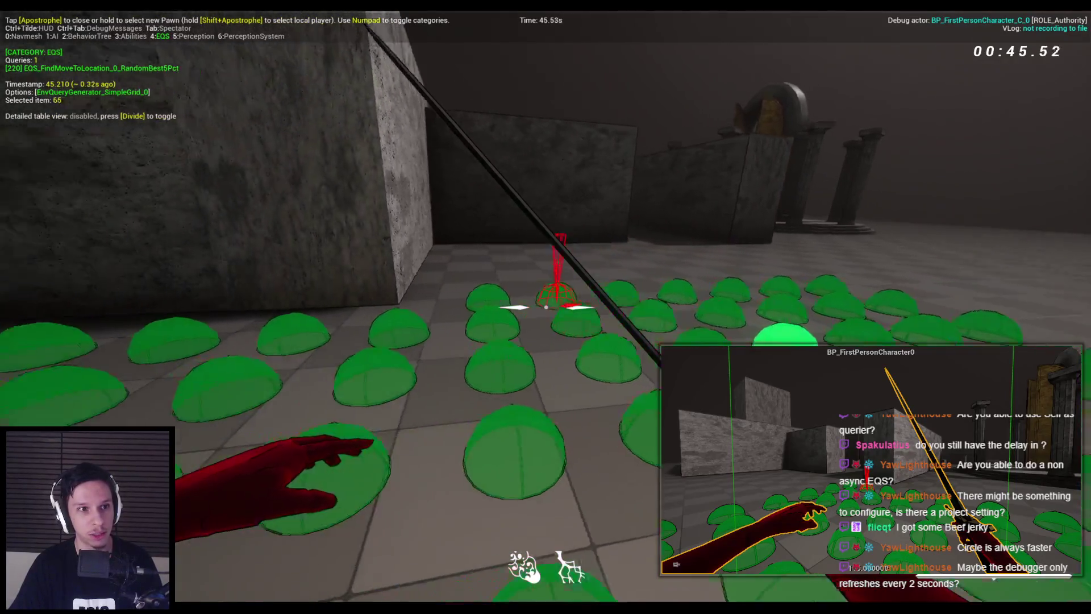
pyautogui.press('w')
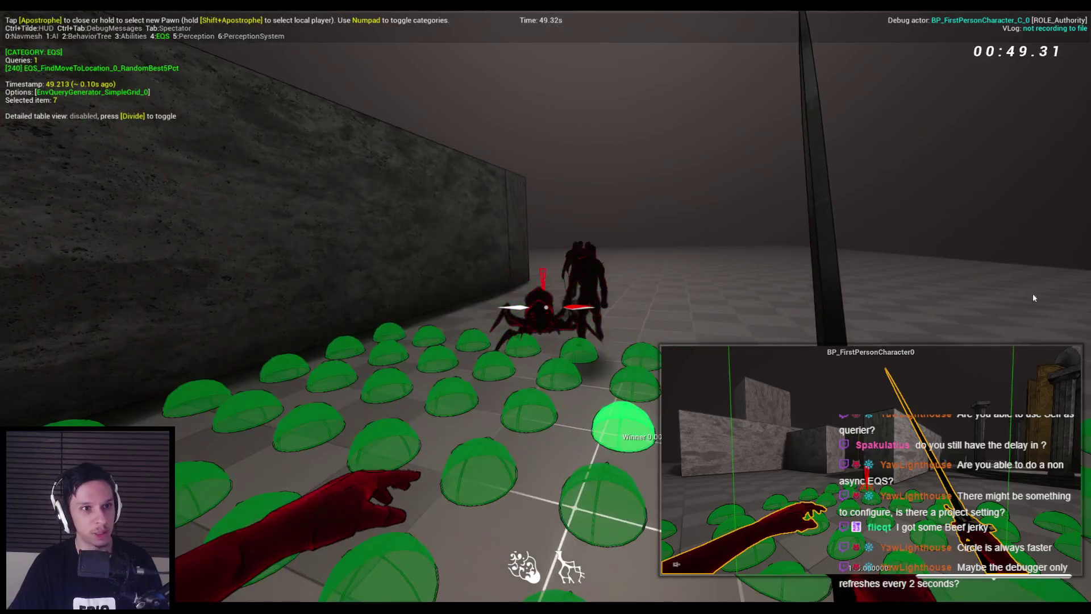
pyautogui.press('Escape')
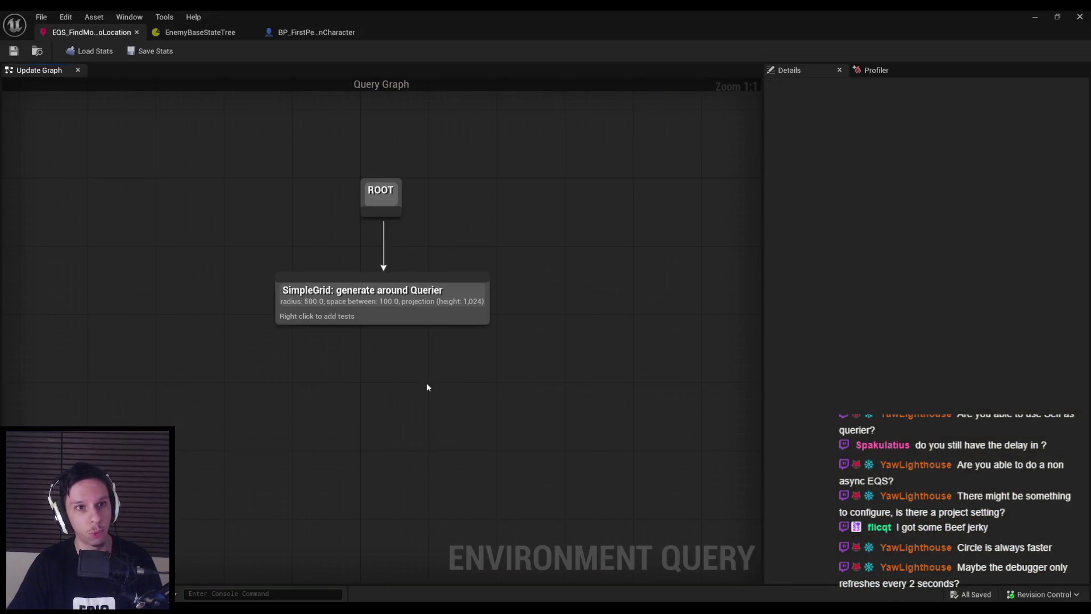
pyautogui.click(317, 32)
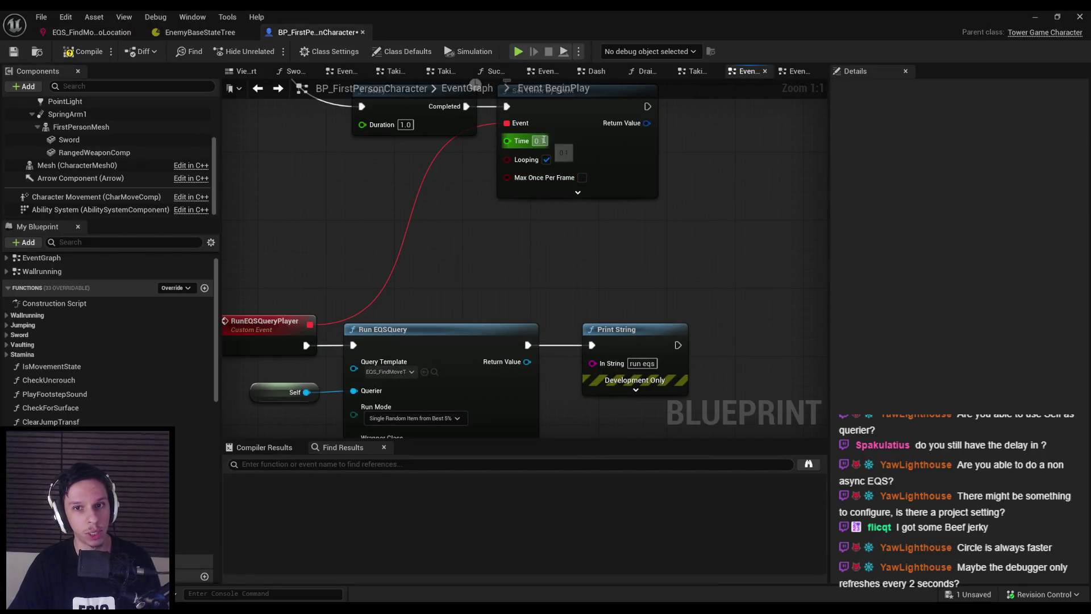
# - Save the blueprint with the 0.1-second timer and start playing the level
pyautogui.click(13, 52)
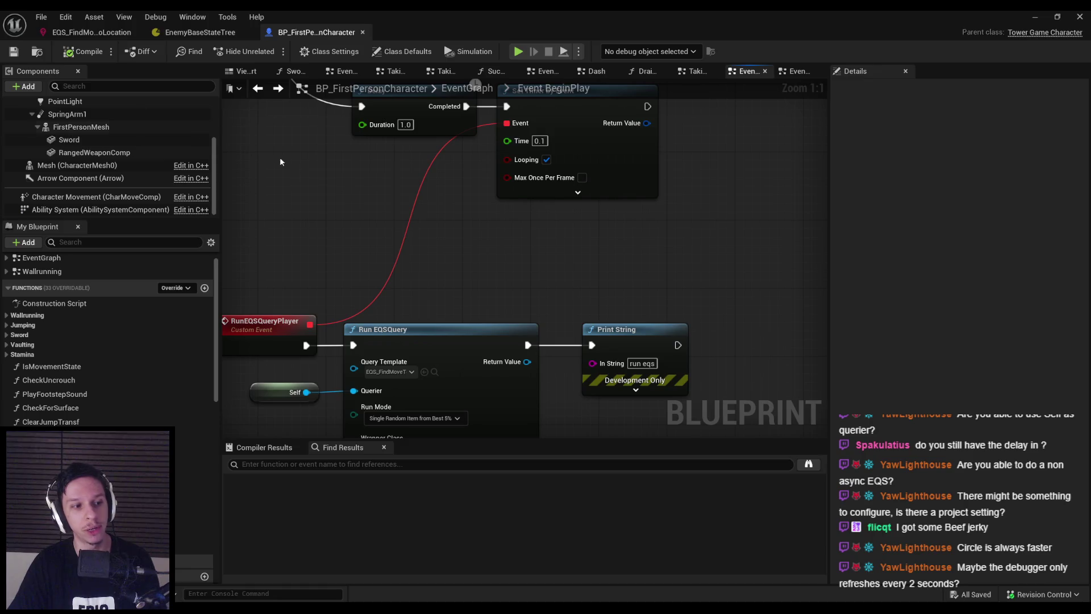
pyautogui.click(1035, 17)
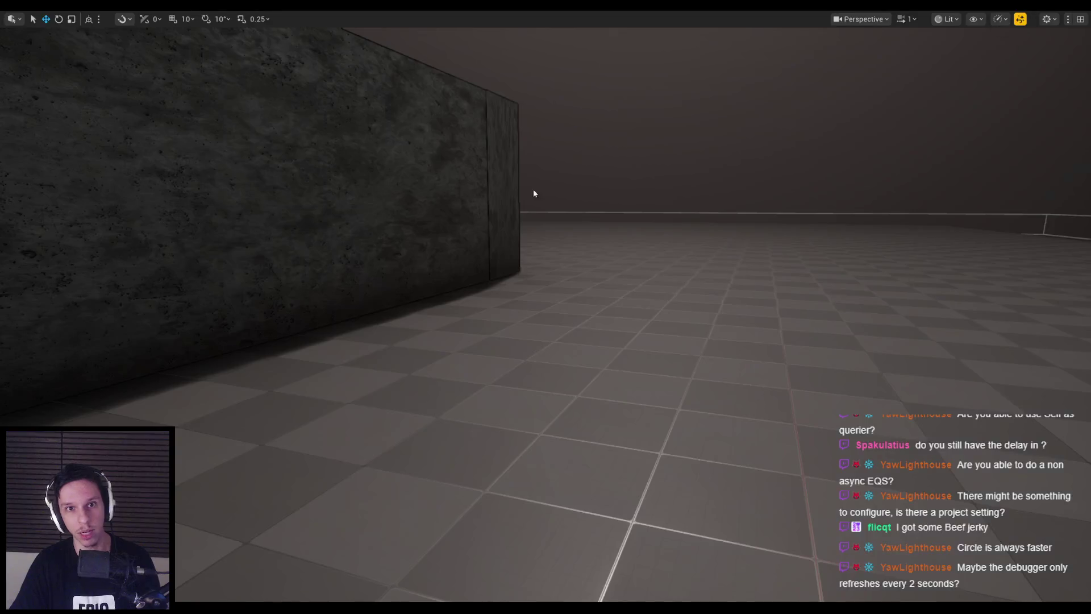
pyautogui.hotkey('alt', 'p')
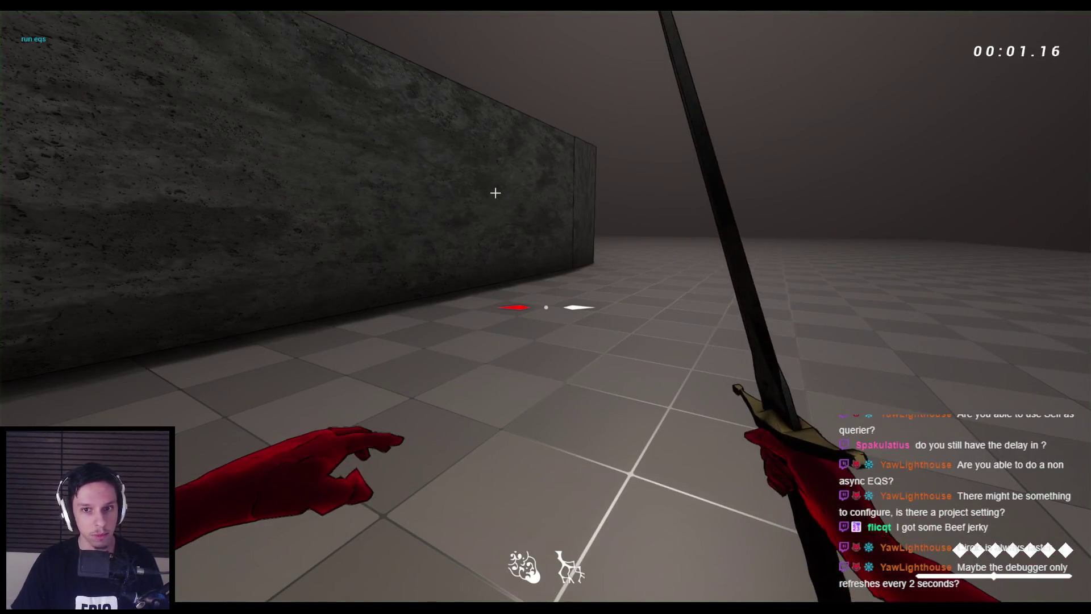
# - Check the SimpleGrid EQS results in the gameplay debugger, then close it and end play
pyautogui.press("'")
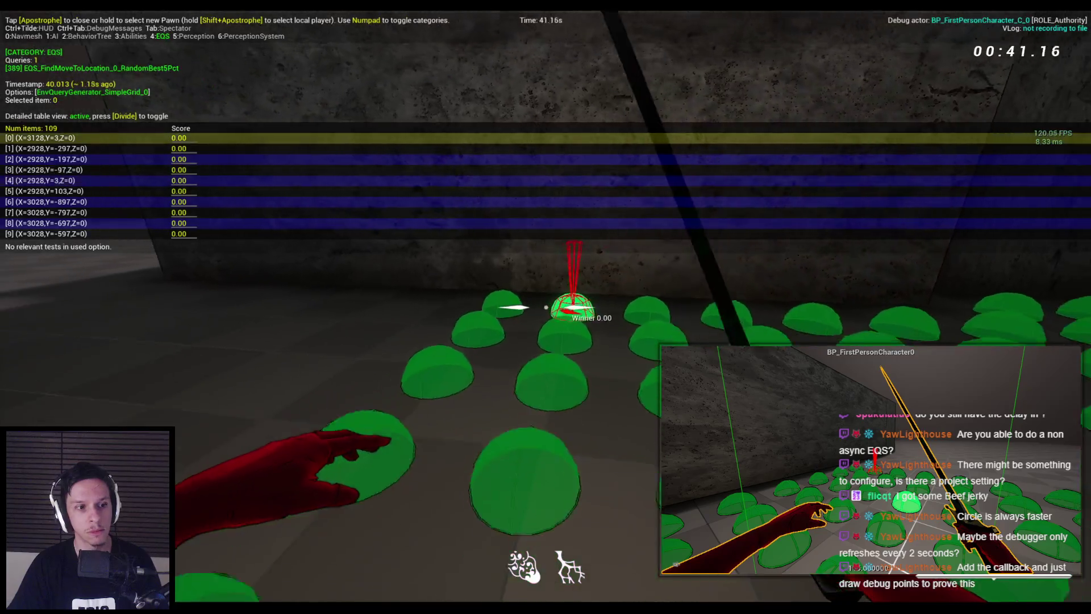
pyautogui.press('KP_Divide')
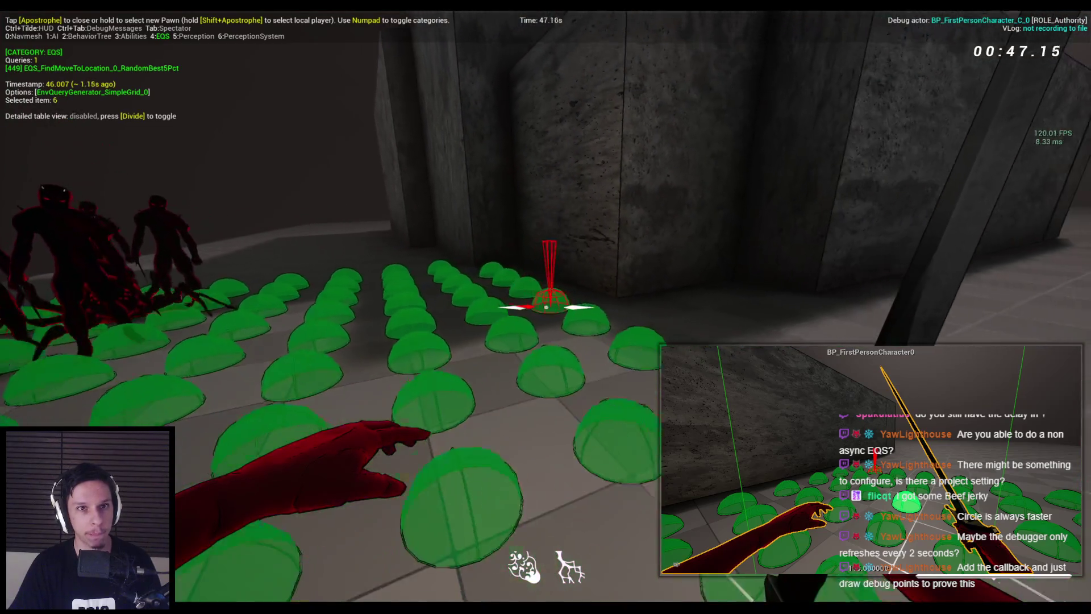
pyautogui.press("'")
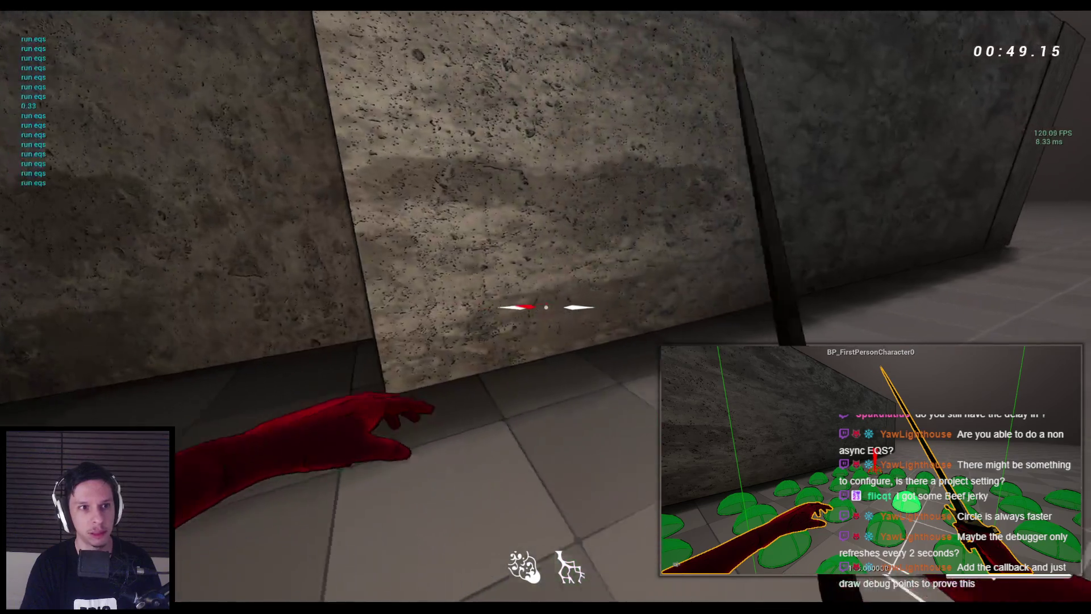
pyautogui.press('F8')
pyautogui.press('Escape')
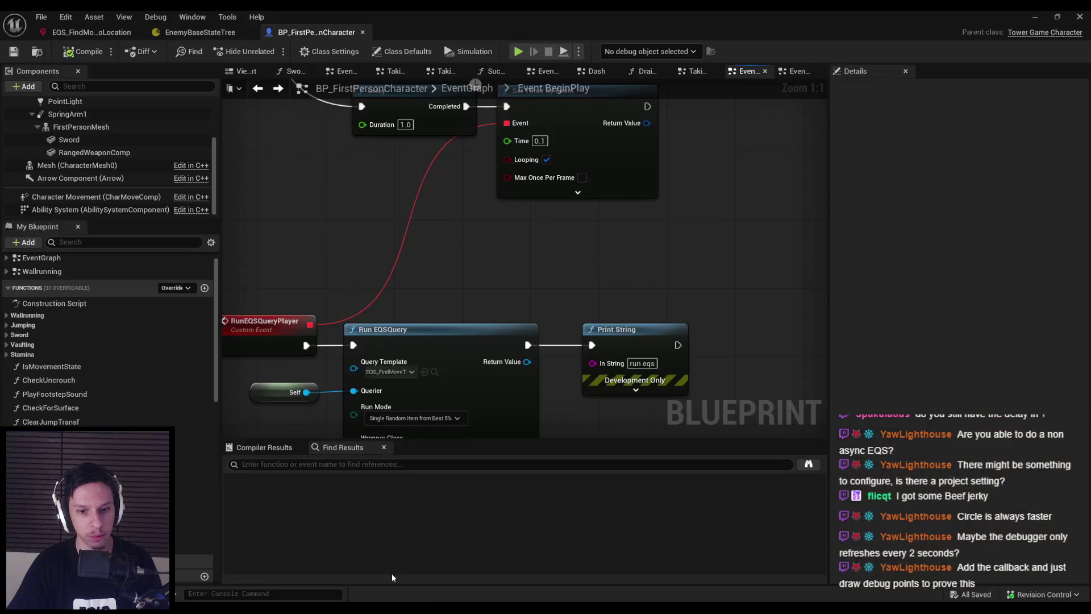
pyautogui.hotkey('alt', 'Tab')
pyautogui.scroll(8, 83, 85)
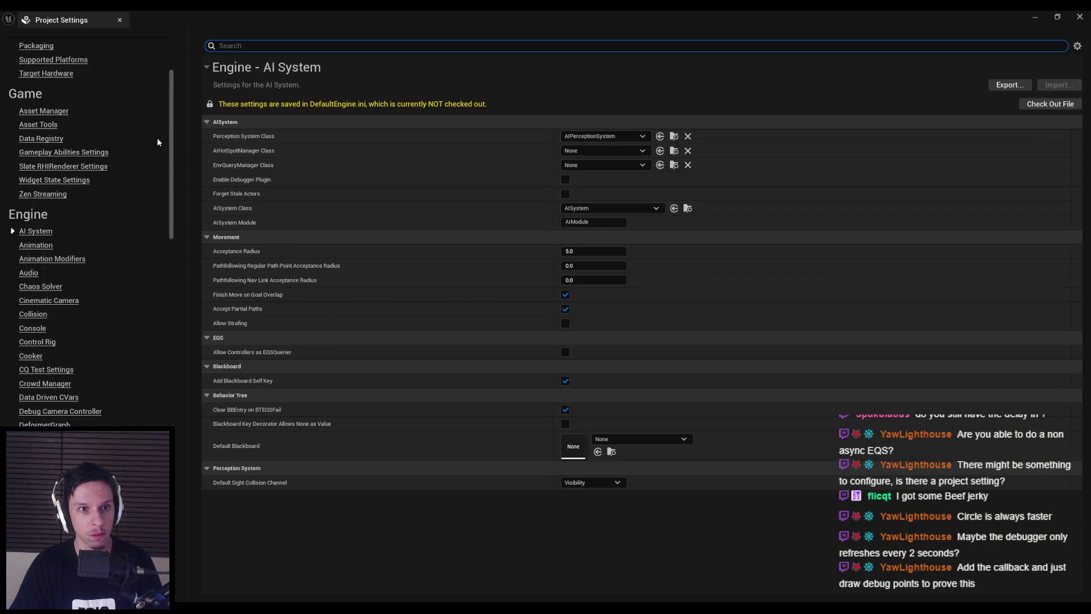
pyautogui.click(127, 43)
pyautogui.click(279, 45)
pyautogui.write('debui')
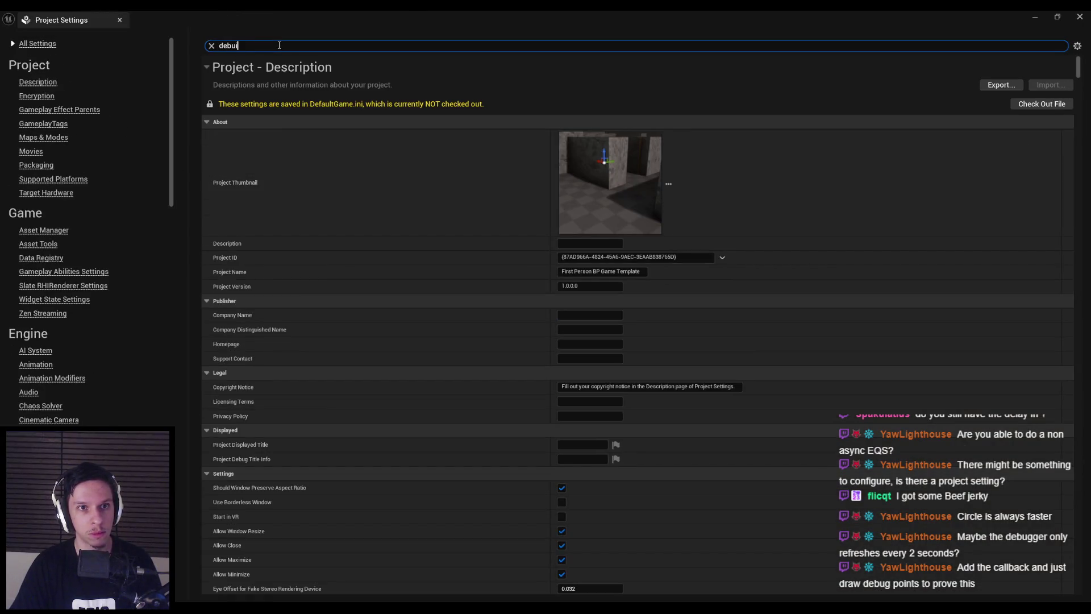
pyautogui.write('g')
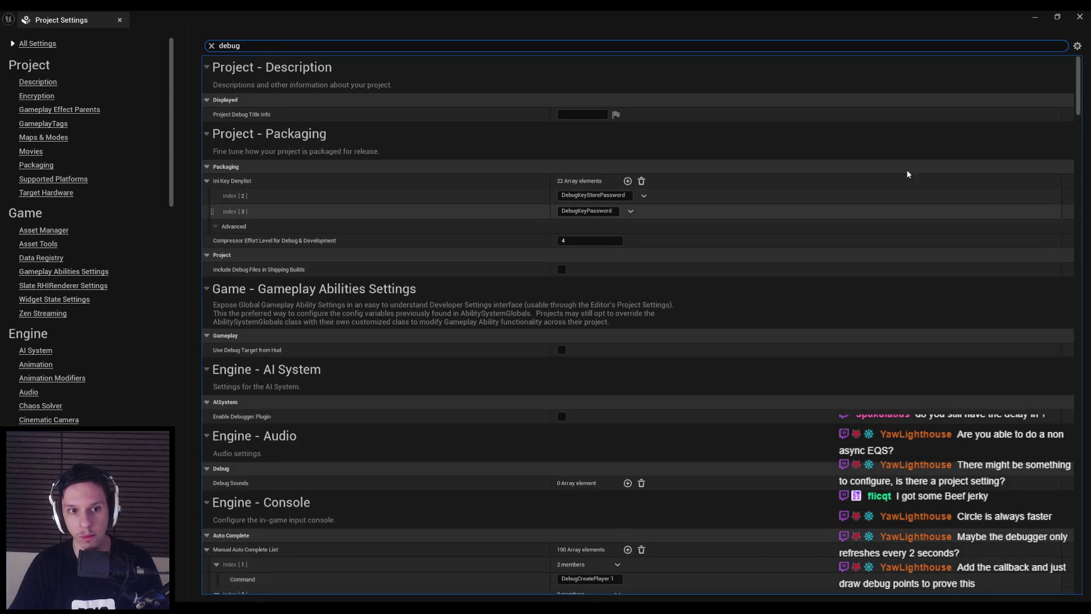
pyautogui.moveTo(1078, 85)
pyautogui.mouseDown()
pyautogui.moveTo(1082, 409)
pyautogui.moveTo(1081, 366)
pyautogui.moveTo(1081, 381)
pyautogui.mouseUp()
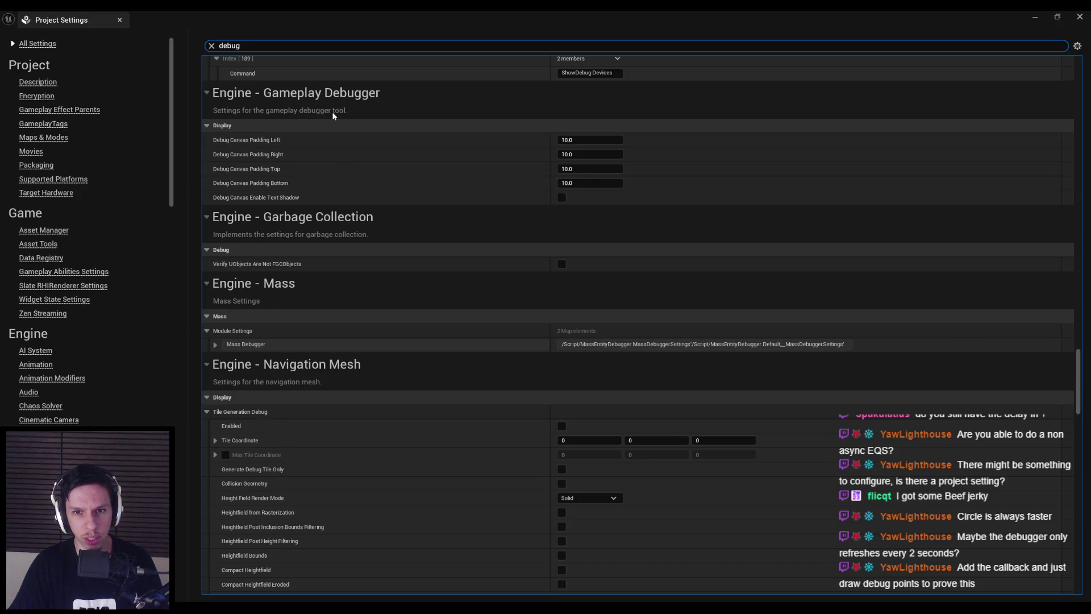
pyautogui.scroll(-2, 317, 221)
pyautogui.scroll(-10, 316, 217)
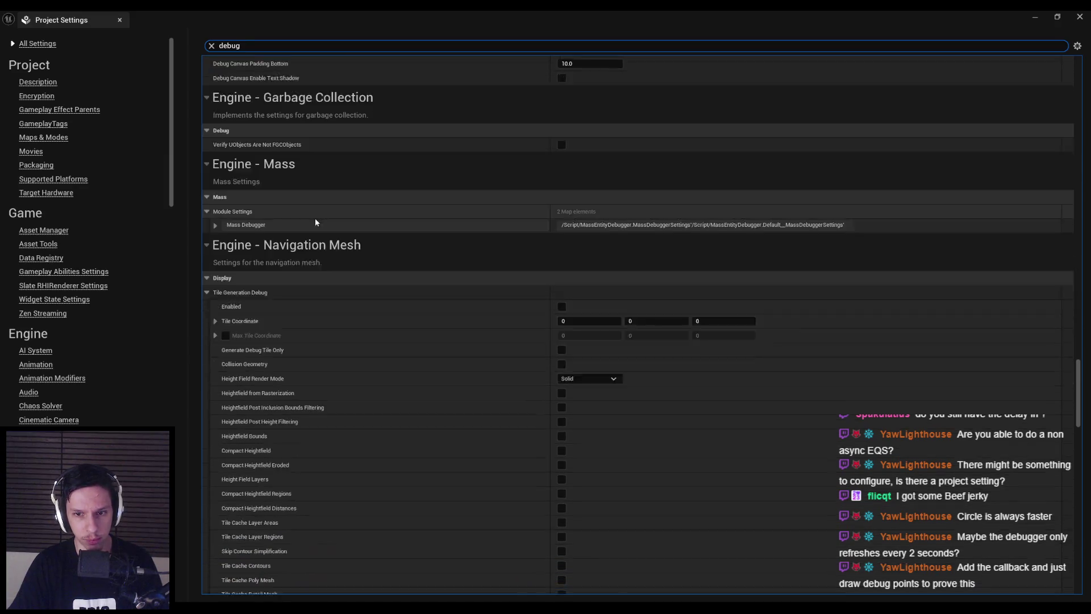
pyautogui.scroll(-15, 313, 215)
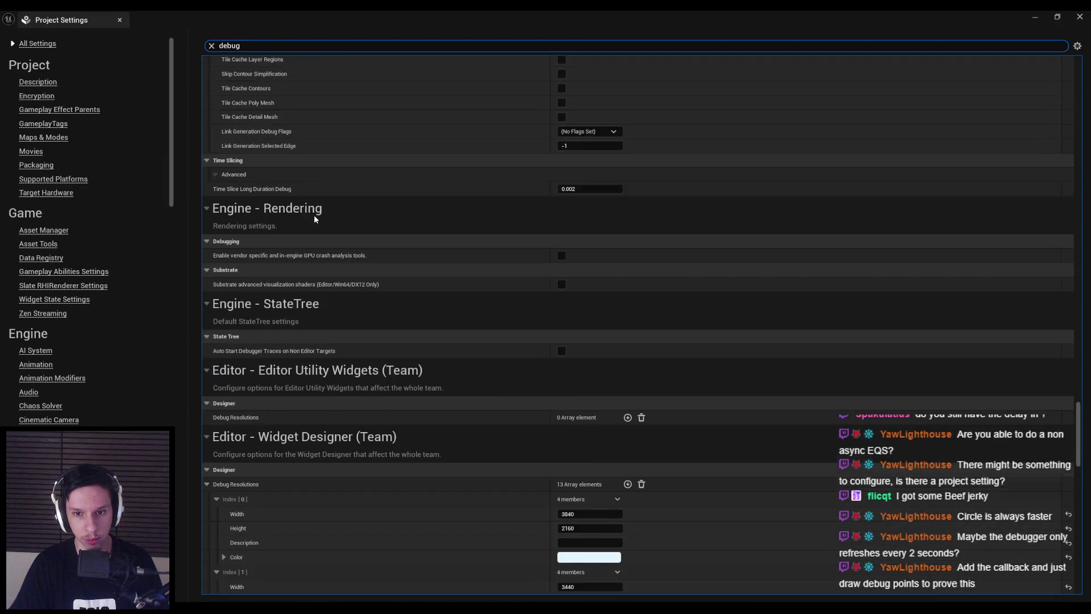
pyautogui.scroll(-15, 314, 220)
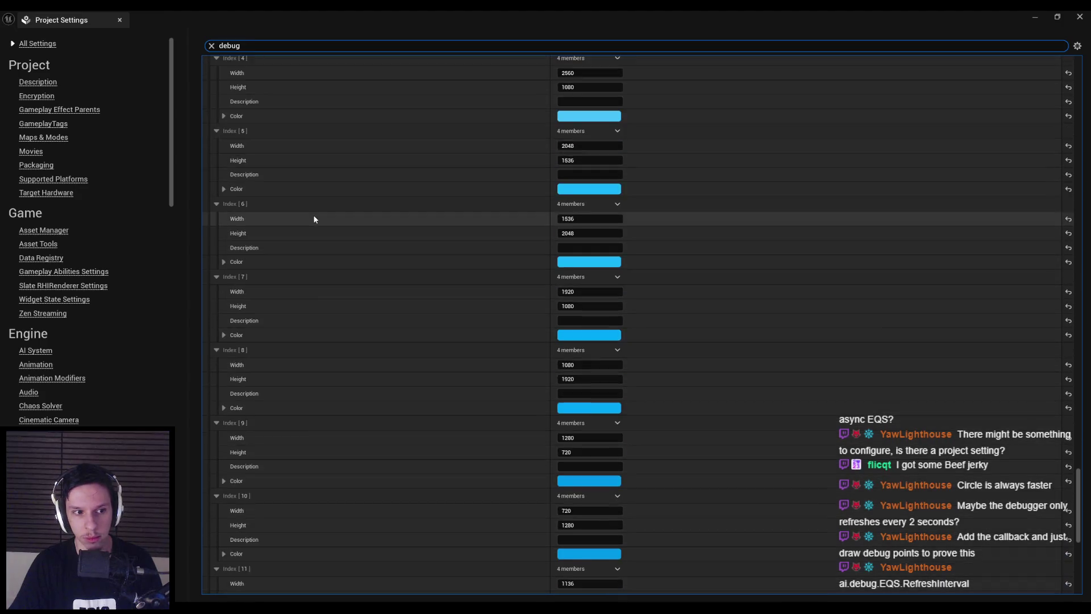
pyautogui.scroll(-3, 315, 219)
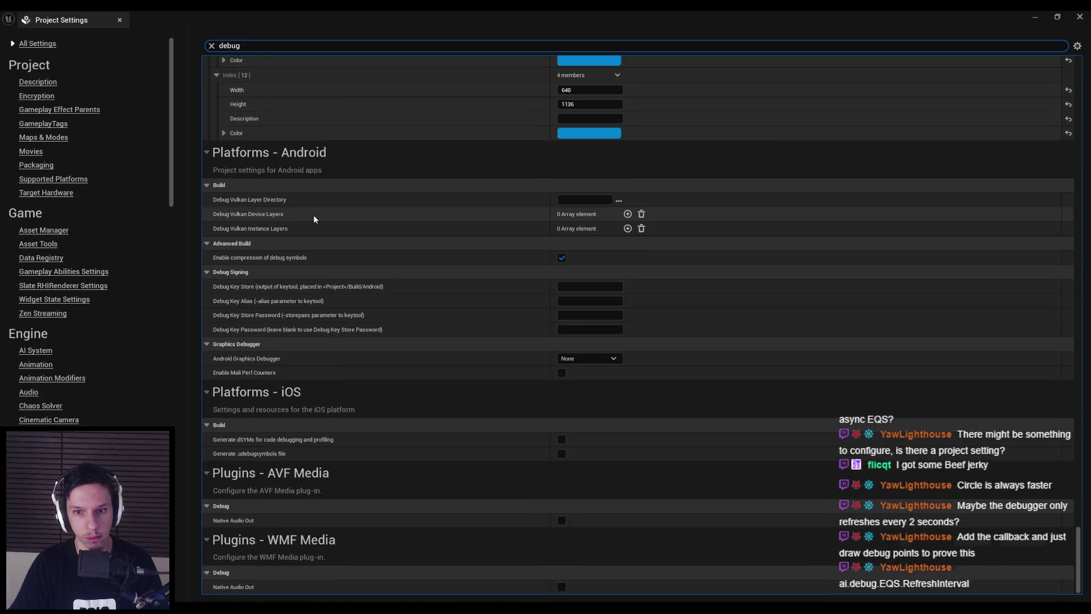
pyautogui.hotkey('alt', 'Tab')
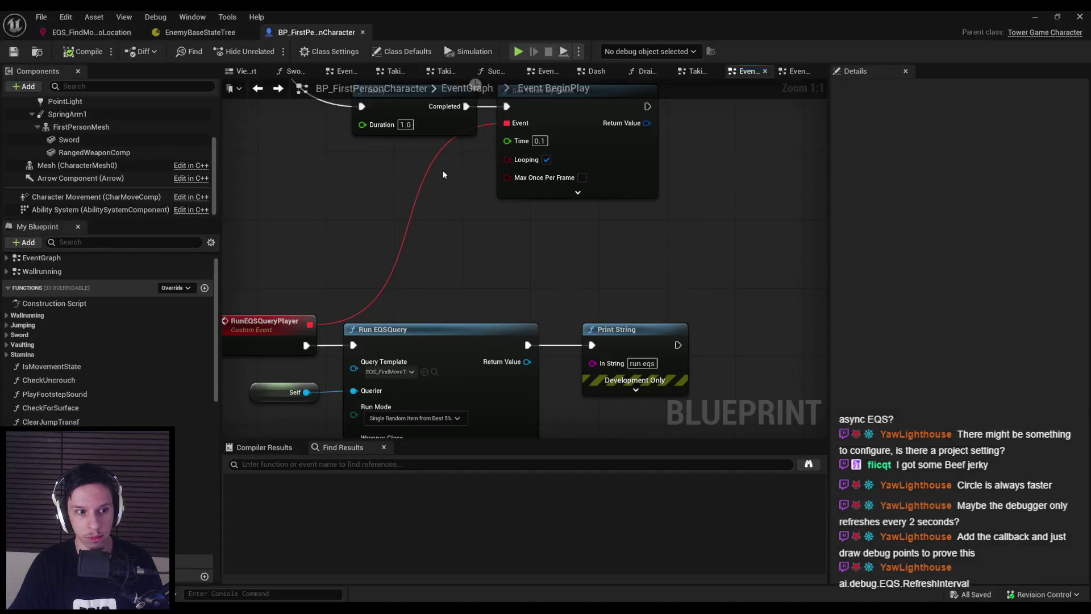
# - Run ai.debug.eqs in the console, close the output log, and play the level
pyautogui.click(1035, 19)
pyautogui.scroll(-10, 591, 217)
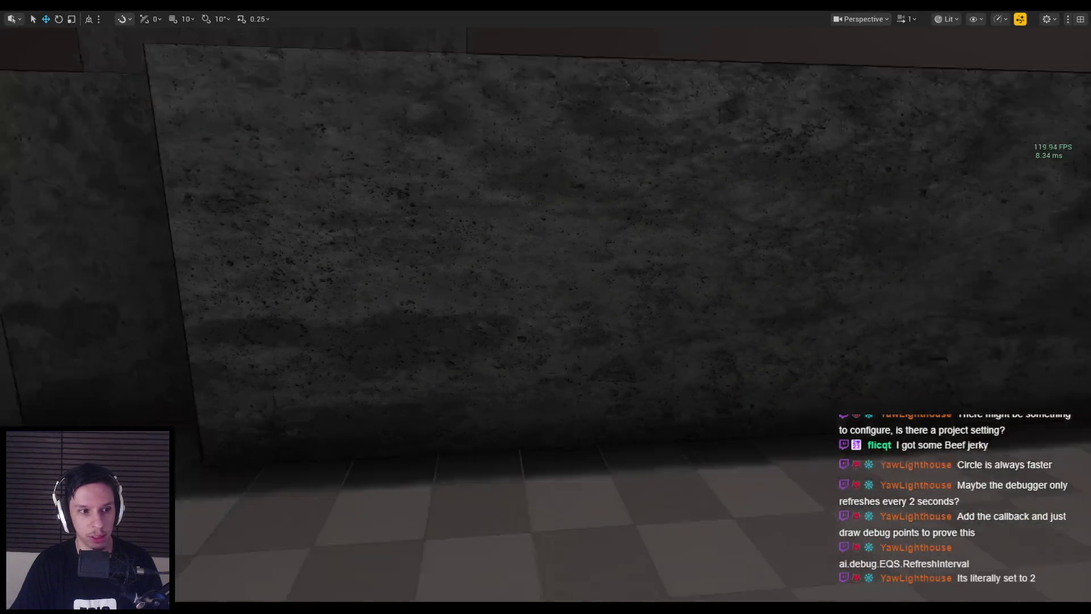
pyautogui.press('`')
pyautogui.write('ai.debug')
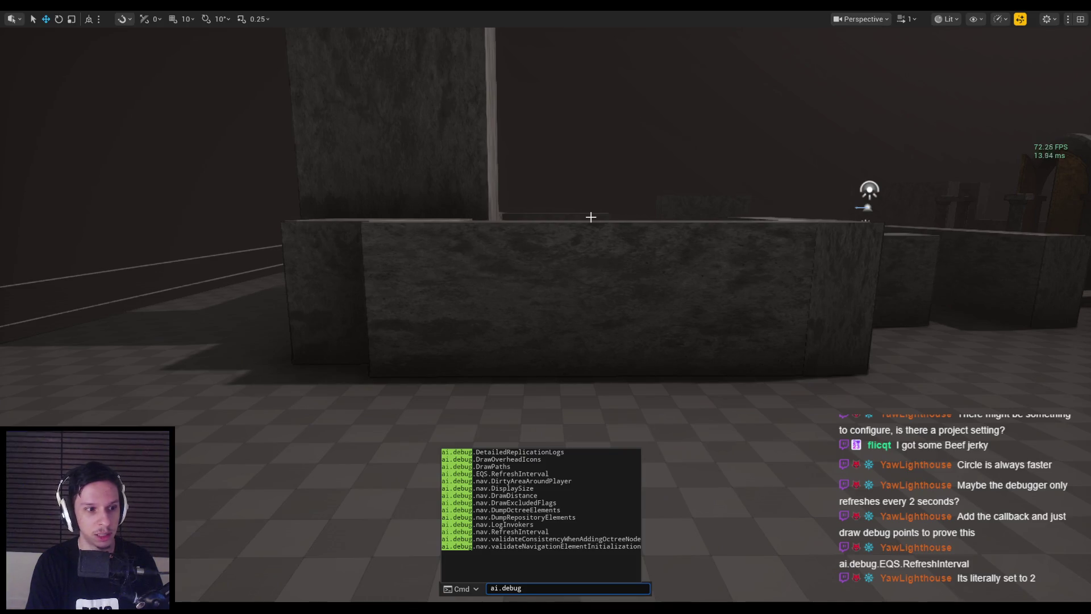
pyautogui.write('.eqs')
pyautogui.press('Return')
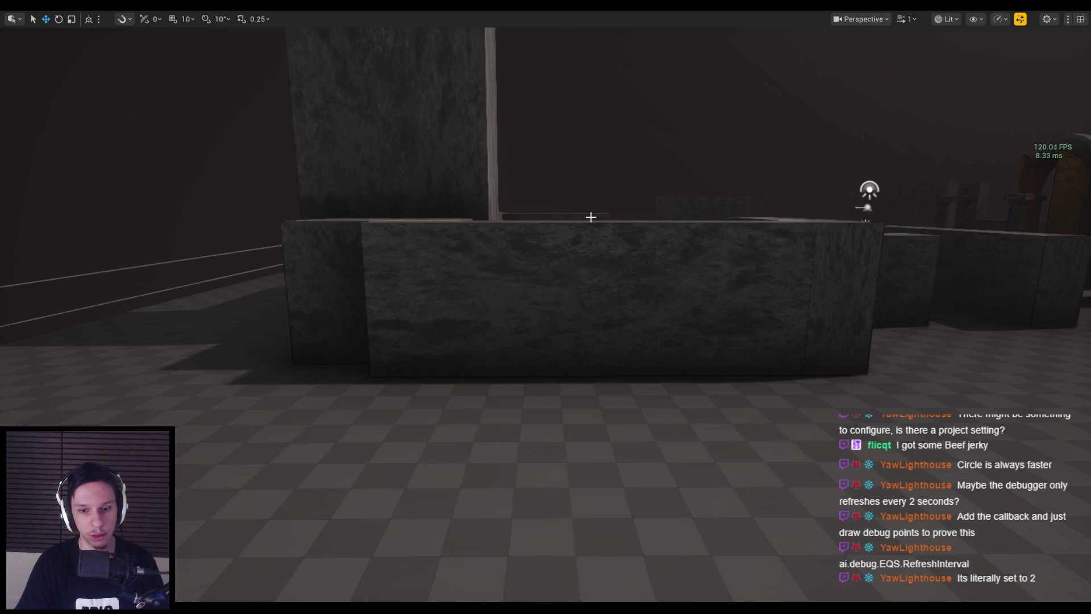
pyautogui.press('F11')
pyautogui.press('`')
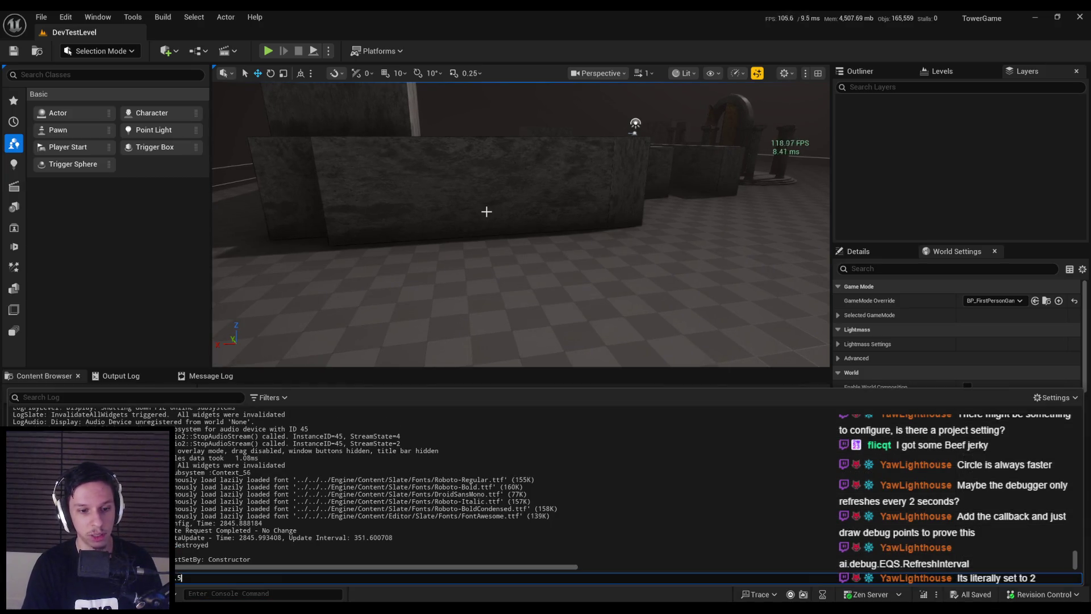
pyautogui.moveTo(493, 208); pyautogui.dragTo(513, 189)
pyautogui.click(268, 50)
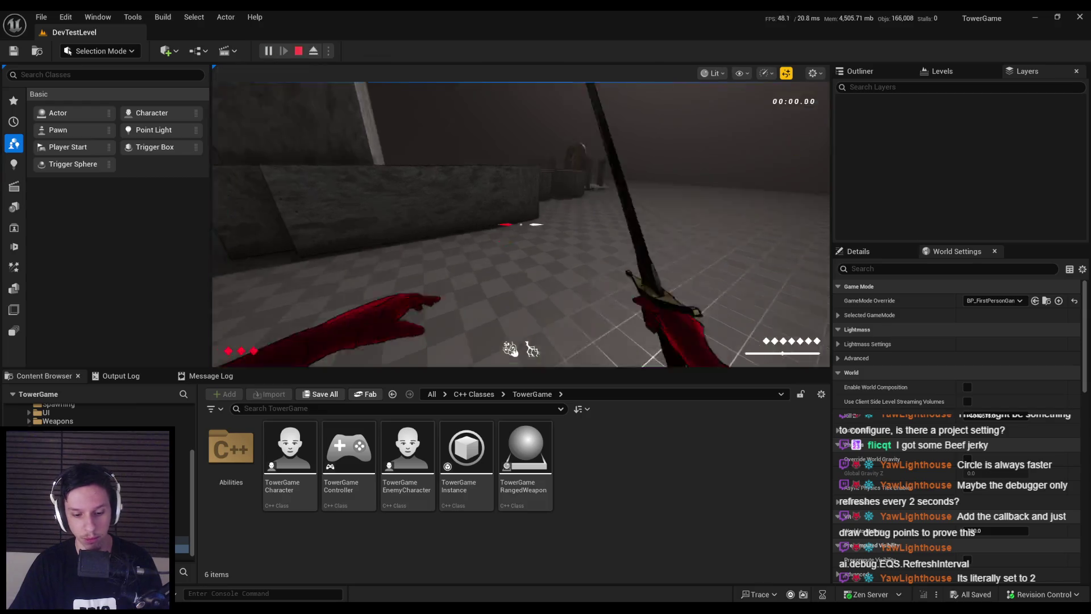
# - Watch the EQS_FindMoveToLocation grid points refresh in the gameplay debugger, then stop playing
pyautogui.press('F11')
pyautogui.press("'")
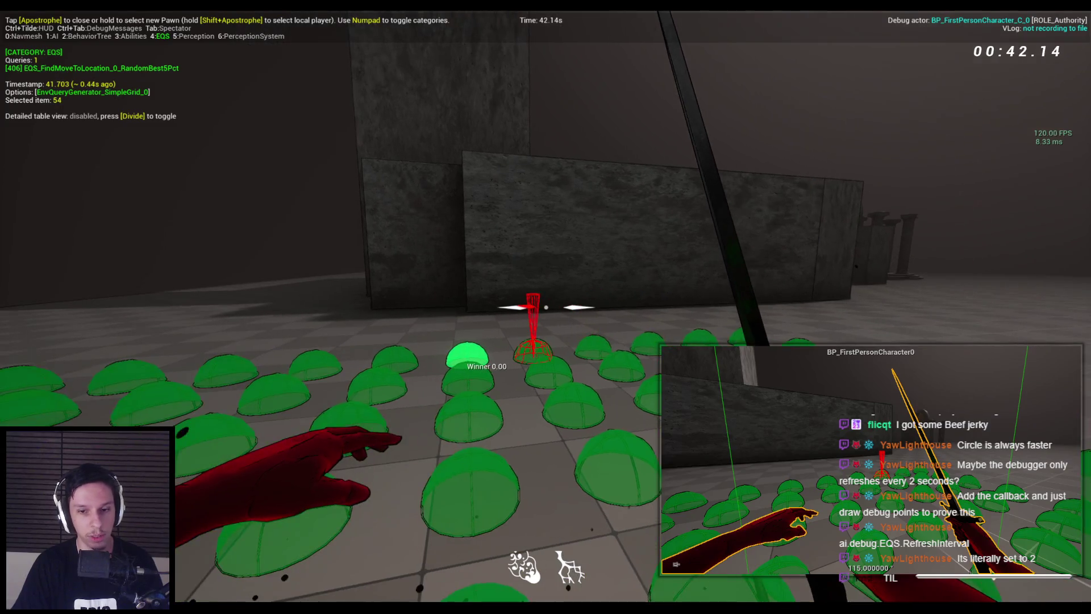
pyautogui.press('Escape')
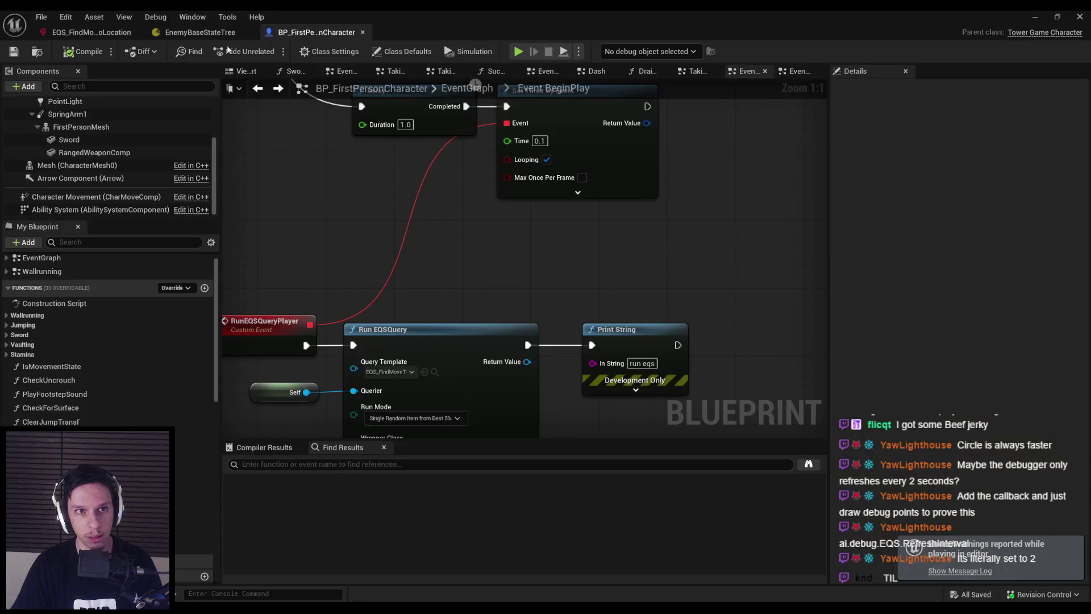
# - Inspect the SimpleGrid generator's settings in the EQS query
pyautogui.click(91, 33)
pyautogui.click(388, 298)
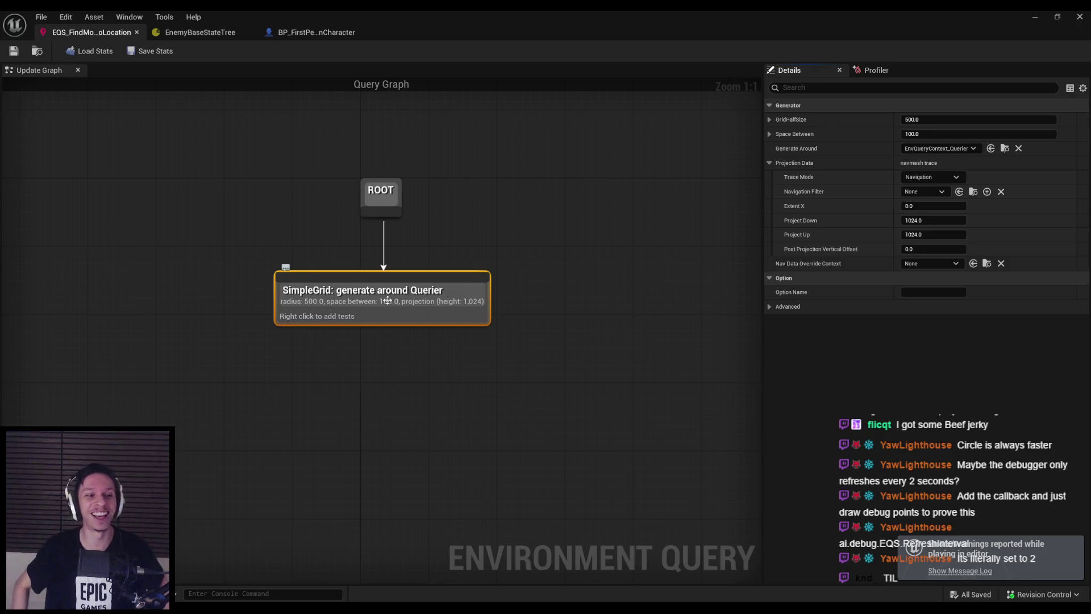
pyautogui.click(332, 33)
# - Comment Set Timer by Event with debugger and ai.debug.EQS.RefreshInterval 0.5 instructions, then compile
pyautogui.rightClick(568, 167)
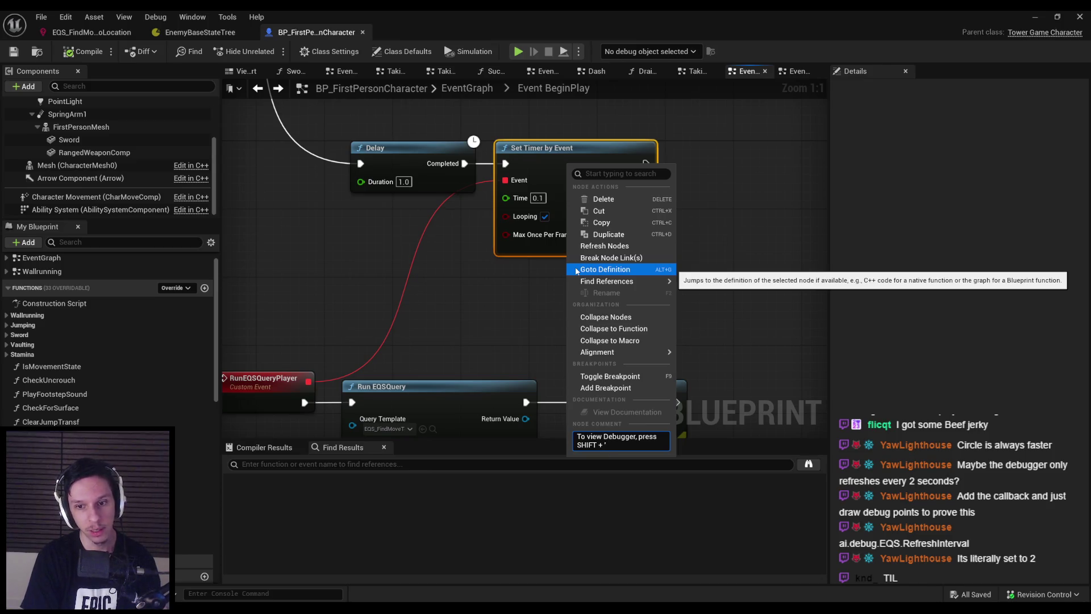
pyautogui.hotkey('ctrl', 'v')
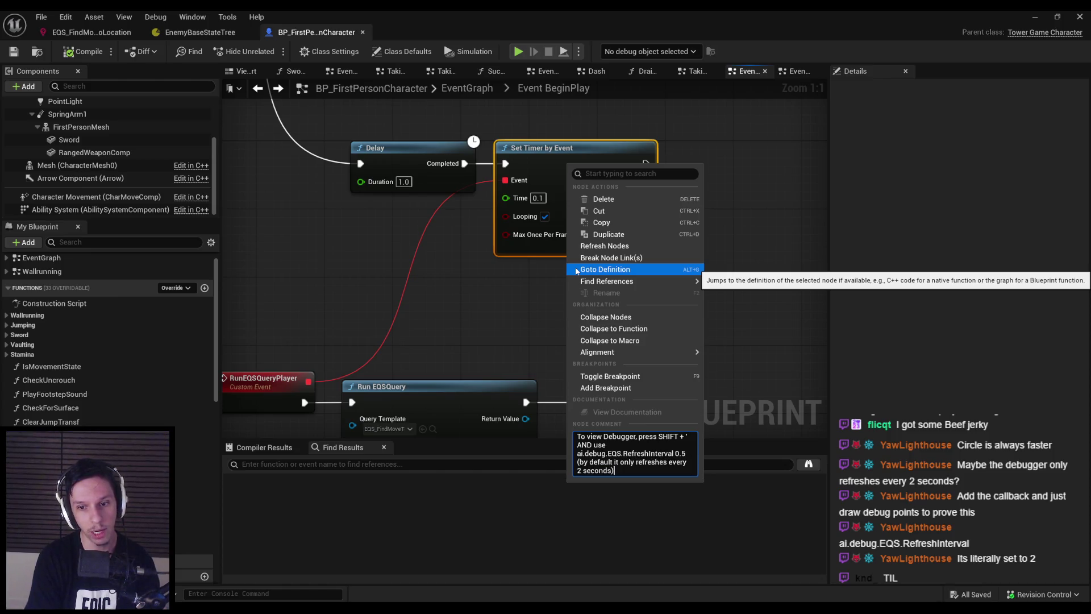
pyautogui.press('Return')
pyautogui.scroll(-2, 524, 339)
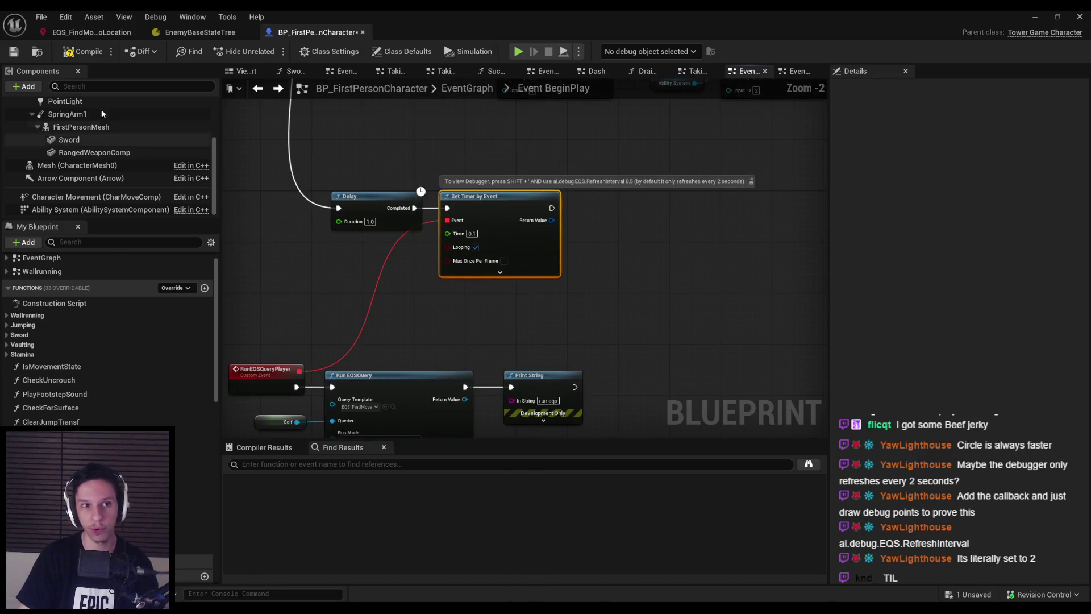
pyautogui.click(84, 53)
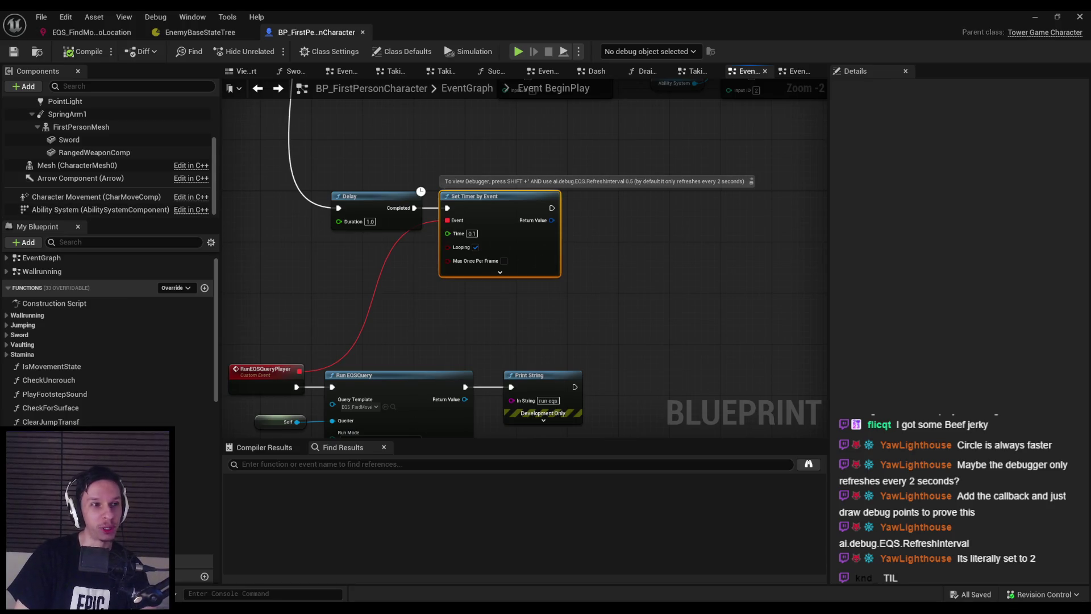
# - Move the RunEQSQueryPlayer and Run EQSQuery node groups up-right and save the character blueprint
pyautogui.click(372, 343)
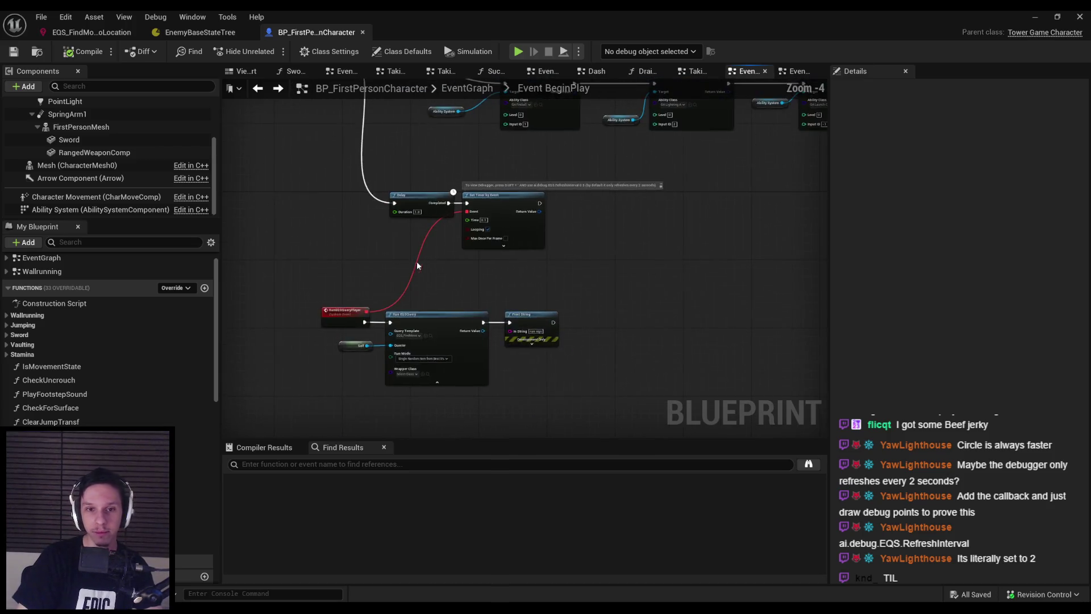
pyautogui.moveTo(278, 308); pyautogui.dragTo(654, 341)
pyautogui.moveTo(432, 280)
pyautogui.mouseDown()
pyautogui.moveTo(497, 233)
pyautogui.moveTo(536, 233)
pyautogui.mouseUp()
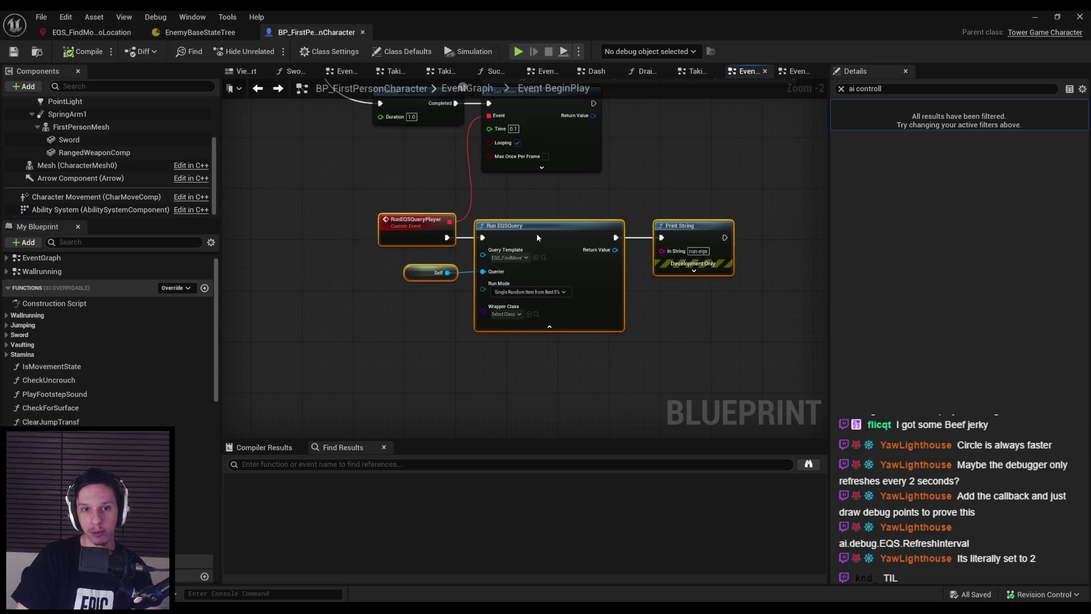
pyautogui.scroll(-5, 486, 202)
pyautogui.click(523, 366)
pyautogui.moveTo(527, 366); pyautogui.dragTo(322, 247)
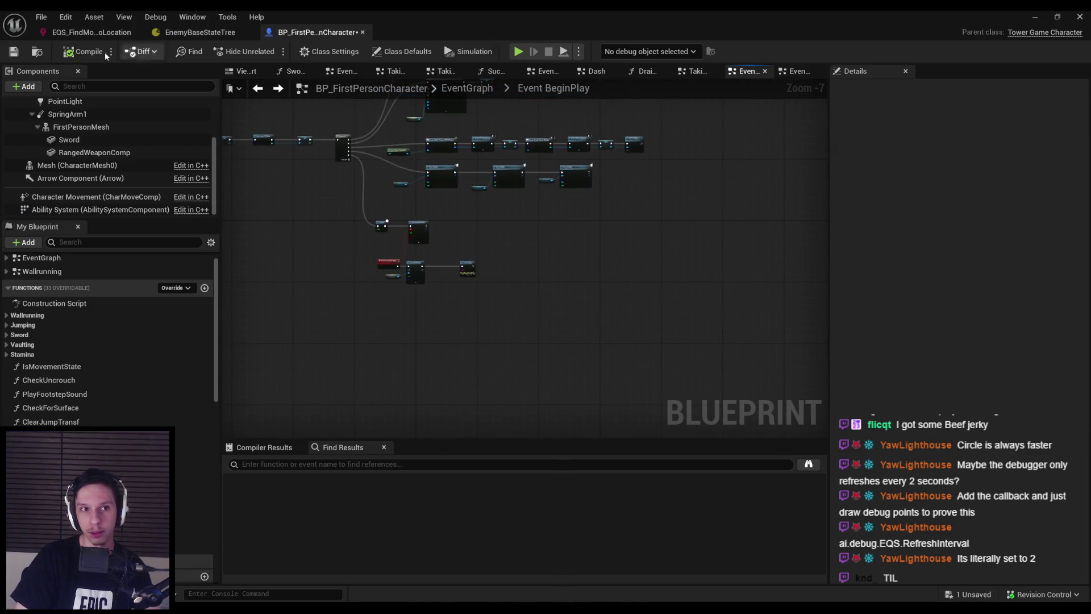
pyautogui.click(14, 52)
pyautogui.scroll(4, 353, 252)
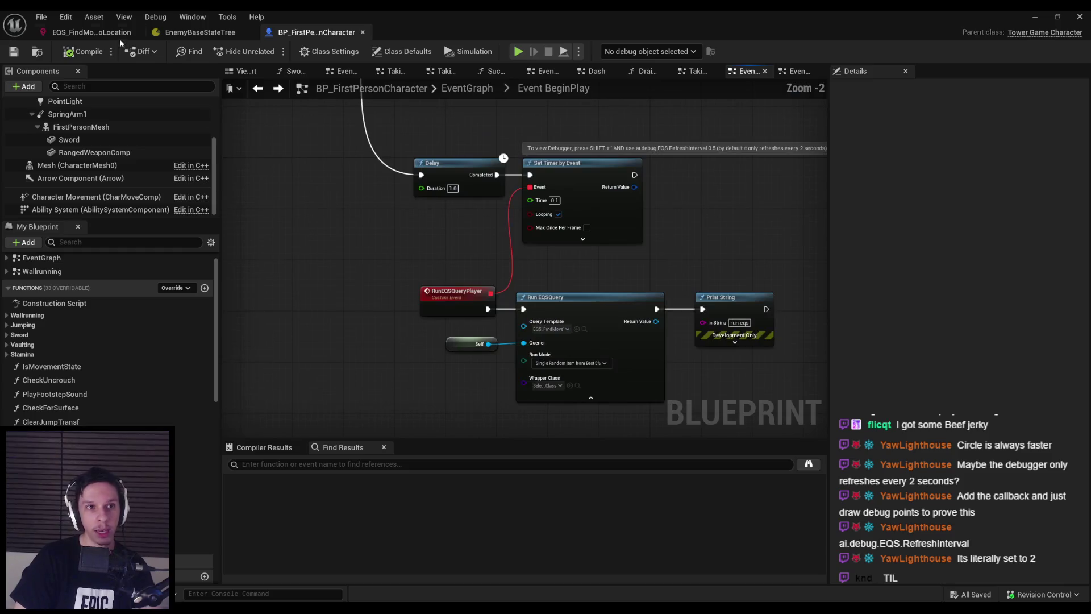
pyautogui.click(117, 33)
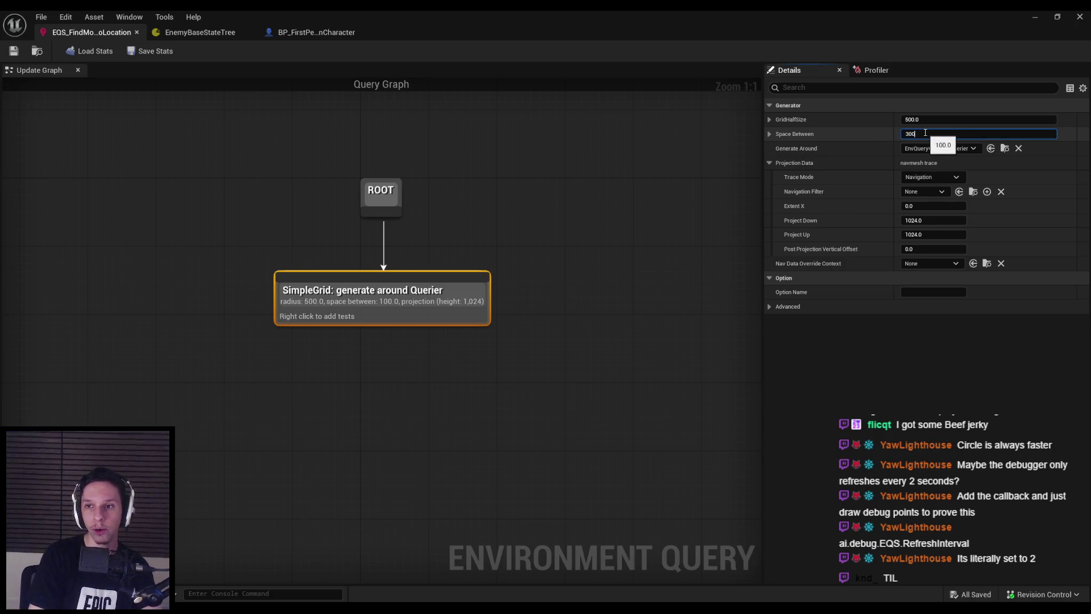
# - Set SimpleGrid's GridHalfSize to 1000 and Space Between to 300, and move the node right
pyautogui.click(770, 119)
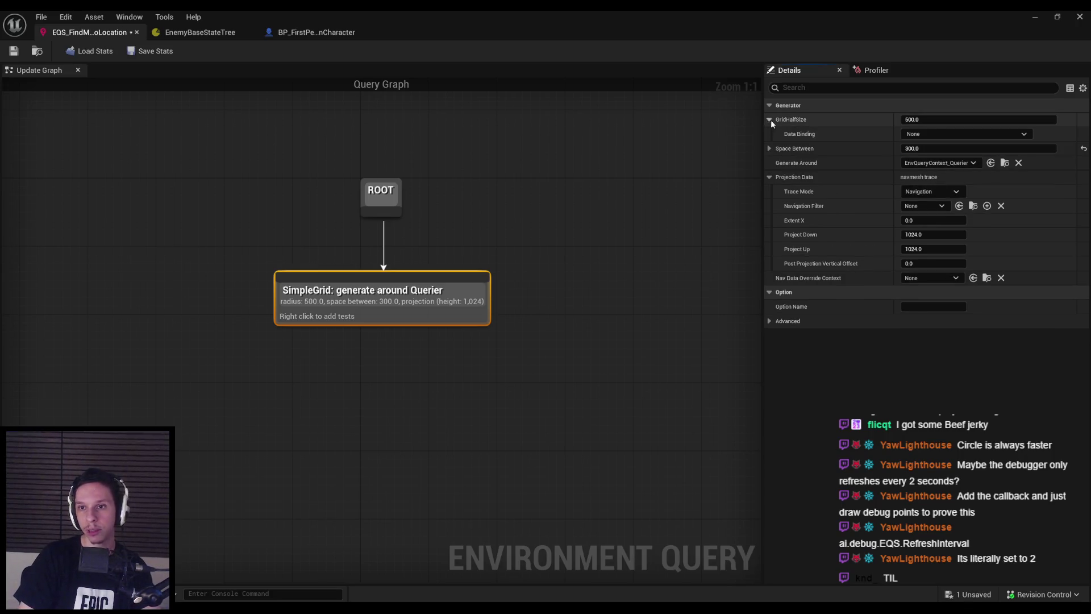
pyautogui.click(931, 118)
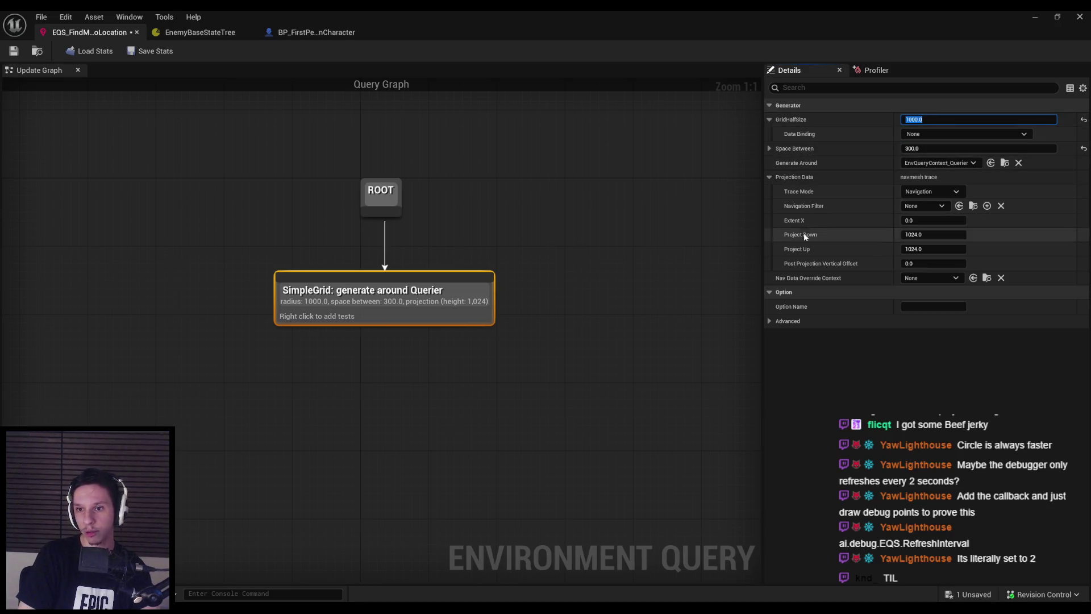
pyautogui.rightClick(341, 322)
pyautogui.moveTo(375, 426)
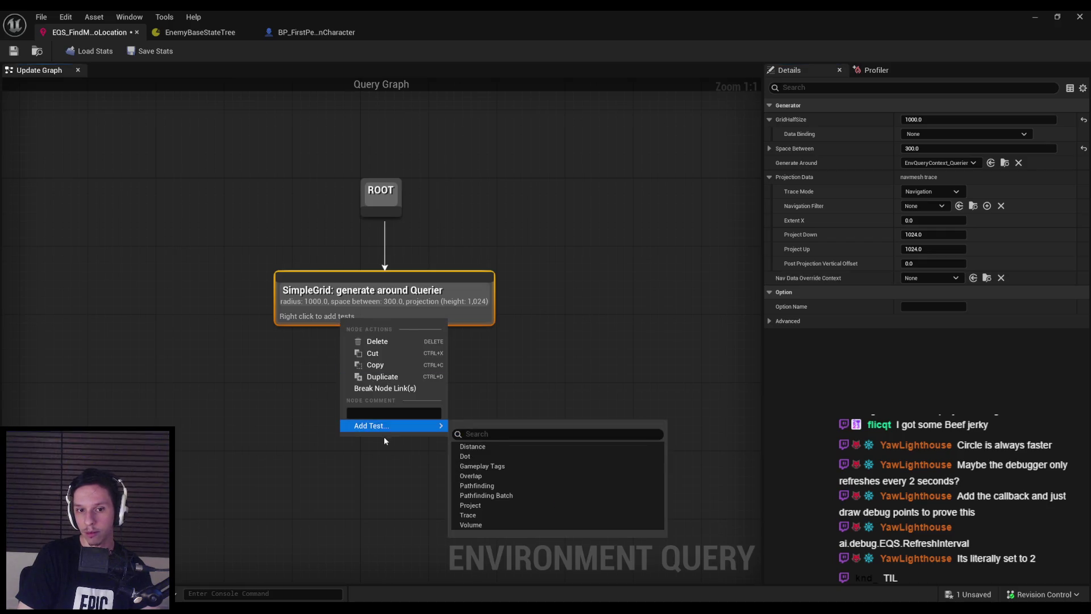
pyautogui.click(769, 319)
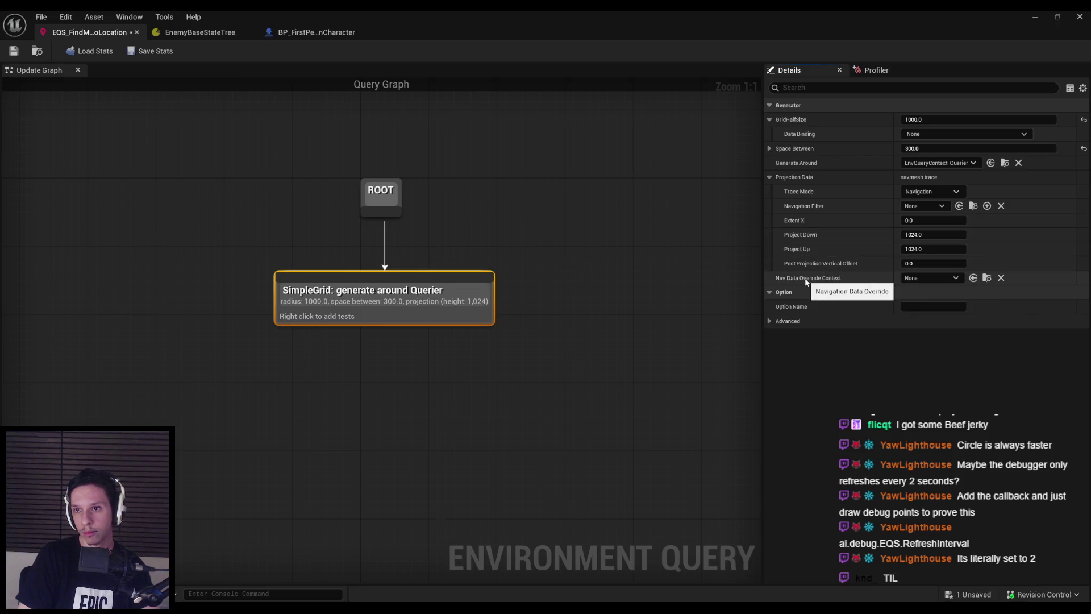
pyautogui.moveTo(415, 318); pyautogui.dragTo(637, 318)
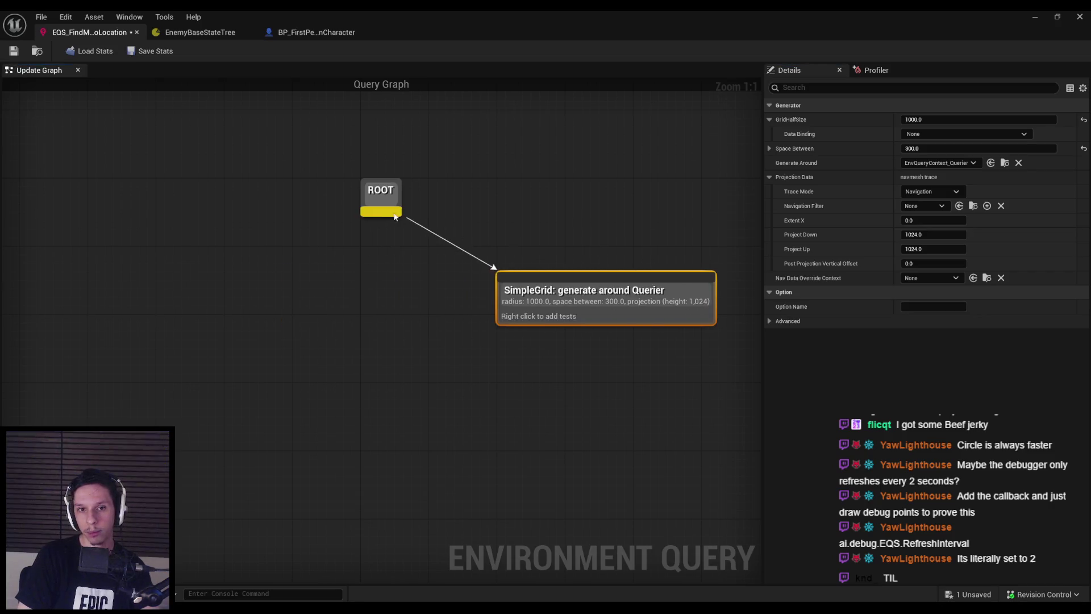
# - Add an OnCircle generator left of SimpleGrid with 250 point spacing and a 600 radius
pyautogui.moveTo(380, 215); pyautogui.dragTo(287, 296)
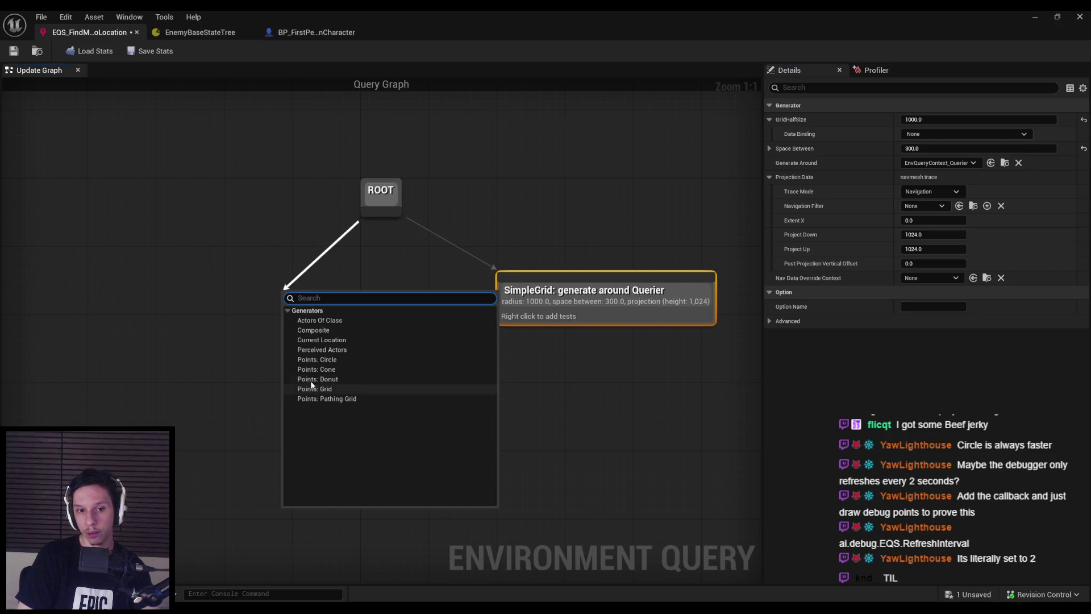
pyautogui.click(307, 360)
pyautogui.moveTo(381, 307); pyautogui.dragTo(304, 290)
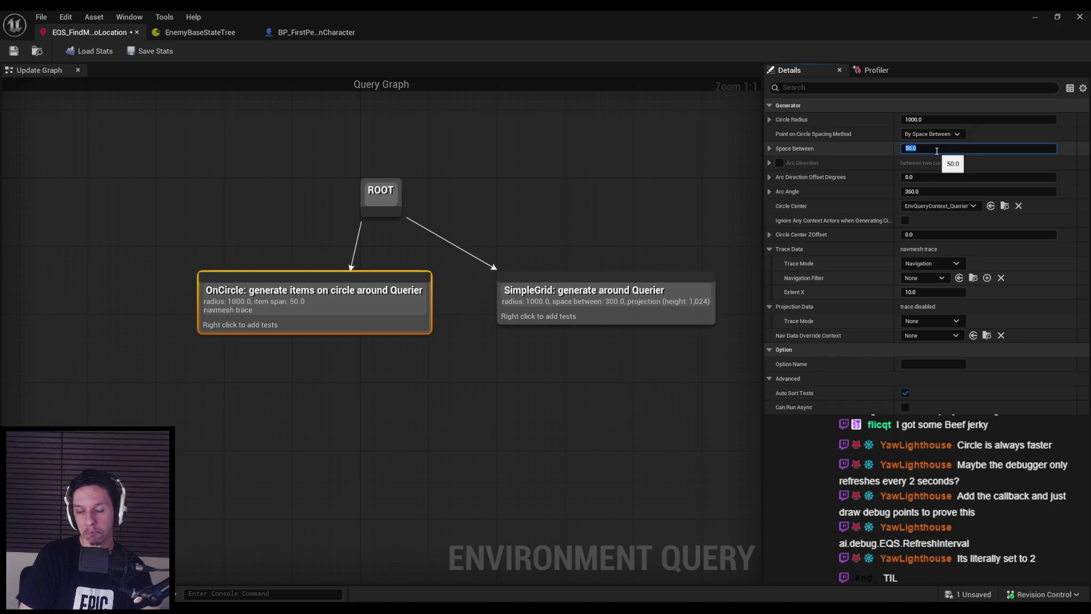
pyautogui.write('250')
pyautogui.press('Return')
pyautogui.write('600')
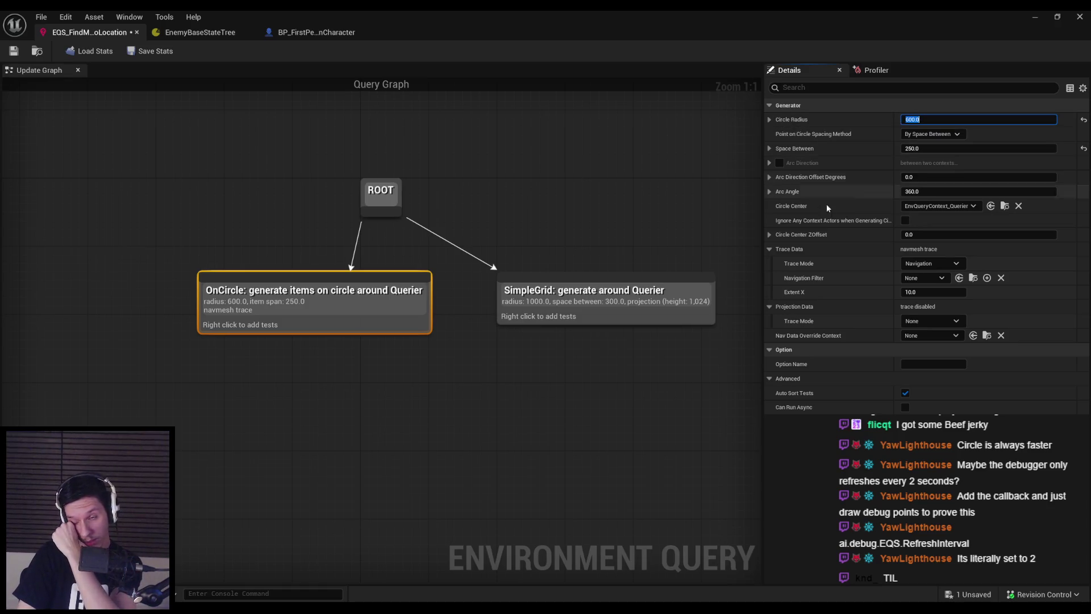
pyautogui.click(571, 384)
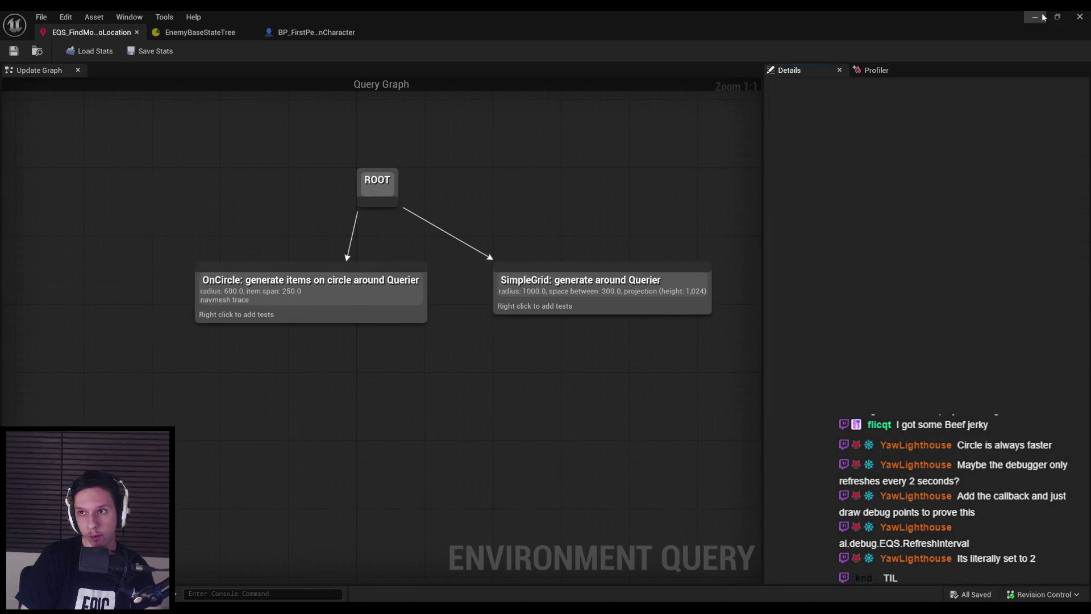
# - Play with the EQS overlay showing OnCircle and SimpleGrid points, switching between sword and hand
pyautogui.hotkey('alt', 'Tab')
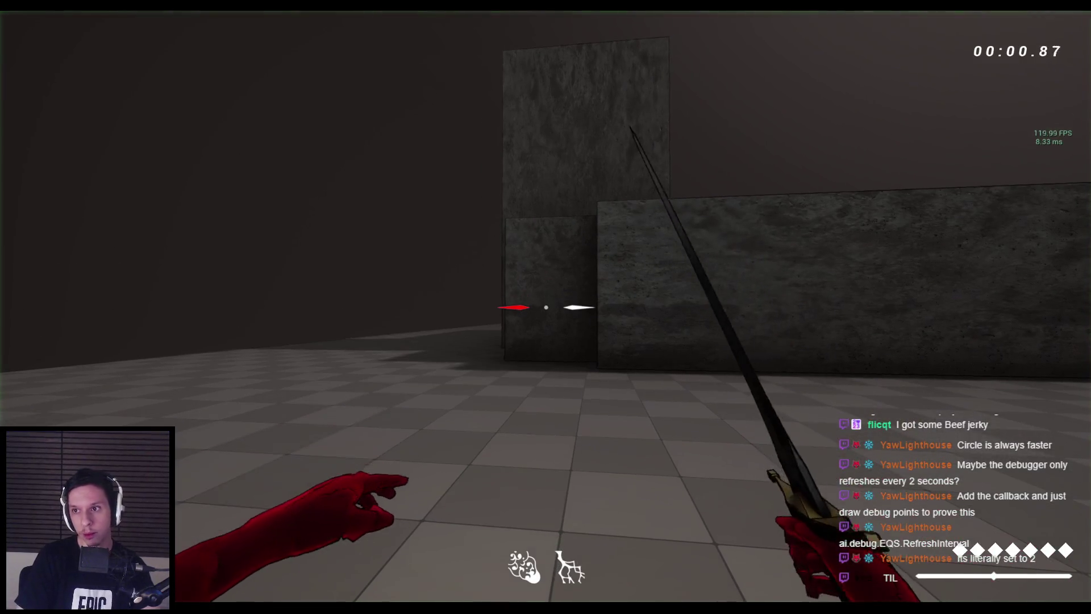
pyautogui.press("'")
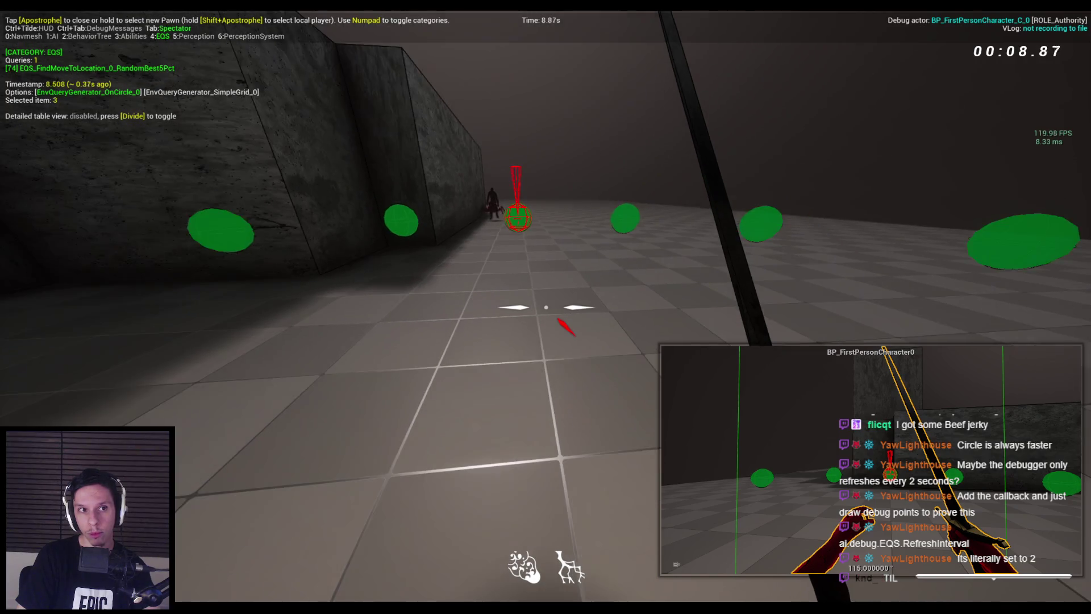
pyautogui.press('1')
pyautogui.press('2')
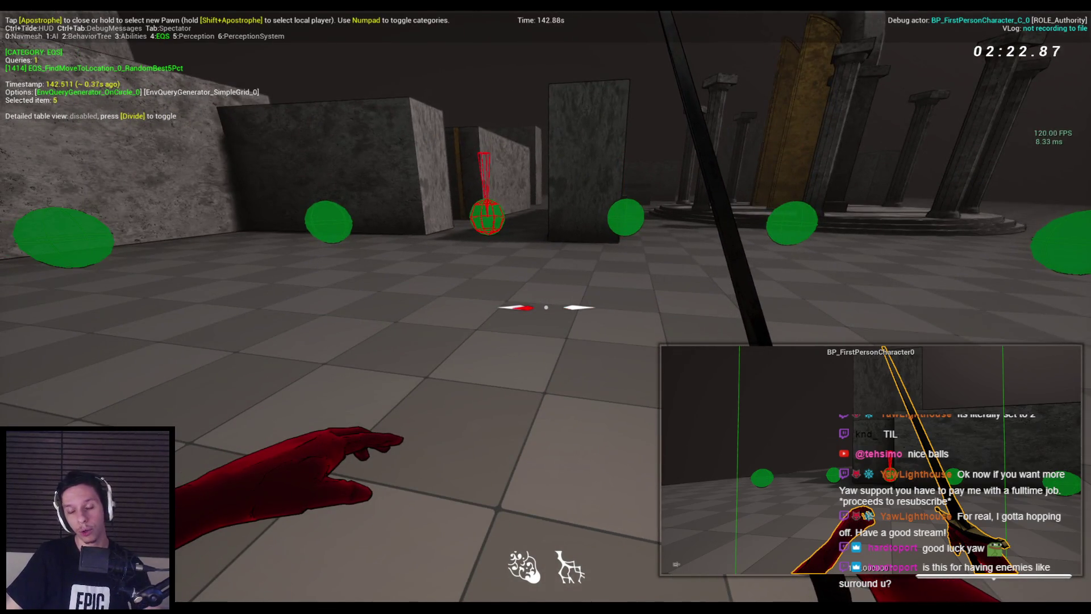
# - Stop the play session and switch to the God of War GDC talk in Chrome
pyautogui.press('Escape')
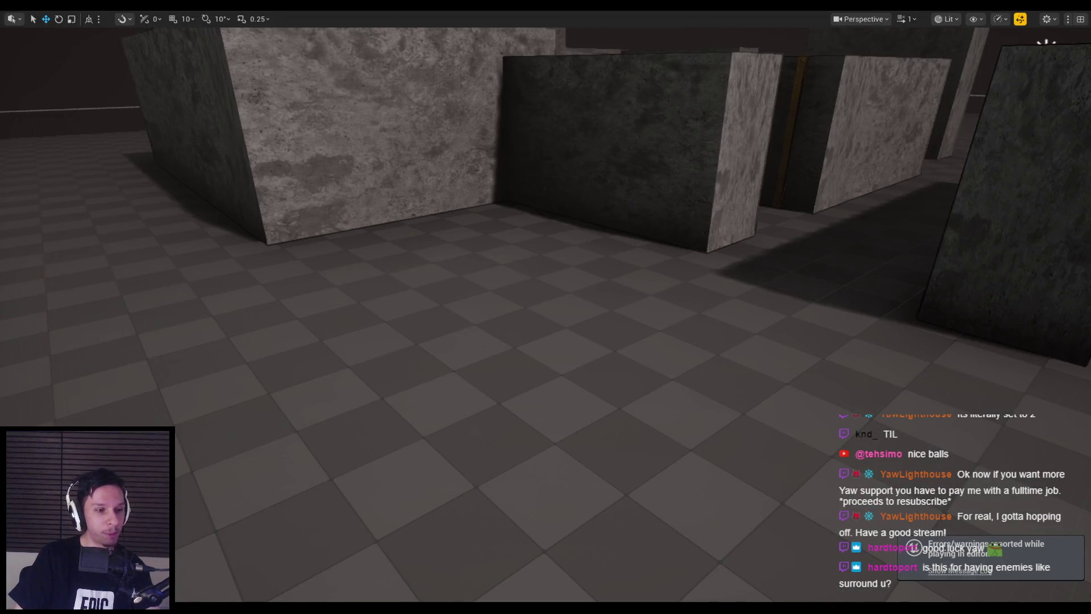
pyautogui.hotkey('alt', 'Tab')
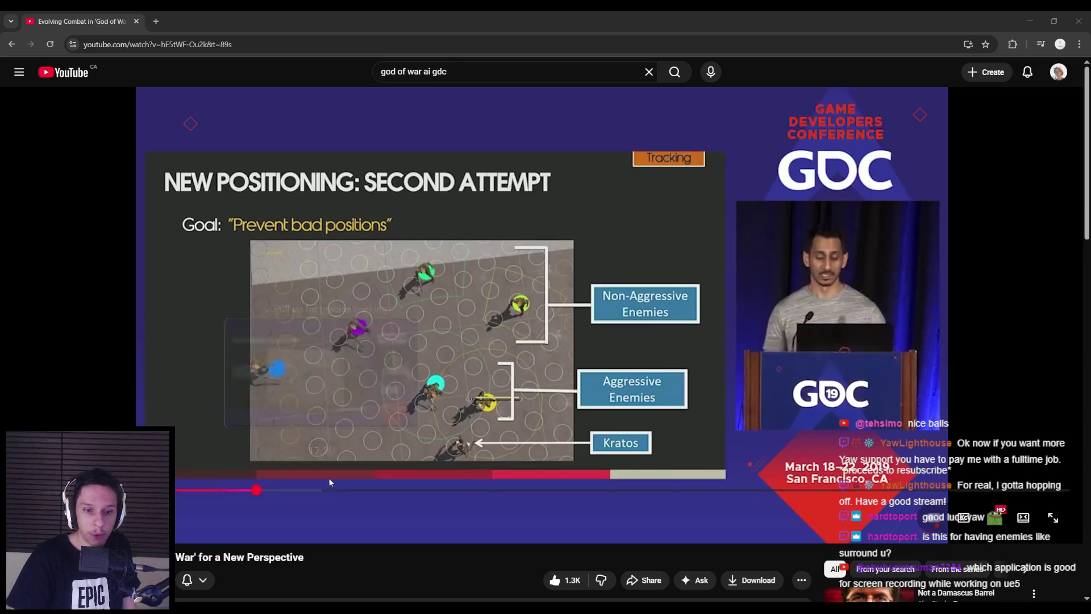
# - Scrub the GDC talk through its positioning, Quadrants and arena gameplay sections
pyautogui.moveTo(257, 489); pyautogui.dragTo(338, 489)
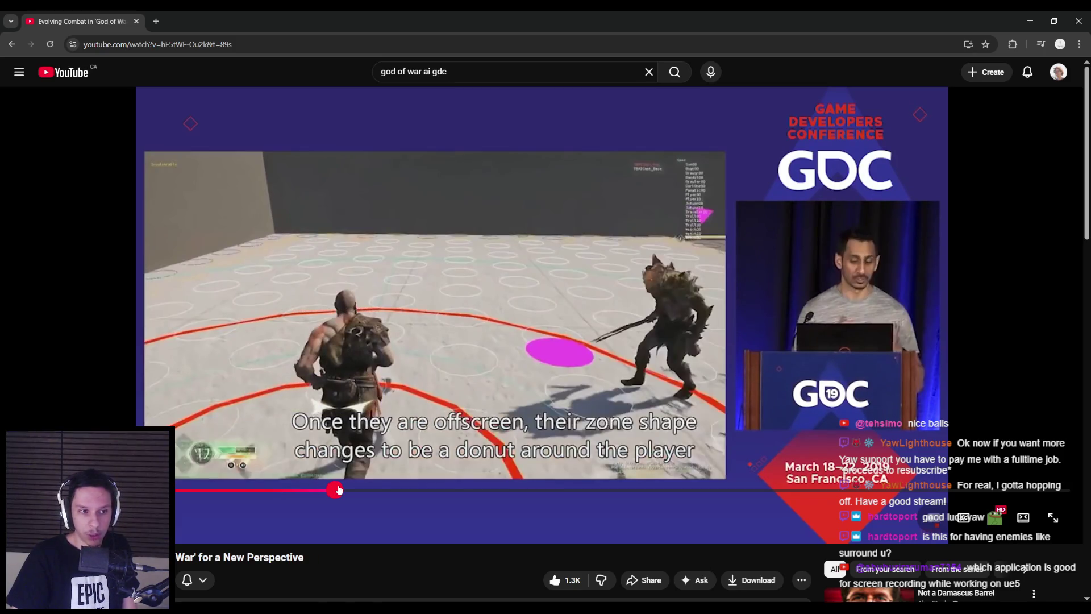
pyautogui.moveTo(338, 490)
pyautogui.mouseDown()
pyautogui.moveTo(397, 489)
pyautogui.moveTo(284, 490)
pyautogui.mouseUp()
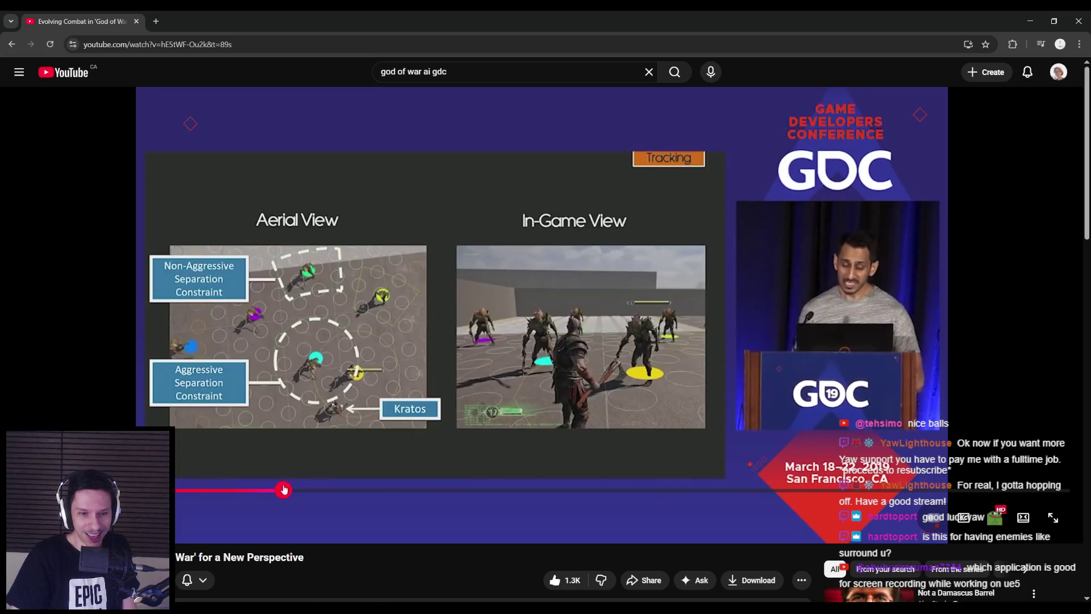
pyautogui.click(306, 492)
pyautogui.click(317, 490)
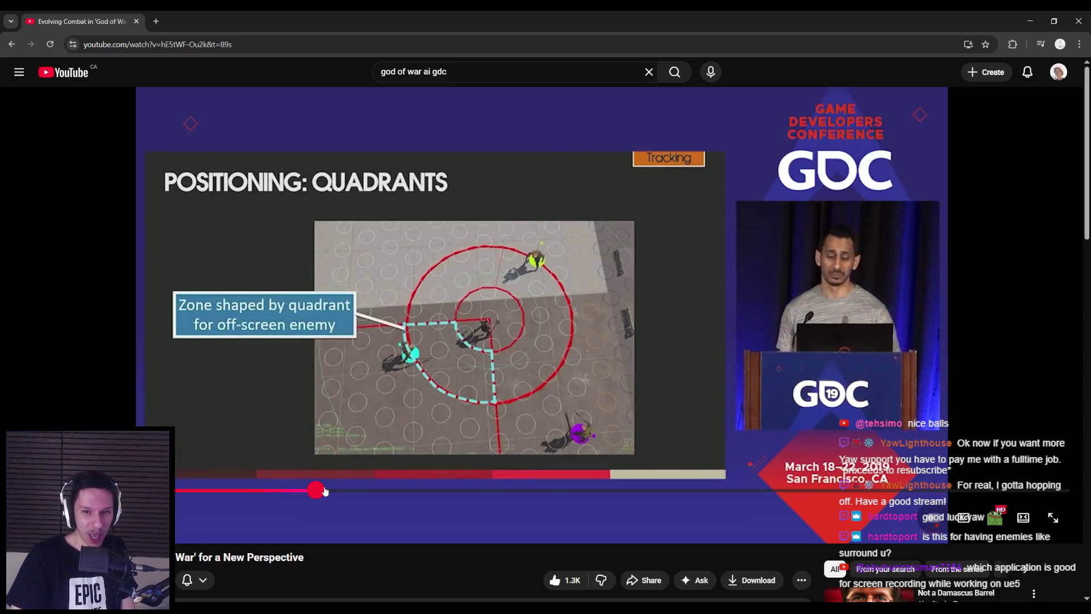
pyautogui.click(333, 489)
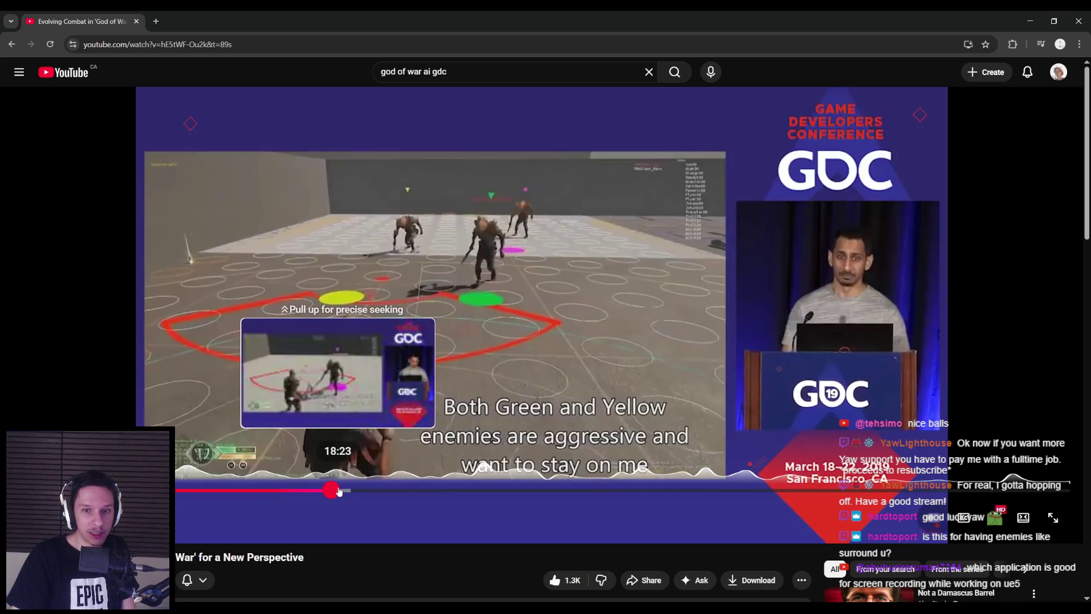
# - Glance back at Unreal, then return to the talk and skip ahead to Strafe Assist
pyautogui.moveTo(364, 591)
pyautogui.click(392, 551)
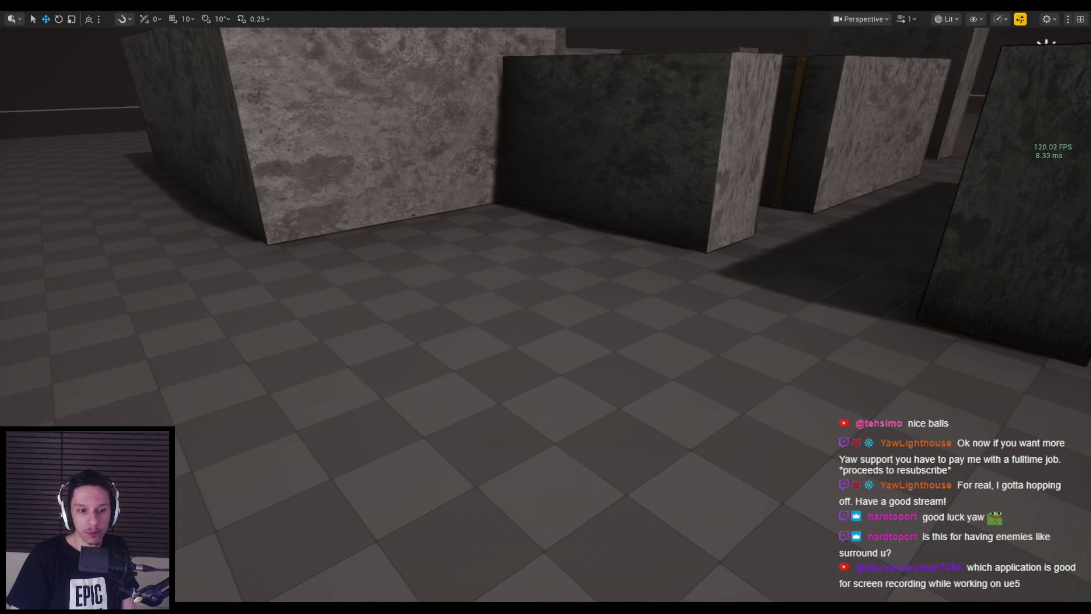
pyautogui.moveTo(293, 608)
pyautogui.click(295, 568)
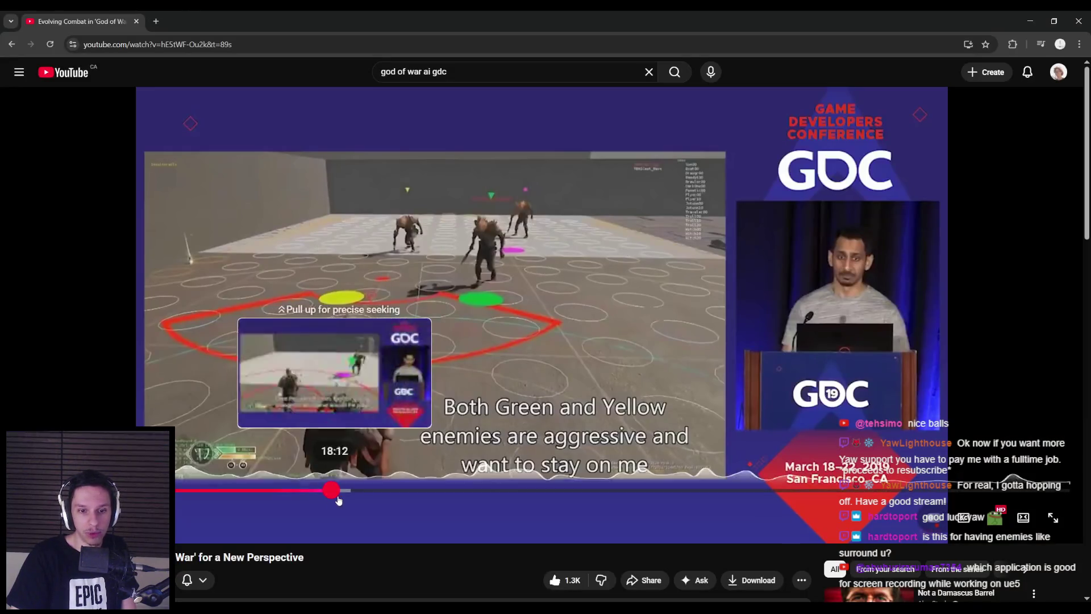
pyautogui.moveTo(334, 490); pyautogui.dragTo(402, 490)
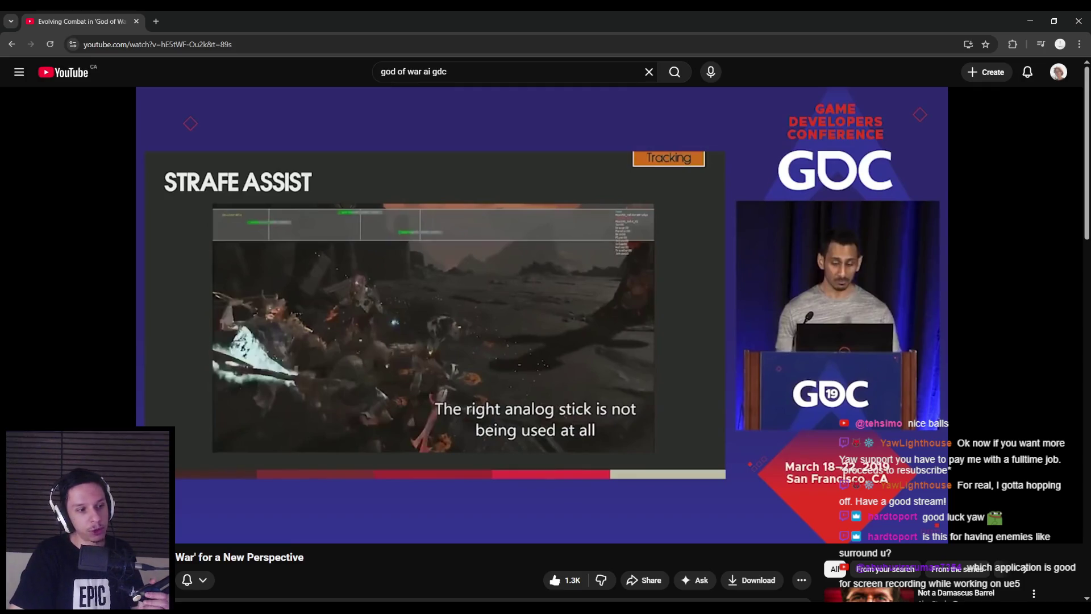
# - Box-select both generator nodes in the EQS graph and shift them left
pyautogui.moveTo(362, 414)
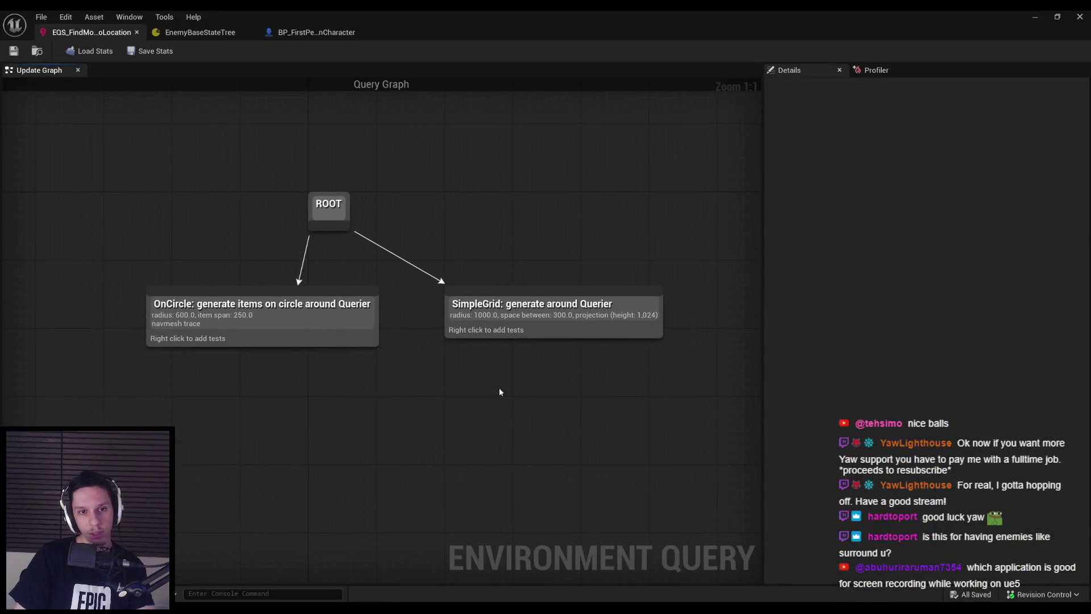
pyautogui.moveTo(499, 392); pyautogui.dragTo(311, 339)
pyautogui.moveTo(538, 314); pyautogui.dragTo(460, 315)
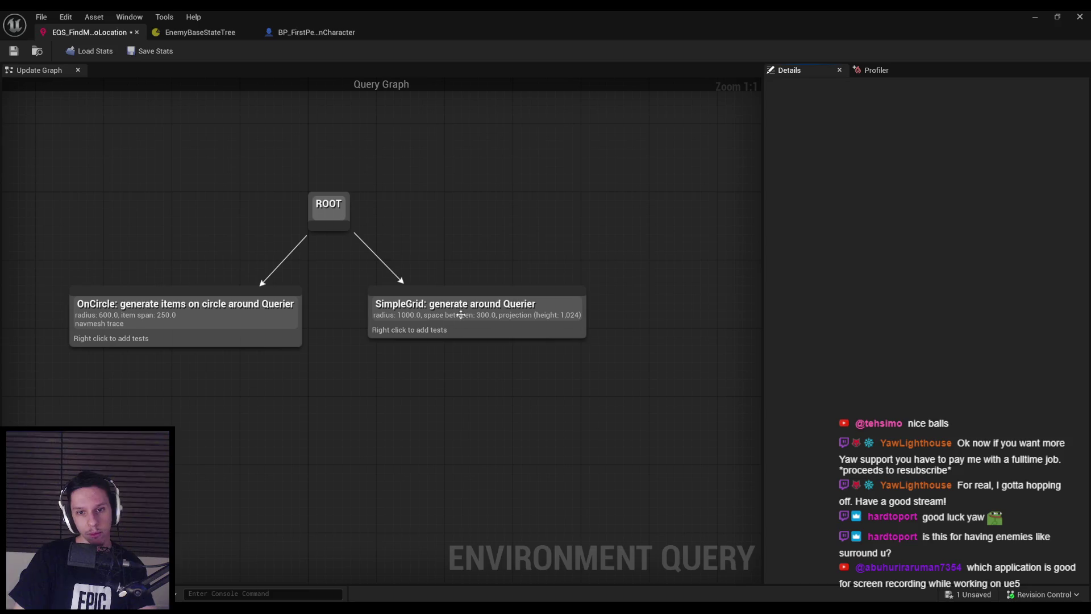
# - Add a Distance to Querier test to the SimpleGrid generator
pyautogui.click(461, 314)
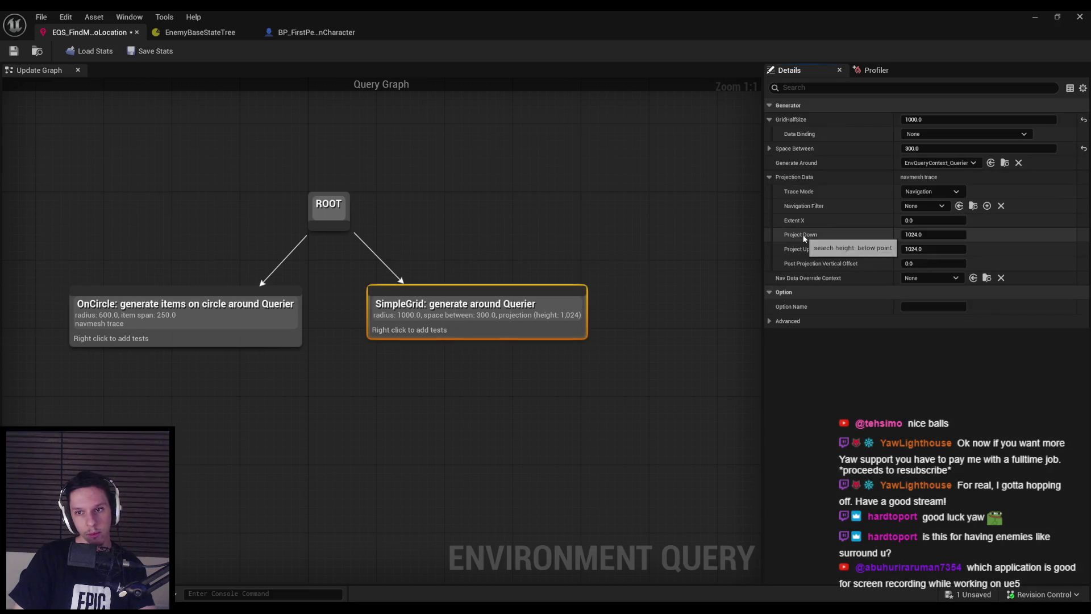
pyautogui.moveTo(802, 265)
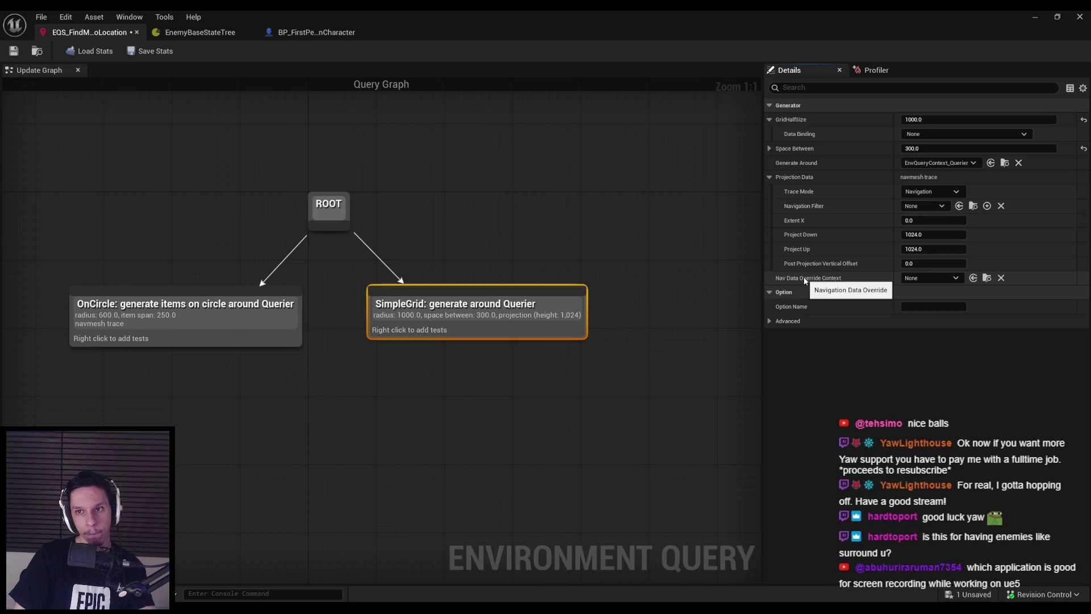
pyautogui.rightClick(427, 333)
pyautogui.moveTo(471, 440)
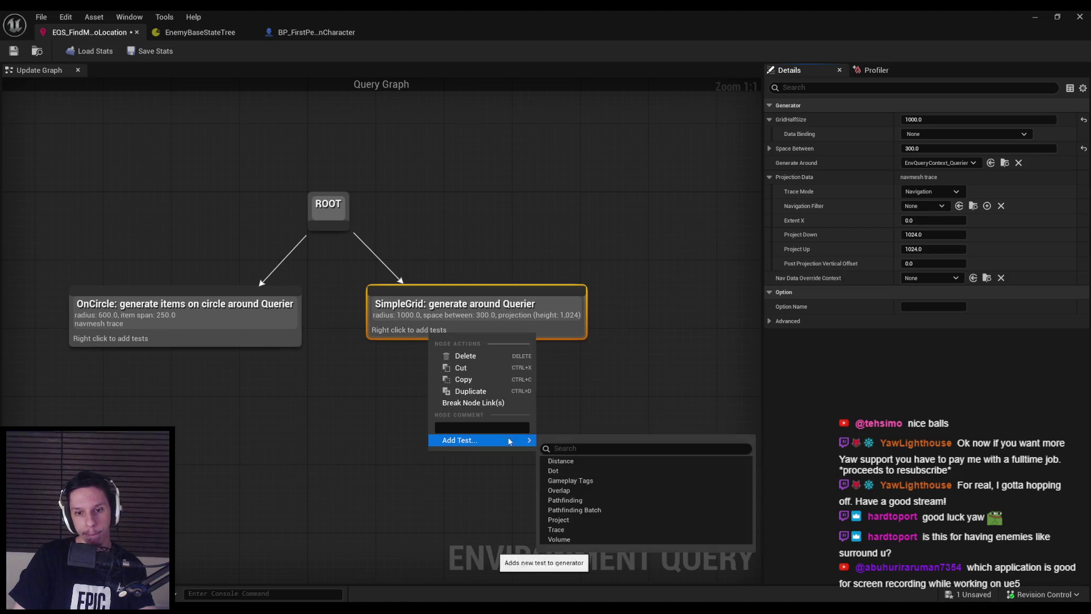
pyautogui.click(562, 462)
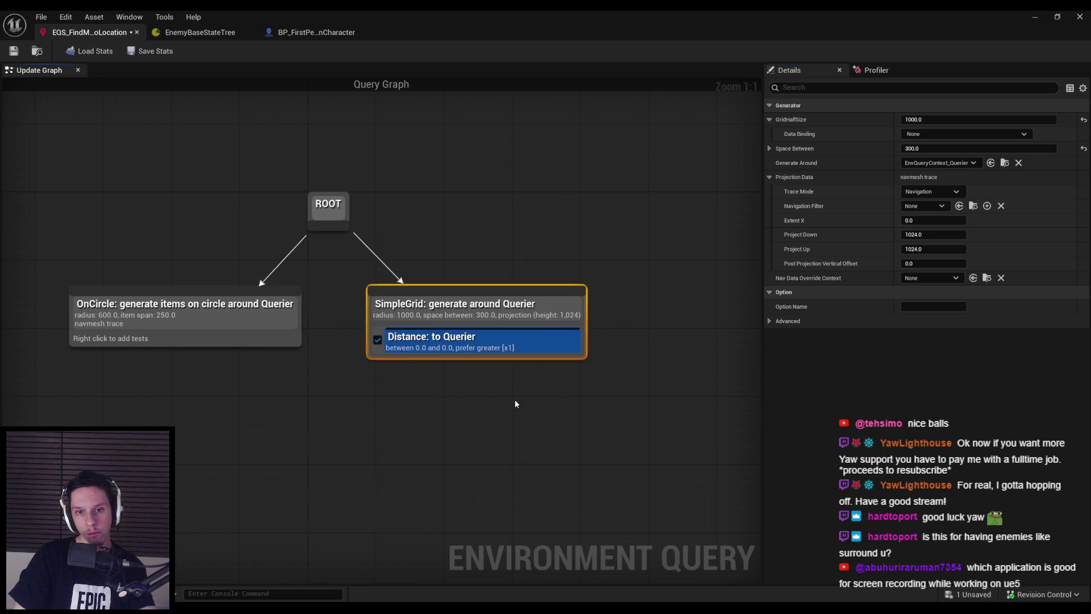
# - Set the Distance test's filter type to Minimum with a minimum value of 500.0
pyautogui.click(483, 346)
pyautogui.click(932, 206)
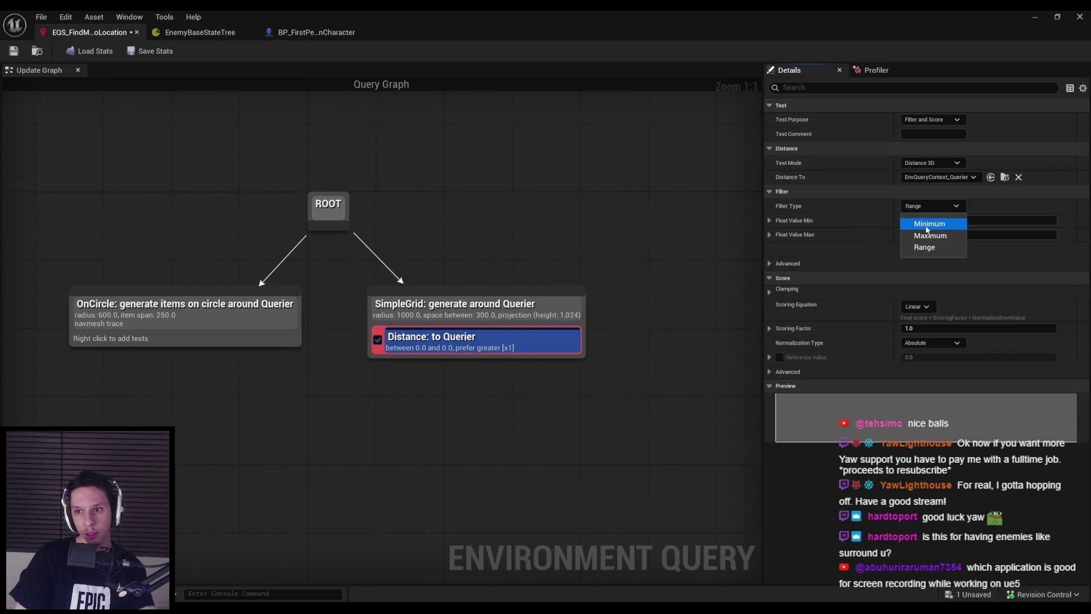
pyautogui.click(927, 229)
pyautogui.click(927, 220)
pyautogui.write('500')
pyautogui.press('Return')
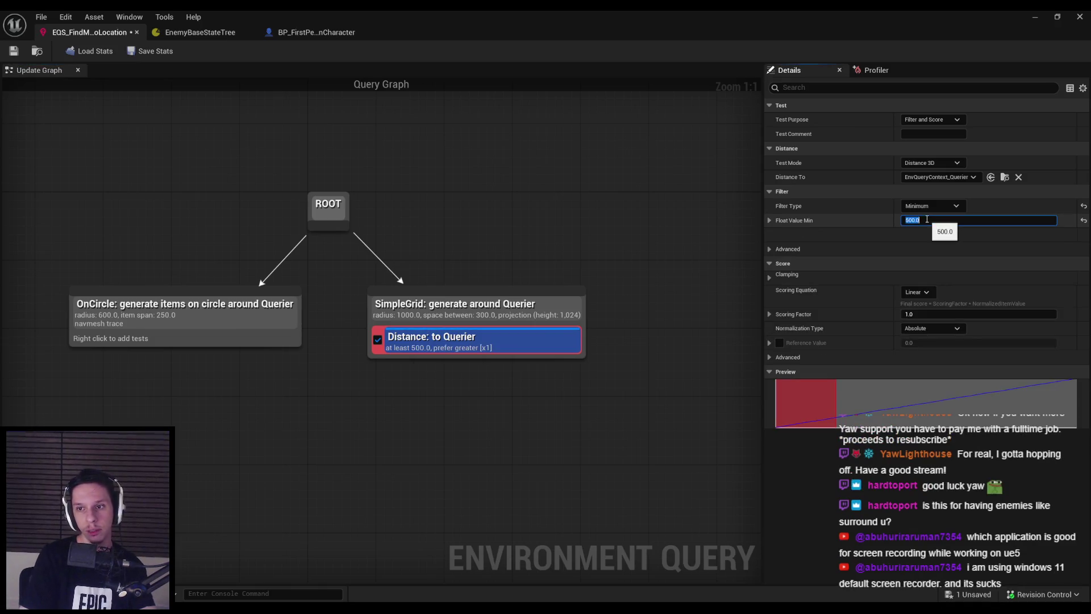
# - Arrange SimpleGrid under ROOT to the left of OnCircle, then minimize the query editor
pyautogui.click(511, 195)
pyautogui.moveTo(424, 321); pyautogui.dragTo(110, 398)
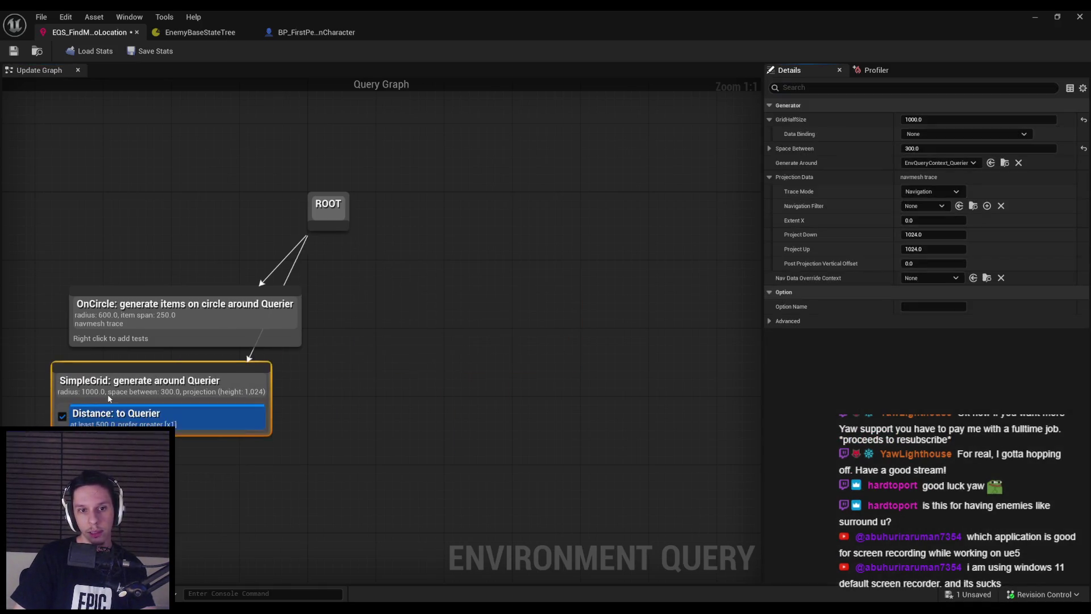
pyautogui.moveTo(156, 336); pyautogui.dragTo(445, 353)
pyautogui.moveTo(197, 396); pyautogui.dragTo(206, 335)
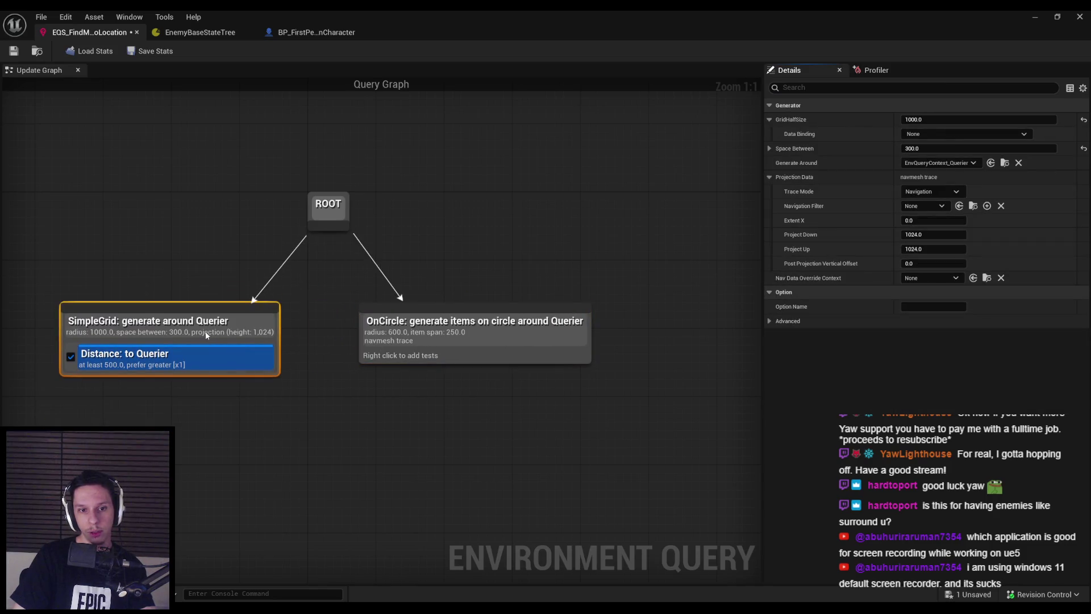
pyautogui.click(393, 398)
pyautogui.click(1036, 17)
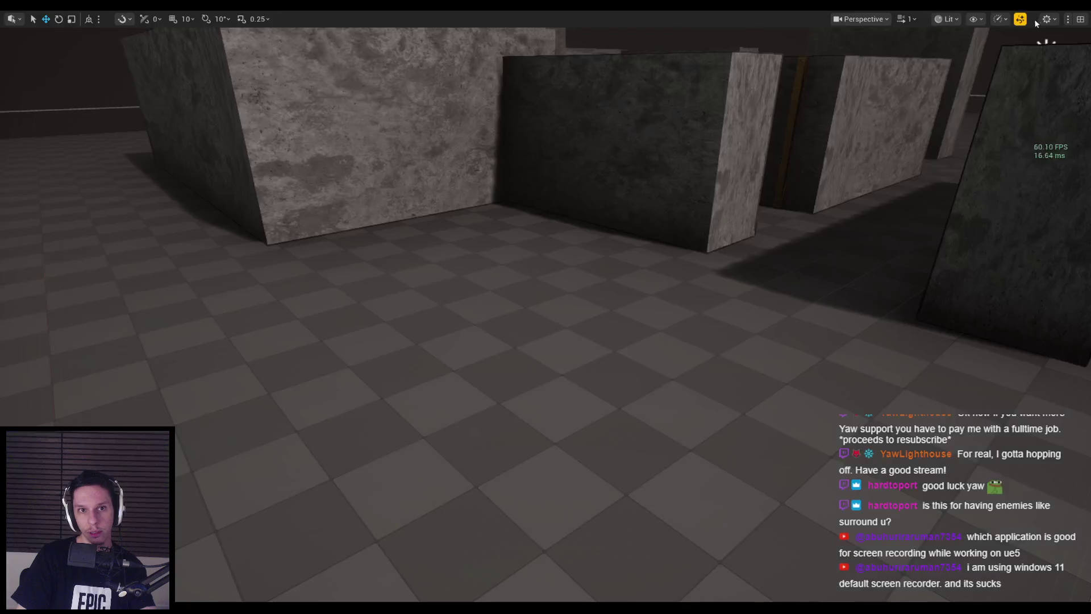
# - Play the level with the EQS debug overlay, walk forward among the stone blocks, then stop
pyautogui.hotkey('alt', 'p')
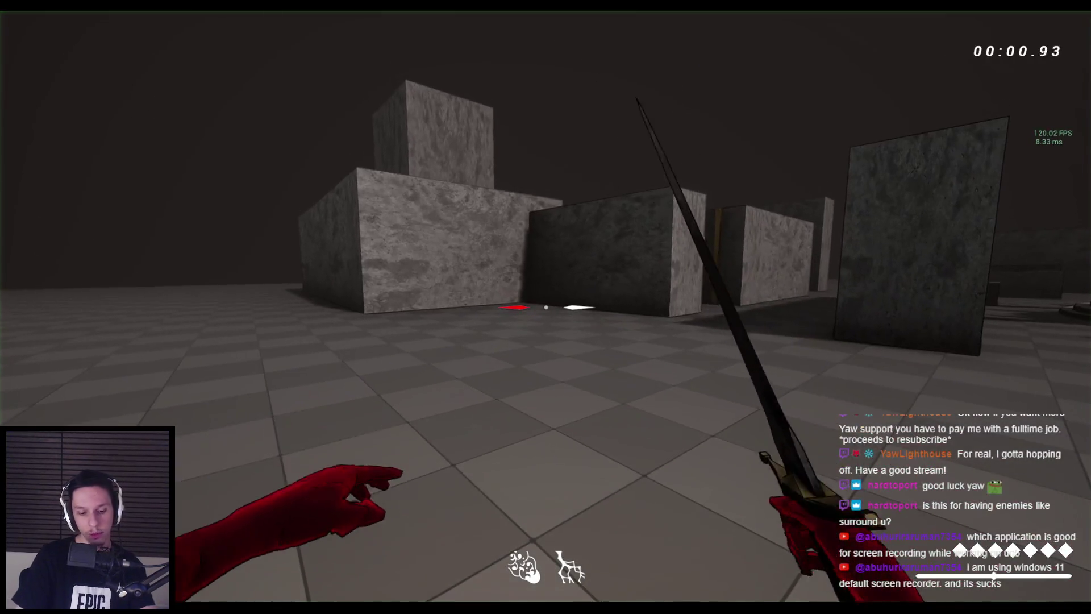
pyautogui.press("'")
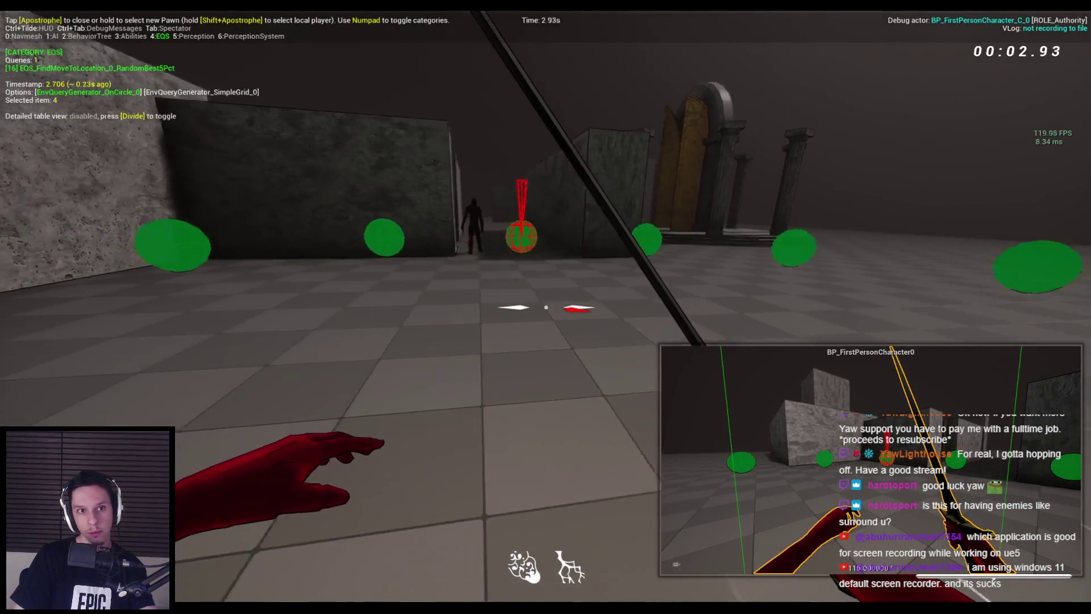
pyautogui.press('w')
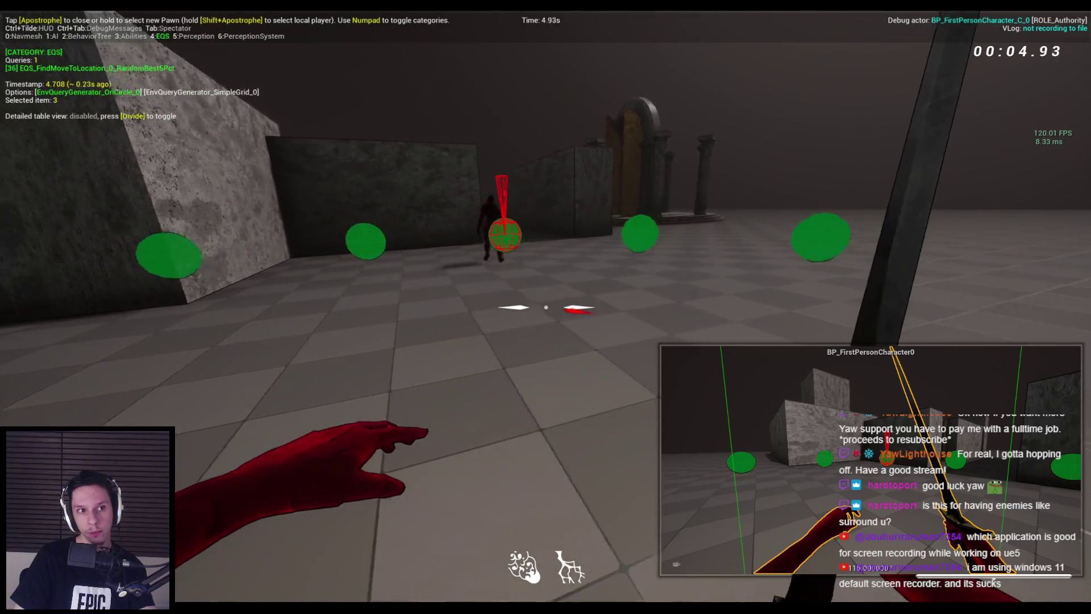
pyautogui.press('w')
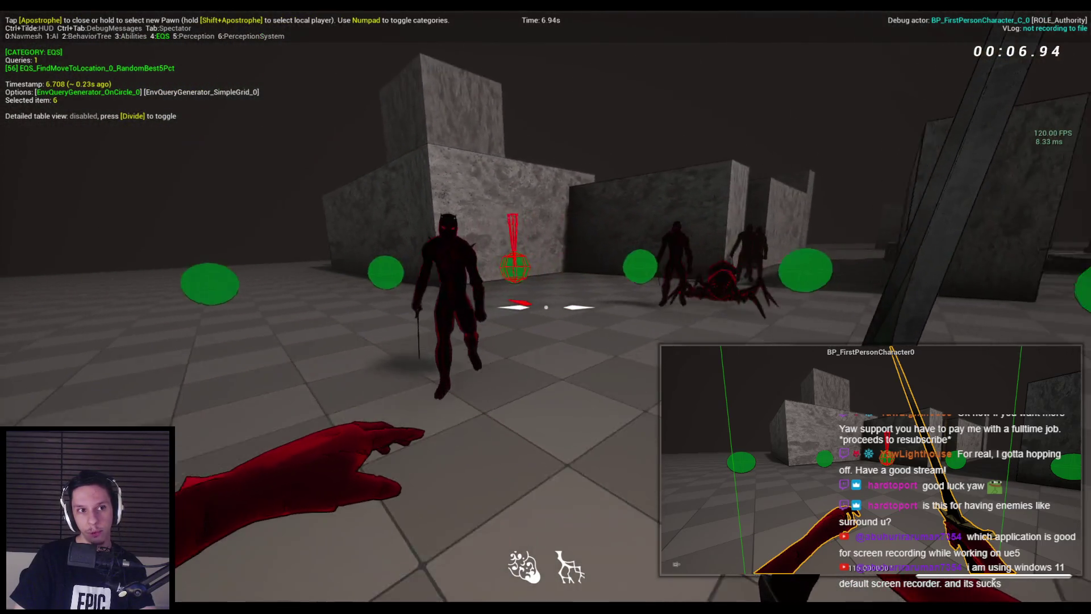
pyautogui.press('w')
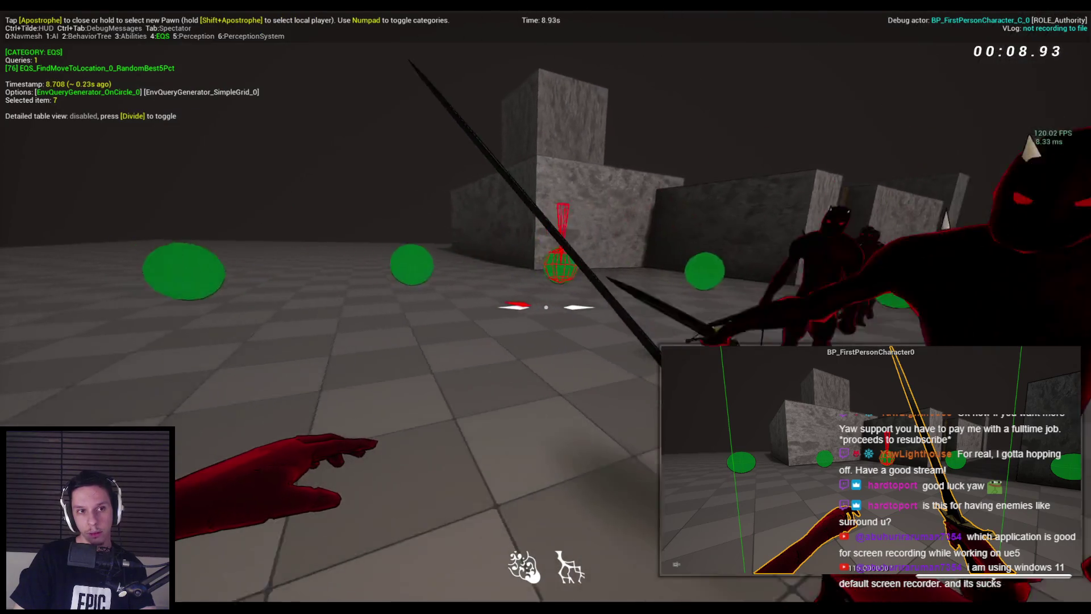
pyautogui.press('w')
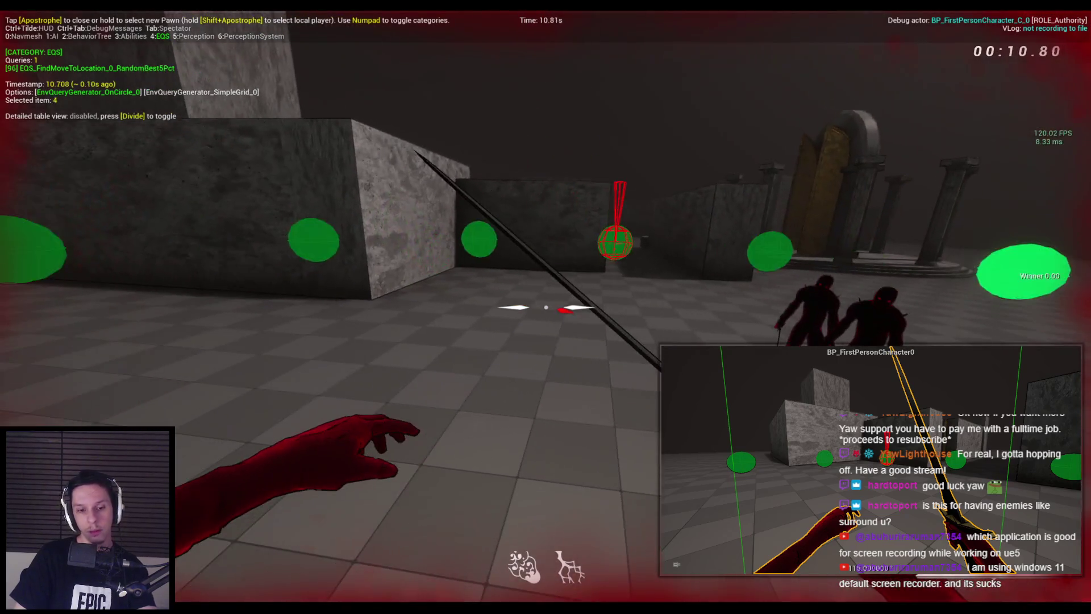
pyautogui.press('Escape')
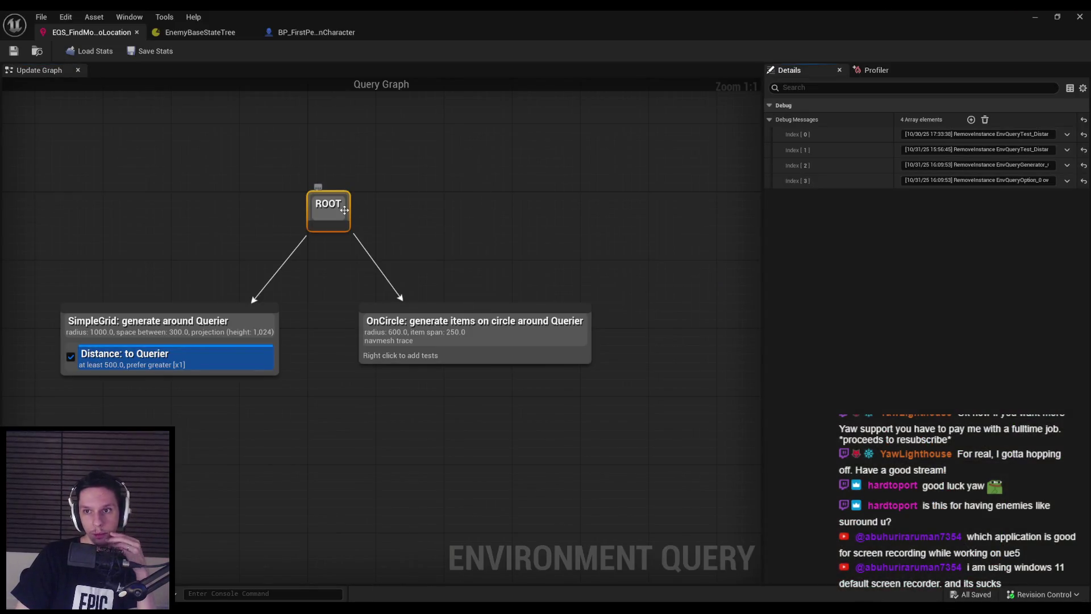
pyautogui.click(219, 331)
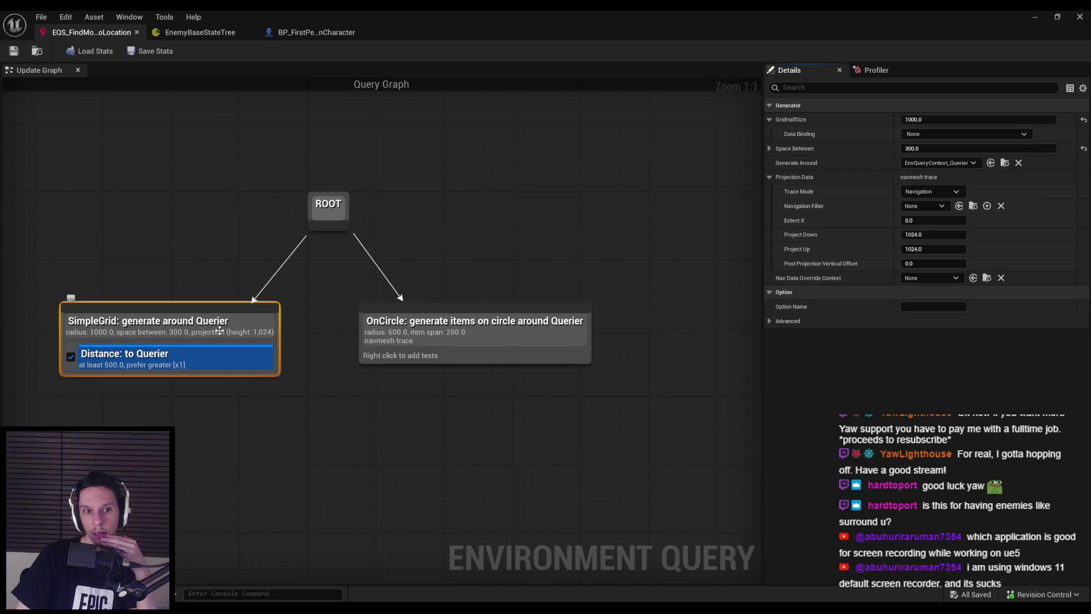
pyautogui.rightClick(400, 341)
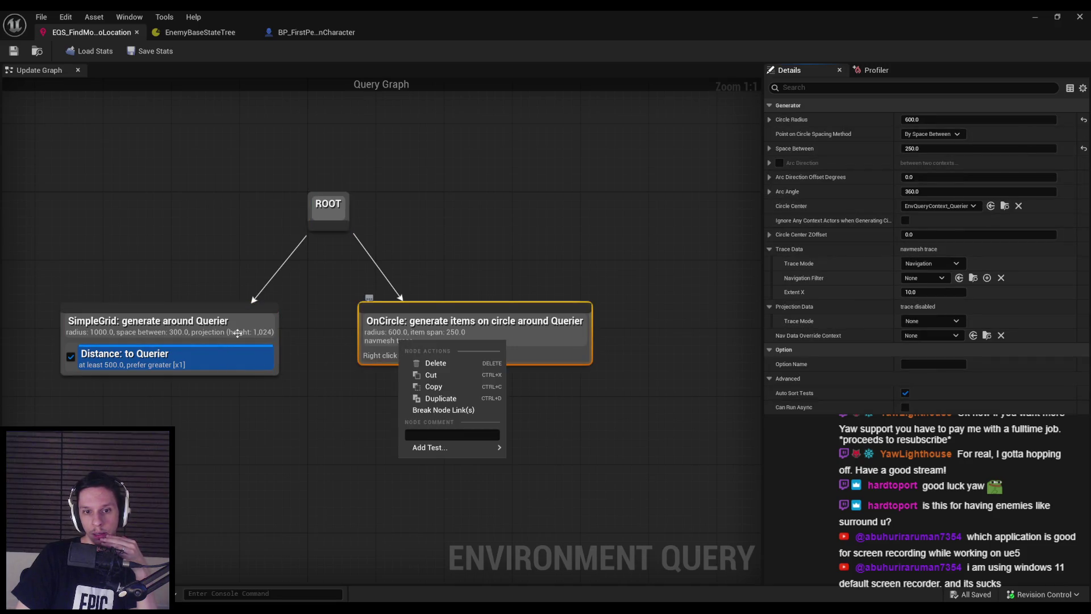
pyautogui.press('Escape')
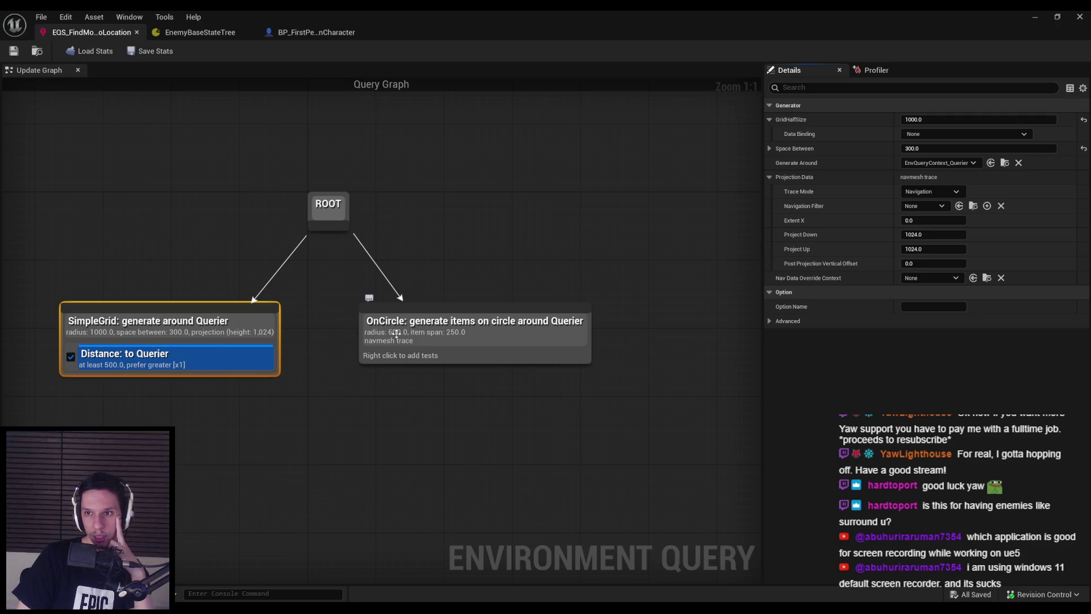
pyautogui.click(396, 335)
pyautogui.click(163, 332)
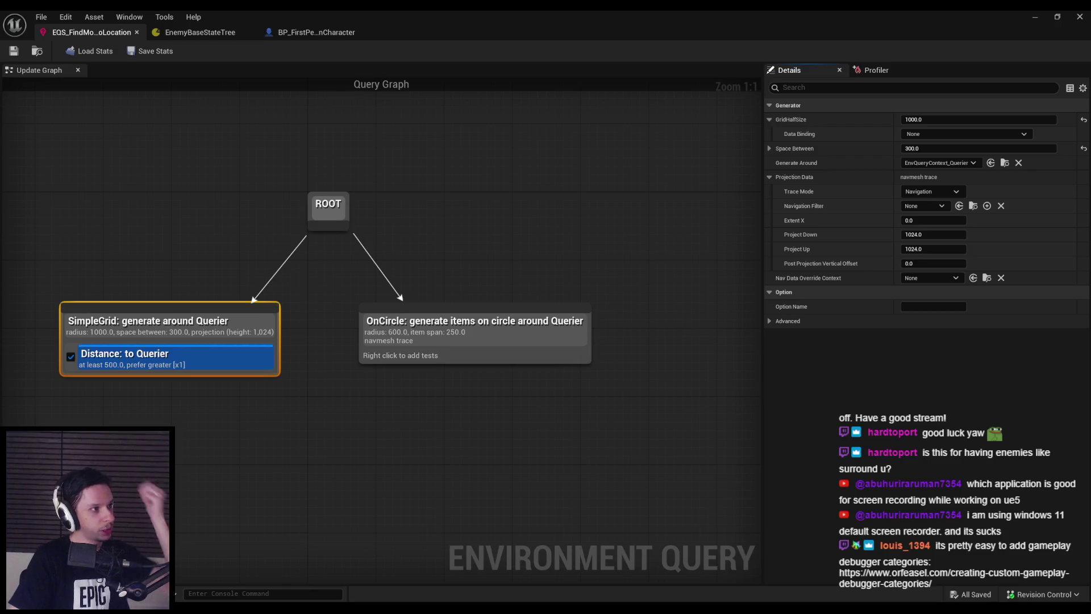
pyautogui.hotkey('alt', 'Tab')
# - Scroll the Gameplay Debugger docs to 'Working with Gameplay Debugger', then return to the Unreal viewport
pyautogui.scroll(-3, 397, 363)
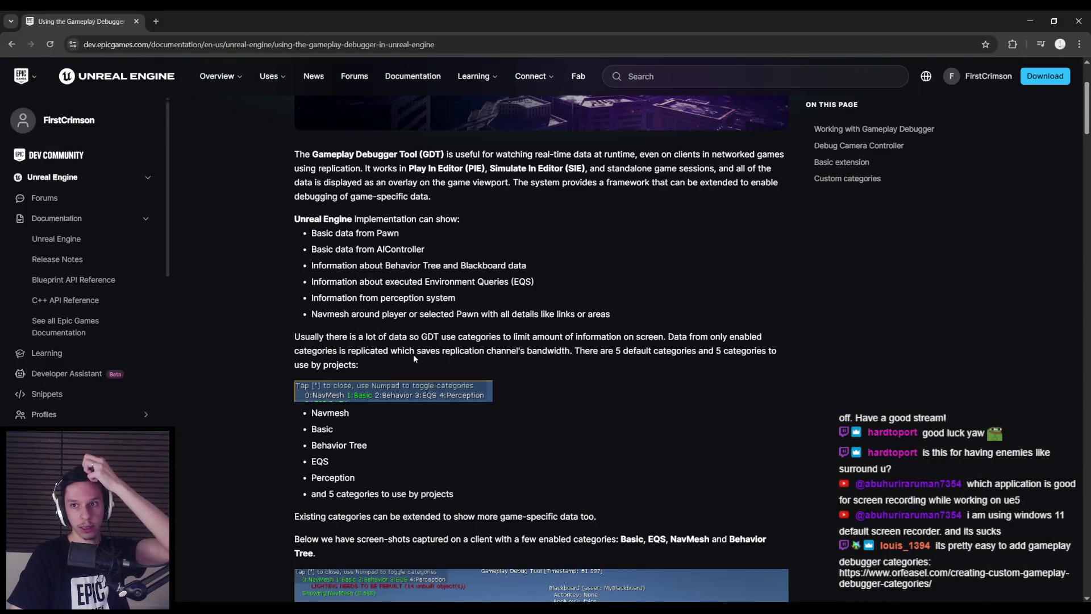
pyautogui.scroll(-2, 414, 357)
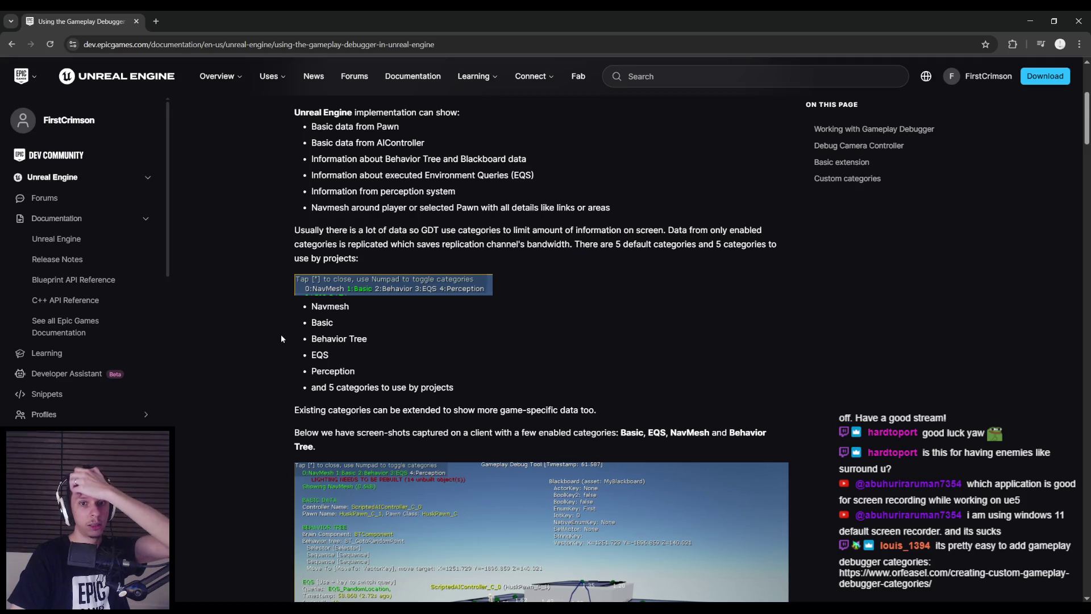
pyautogui.scroll(-8, 281, 337)
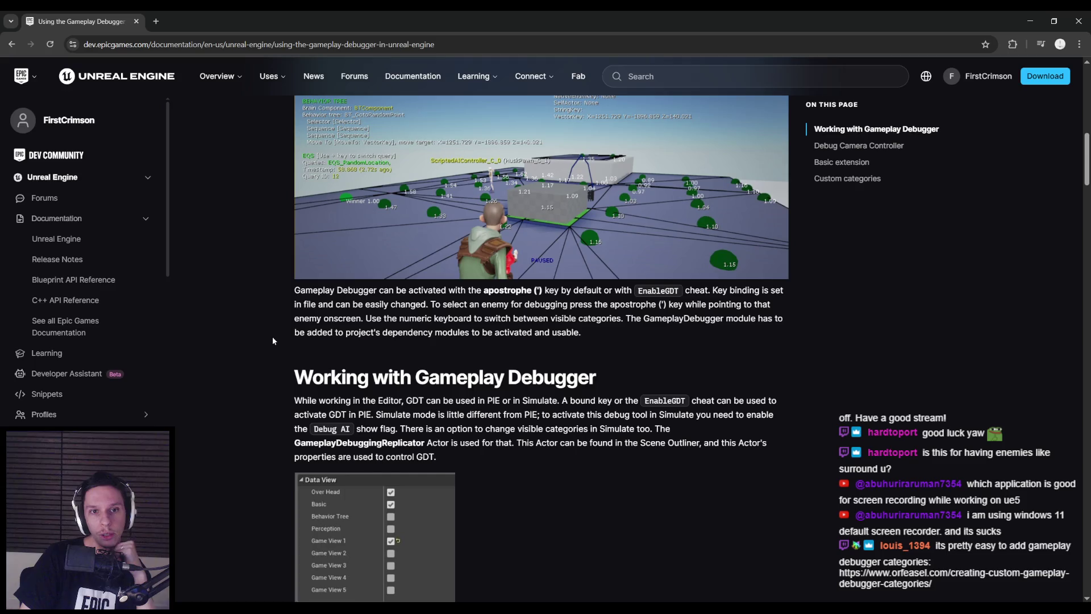
pyautogui.scroll(1, 273, 341)
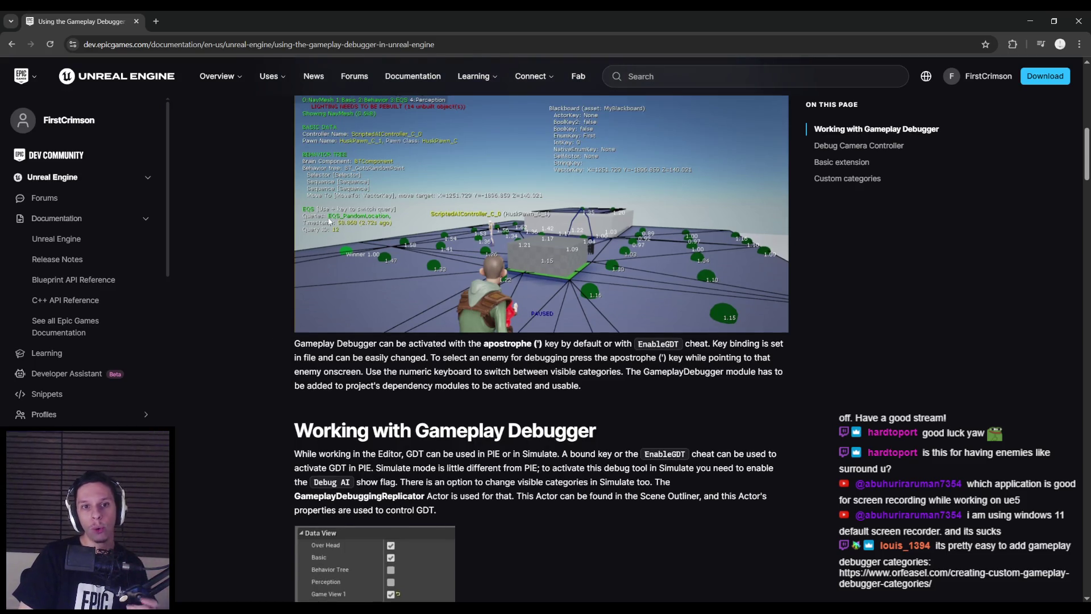
pyautogui.scroll(1, 330, 221)
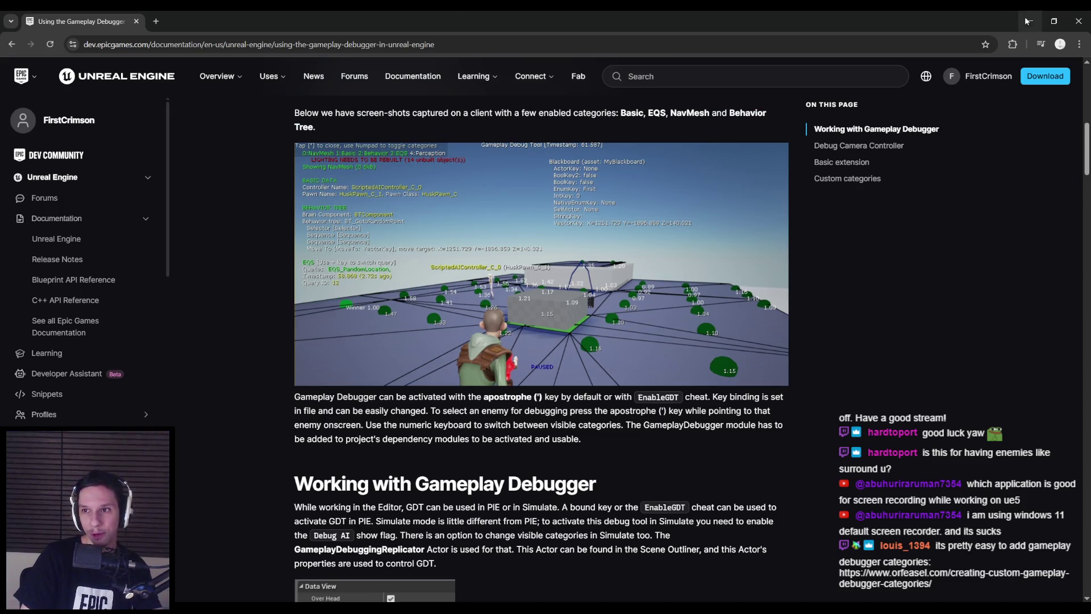
pyautogui.click(1030, 21)
pyautogui.click(1035, 16)
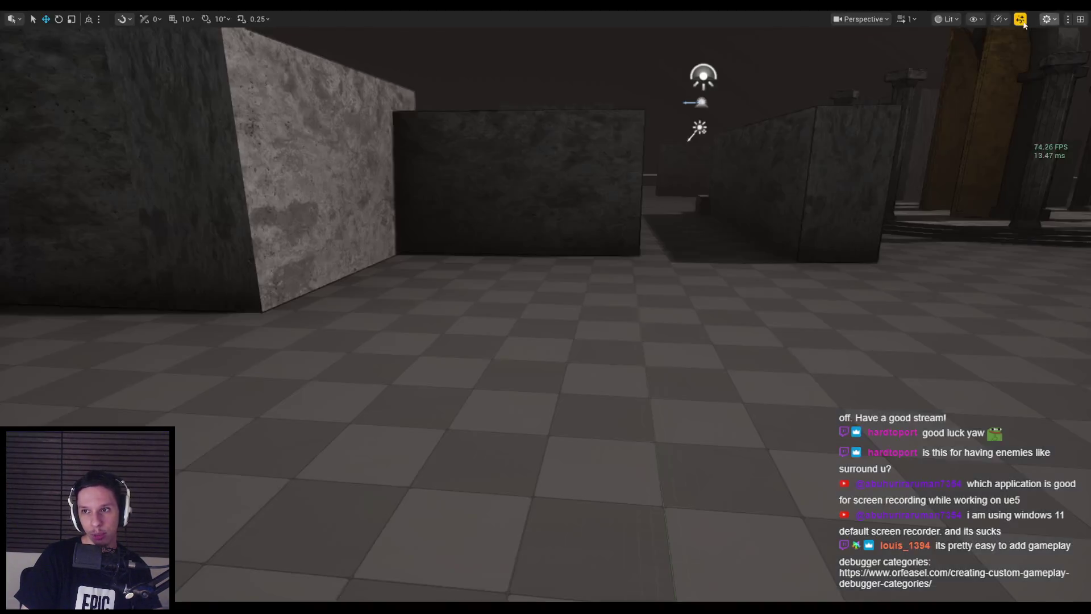
pyautogui.hotkey('alt', 'p')
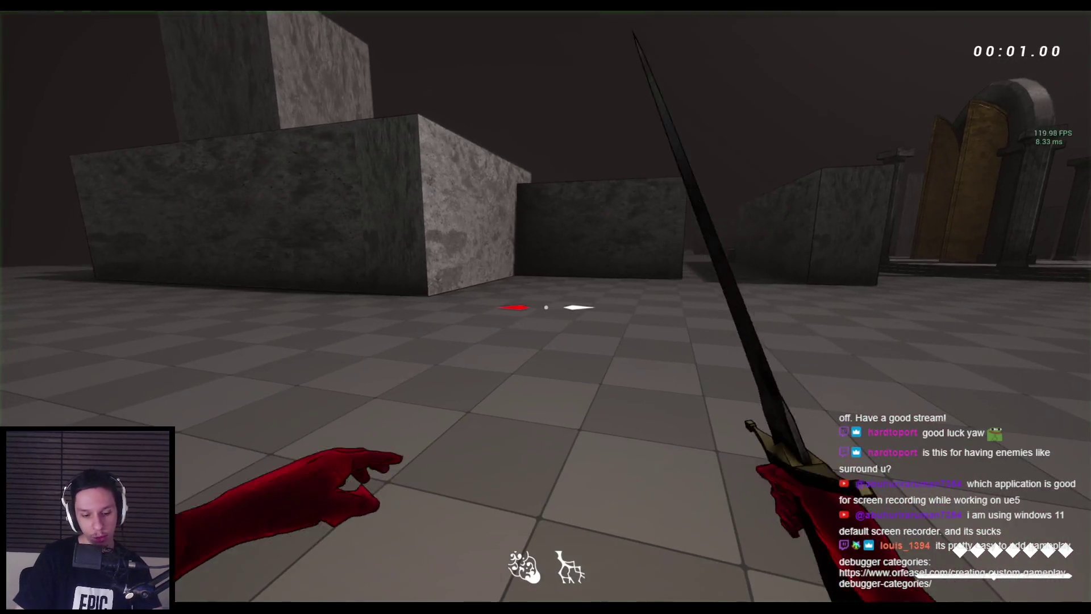
pyautogui.press("'")
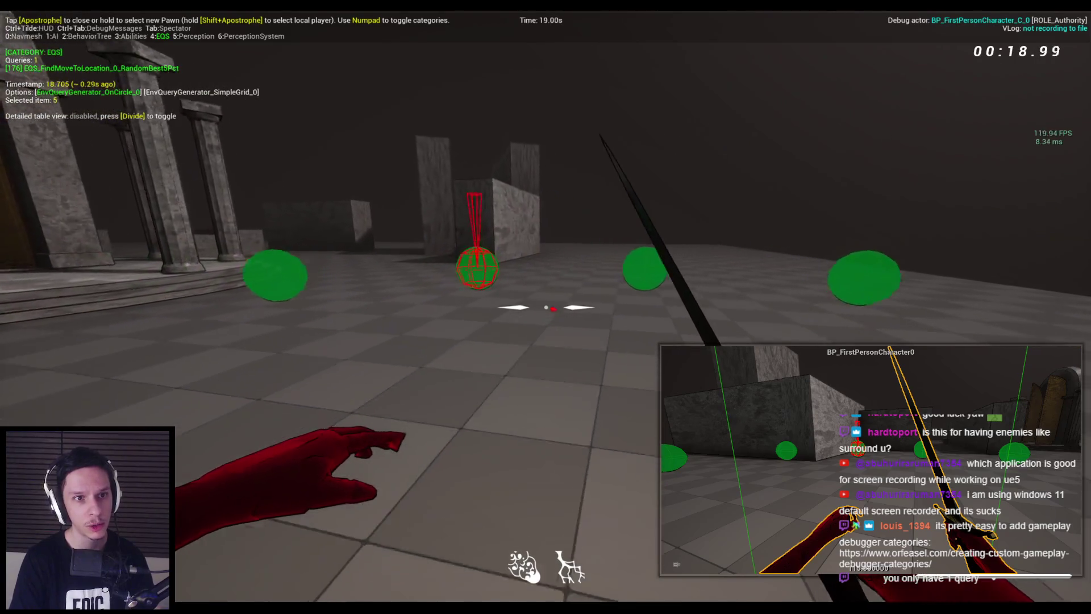
pyautogui.press("'")
pyautogui.press("'")
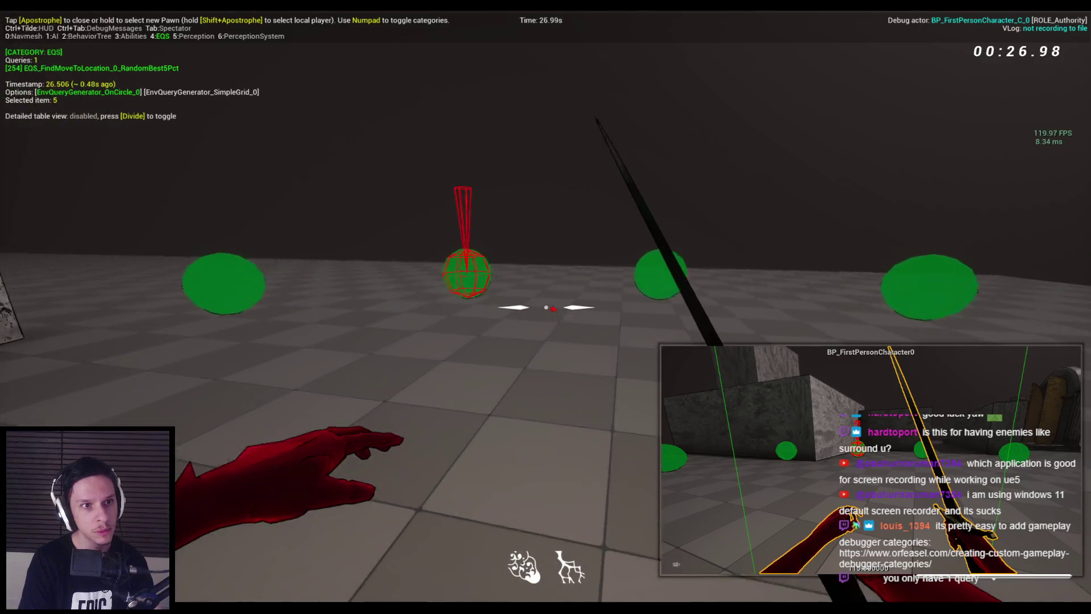
pyautogui.press('KP_0')
pyautogui.press('Escape')
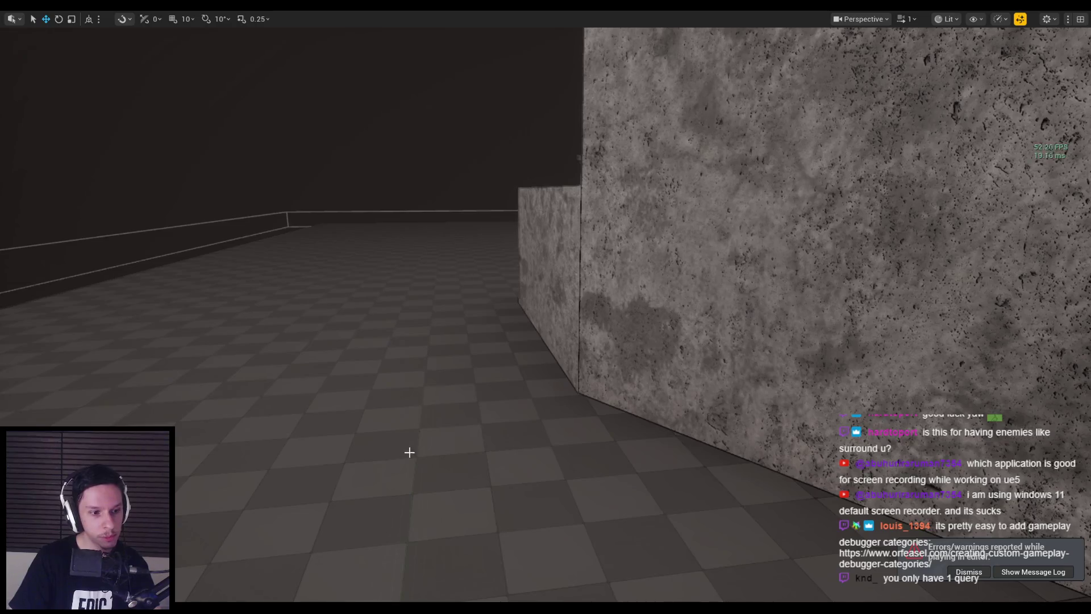
# - Fly the viewport camera back and forward over the arena, then restore the EQS query editor
pyautogui.press('s')
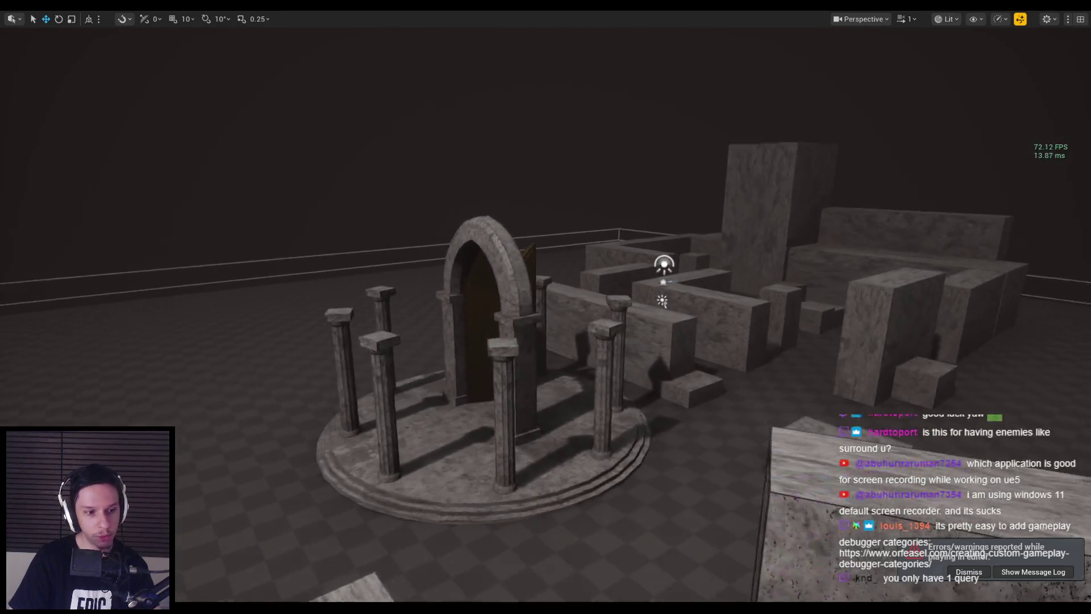
pyautogui.press('w')
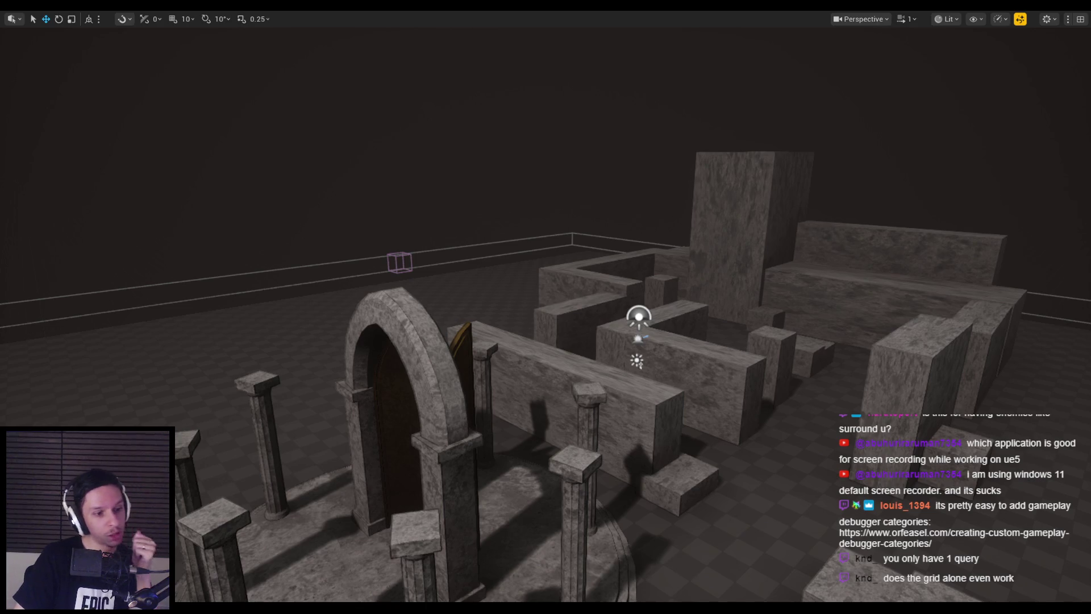
pyautogui.click(386, 568)
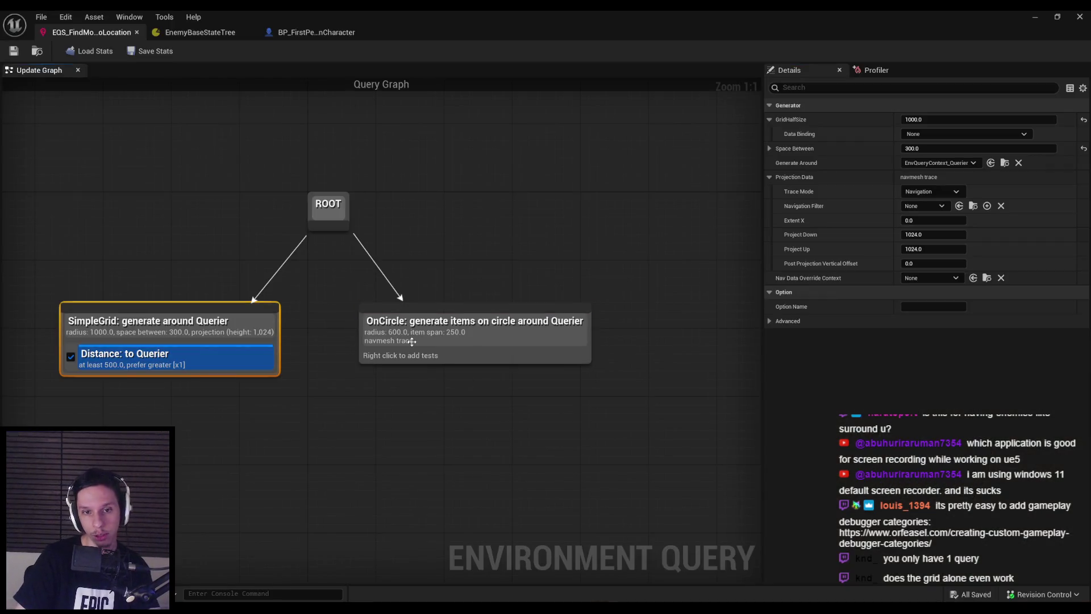
# - Break the ROOT-to-OnCircle link, save the query, and start Play In Editor
pyautogui.click(239, 329)
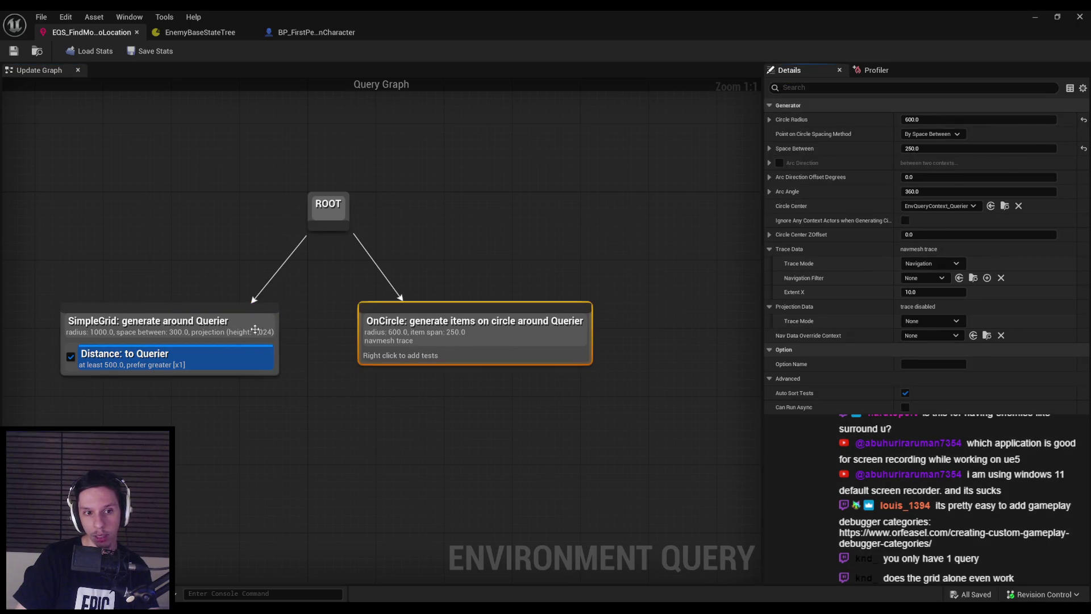
pyautogui.rightClick(365, 253)
pyautogui.click(387, 256)
pyautogui.hotkey('ctrl', 's')
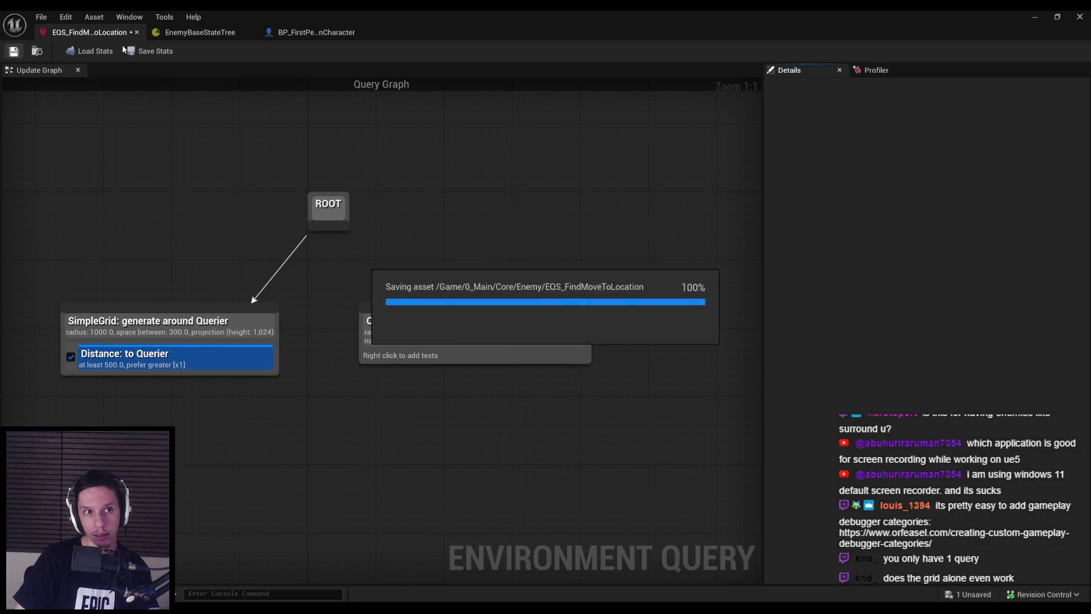
pyautogui.click(1036, 17)
pyautogui.hotkey('alt', 'p')
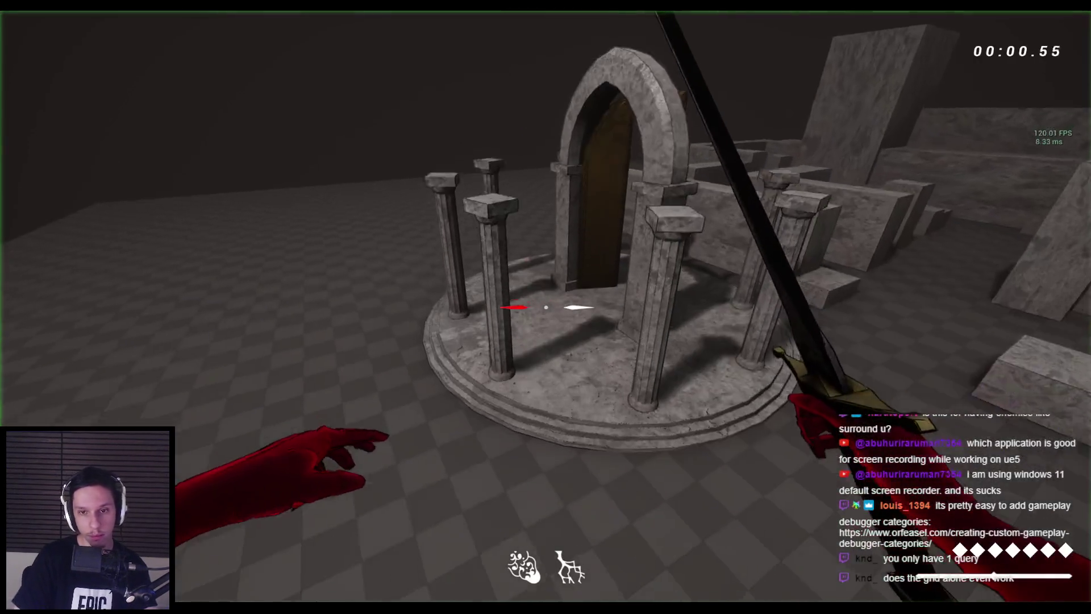
# - Fight the enemies and spider with the EQS debugger showing SimpleGrid points, then stop playing
pyautogui.press("'")
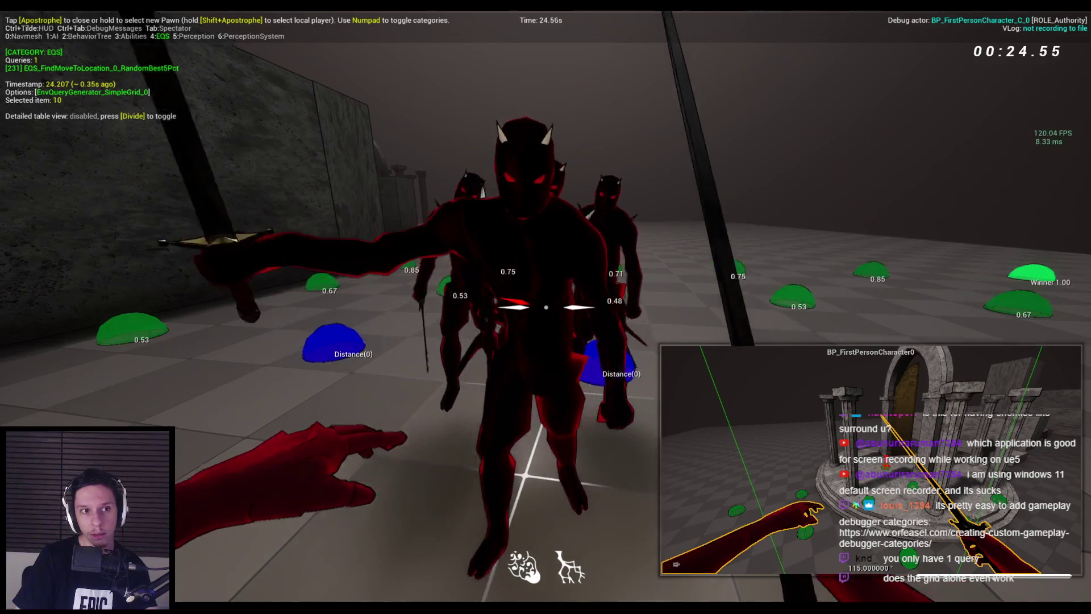
pyautogui.click(546, 307)
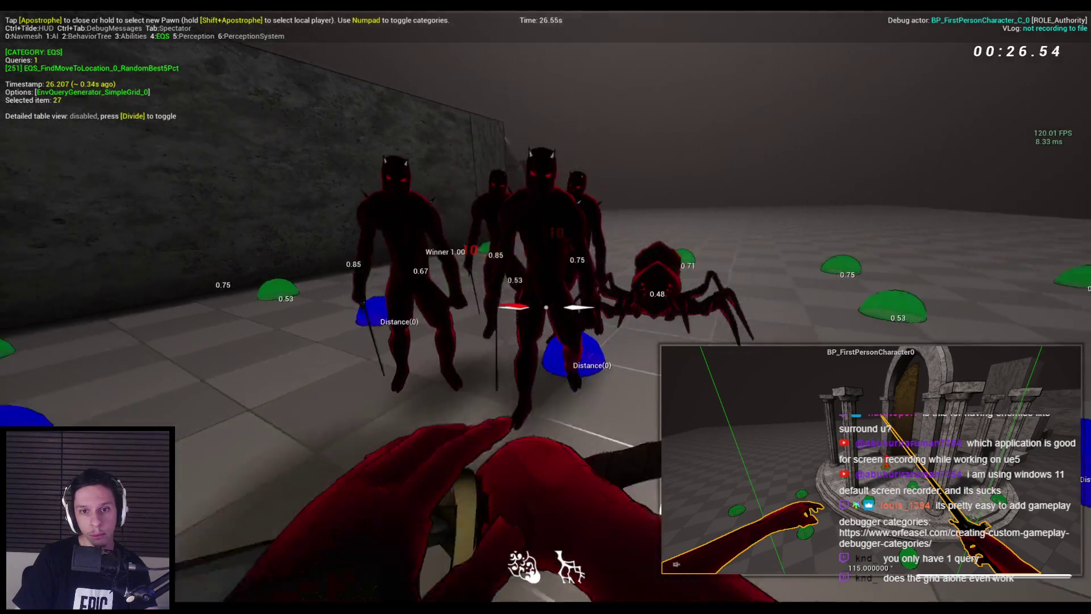
pyautogui.click(546, 307)
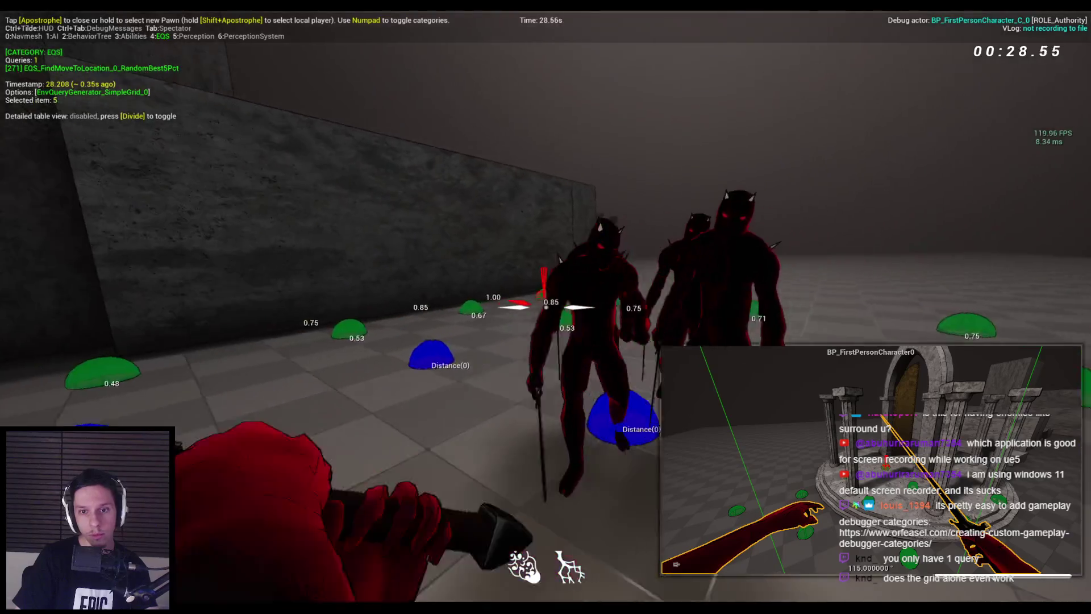
pyautogui.click(546, 307)
pyautogui.click(546, 306)
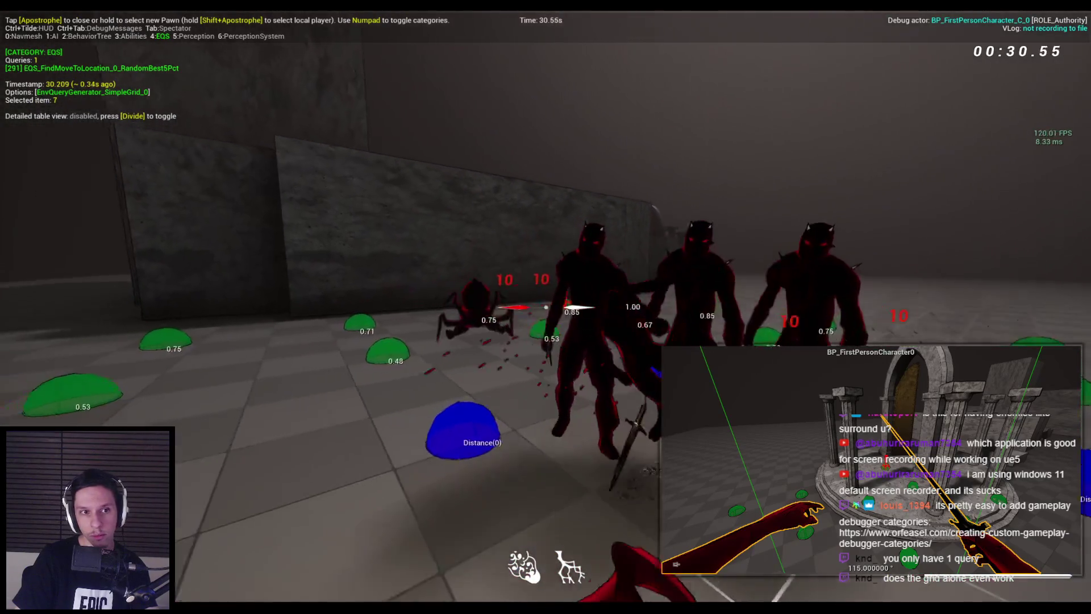
pyautogui.click(546, 307)
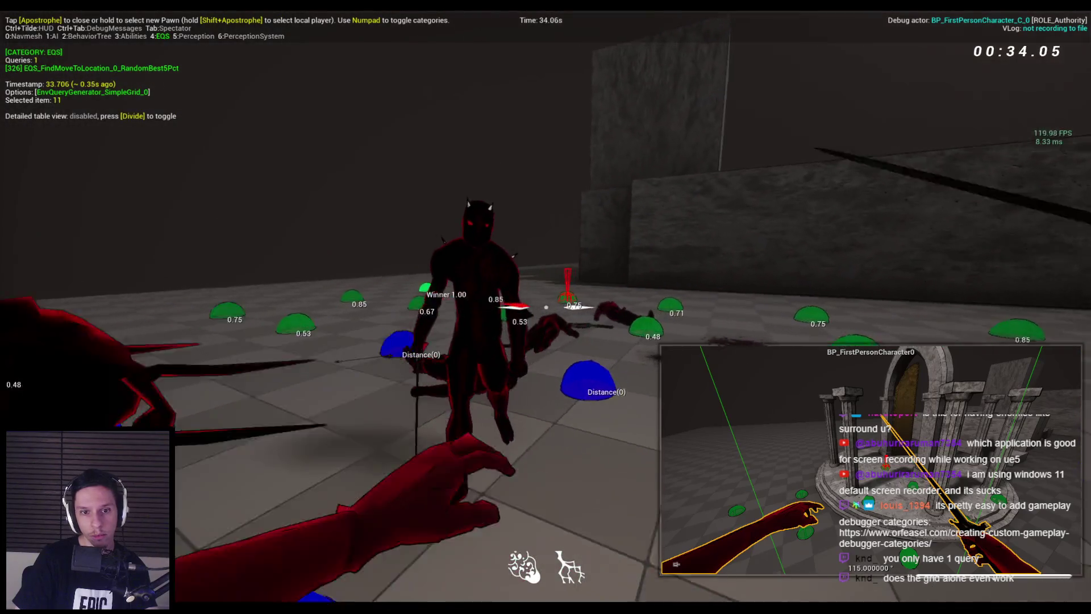
pyautogui.click(546, 306)
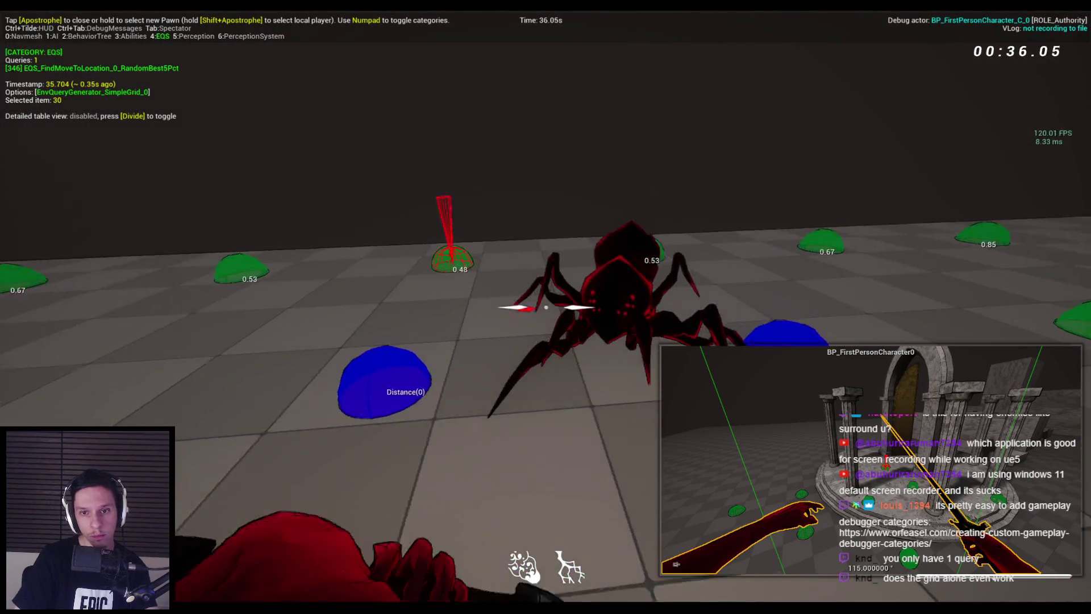
pyautogui.click(545, 307)
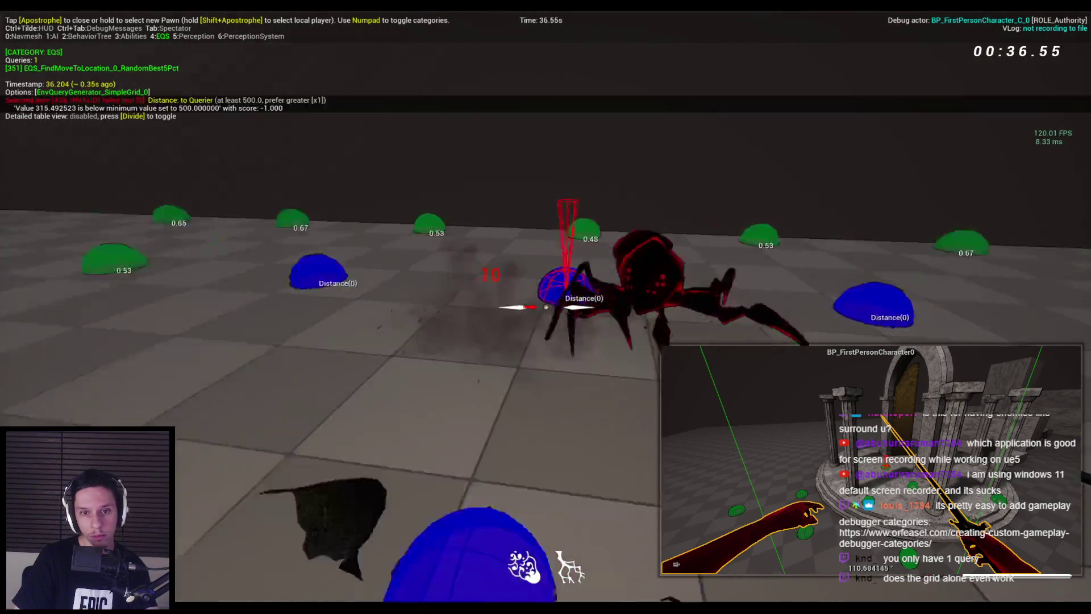
pyautogui.click(545, 307)
pyautogui.click(546, 307)
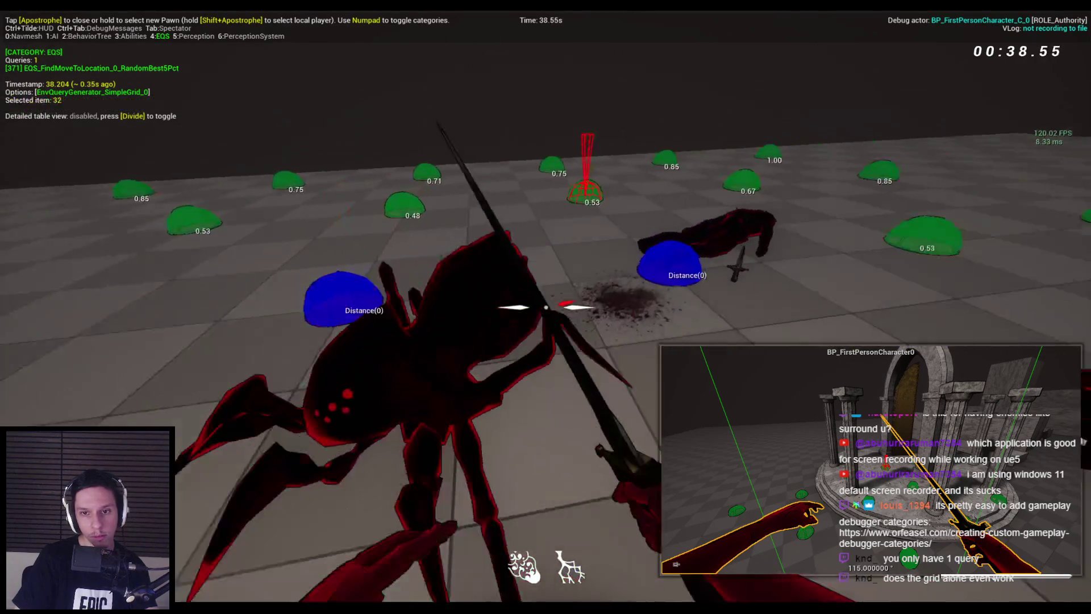
pyautogui.click(546, 307)
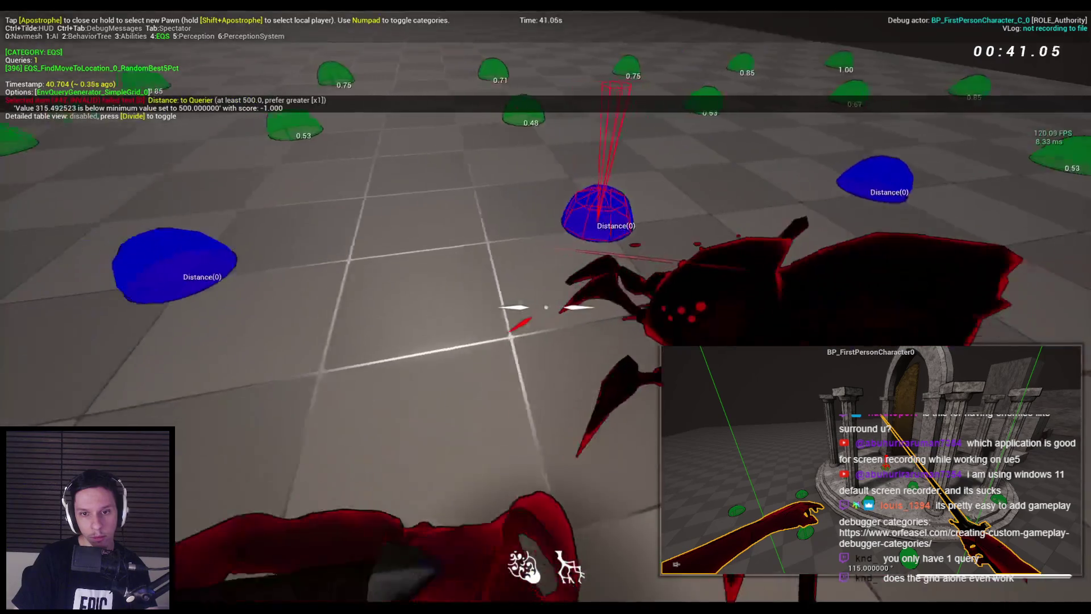
pyautogui.click(546, 307)
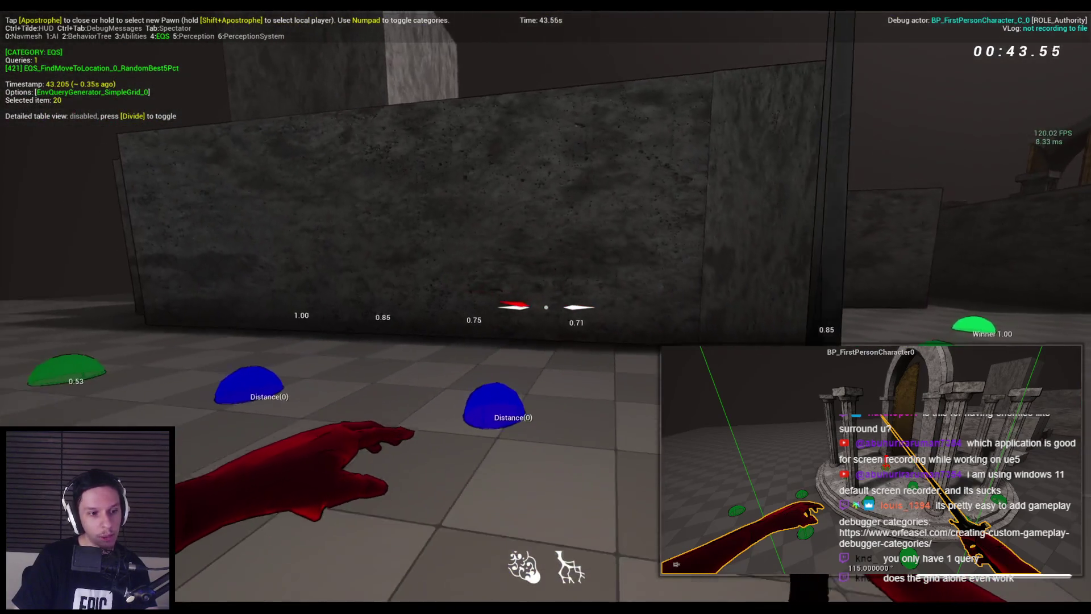
pyautogui.click(546, 307)
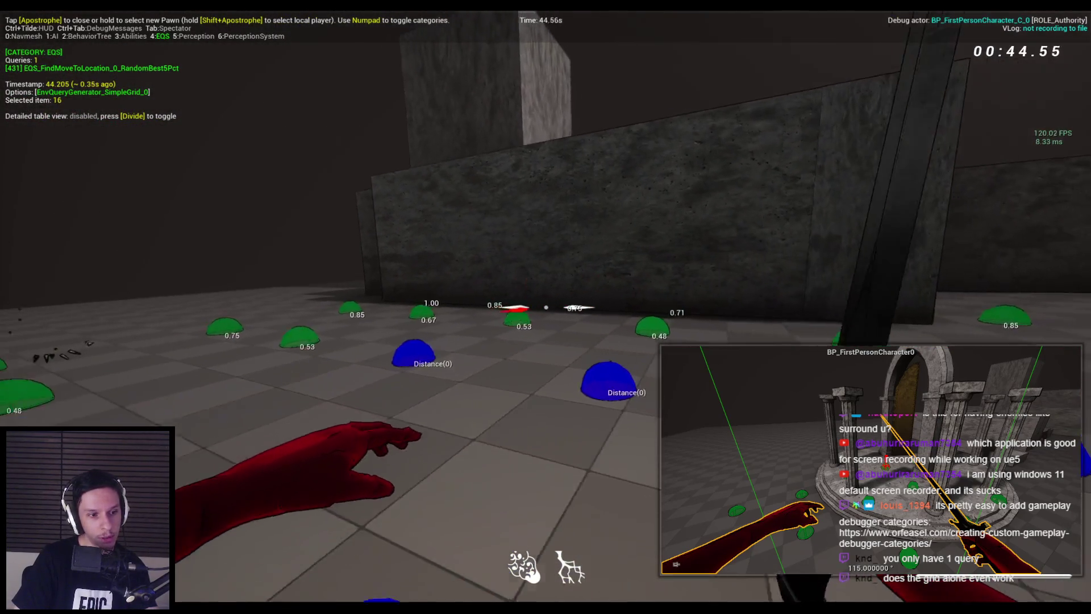
pyautogui.press('Escape')
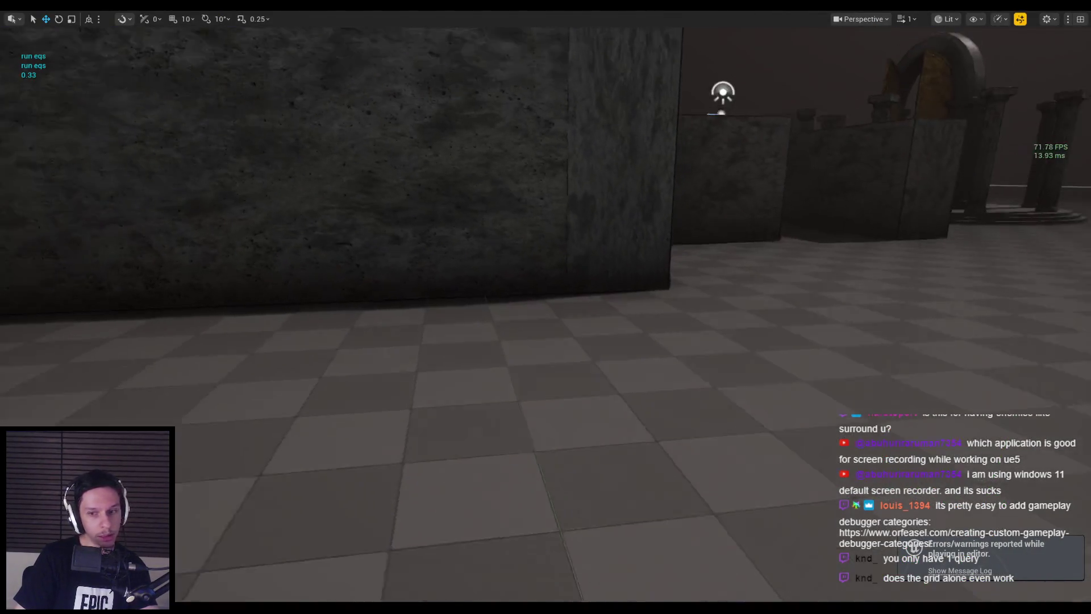
# - Wire ROOT's output back to the OnCircle generator and check its settings
pyautogui.hotkey('alt', 'Tab')
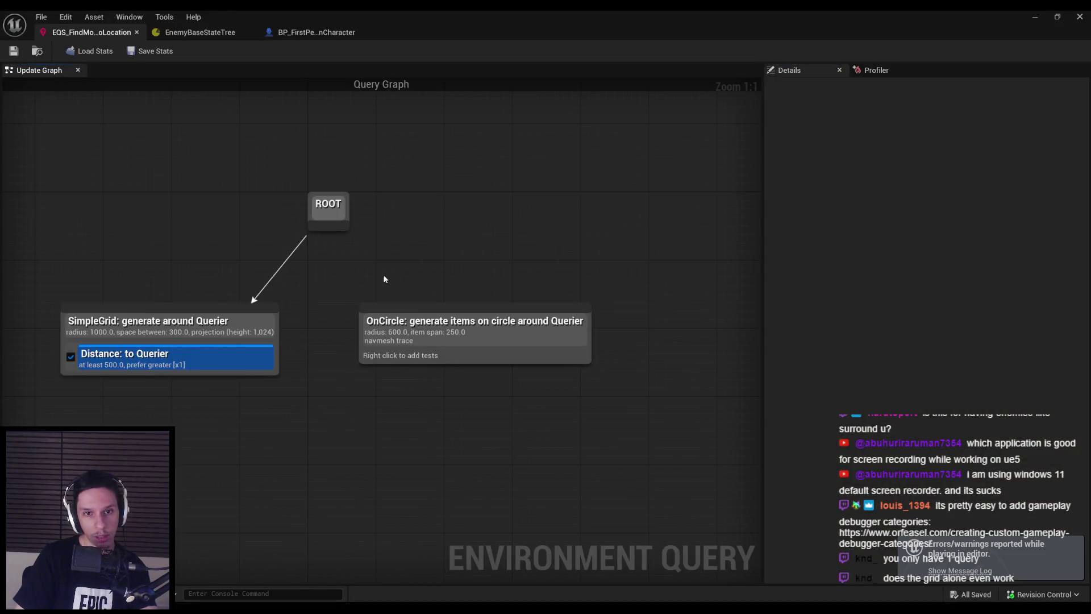
pyautogui.moveTo(362, 255); pyautogui.dragTo(434, 316)
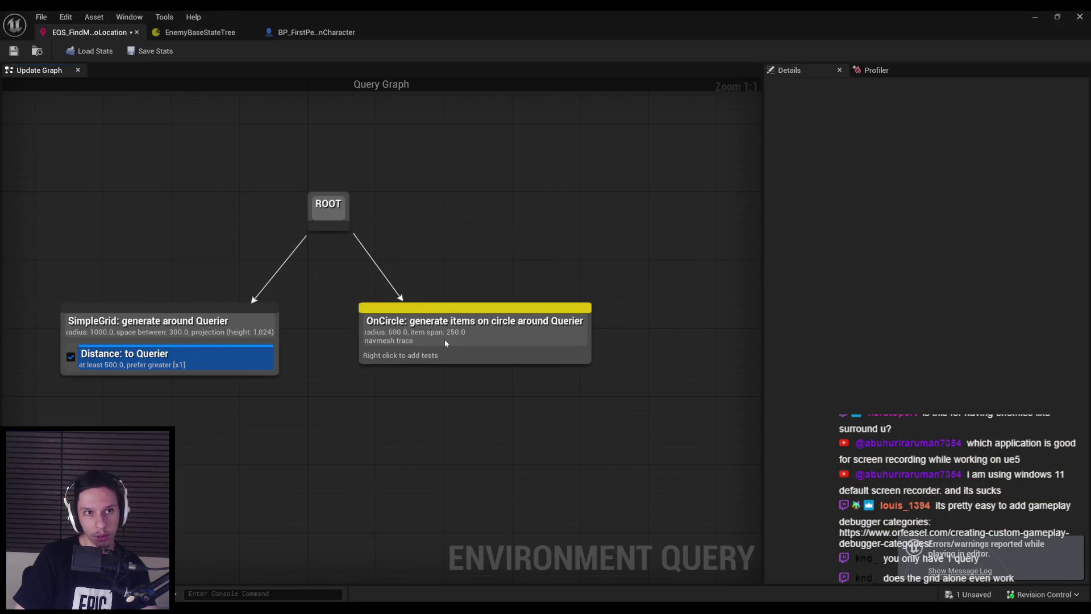
pyautogui.click(410, 337)
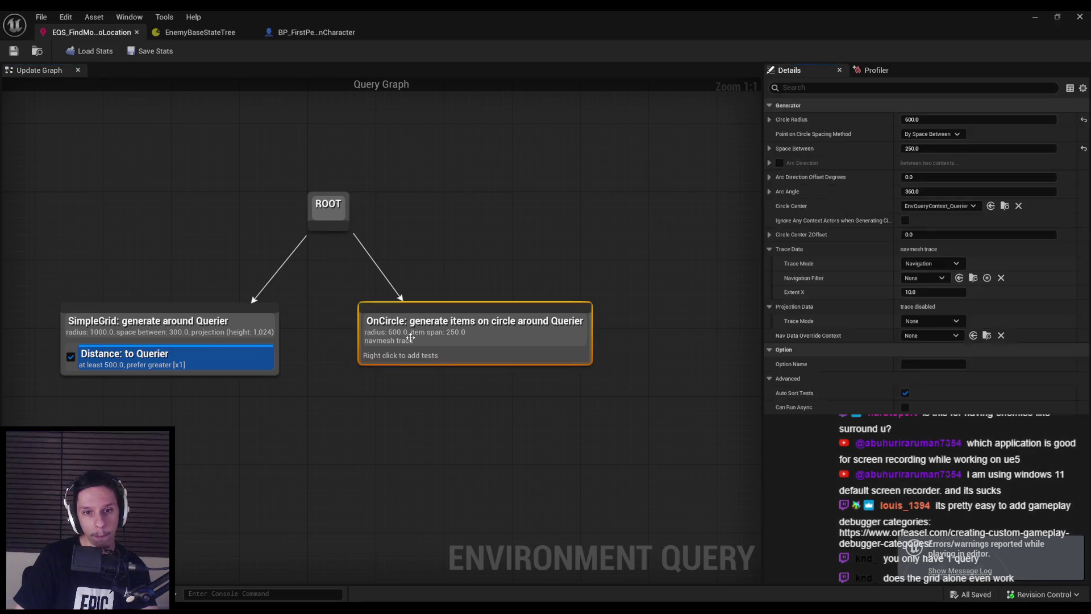
pyautogui.click(225, 262)
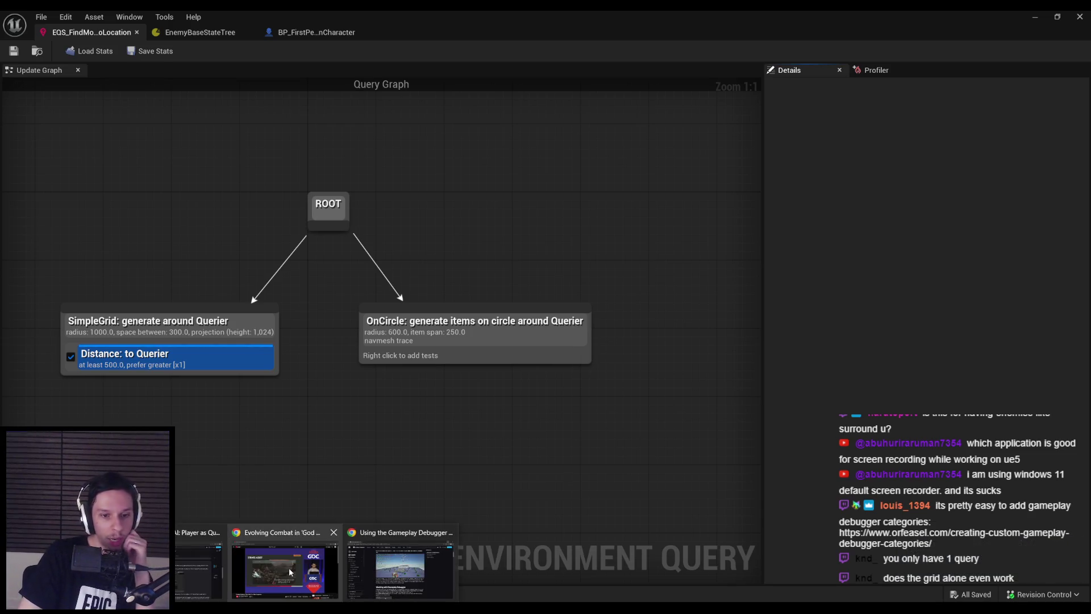
pyautogui.click(284, 563)
# - Scrub the GDC talk to the 'Positioning: Quadrants' slide, then inspect SimpleGrid in Unreal
pyautogui.moveTo(358, 490)
pyautogui.mouseDown()
pyautogui.moveTo(317, 490)
pyautogui.moveTo(327, 490)
pyautogui.mouseUp()
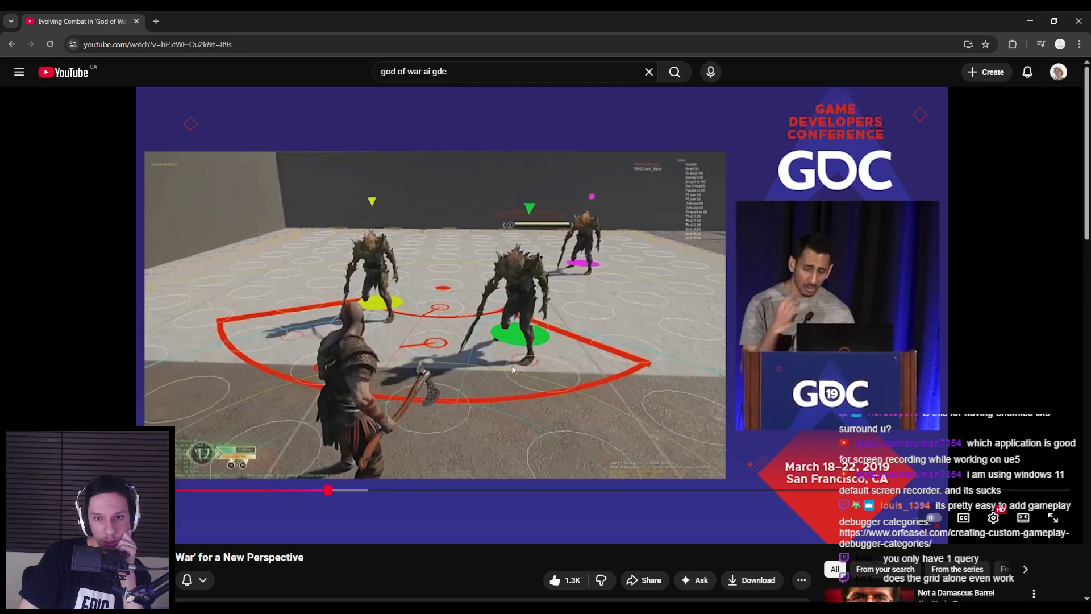
pyautogui.click(308, 490)
pyautogui.moveTo(307, 490); pyautogui.dragTo(262, 499)
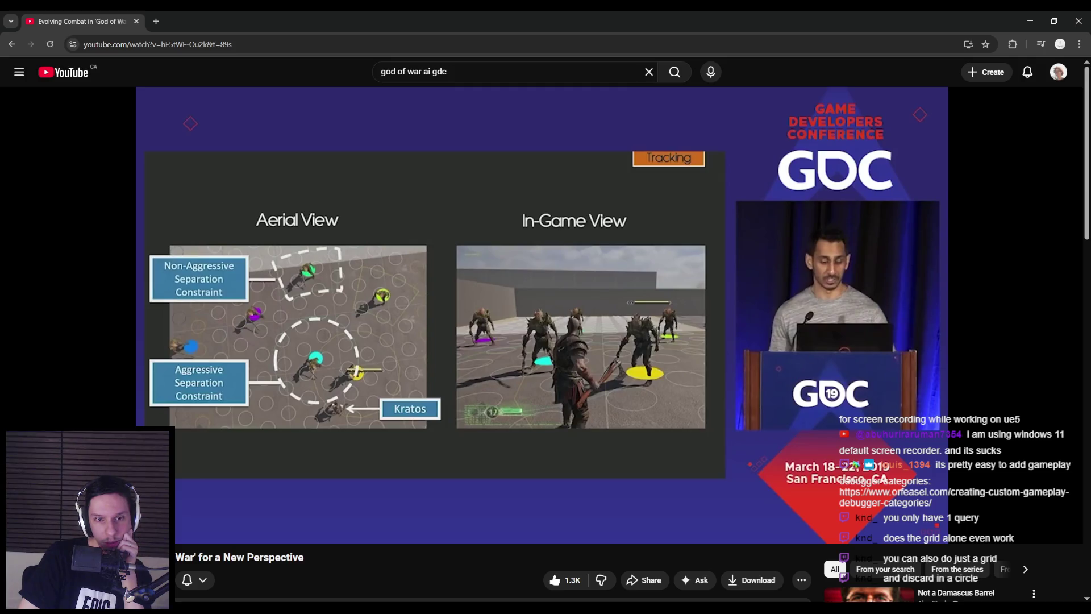
pyautogui.moveTo(280, 490); pyautogui.dragTo(293, 492)
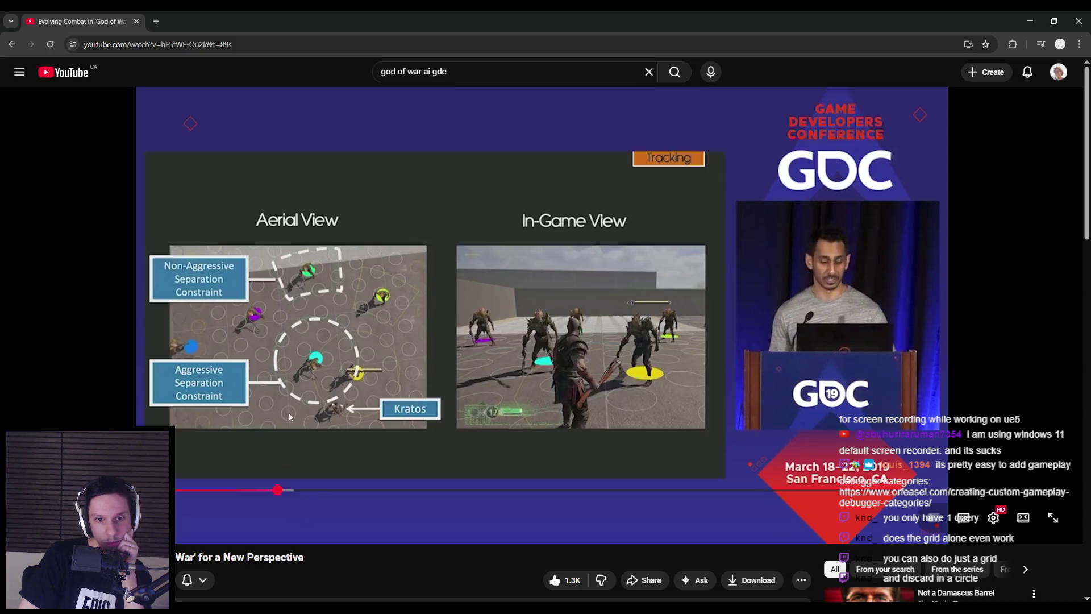
pyautogui.moveTo(287, 489); pyautogui.dragTo(288, 491)
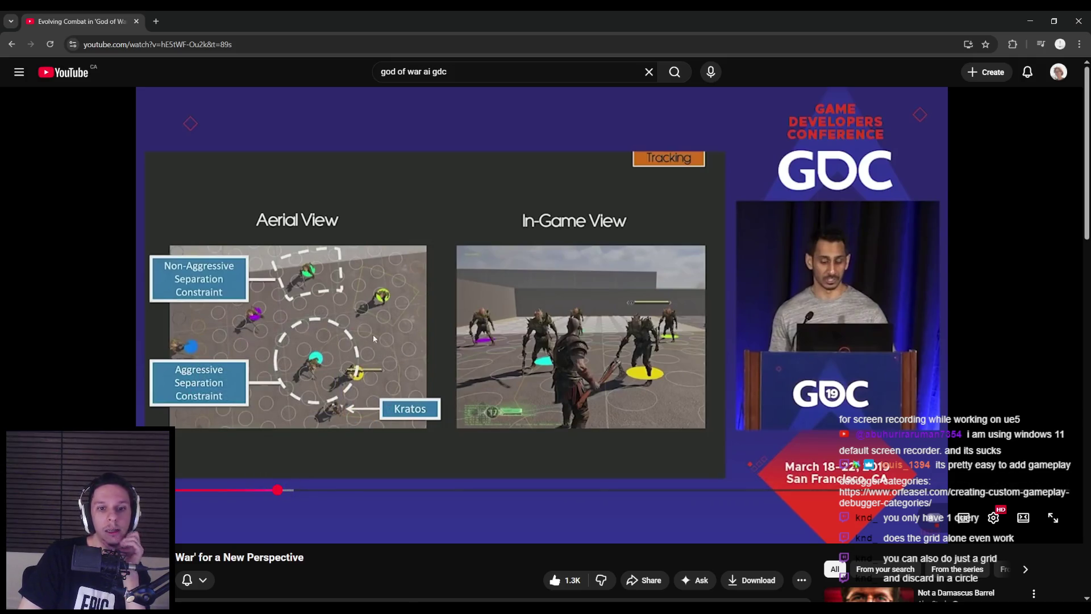
pyautogui.moveTo(279, 490); pyautogui.dragTo(321, 491)
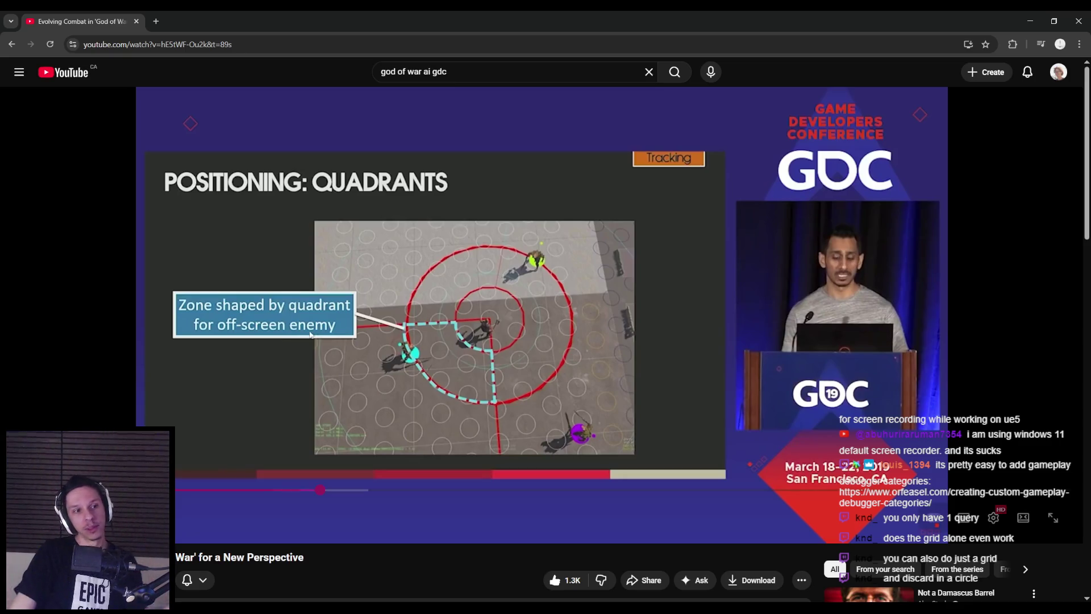
pyautogui.click(364, 591)
pyautogui.click(179, 323)
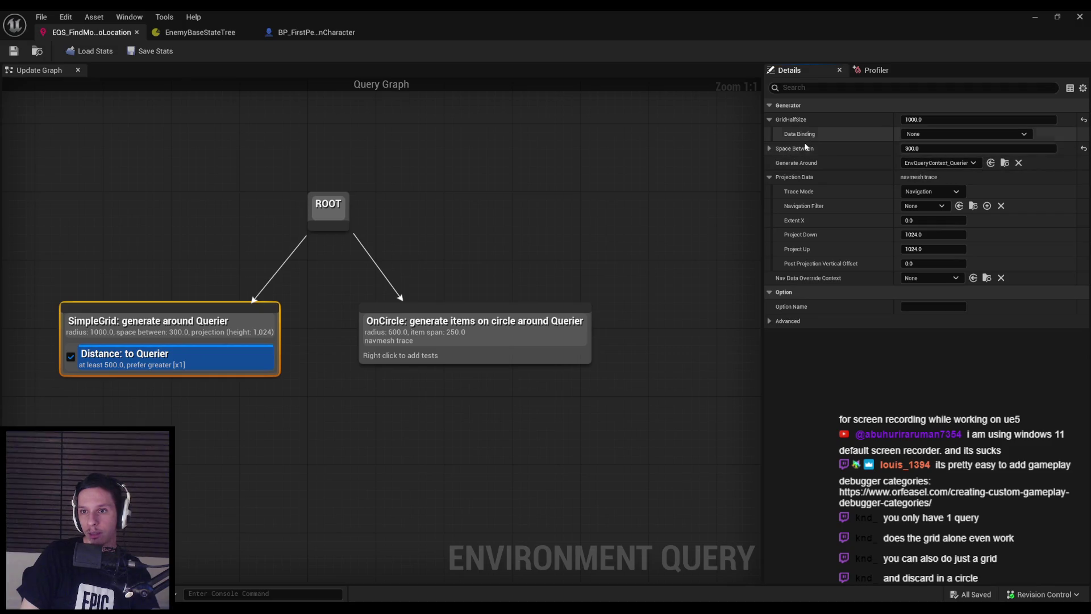
# - Bind SimpleGrid's Space Between to a random number from 300 to 500 and save the query
pyautogui.click(770, 149)
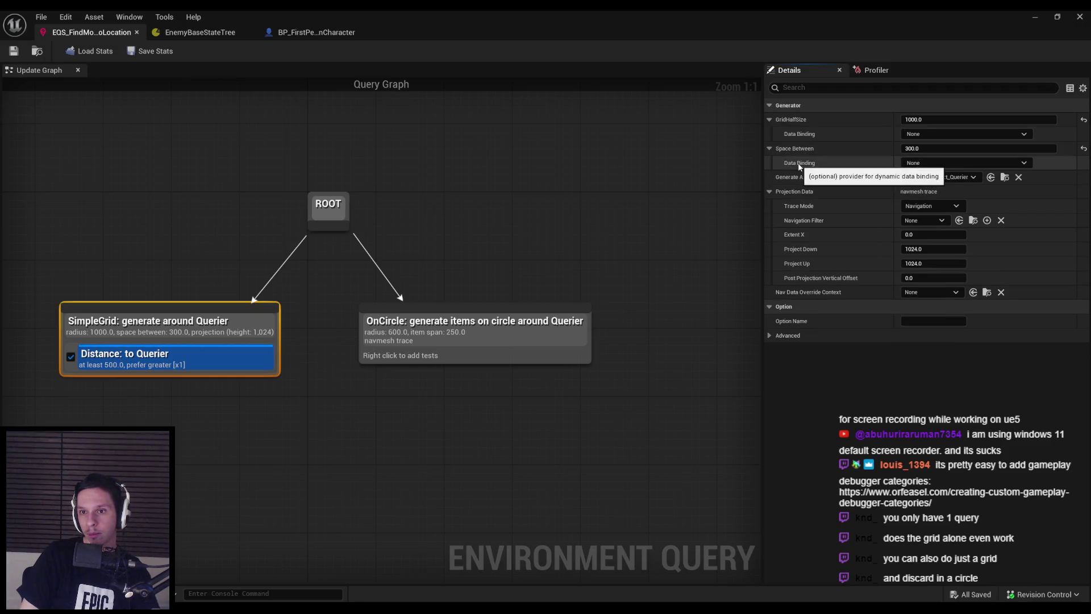
pyautogui.click(933, 163)
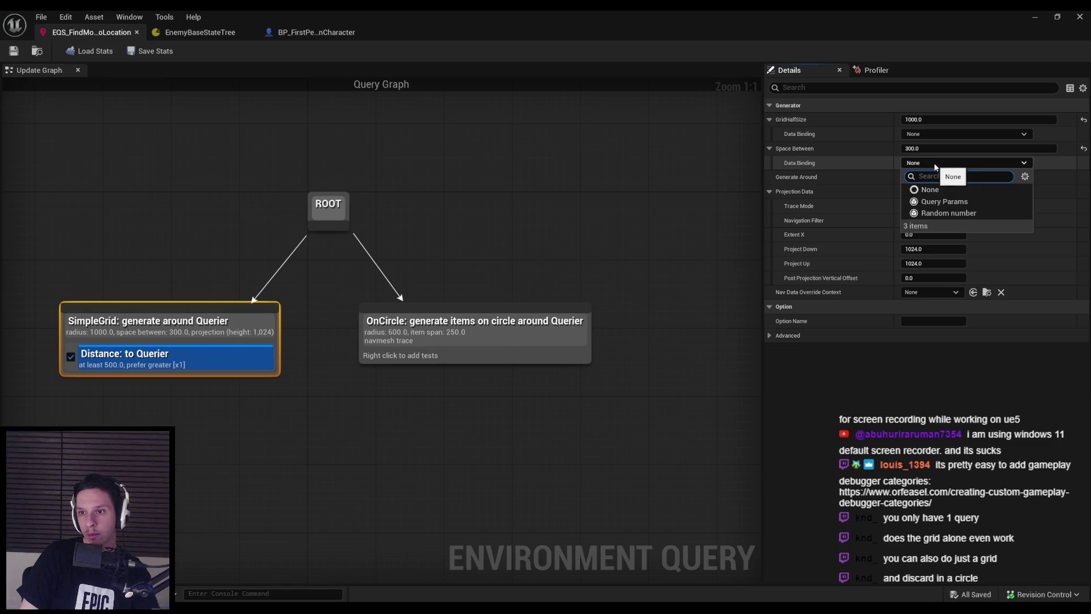
pyautogui.click(868, 172)
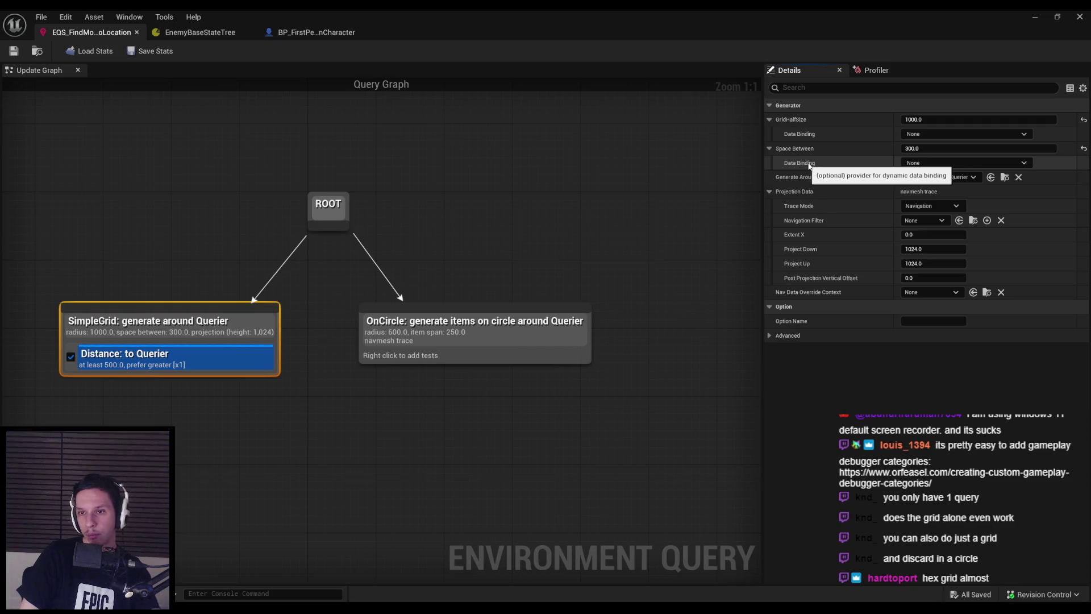
pyautogui.click(966, 163)
pyautogui.click(932, 211)
pyautogui.click(778, 163)
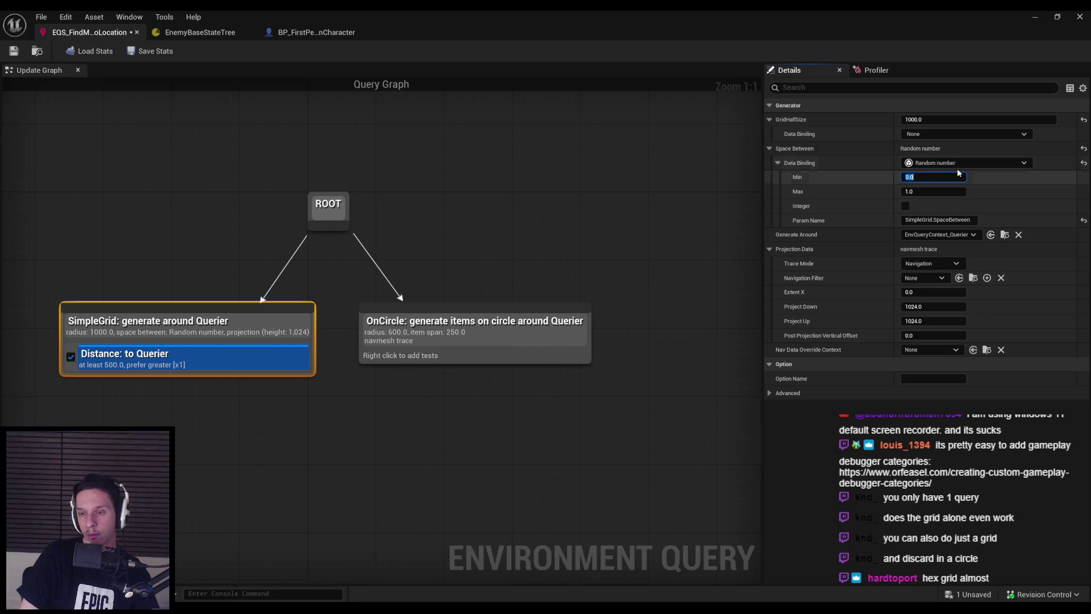
pyautogui.write('300')
pyautogui.press('Tab')
pyautogui.write('500')
pyautogui.press('Return')
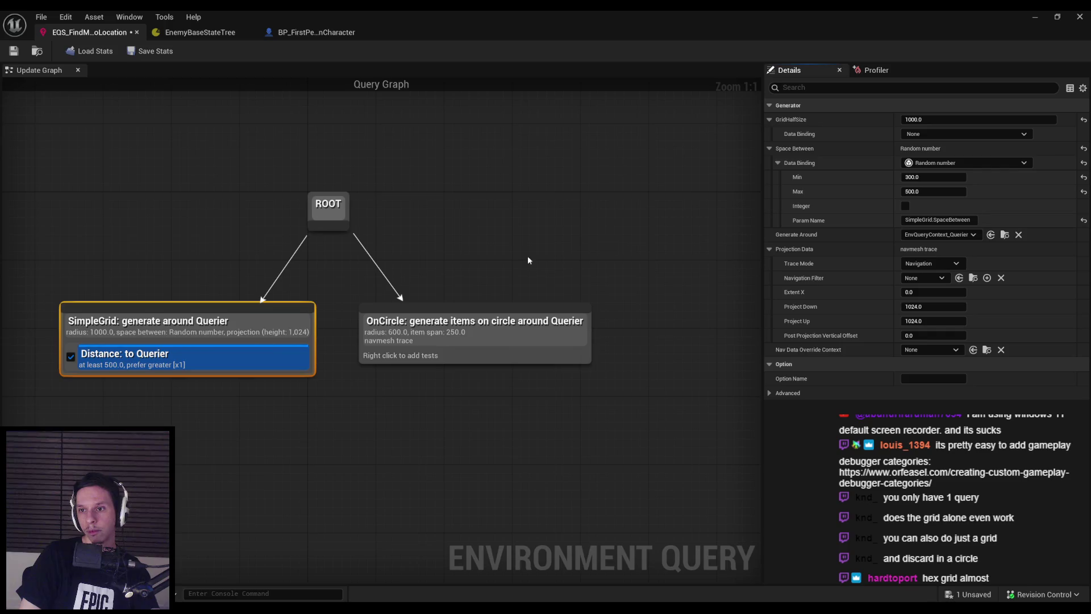
pyautogui.hotkey('ctrl', 's')
# - Delete the OnCircle generator node from the query graph
pyautogui.click(478, 328)
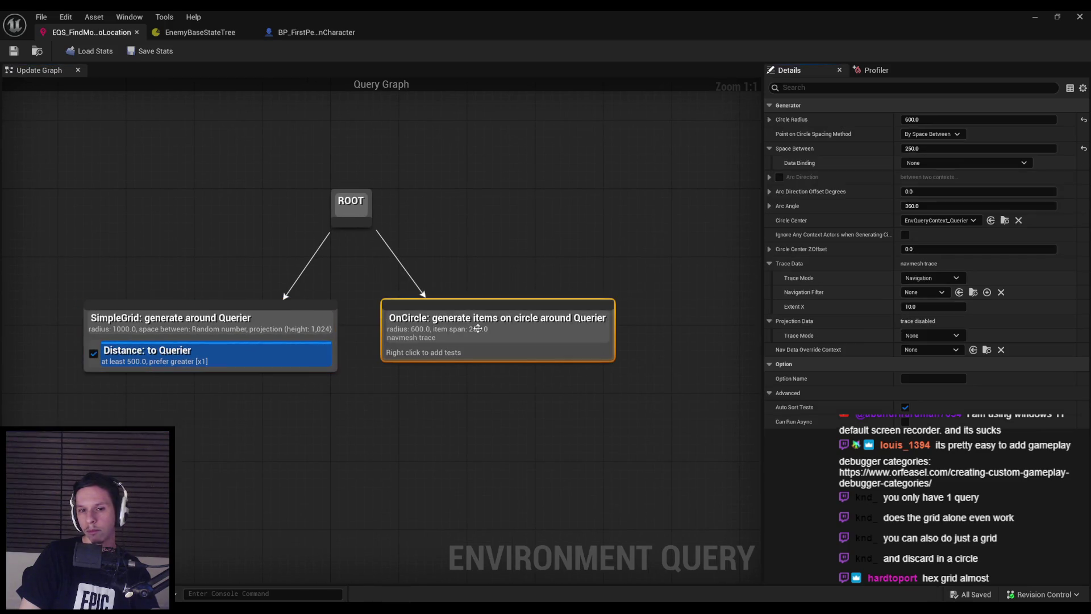
pyautogui.press('Delete')
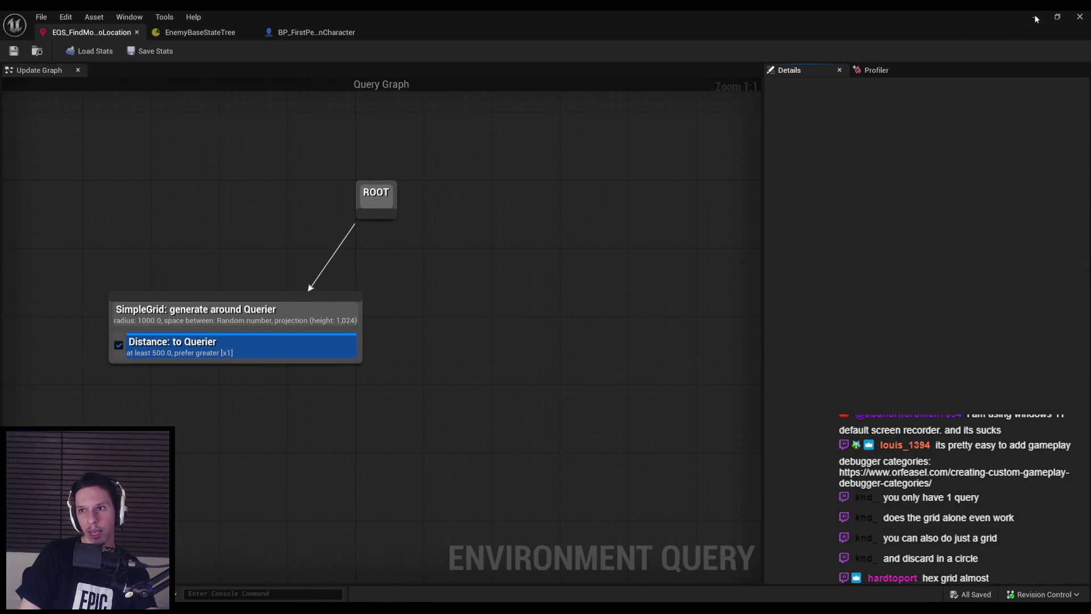
pyautogui.click(1035, 17)
pyautogui.hotkey('alt', 'p')
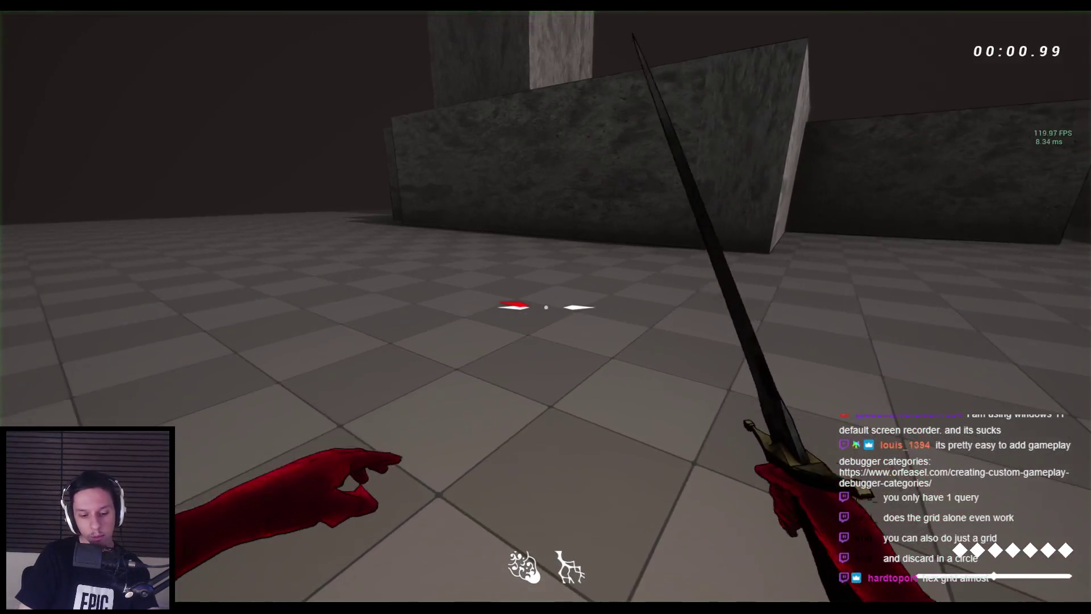
pyautogui.press("'")
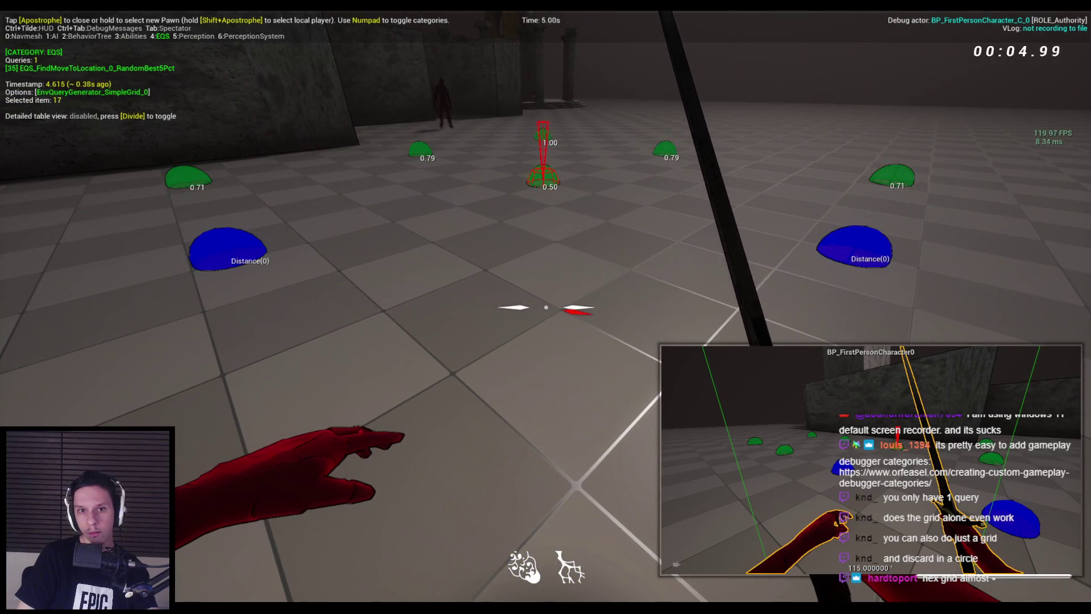
pyautogui.press('Escape')
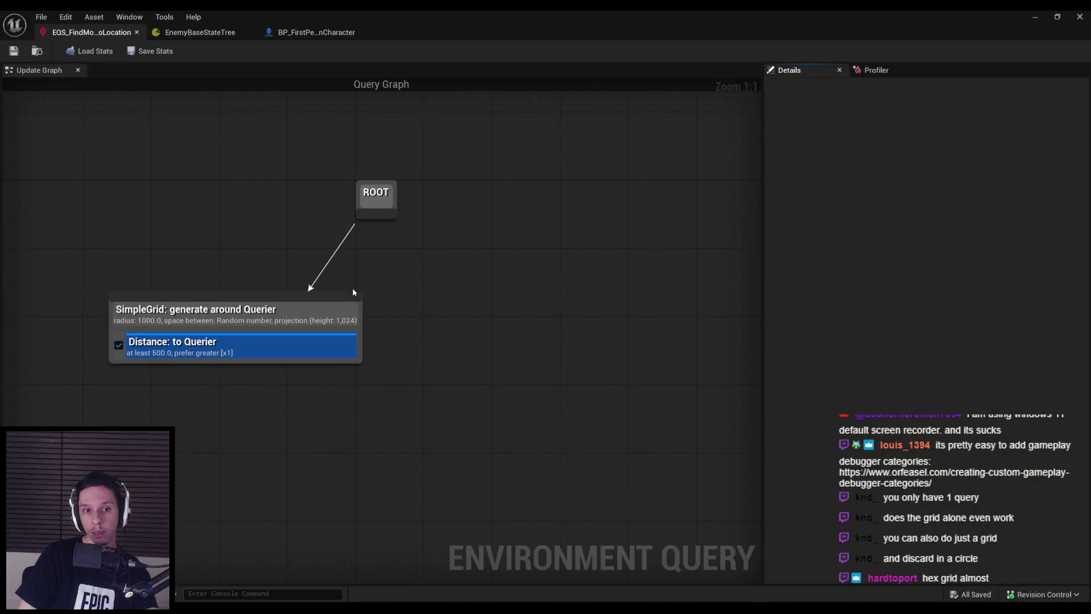
pyautogui.click(353, 293)
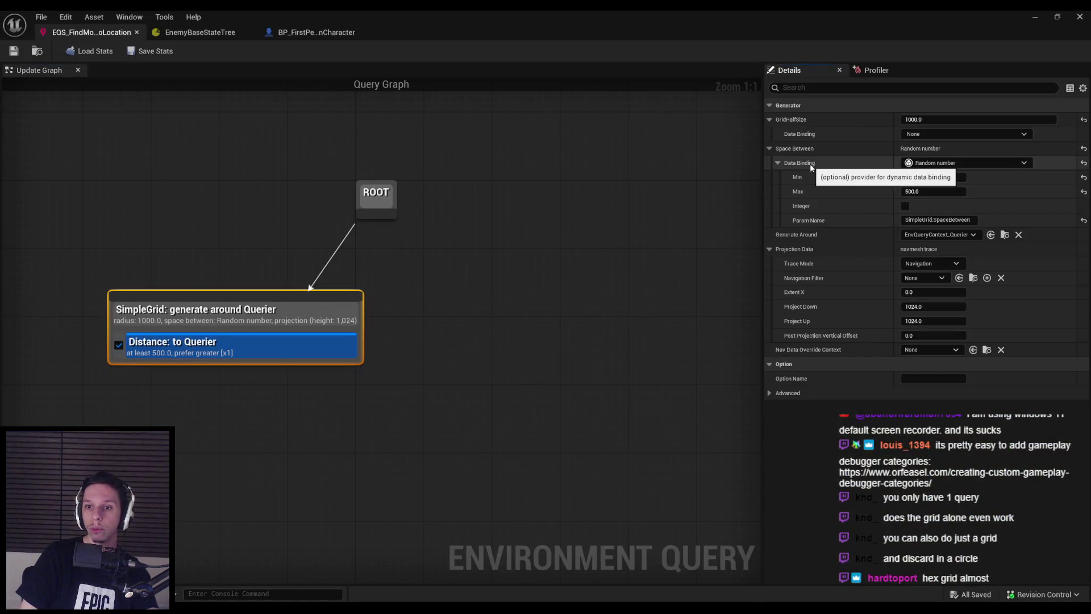
# - Undo a query-parameter binding on Space Between and set its fixed value to 250
pyautogui.click(961, 163)
pyautogui.click(954, 202)
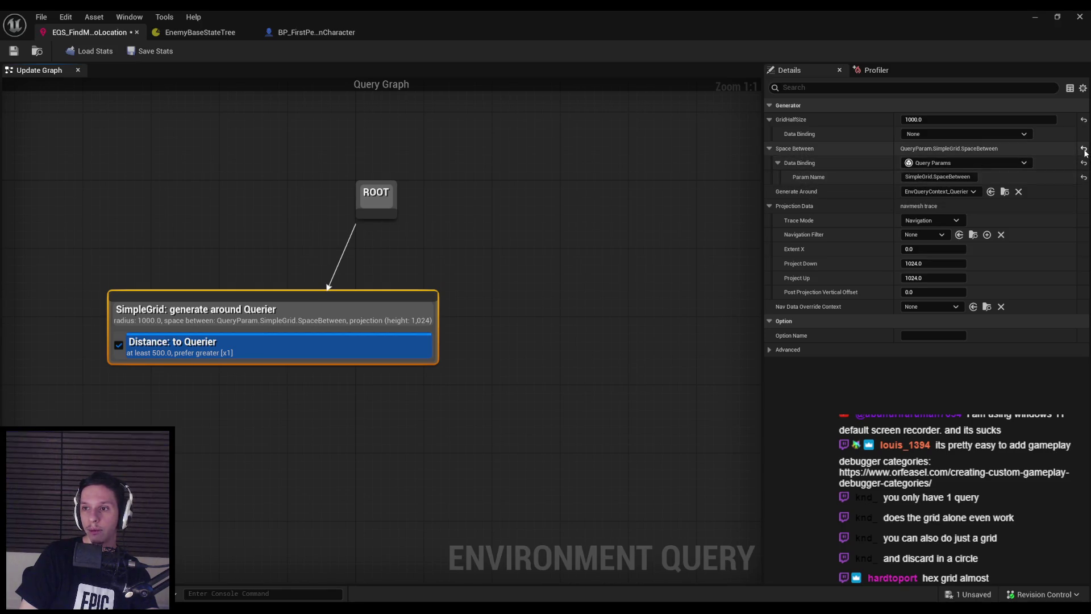
pyautogui.hotkey('ctrl', 'z')
pyautogui.click(921, 150)
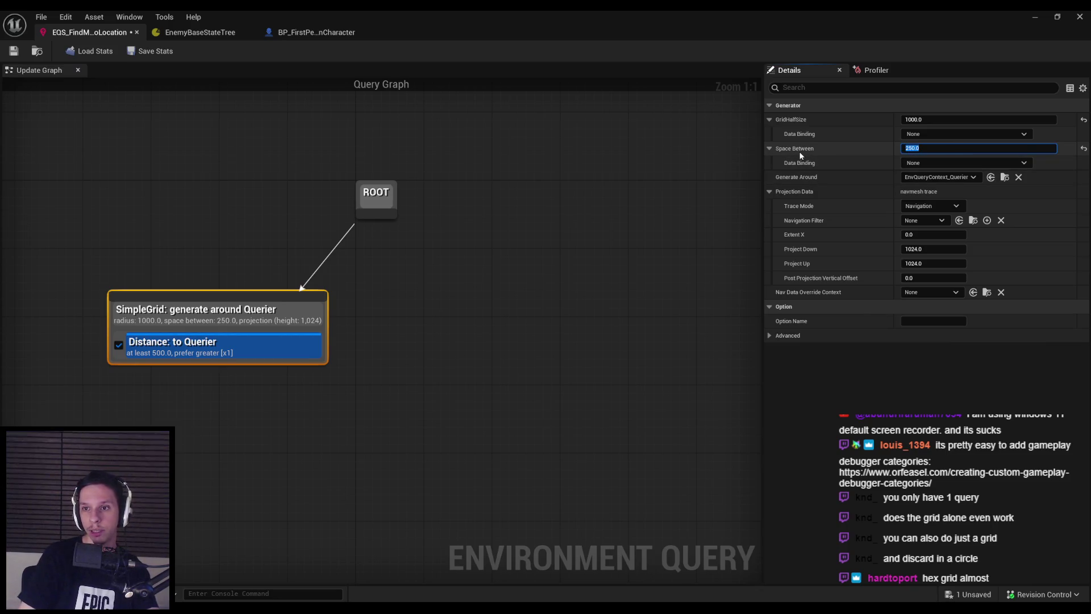
# - Add and delete a Perceived Actors generator under ROOT, then add a PathingGrid generator
pyautogui.moveTo(379, 219); pyautogui.dragTo(444, 295)
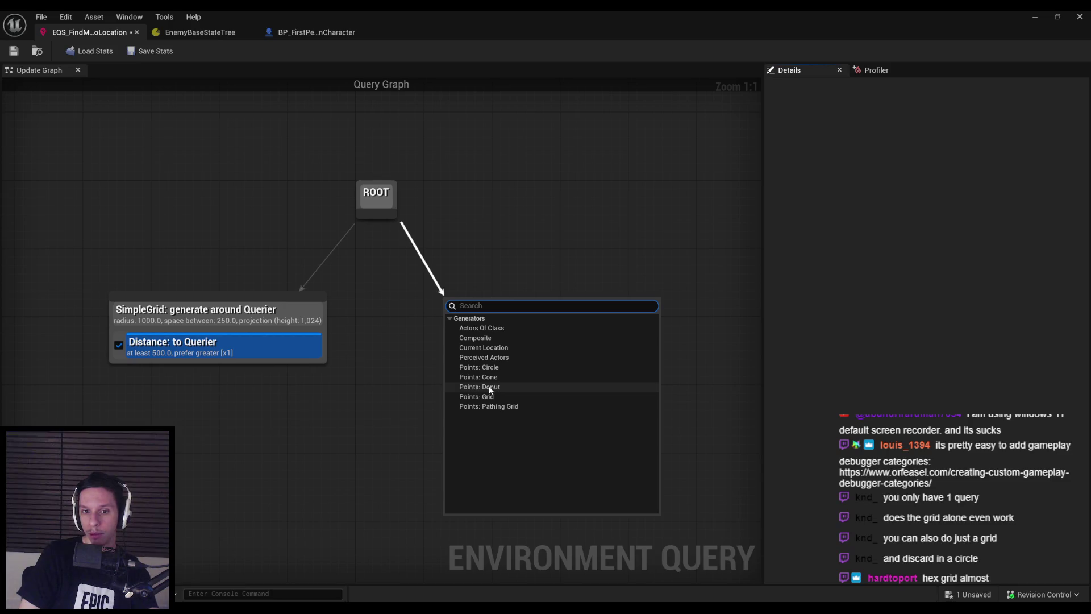
pyautogui.click(485, 357)
pyautogui.press('Delete')
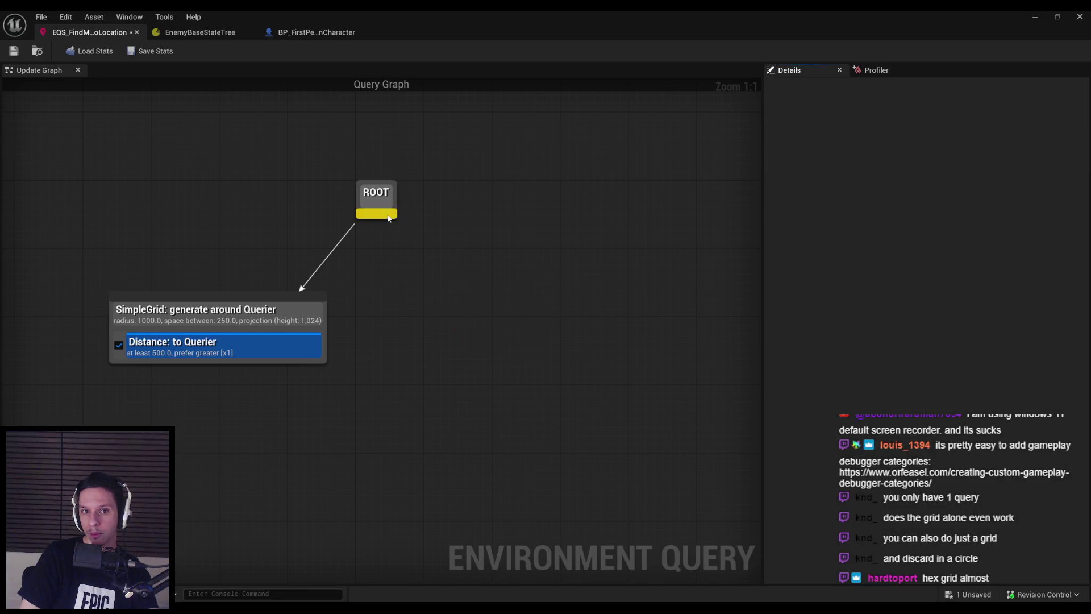
pyautogui.moveTo(397, 222); pyautogui.dragTo(421, 295)
pyautogui.click(478, 403)
pyautogui.moveTo(467, 324); pyautogui.dragTo(446, 323)
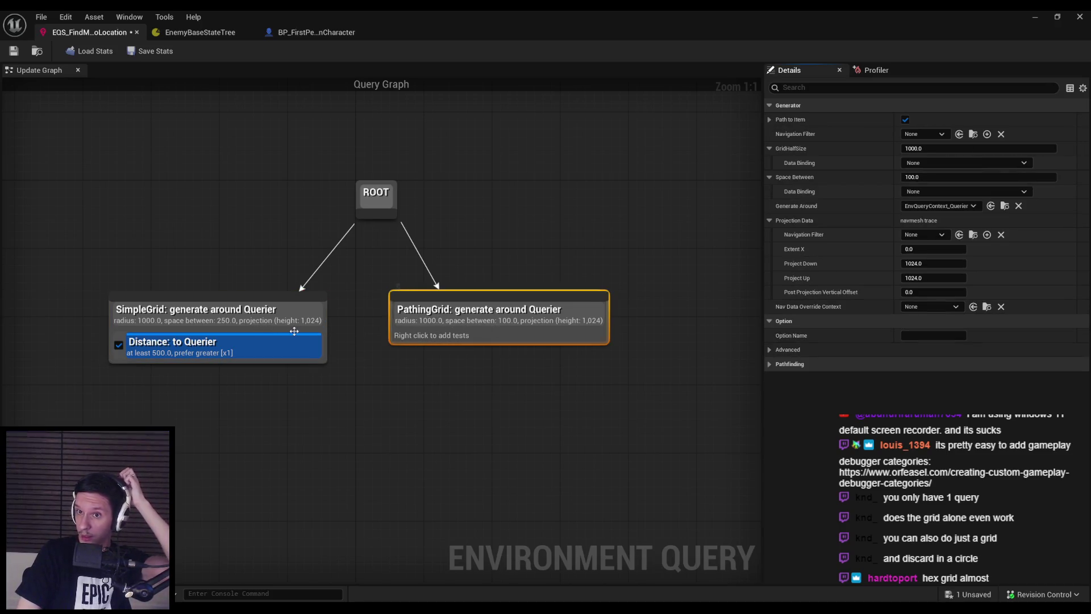
# - Inspect PathingGrid's Path to Item and Pathfinding settings, delete it, and move SimpleGrid under ROOT
pyautogui.click(770, 119)
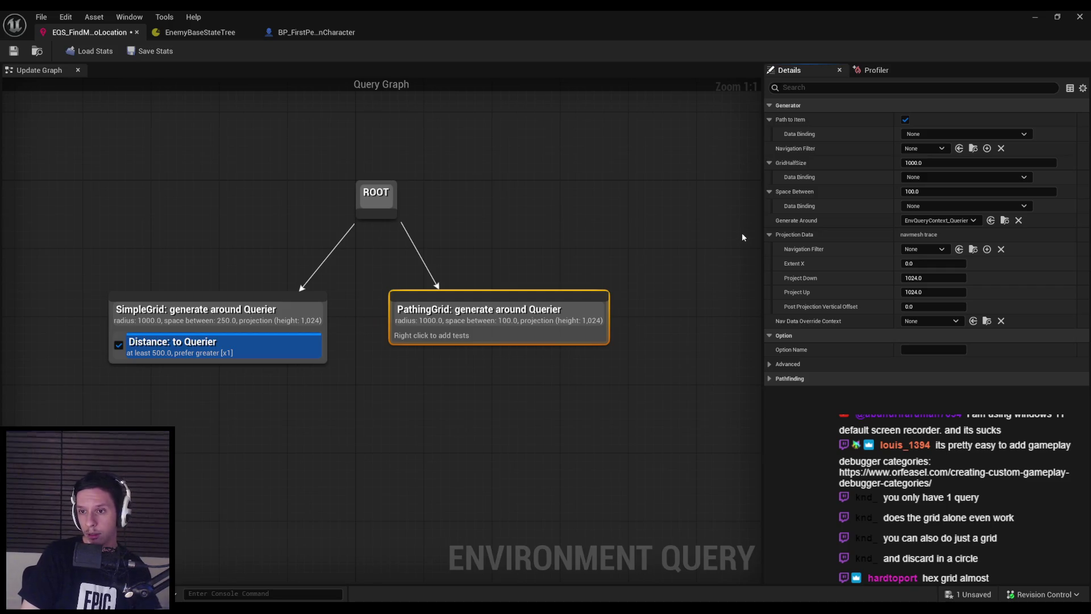
pyautogui.click(770, 379)
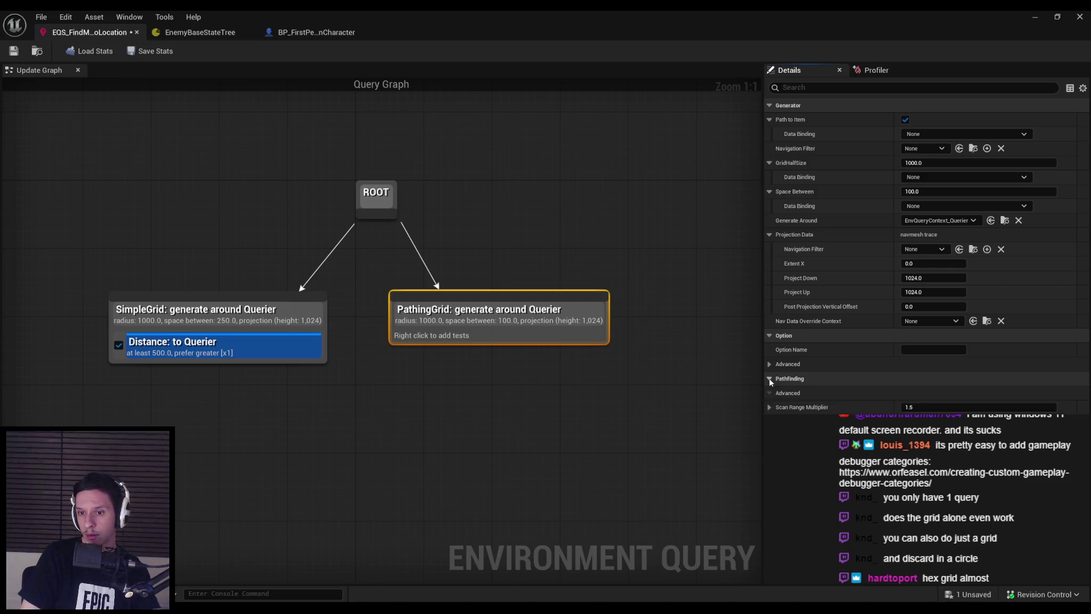
pyautogui.click(769, 407)
pyautogui.press('Delete')
pyautogui.moveTo(269, 314)
pyautogui.mouseDown()
pyautogui.moveTo(261, 318)
pyautogui.moveTo(423, 323)
pyautogui.moveTo(413, 322)
pyautogui.mouseUp()
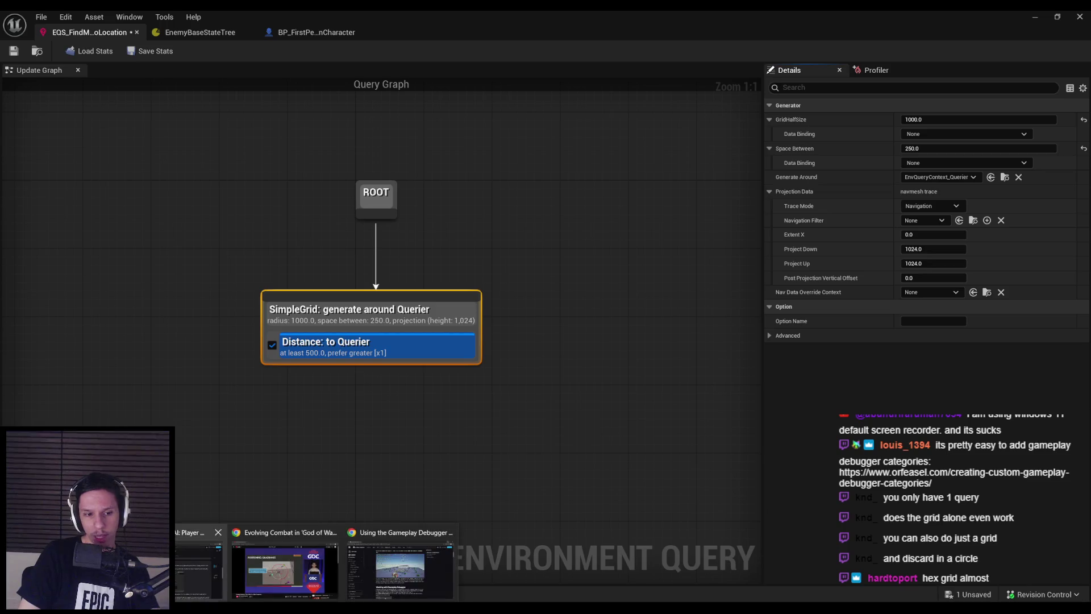
pyautogui.click(292, 574)
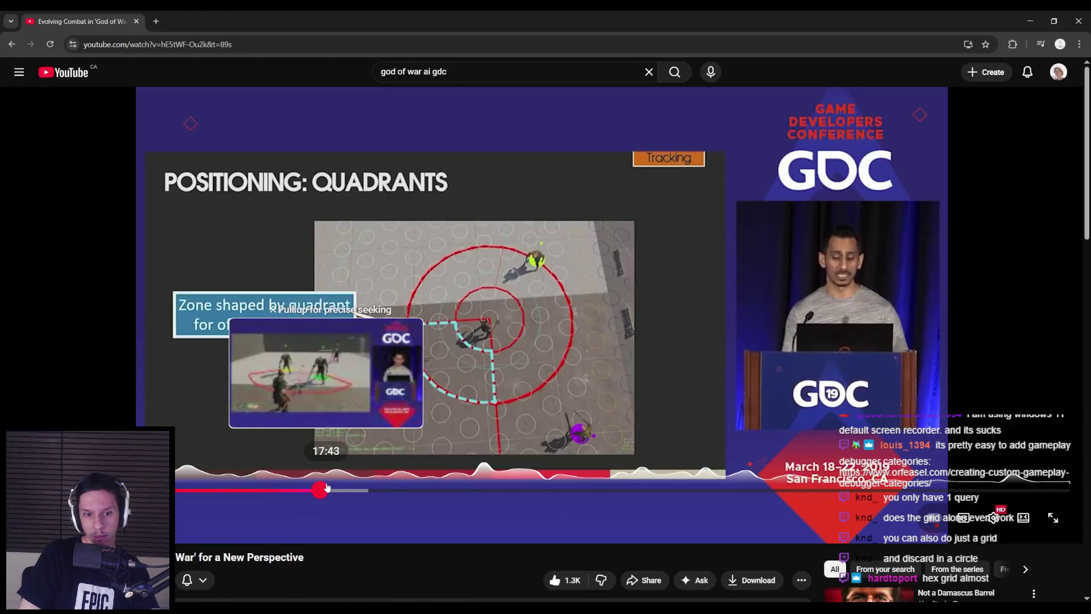
# - Scrub the God of War GDC talk to the Min/Max distance and angle positioning slides and beyond
pyautogui.moveTo(304, 491)
pyautogui.mouseDown()
pyautogui.moveTo(220, 492)
pyautogui.moveTo(264, 492)
pyautogui.mouseUp()
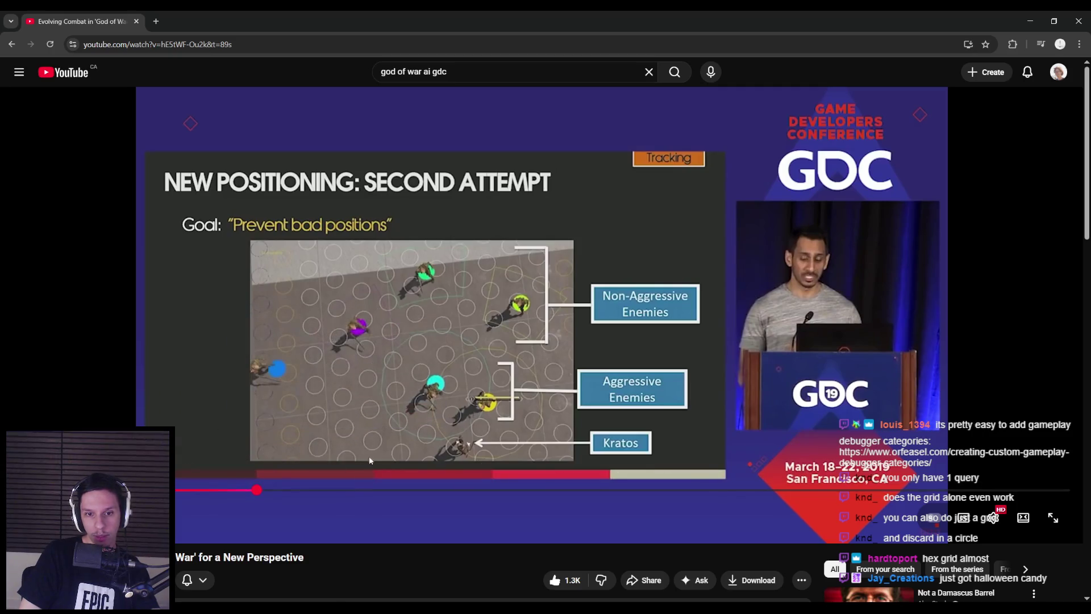
pyautogui.moveTo(269, 492); pyautogui.dragTo(277, 494)
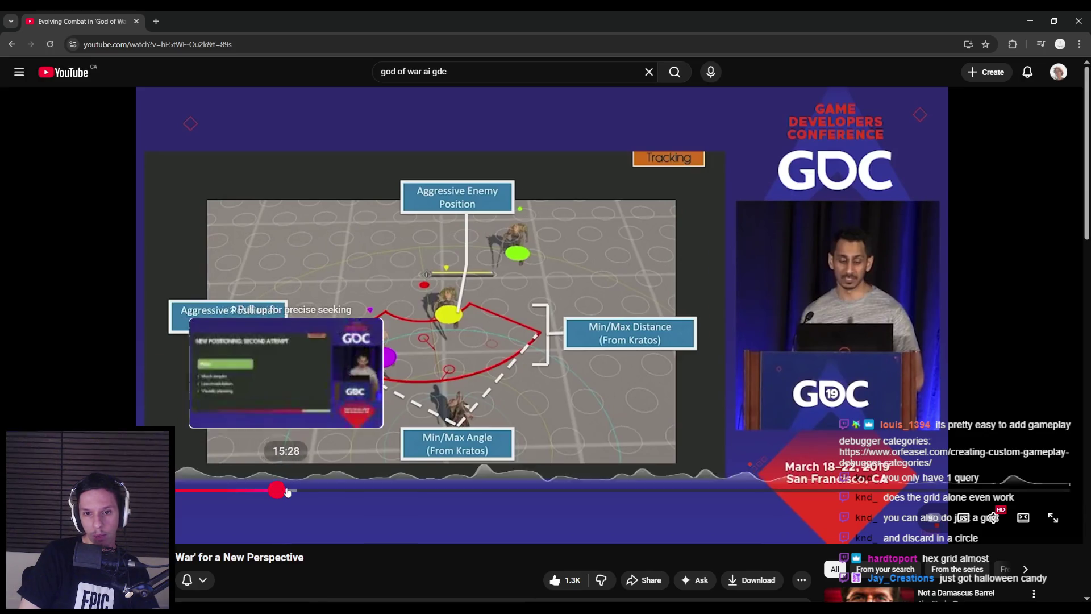
pyautogui.moveTo(279, 492)
pyautogui.mouseDown()
pyautogui.moveTo(397, 493)
pyautogui.moveTo(347, 492)
pyautogui.mouseUp()
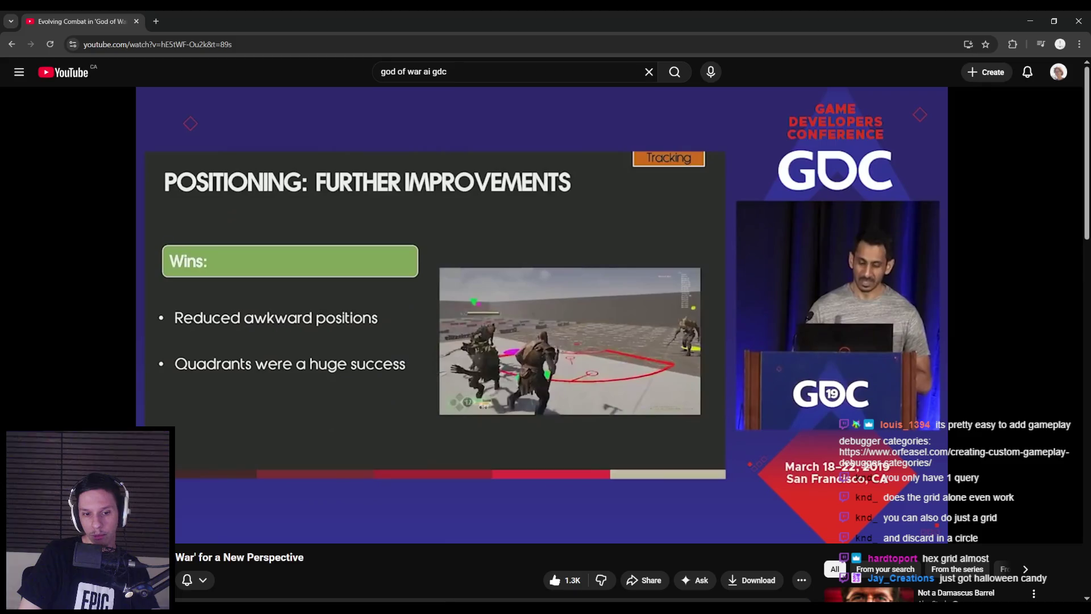
# - Set GridHalfSize to 2000 with 300 spacing and delete the Distance: to Querier test
pyautogui.hotkey('alt', 'Tab')
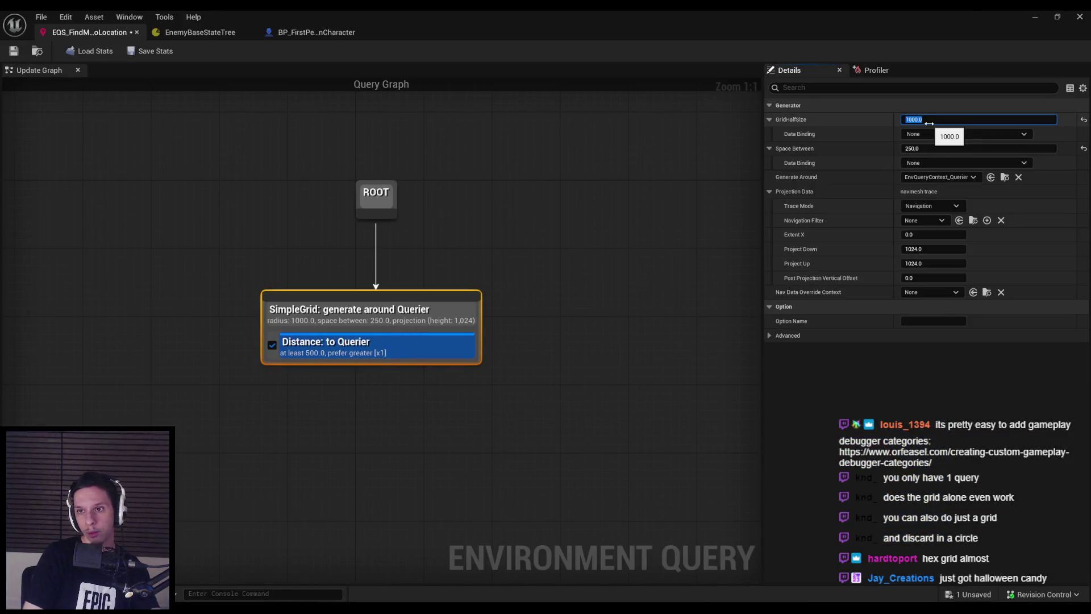
pyautogui.write('300')
pyautogui.press('Return')
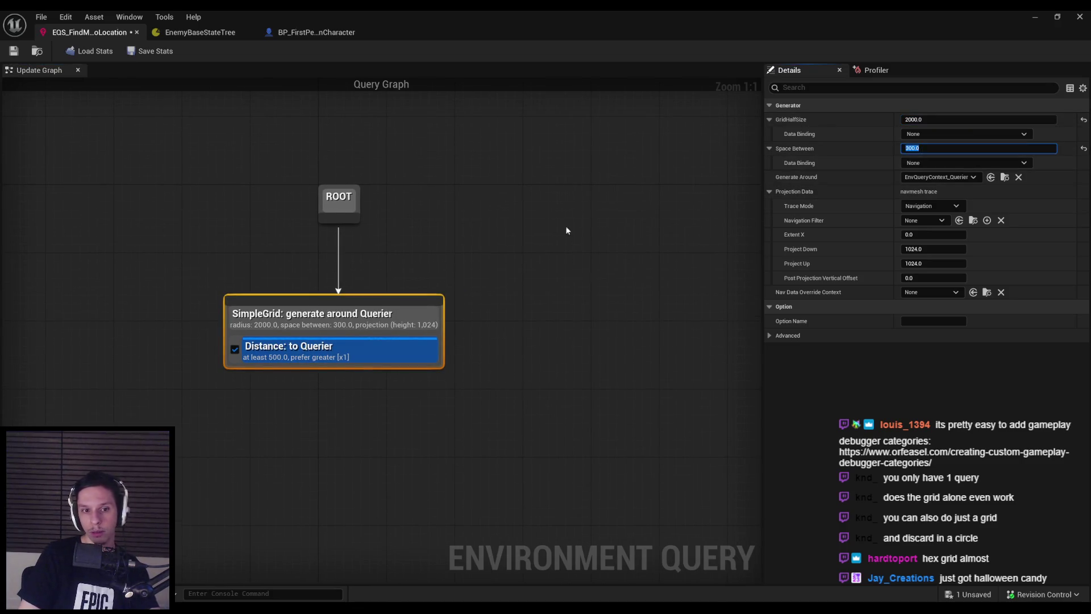
pyautogui.click(363, 360)
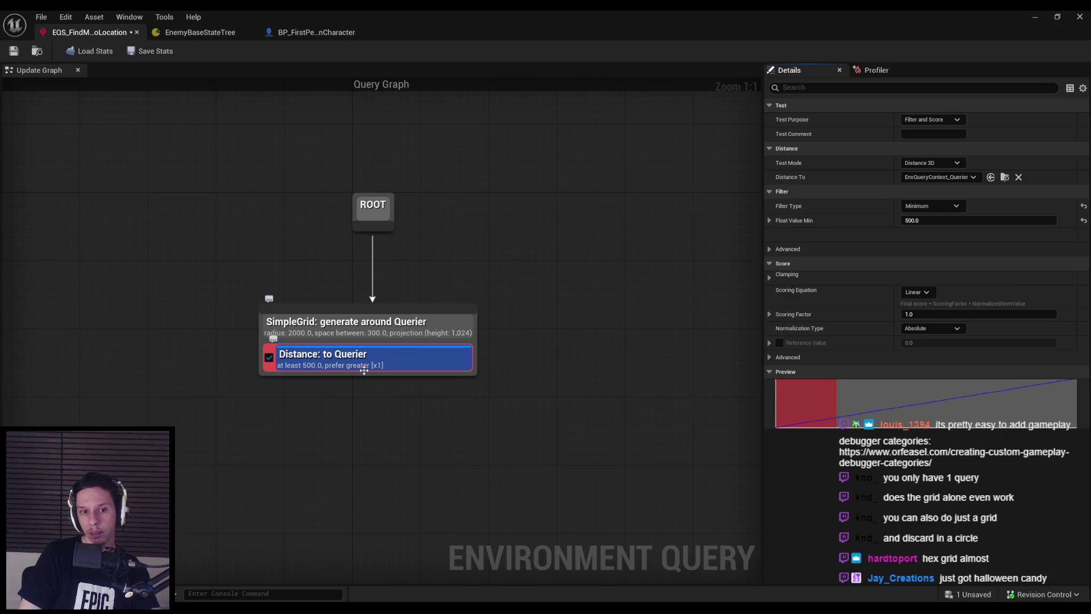
pyautogui.press('Delete')
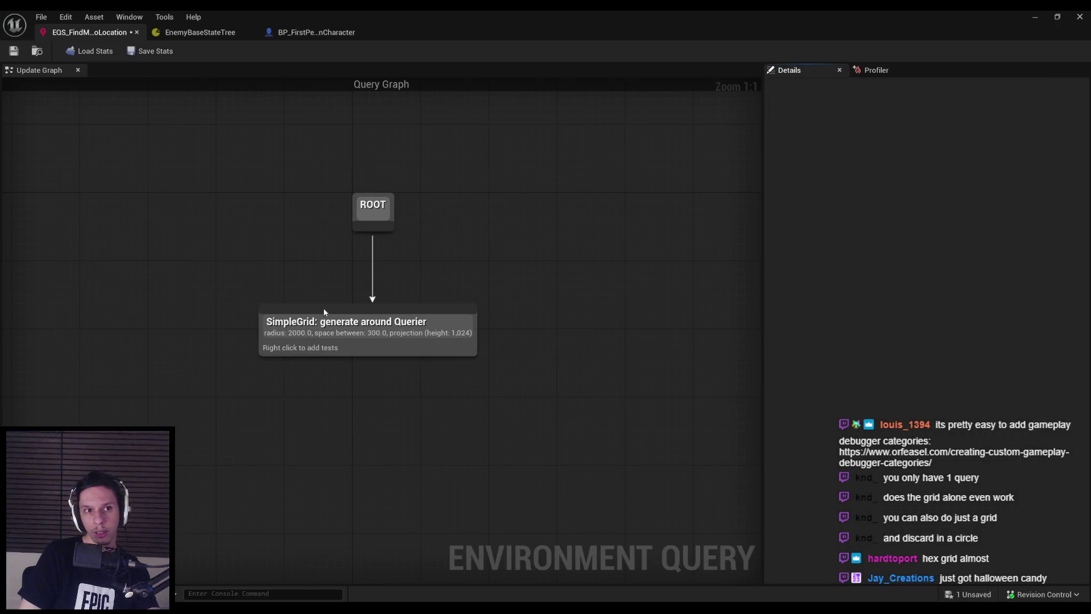
# - Playtest the level with the gameplay debugger showing the query points
pyautogui.click(1051, 16)
pyautogui.hotkey('alt', 'p')
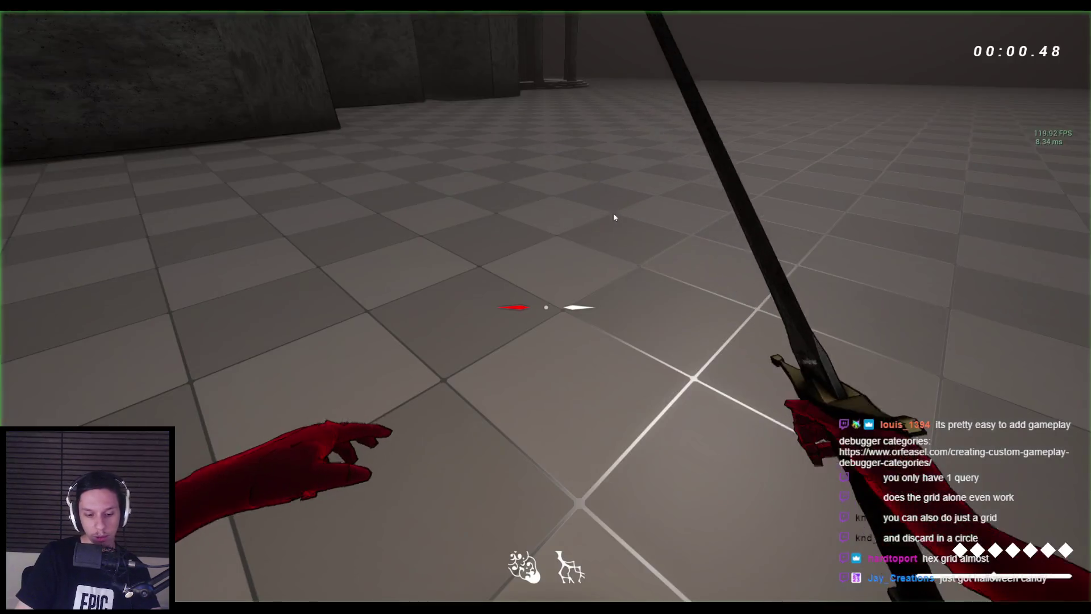
pyautogui.press("'")
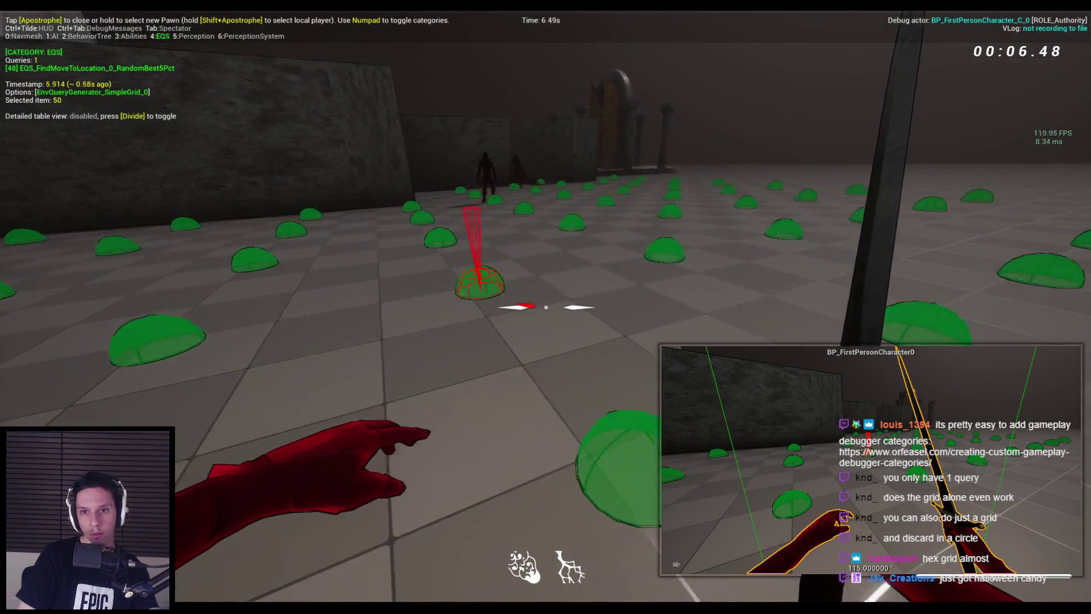
pyautogui.press('Escape')
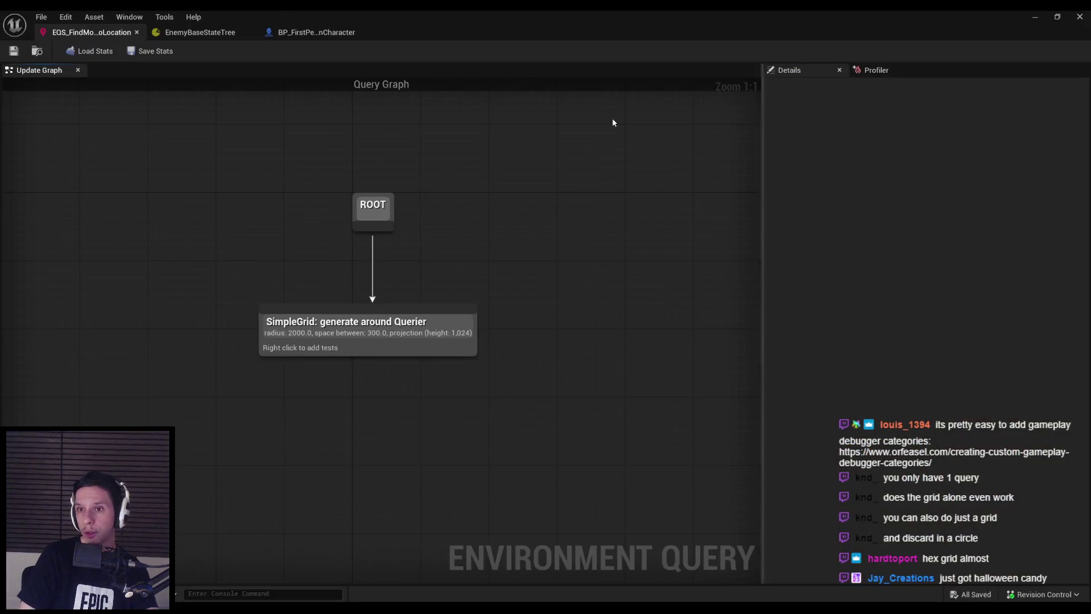
# - Set SimpleGrid to radius 1000 with 200 spacing and play with query points shown
pyautogui.click(322, 344)
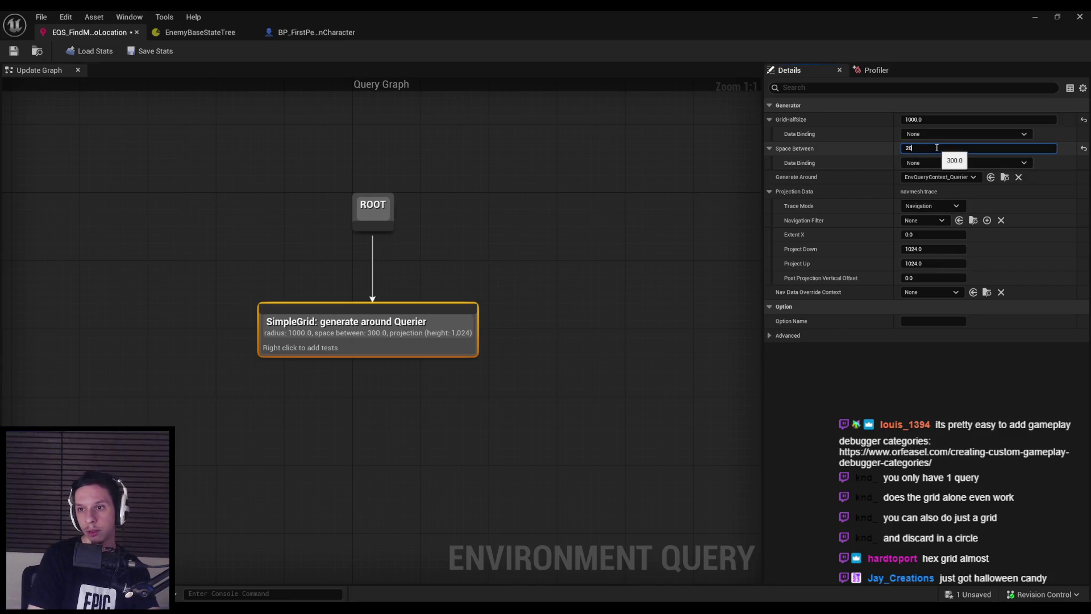
pyautogui.click(1035, 17)
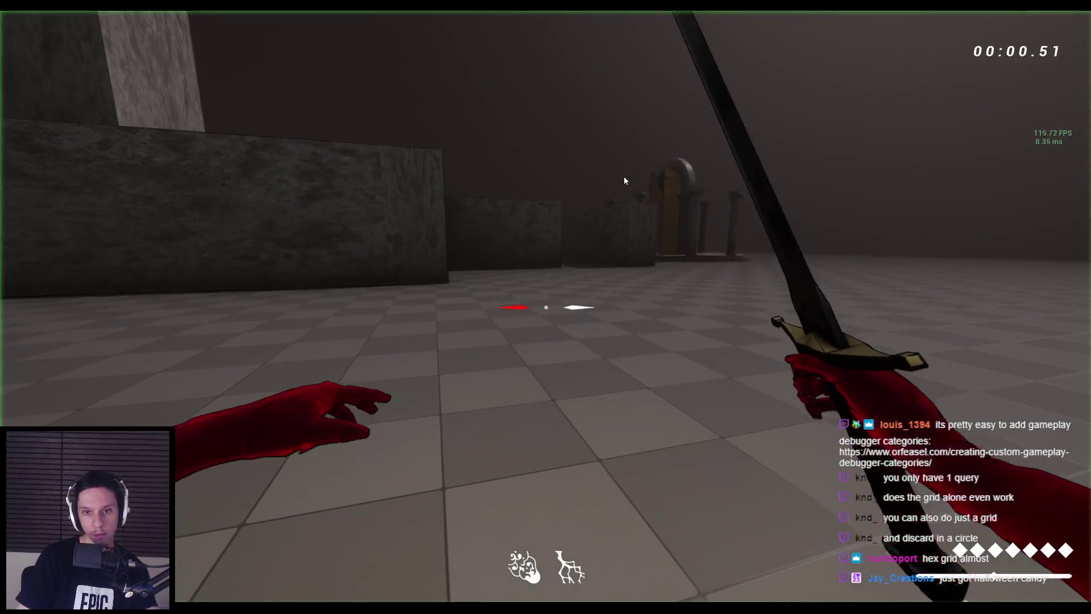
pyautogui.click(623, 178)
pyautogui.press("'")
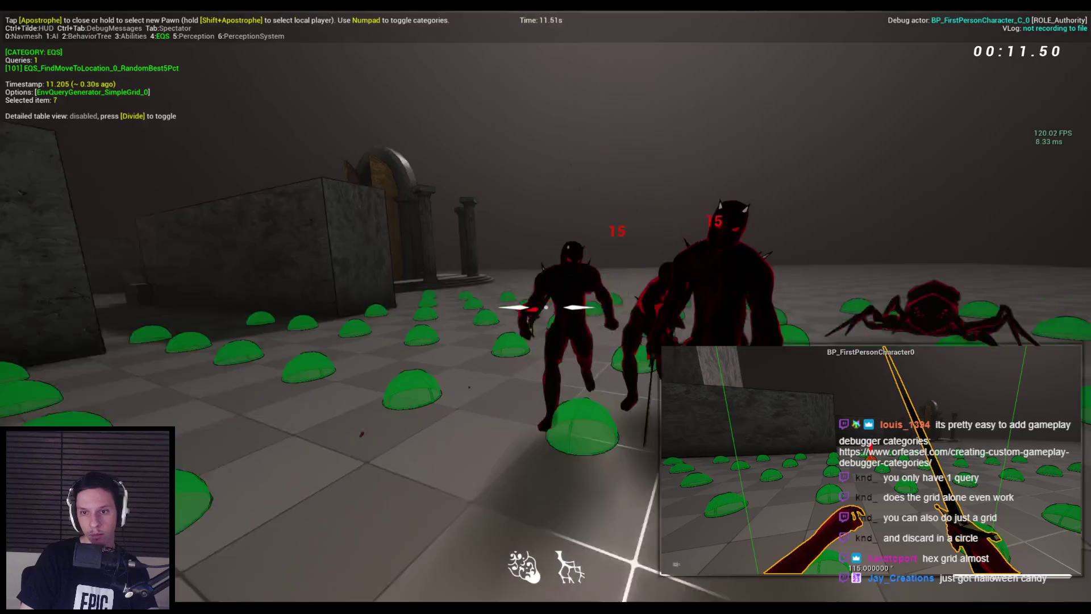
# - Attack enemies to test the grid, then stop play and move the SimpleGrid node aside
pyautogui.click(545, 307)
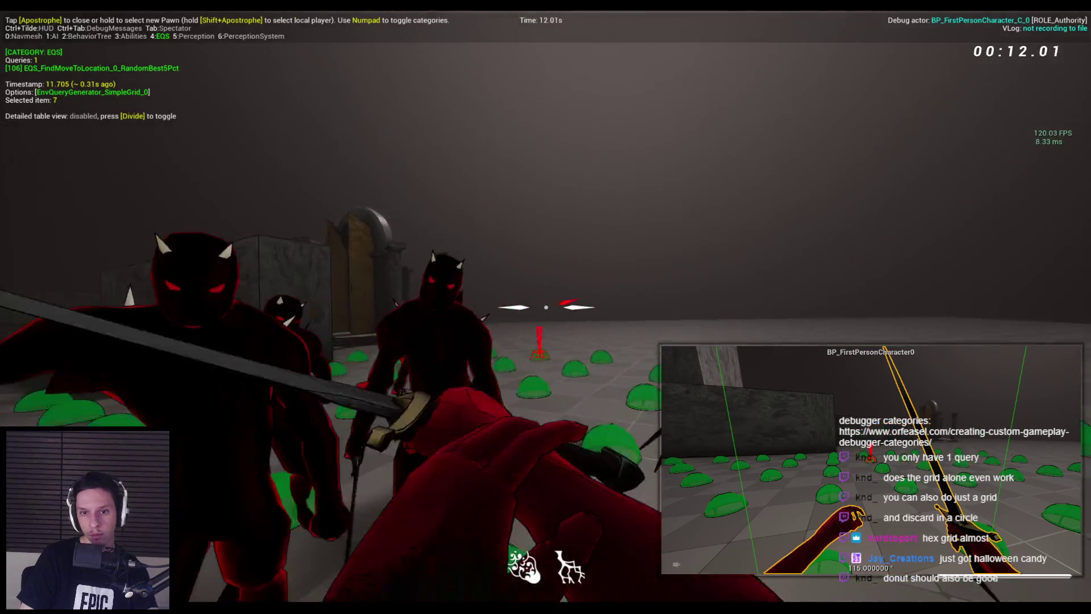
pyautogui.click(546, 307)
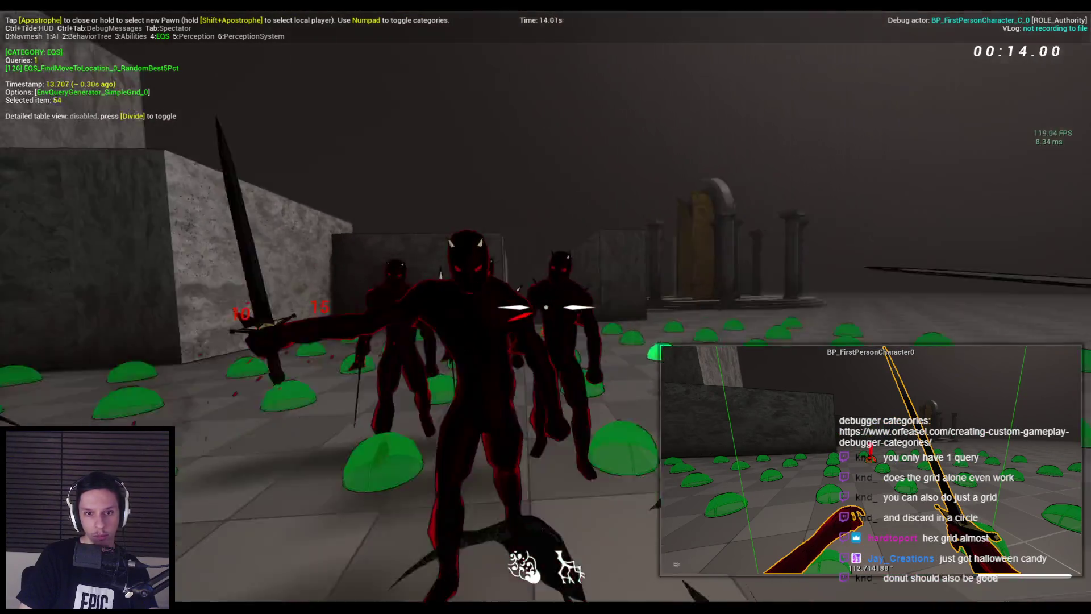
pyautogui.press('Escape')
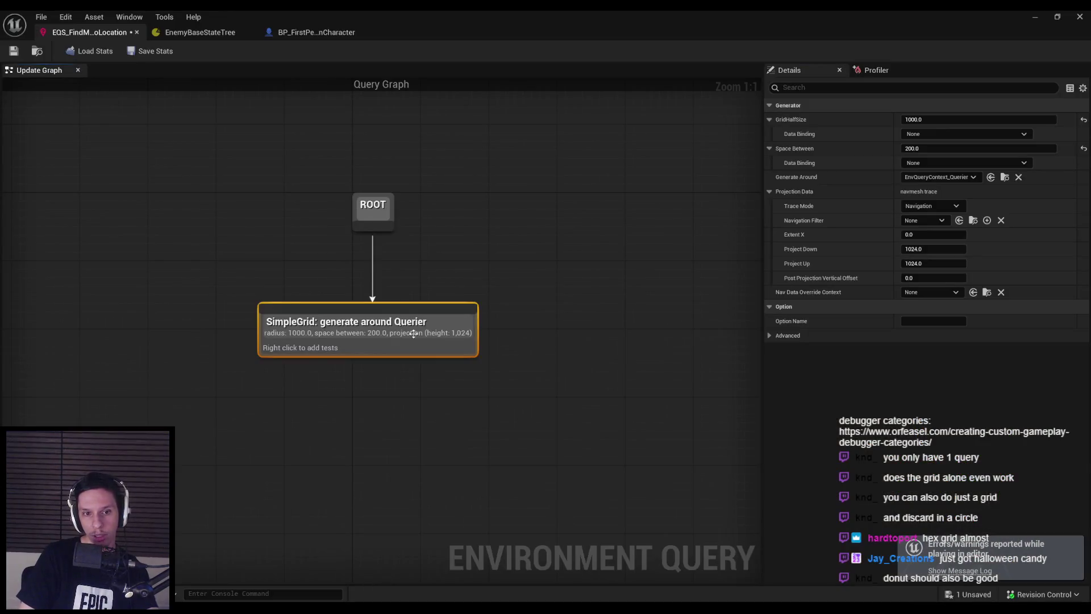
pyautogui.moveTo(367, 331)
pyautogui.mouseDown()
pyautogui.moveTo(217, 340)
pyautogui.moveTo(427, 341)
pyautogui.moveTo(496, 324)
pyautogui.moveTo(257, 304)
pyautogui.mouseUp()
# - Add a Points: Donut generator under ROOT, position it, and save the query
pyautogui.click(304, 394)
pyautogui.moveTo(334, 342); pyautogui.dragTo(283, 367)
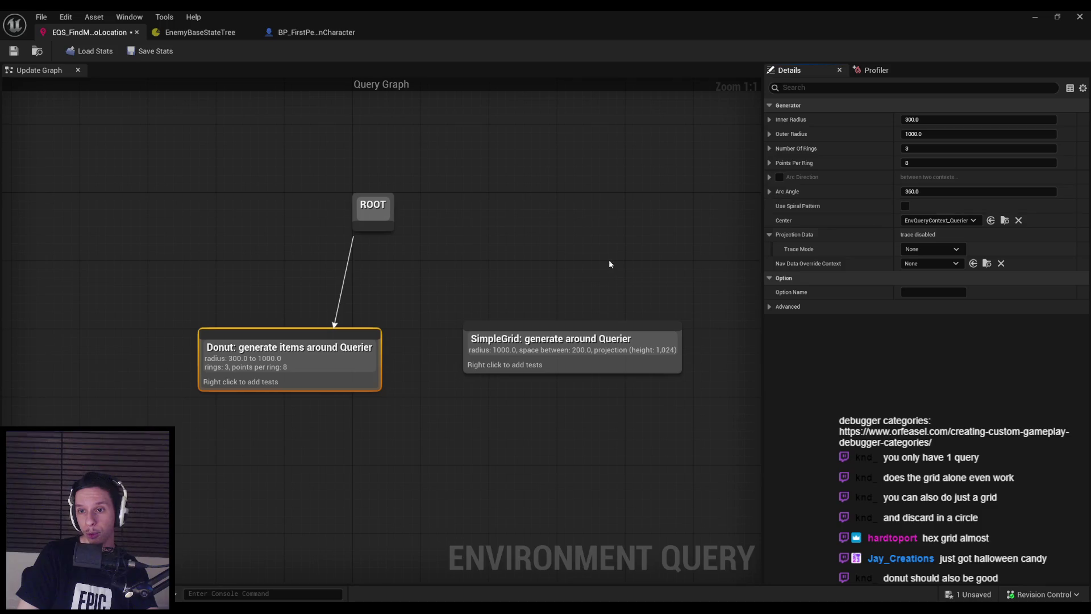
pyautogui.click(510, 275)
pyautogui.hotkey('ctrl', 's')
pyautogui.click(1041, 14)
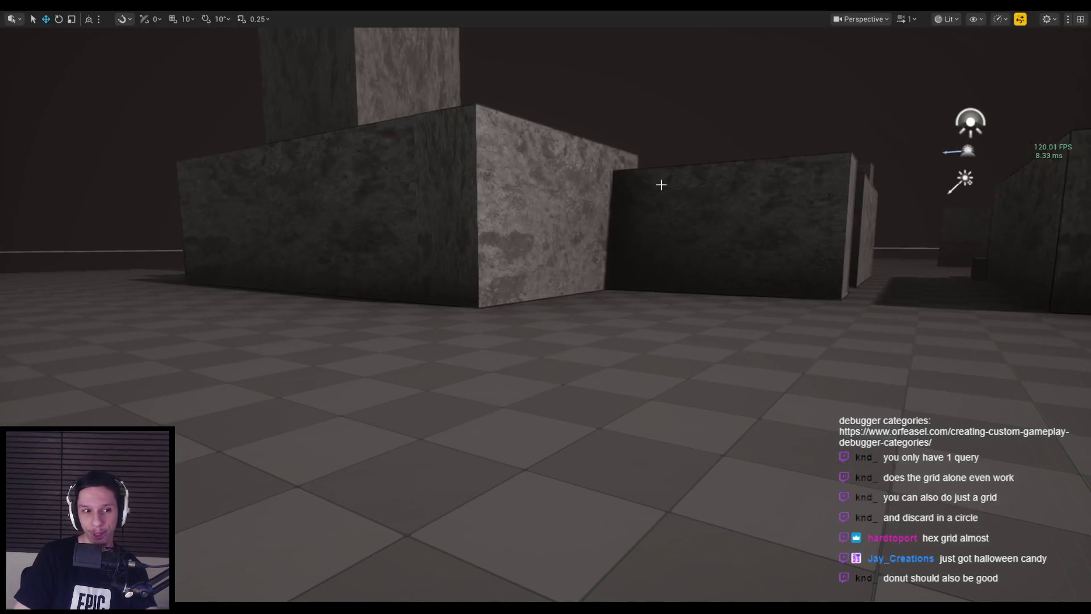
# - Playtest the Donut query with the EQS debug view until the player dies
pyautogui.hotkey('alt', 'p')
pyautogui.press("'")
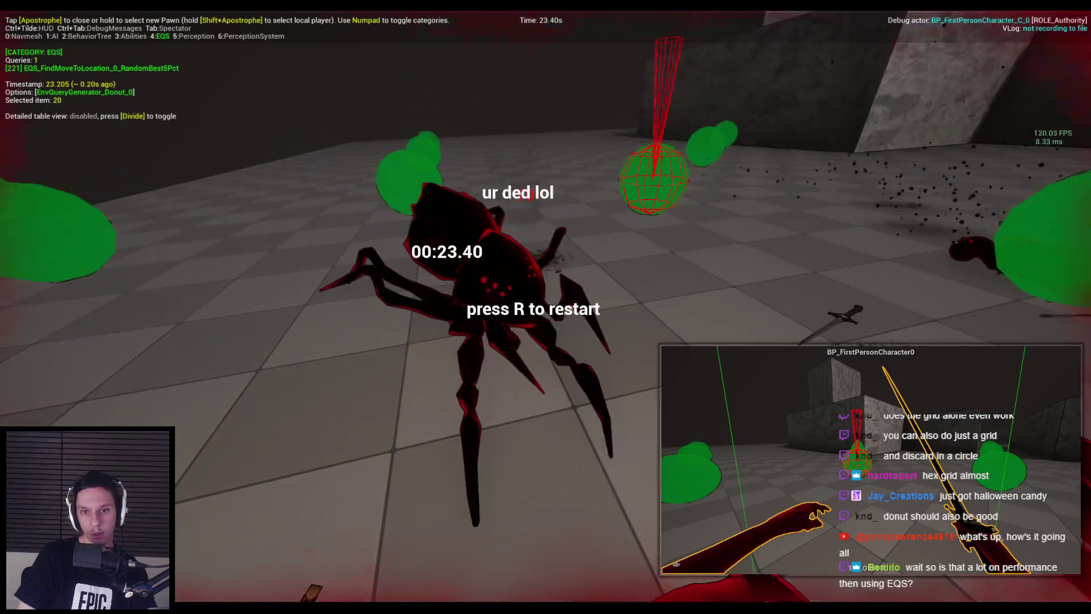
pyautogui.press('Escape')
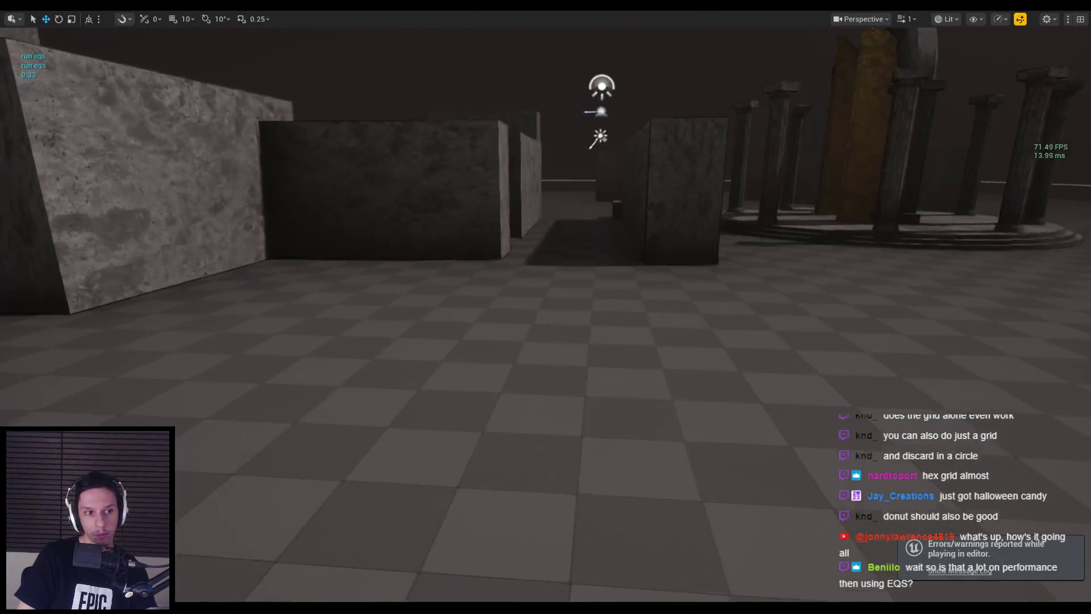
# - Look over the level's walls, then give the Donut generator 5 rings of 16 points
pyautogui.press('w')
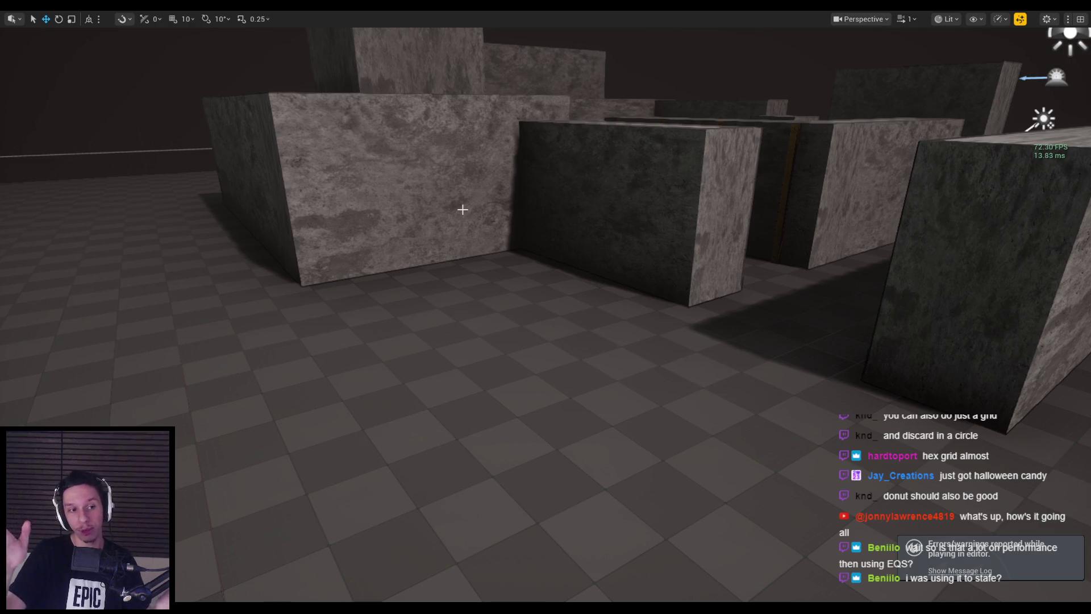
pyautogui.moveTo(471, 209)
pyautogui.mouseDown()
pyautogui.moveTo(341, 210)
pyautogui.moveTo(478, 205)
pyautogui.moveTo(443, 224)
pyautogui.moveTo(485, 212)
pyautogui.mouseUp()
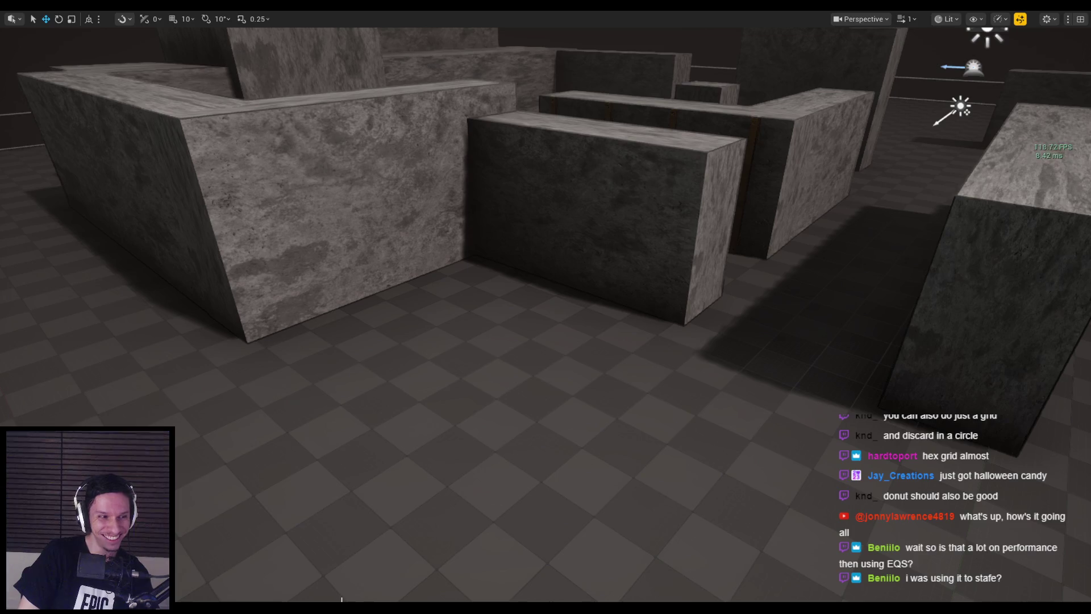
pyautogui.hotkey('alt', 'Tab')
pyautogui.click(290, 355)
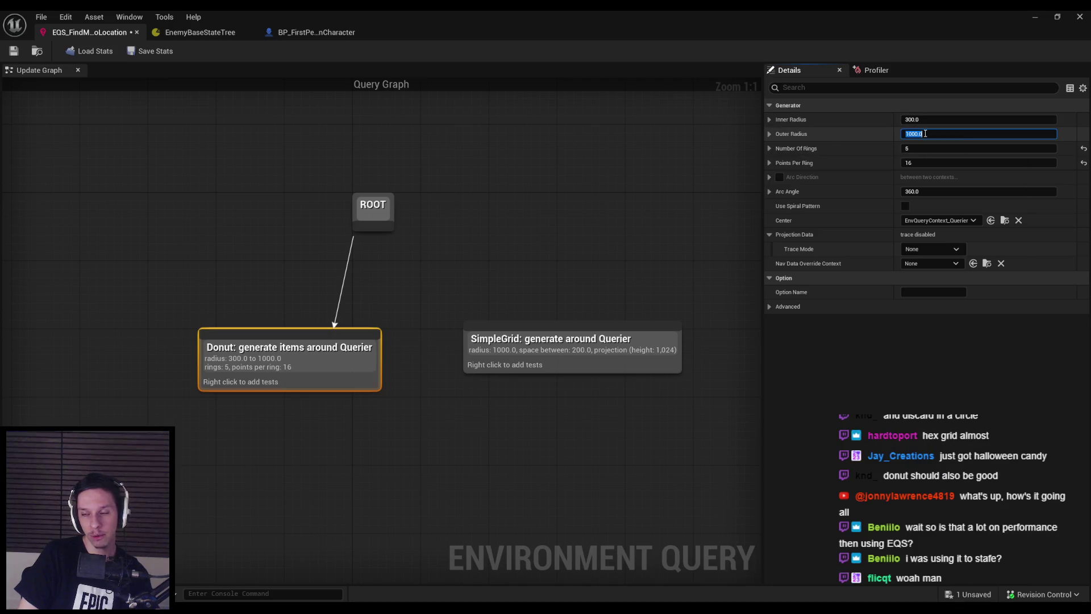
# - Play the level with the EQS debug points shown and eject to a free camera
pyautogui.click(1035, 17)
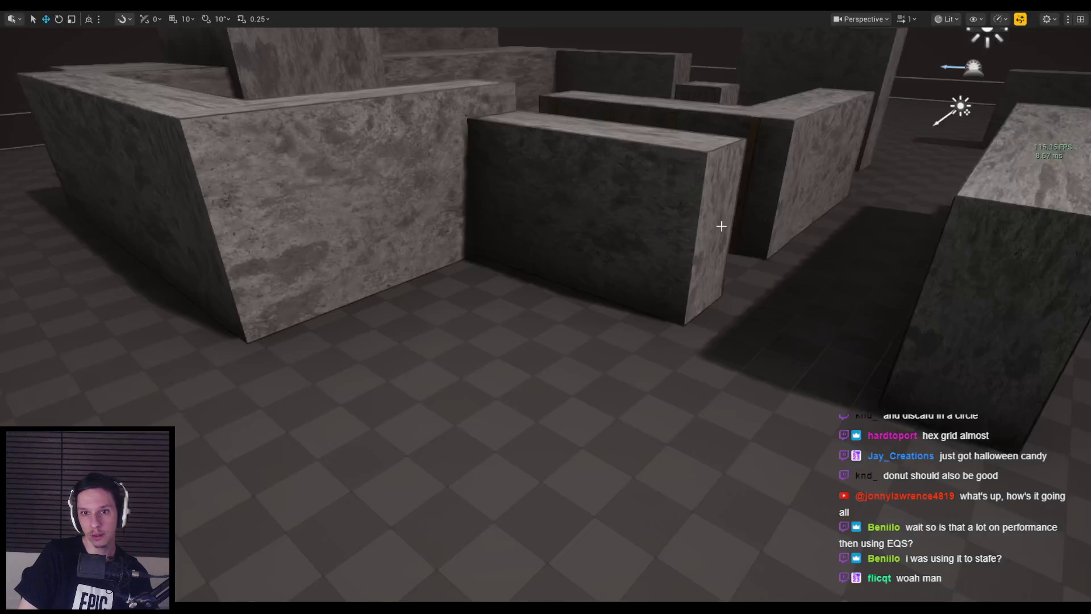
pyautogui.hotkey('alt', 'p')
pyautogui.press("'")
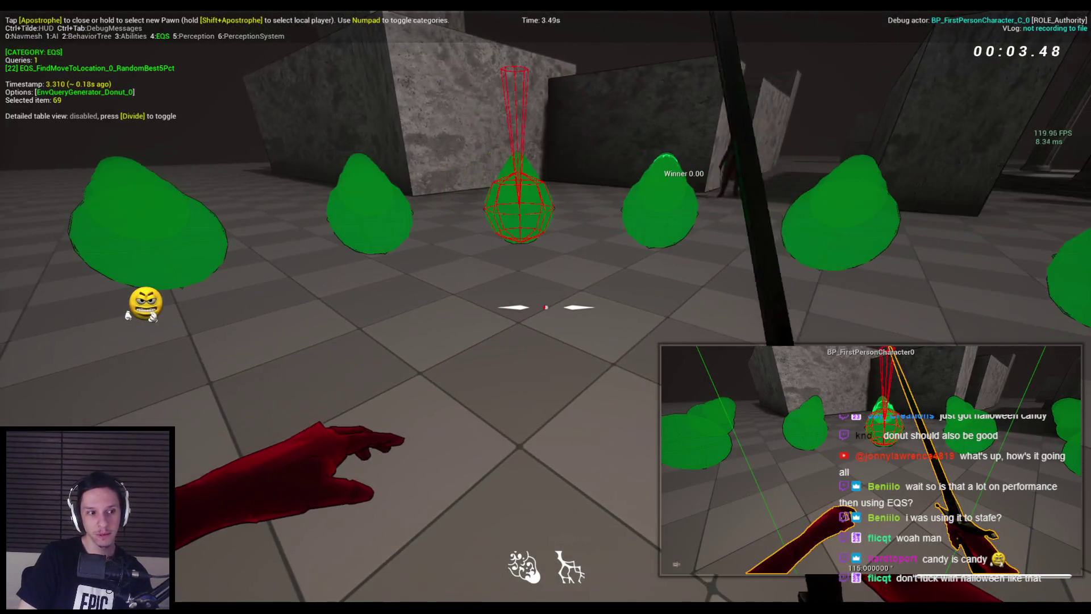
pyautogui.press('F8')
pyautogui.press('F8')
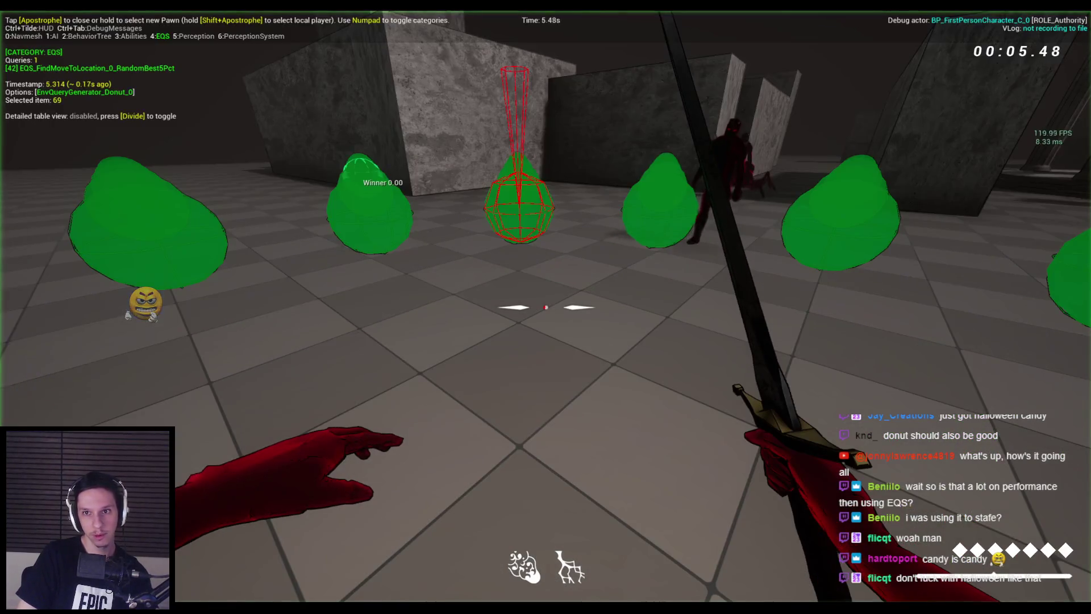
# - View the five Donut rings from a pulled-back spectator camera, then return to the query editor
pyautogui.press('Tab')
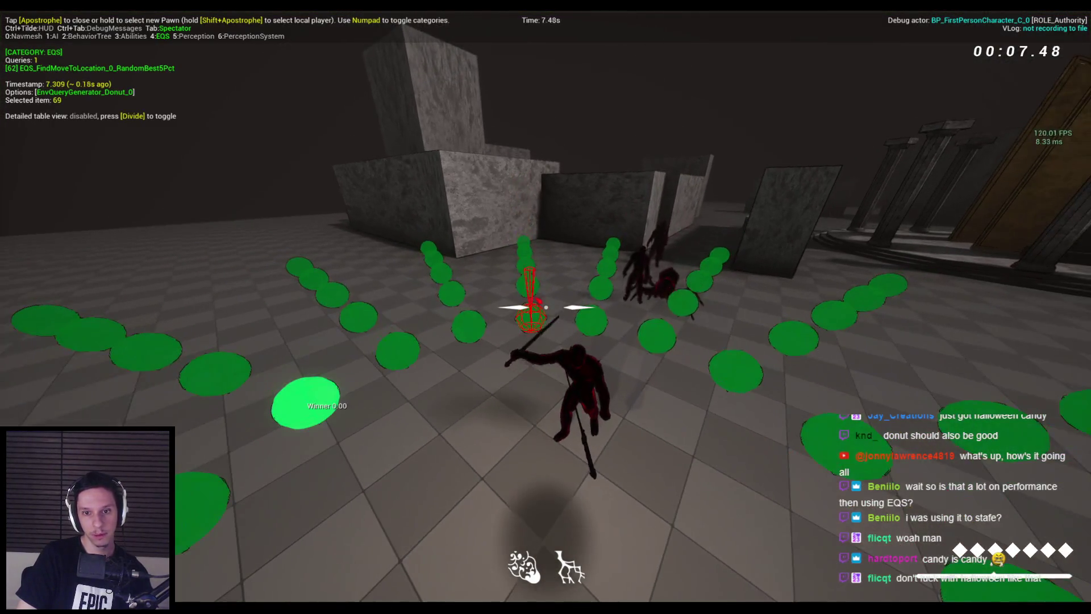
pyautogui.press('s')
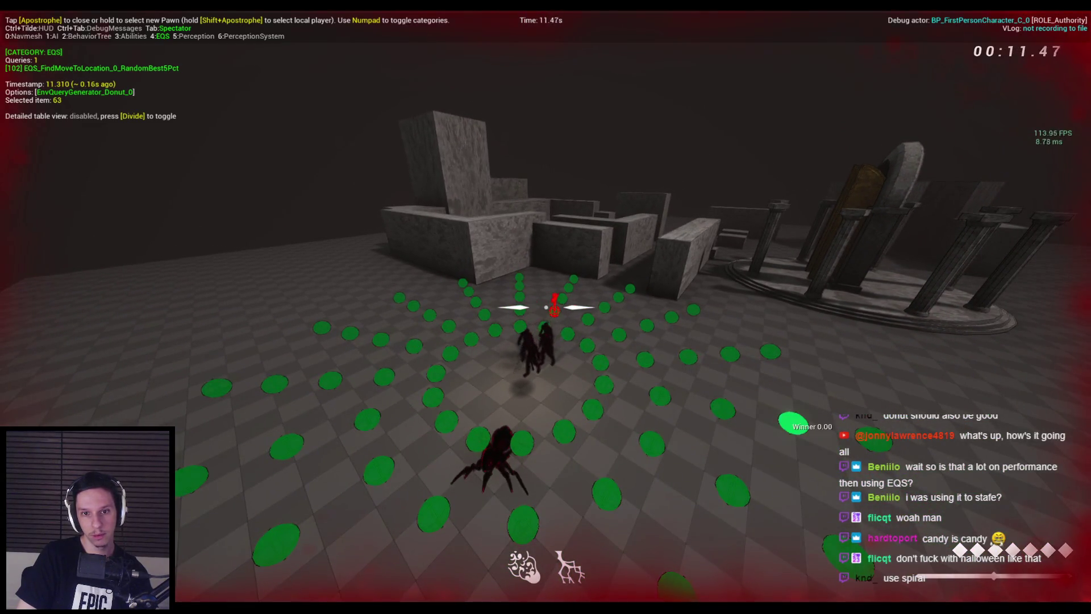
pyautogui.press('Escape')
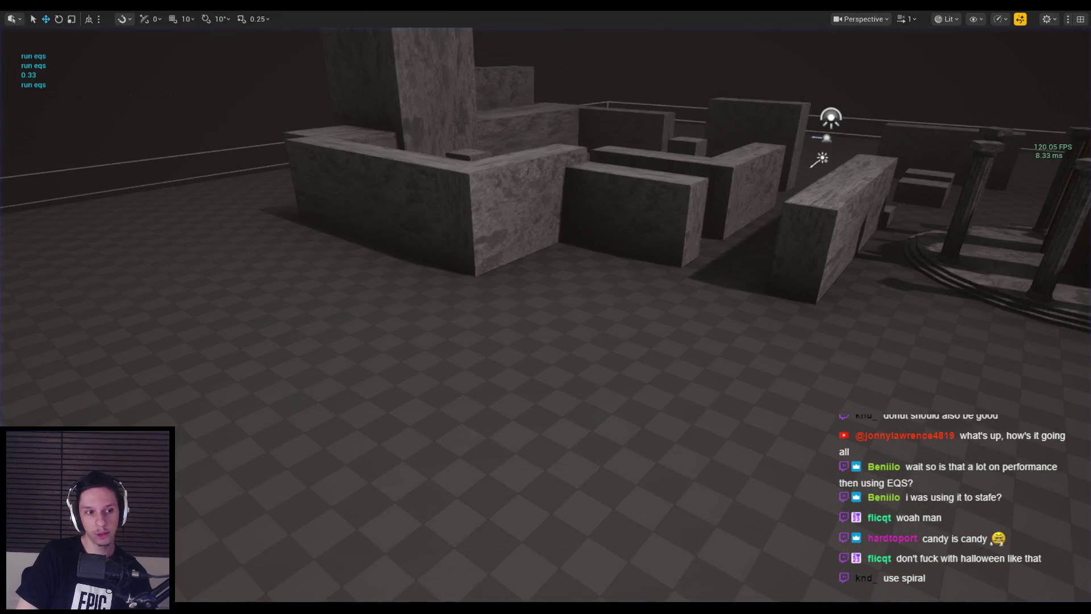
pyautogui.hotkey('alt', 'Tab')
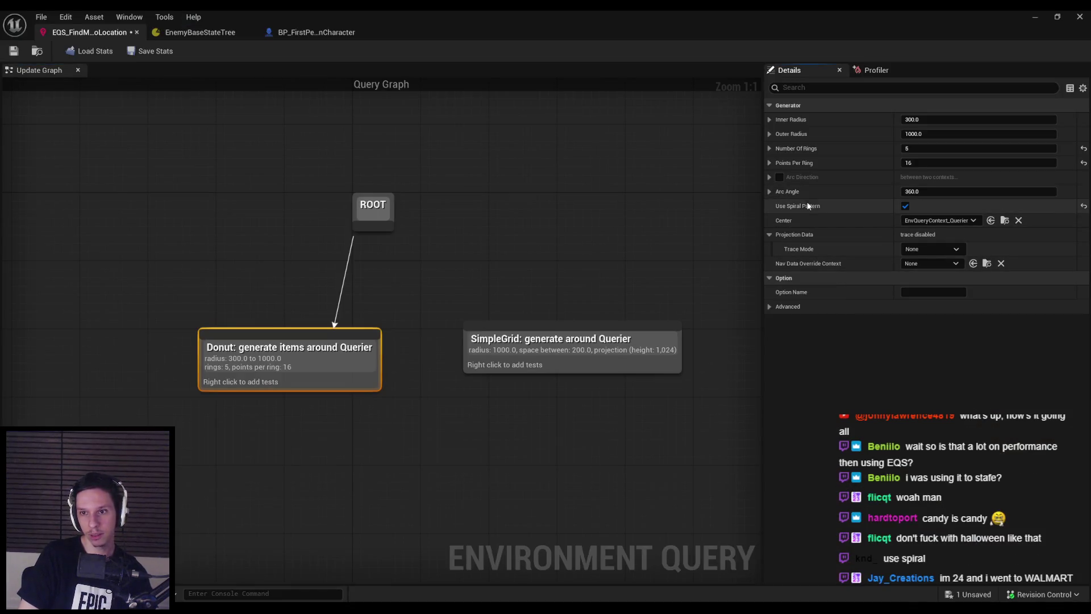
# - Play the spiral Donut query with the EQS overlay, ejecting and re-possessing the player twice
pyautogui.hotkey('alt', 'Tab')
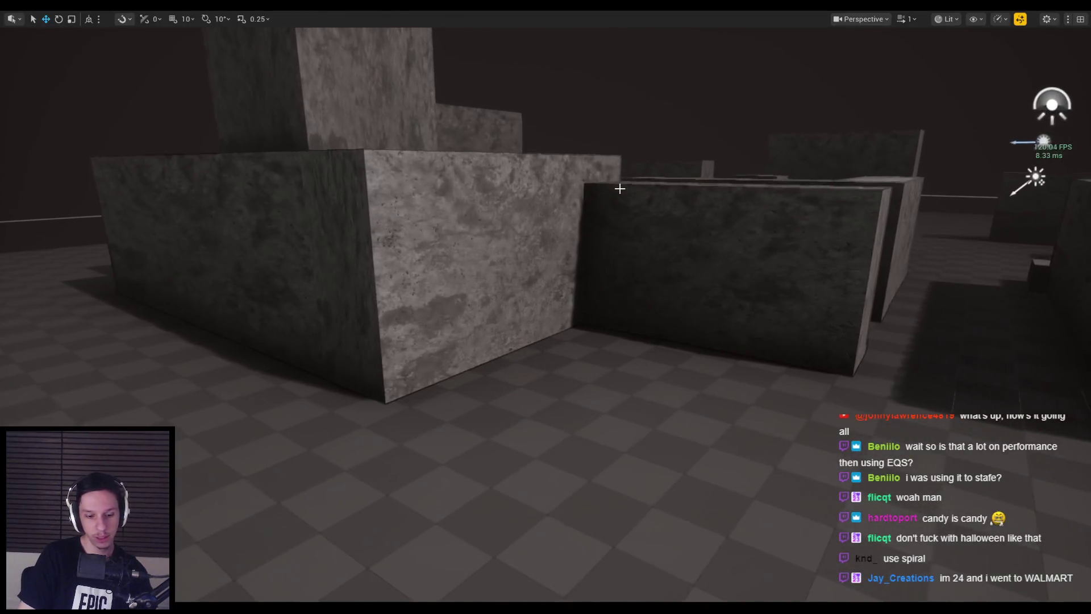
pyautogui.hotkey('alt', 'p')
pyautogui.press("'")
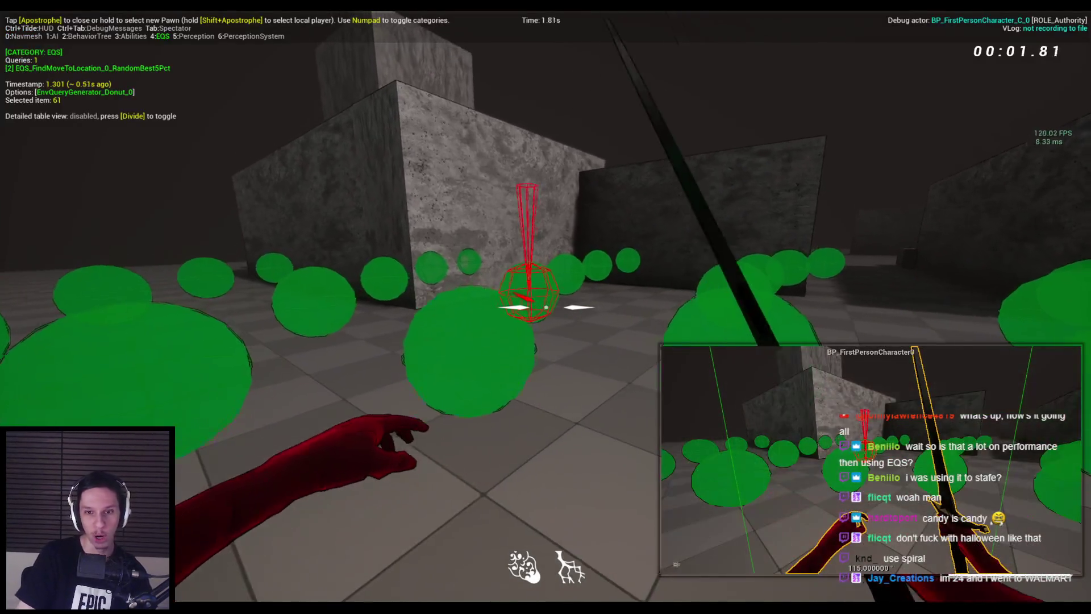
pyautogui.press('F8')
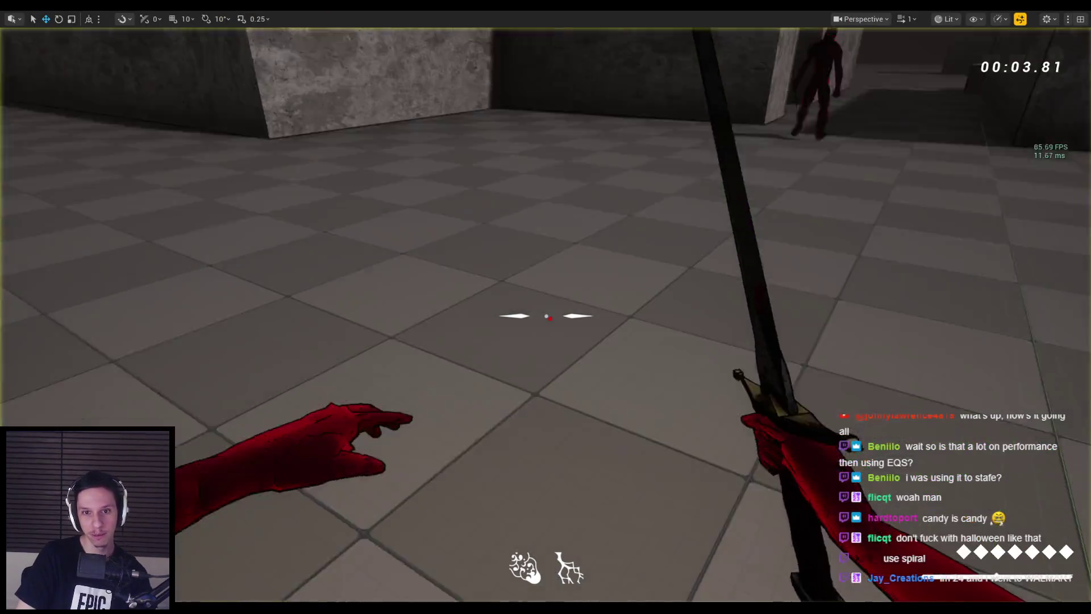
pyautogui.press('F8')
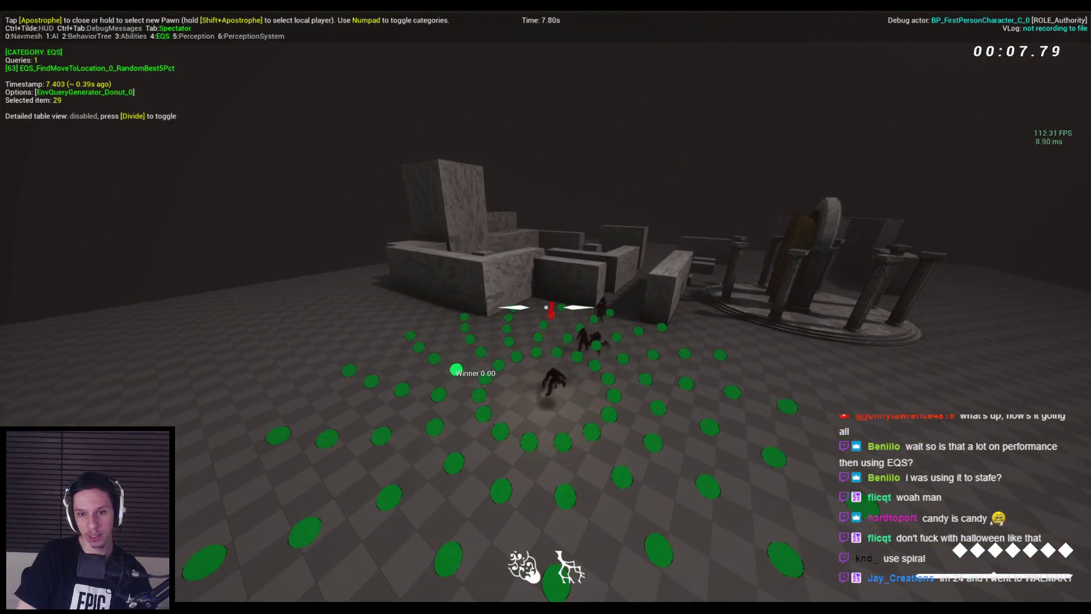
pyautogui.press('F8')
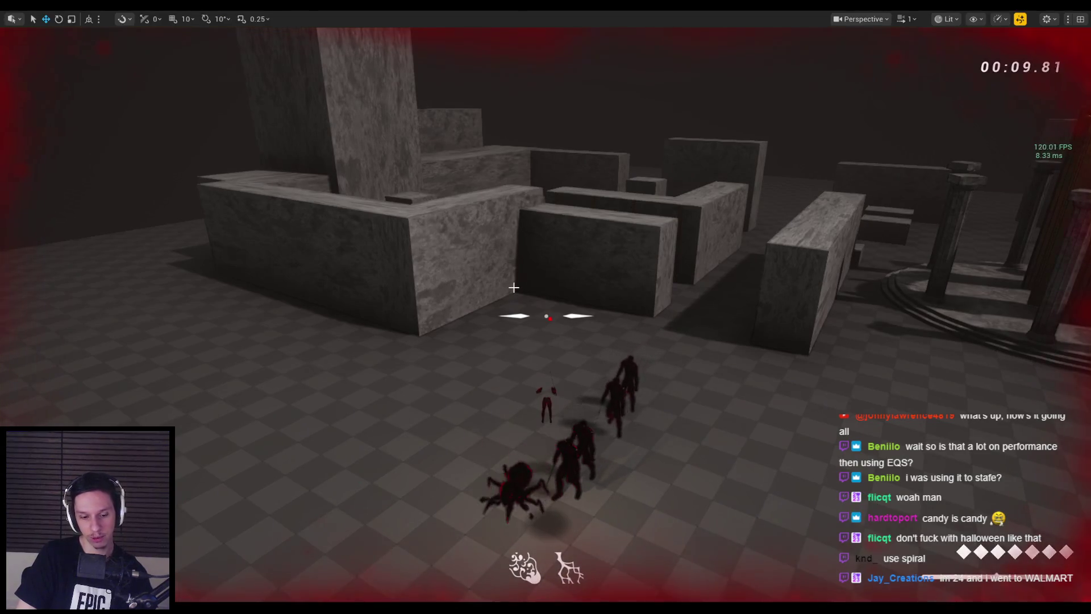
pyautogui.press('F8')
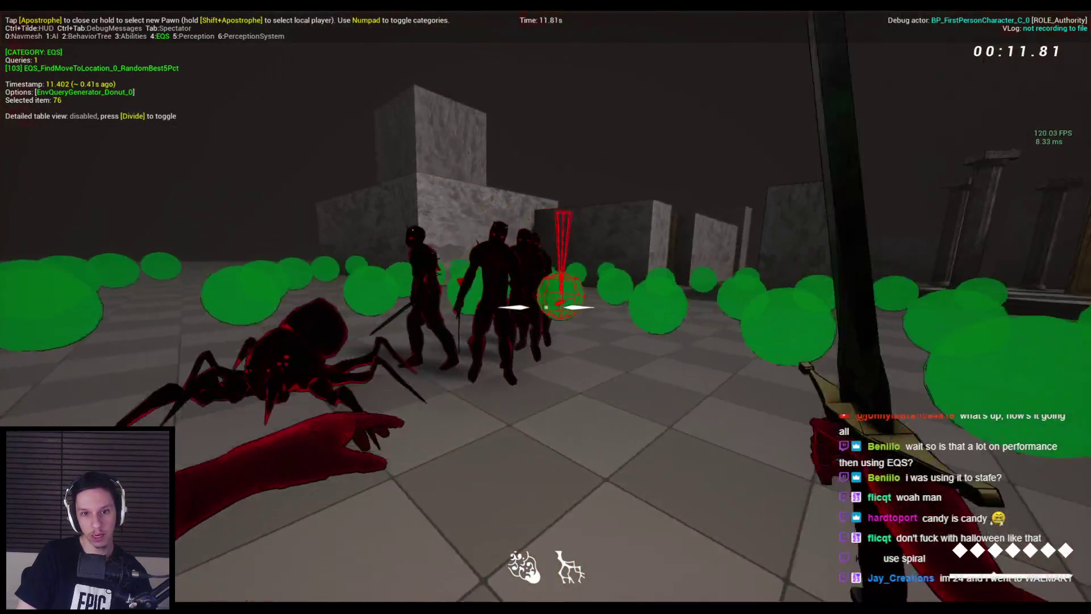
pyautogui.press('Escape')
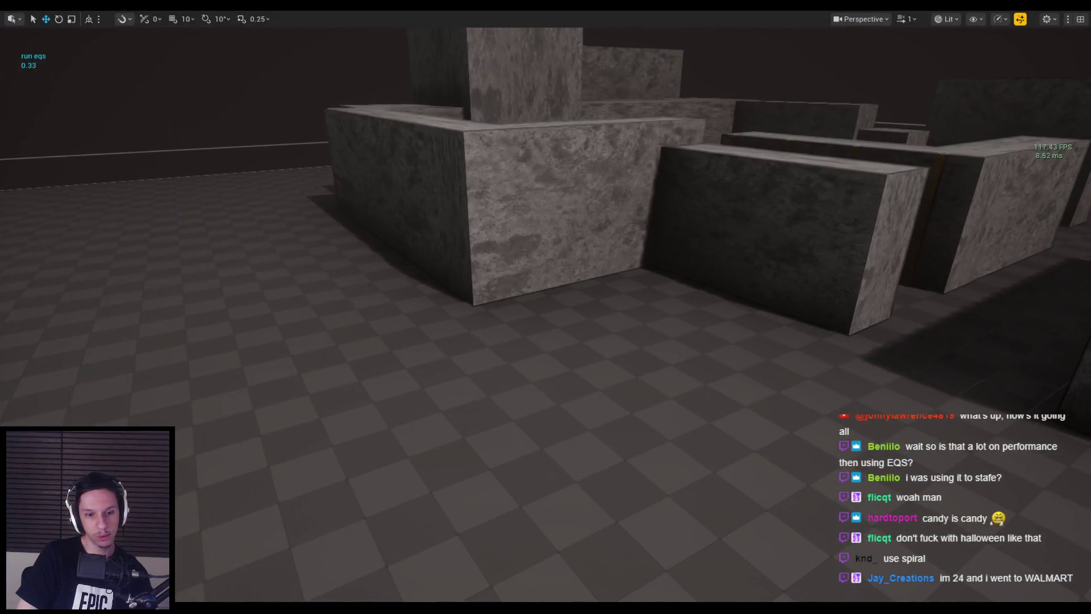
# - Move the SimpleGrid node further right in the query graph
pyautogui.click(381, 585)
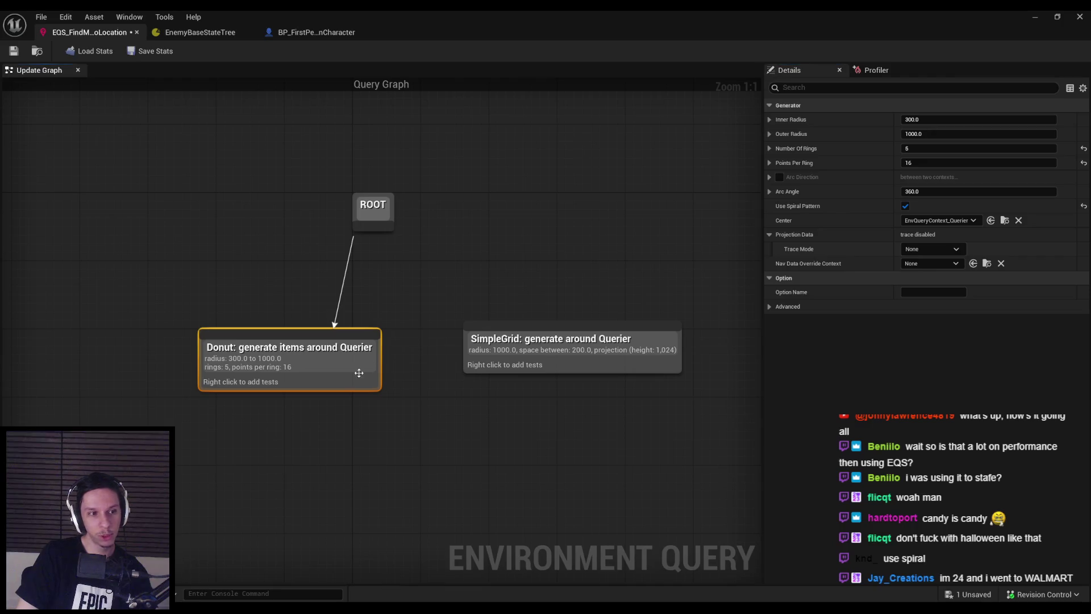
pyautogui.click(357, 422)
pyautogui.moveTo(498, 351); pyautogui.dragTo(608, 352)
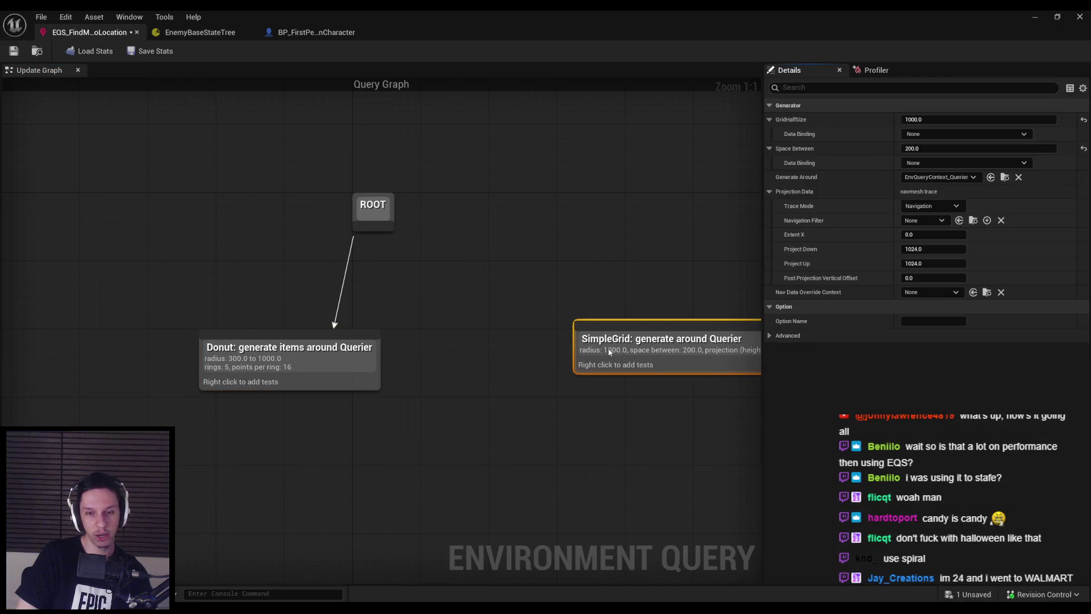
pyautogui.click(509, 453)
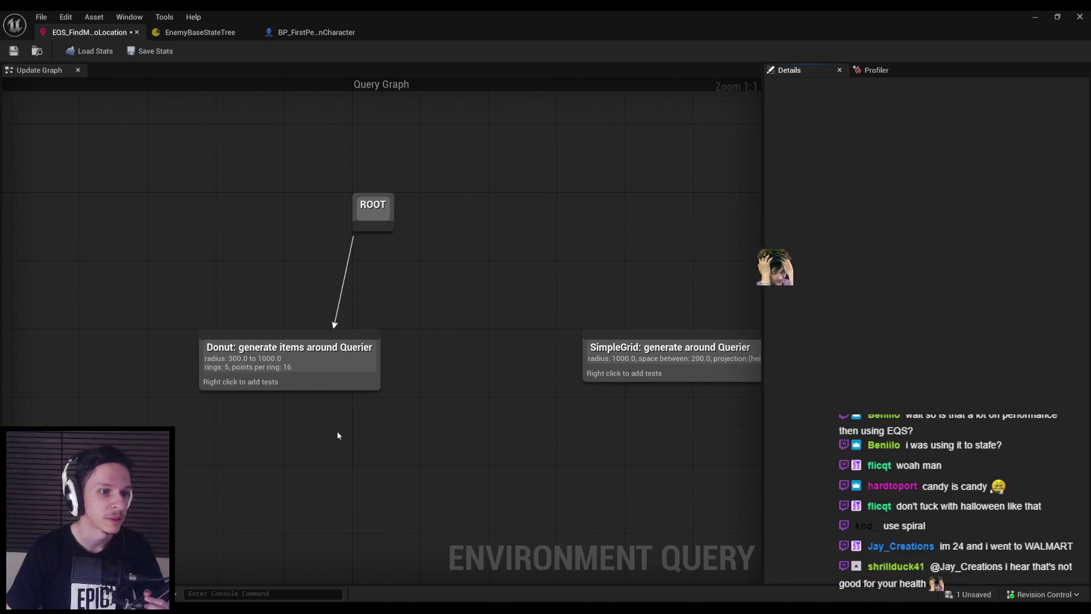
# - Place Donut directly under ROOT, then show the Smarties image full screen in the browser
pyautogui.moveTo(319, 353); pyautogui.dragTo(407, 355)
pyautogui.click(342, 417)
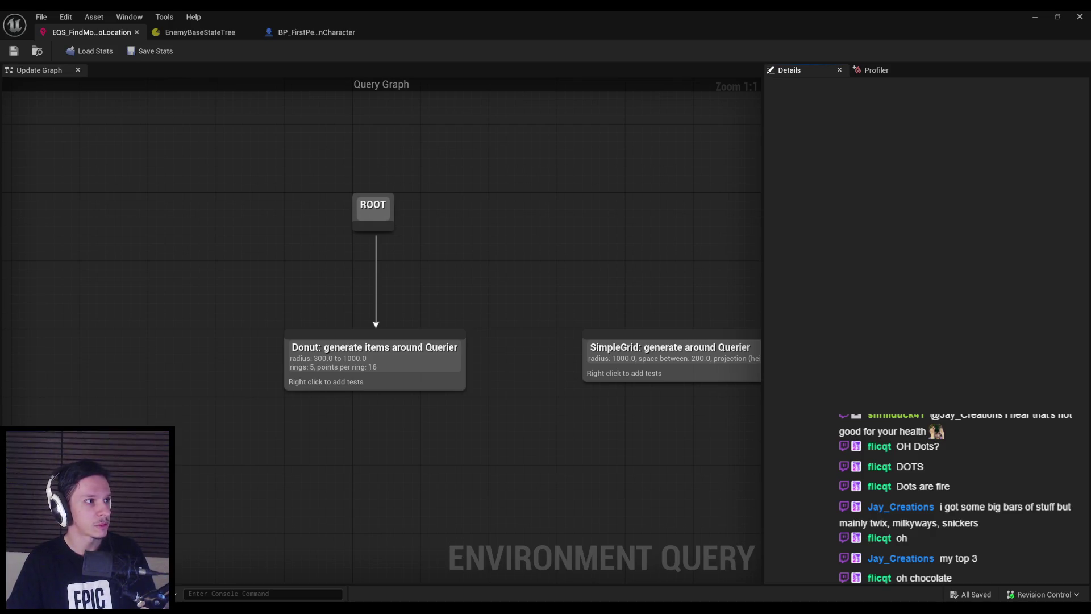
pyautogui.doubleClick(509, 166)
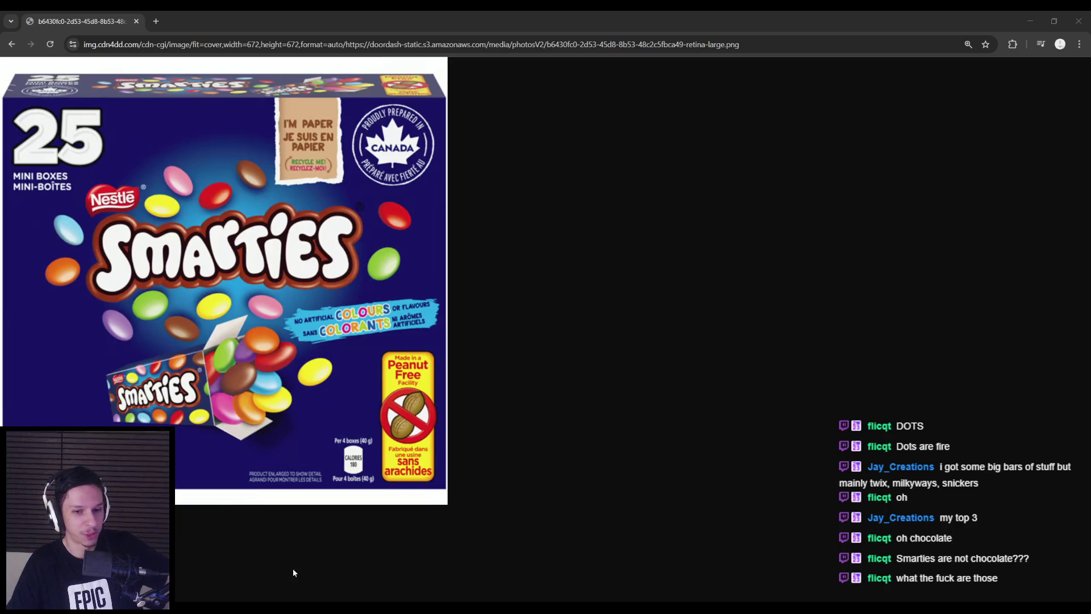
# - Leave the Smarties image in Chrome and return to the EQS_FindMoveToLocation query graph
pyautogui.click(219, 533)
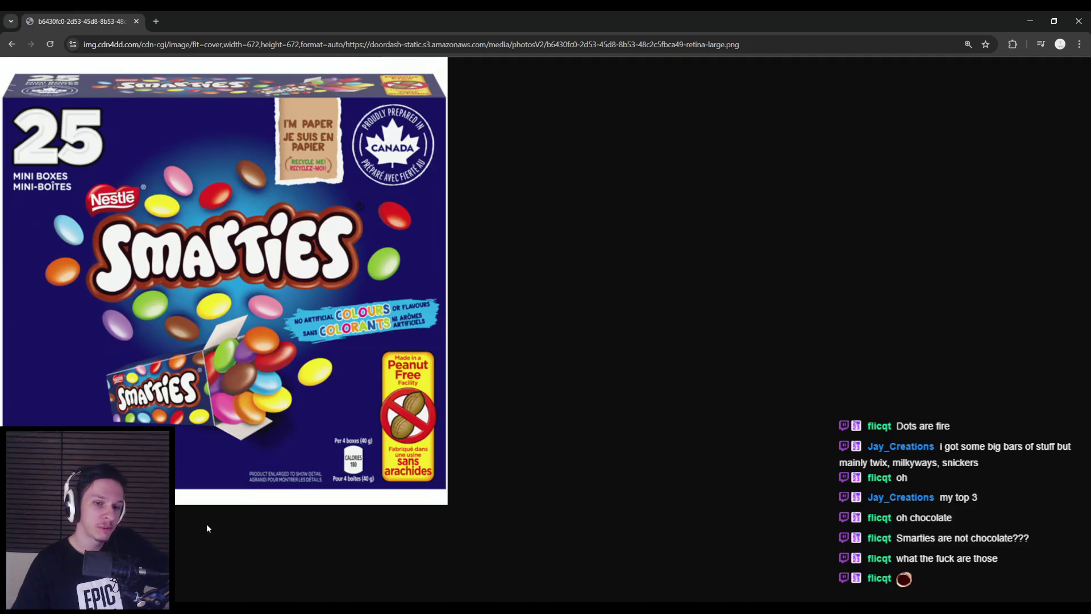
pyautogui.hotkey('alt', 'Tab')
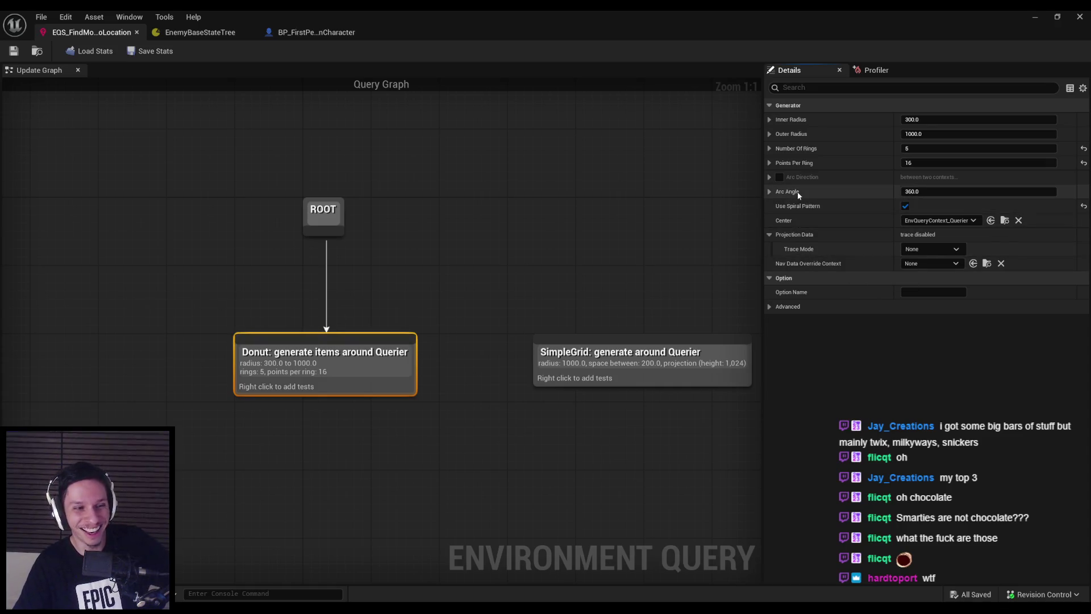
# - Enable Arc Direction on the Donut generator with Line To left at None, then start Play
pyautogui.click(769, 177)
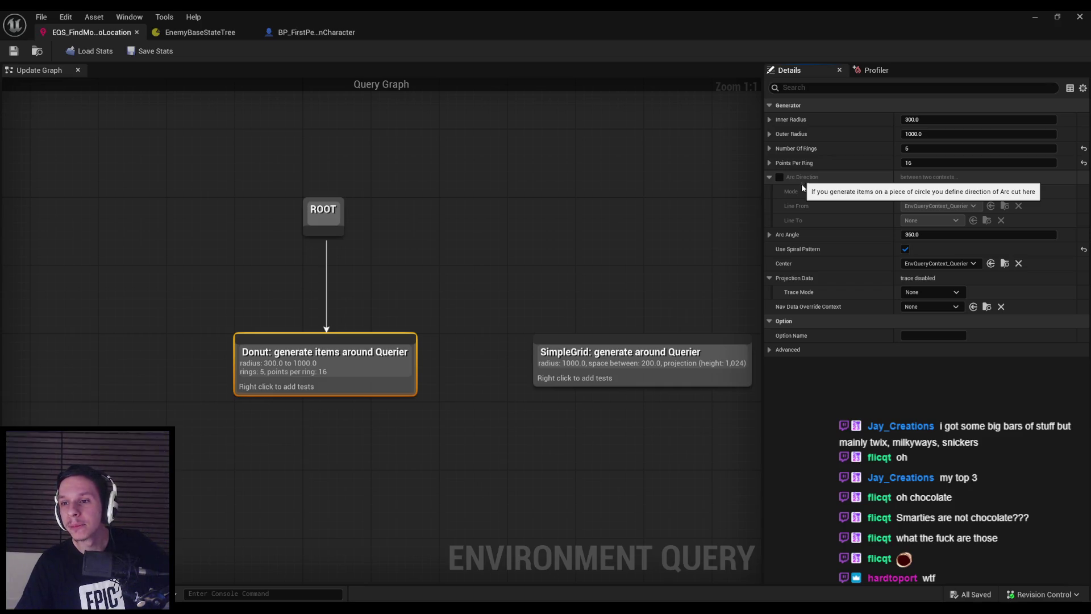
pyautogui.click(779, 177)
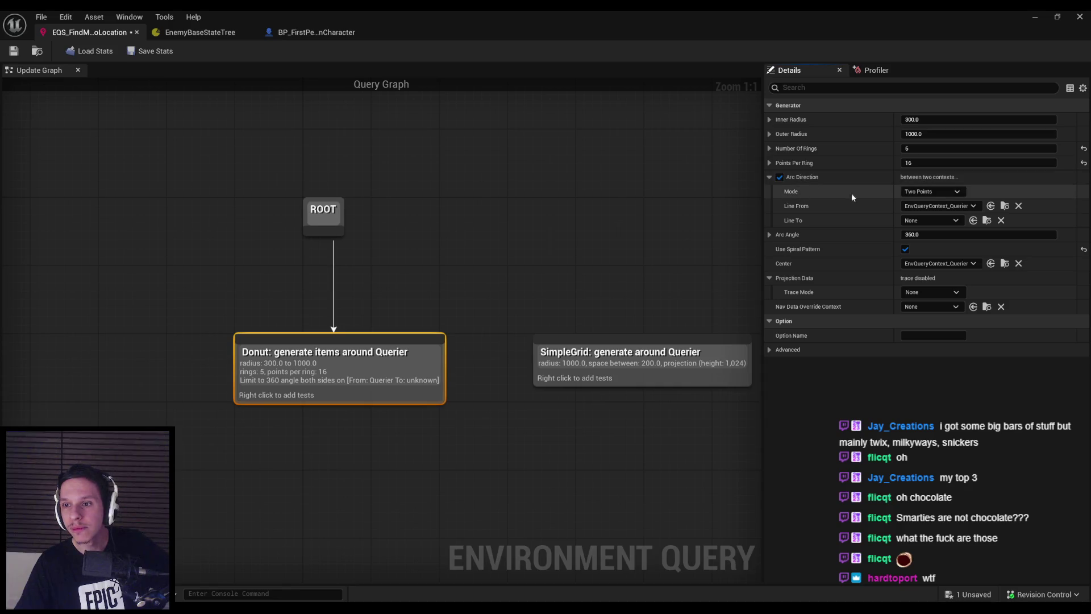
pyautogui.click(926, 220)
pyautogui.click(921, 221)
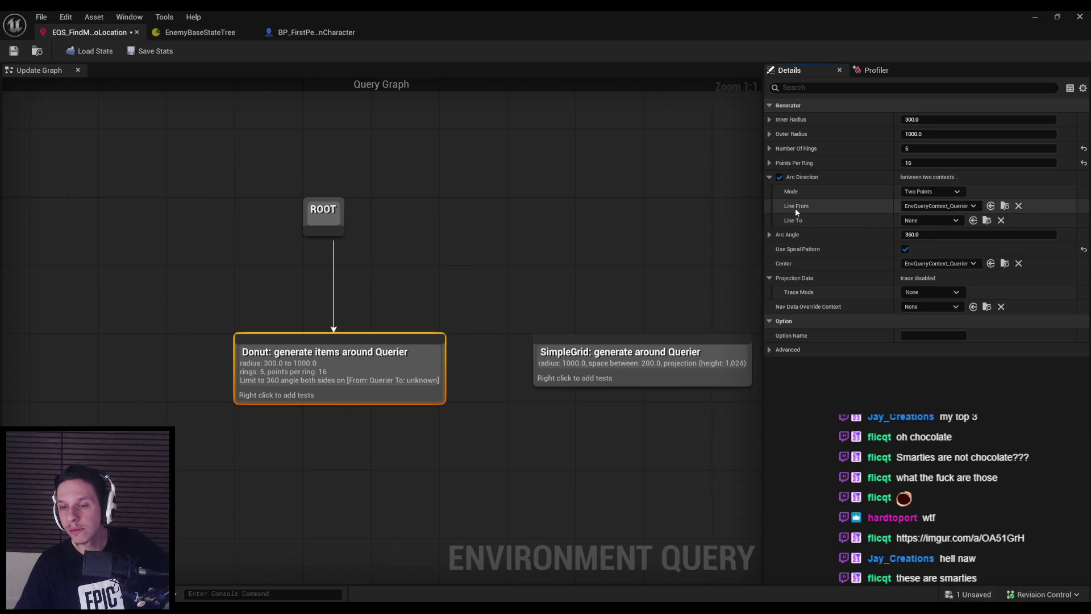
pyautogui.click(925, 221)
pyautogui.click(925, 222)
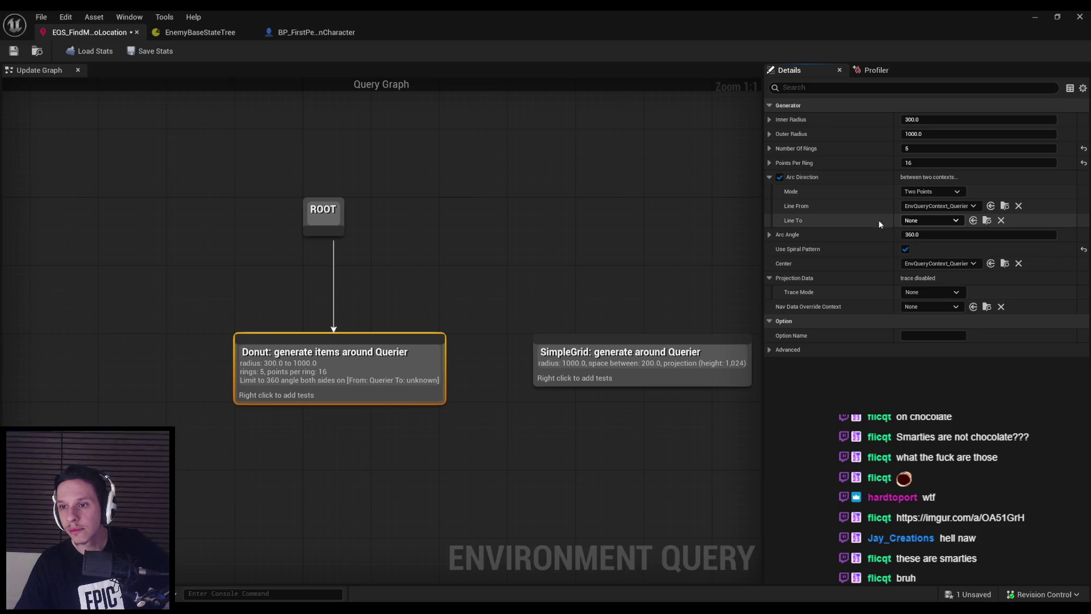
pyautogui.click(1045, 22)
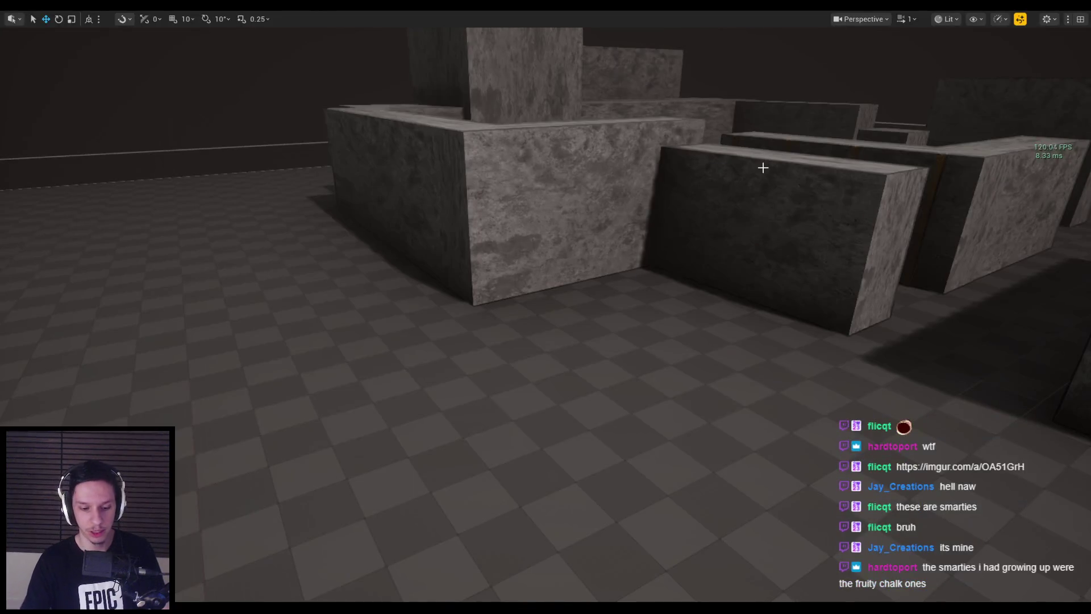
# - Playtest the arc-enabled Donut query in the EQS debug view with the item table hidden, then return
pyautogui.hotkey('alt', 'p')
pyautogui.press("'")
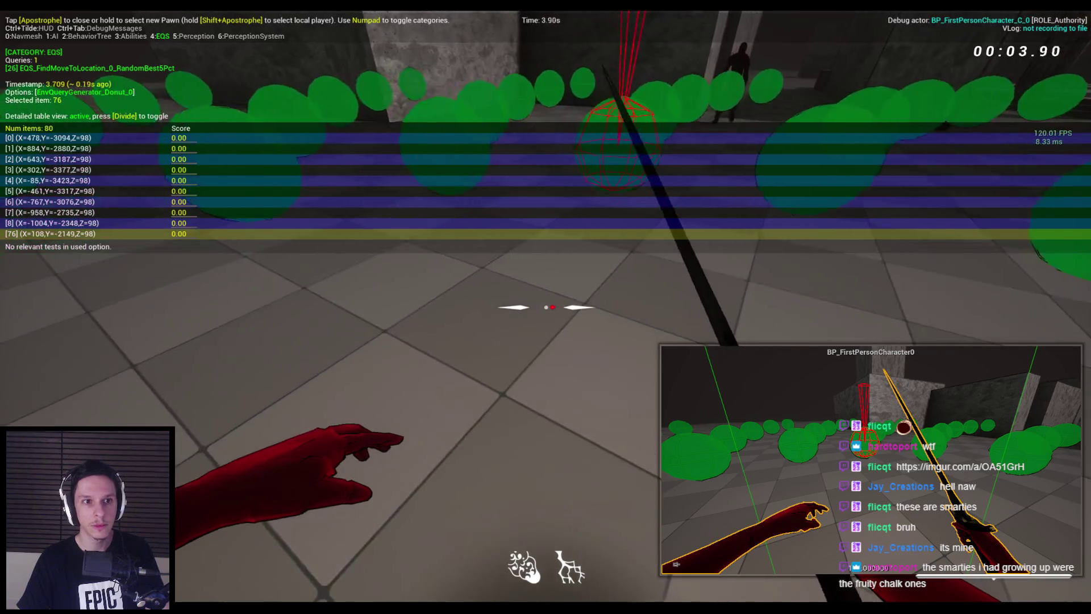
pyautogui.press('KP_Divide')
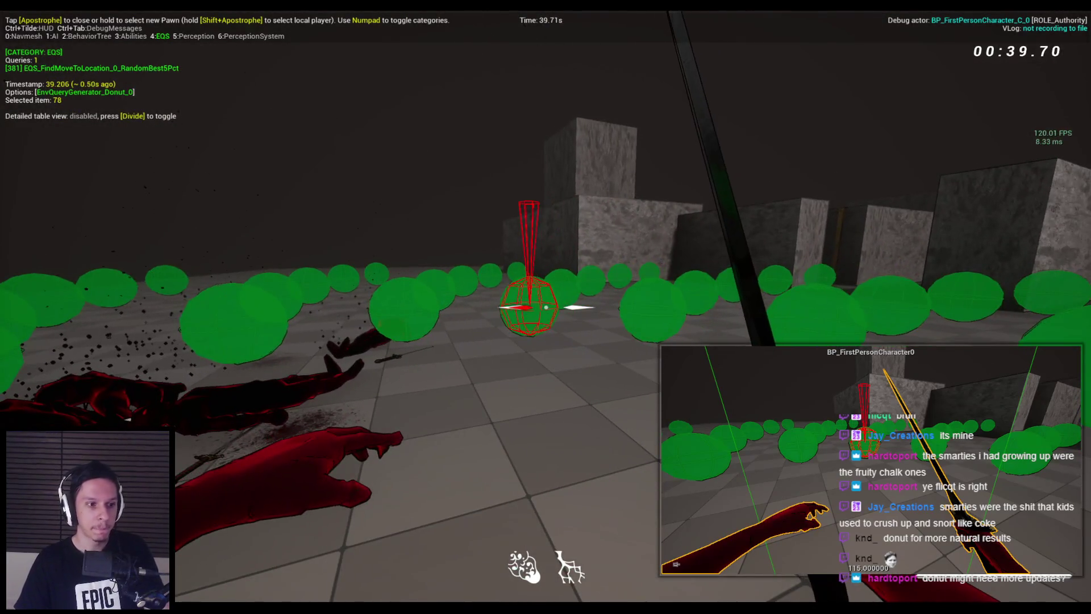
pyautogui.press('Escape')
pyautogui.click(360, 591)
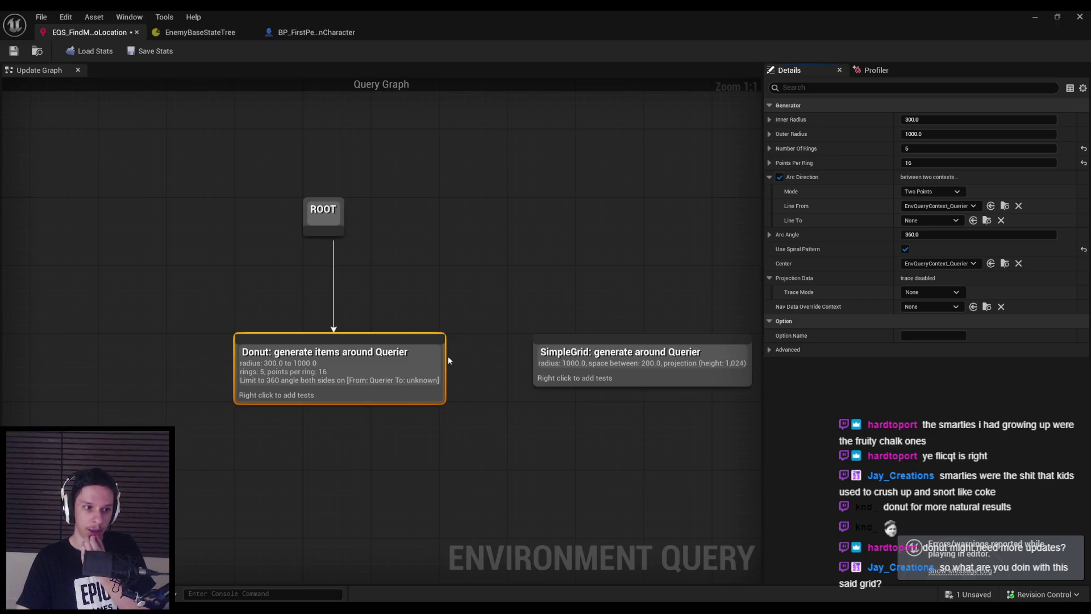
# - Delete the Donut node and wire ROOT to the SimpleGrid generator placed beneath it
pyautogui.press('Delete')
pyautogui.moveTo(605, 372); pyautogui.dragTo(296, 363)
pyautogui.moveTo(323, 233); pyautogui.dragTo(321, 336)
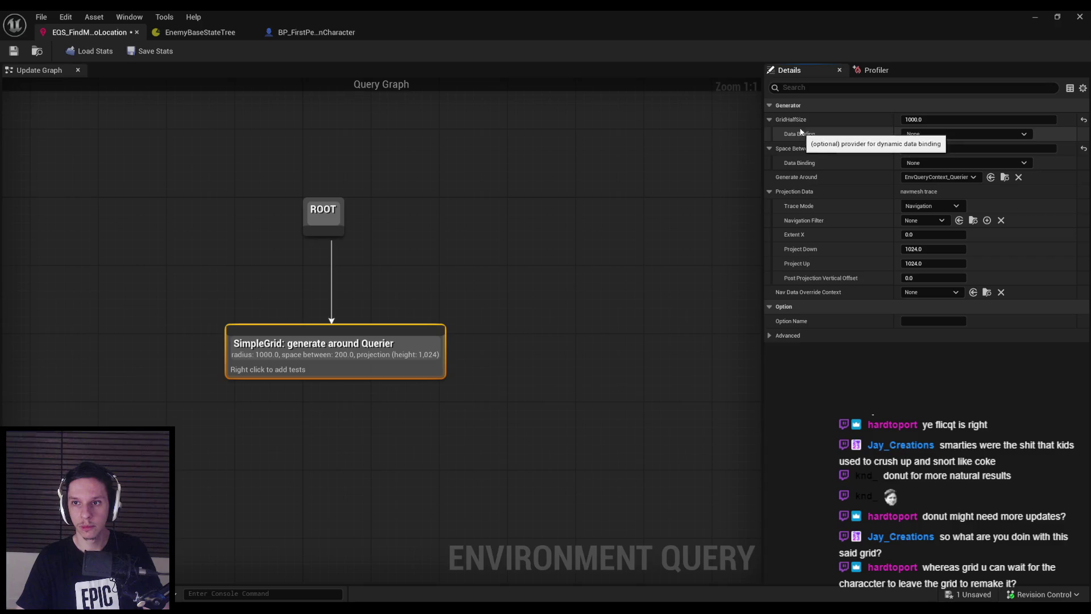
# - Keep the SimpleGrid data binding at None and save the query
pyautogui.click(932, 134)
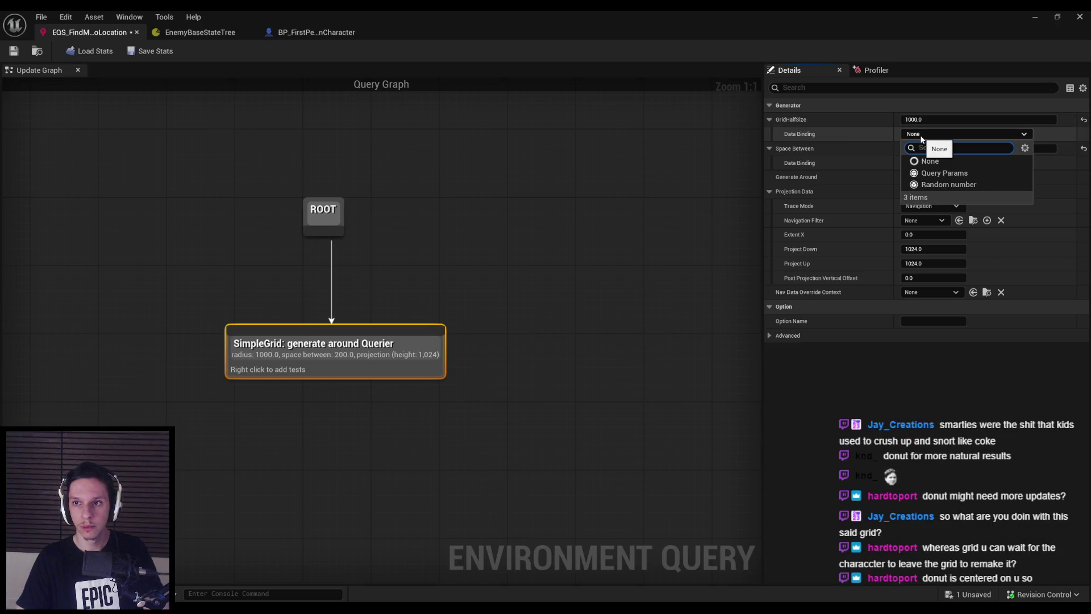
pyautogui.click(800, 137)
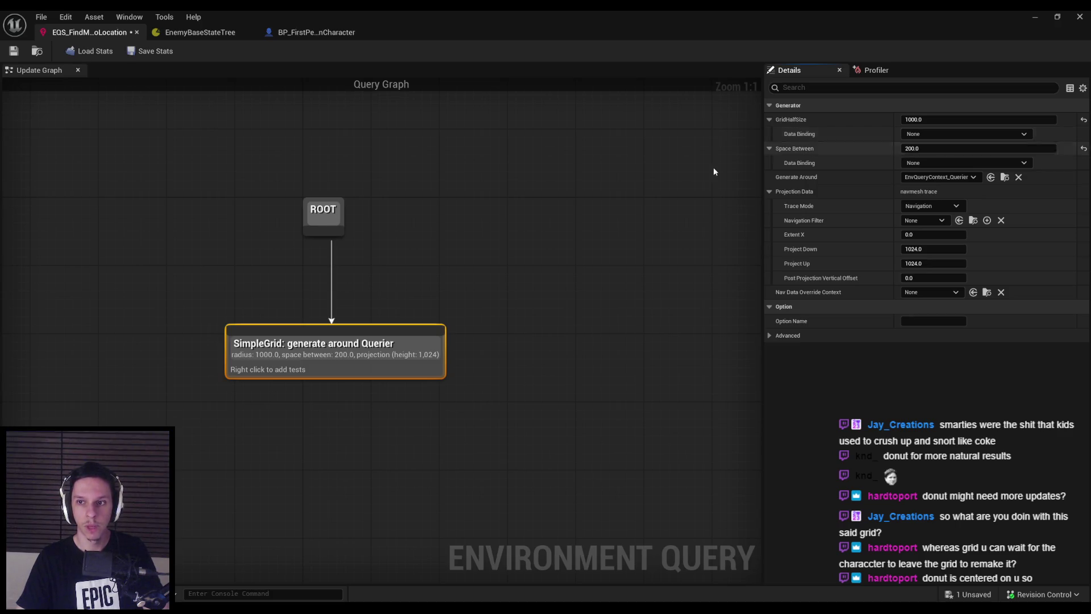
pyautogui.hotkey('ctrl', 's')
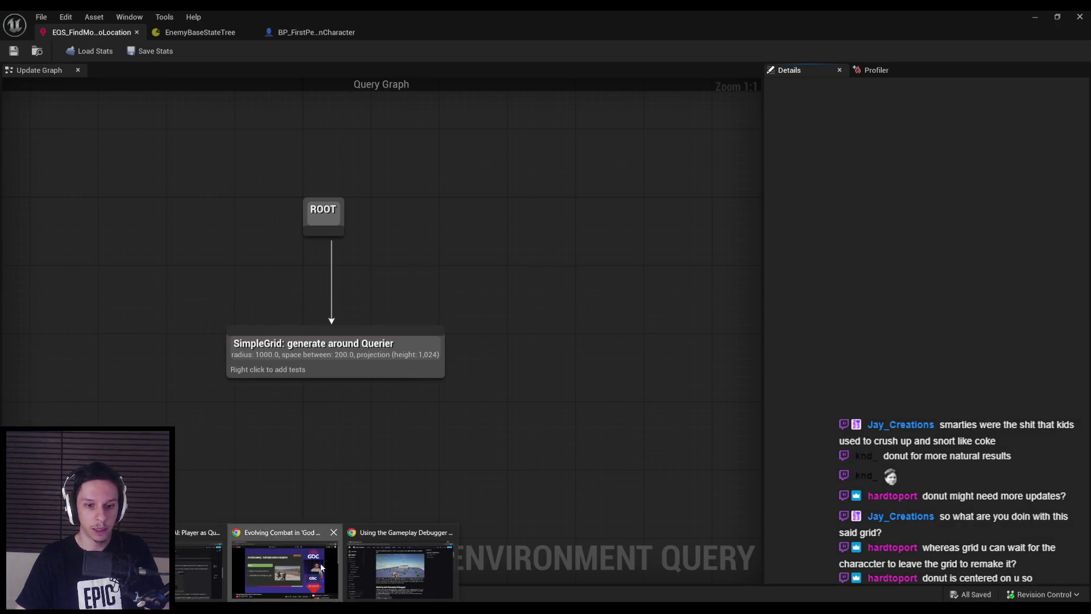
# - Scrub the GDC talk past 'New Positioning: First Attempt' and pause on the 18:54 grid footage, then return to Unreal
pyautogui.click(284, 568)
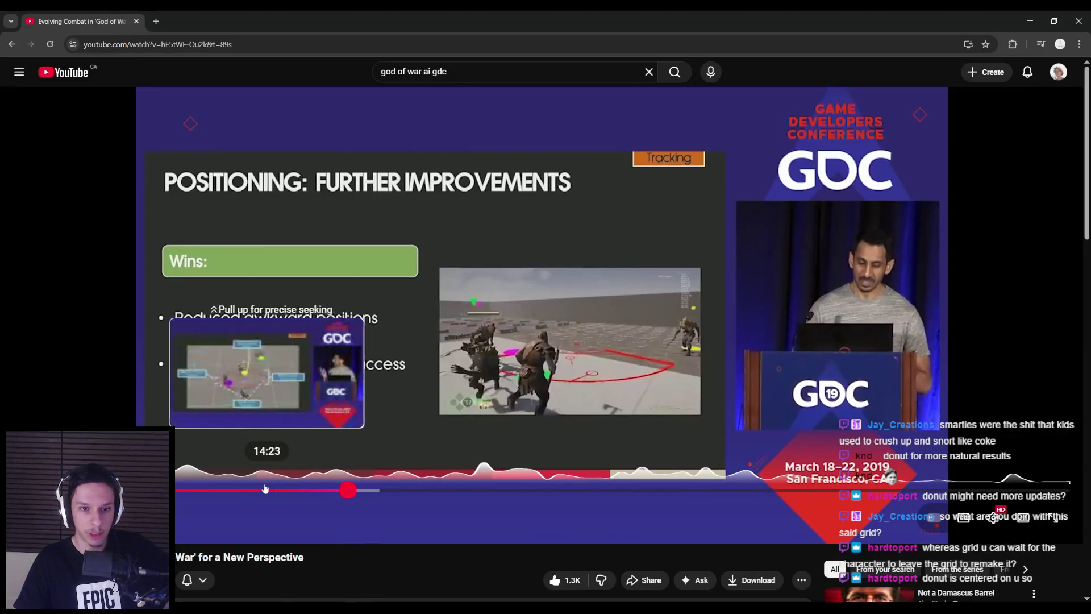
pyautogui.click(206, 491)
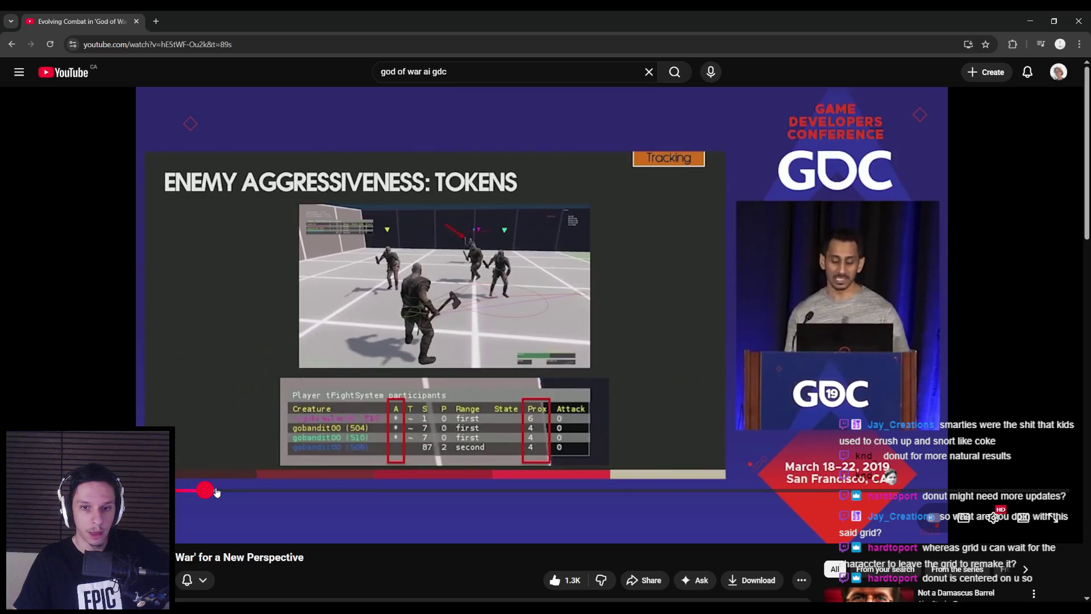
pyautogui.moveTo(217, 493); pyautogui.dragTo(339, 495)
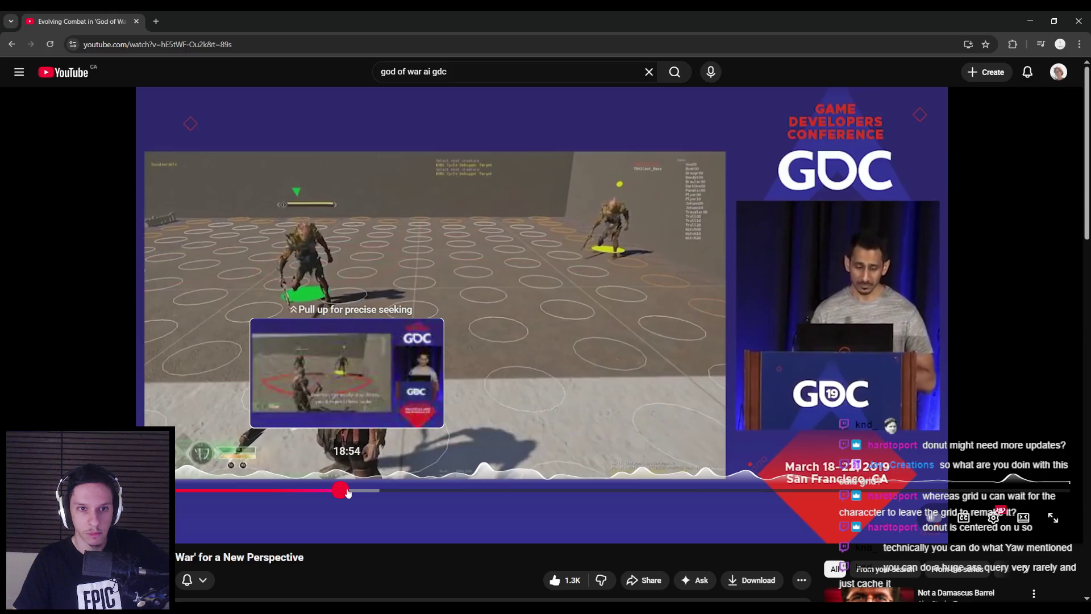
pyautogui.click(348, 492)
pyautogui.click(303, 423)
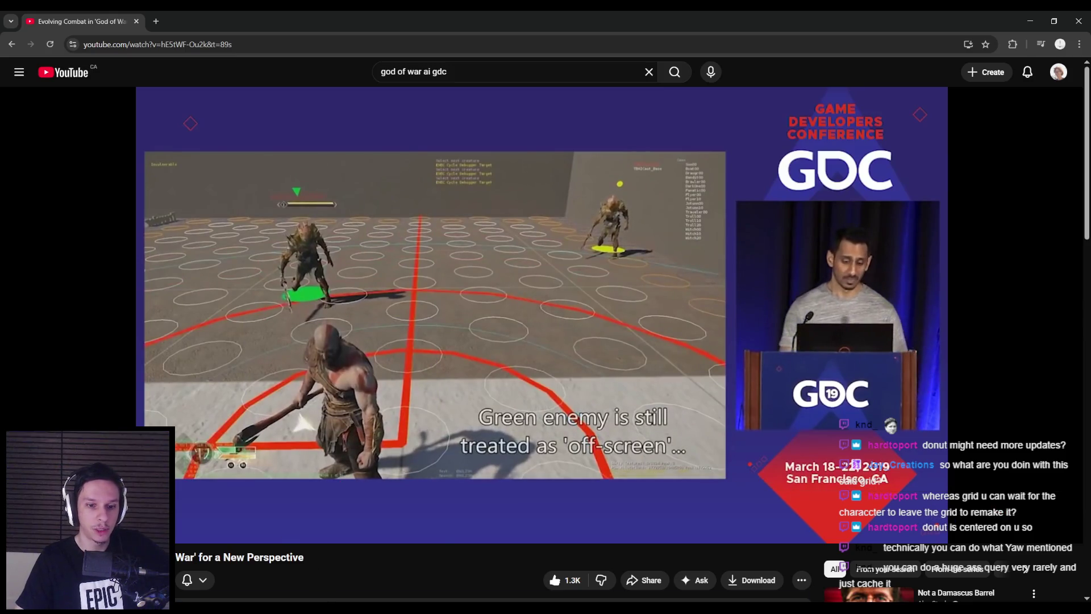
pyautogui.click(376, 591)
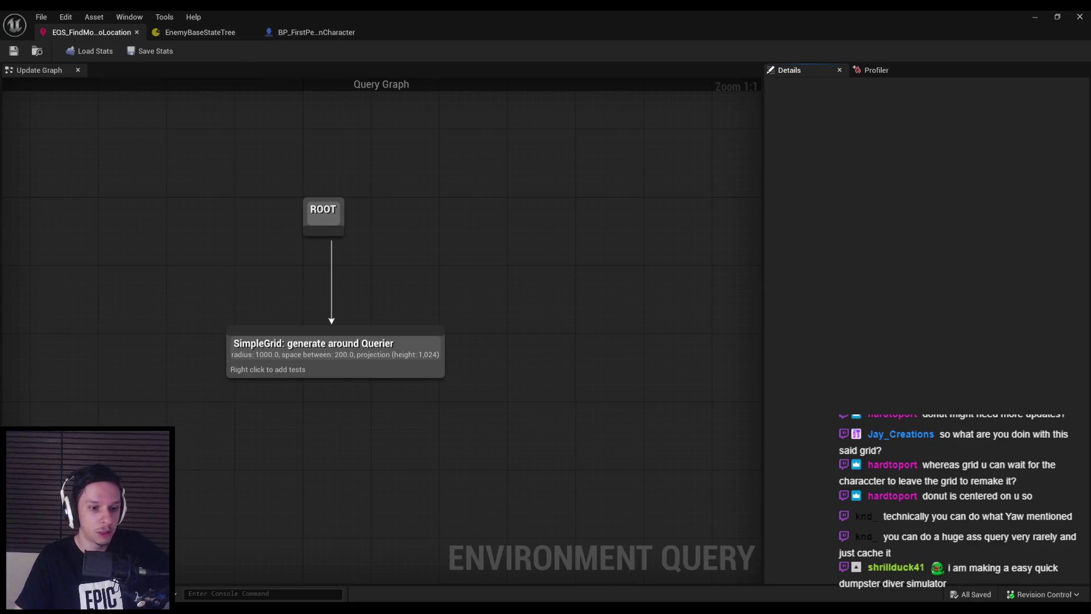
# - Bring the GDC talk back and rewind it to the 'New Positioning: Second Attempt' slide
pyautogui.click(268, 569)
pyautogui.moveTo(327, 500)
pyautogui.mouseDown()
pyautogui.moveTo(251, 488)
pyautogui.moveTo(262, 483)
pyautogui.mouseUp()
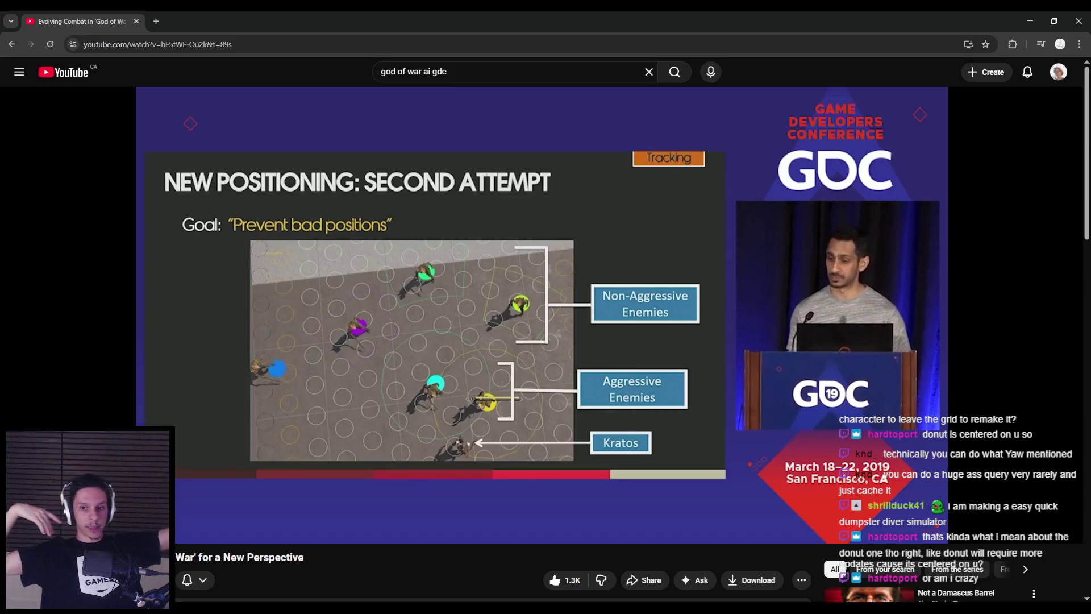
# - Step from the Positioning: Quadrants slide into the quadrant gameplay footage and pause
pyautogui.moveTo(425, 341)
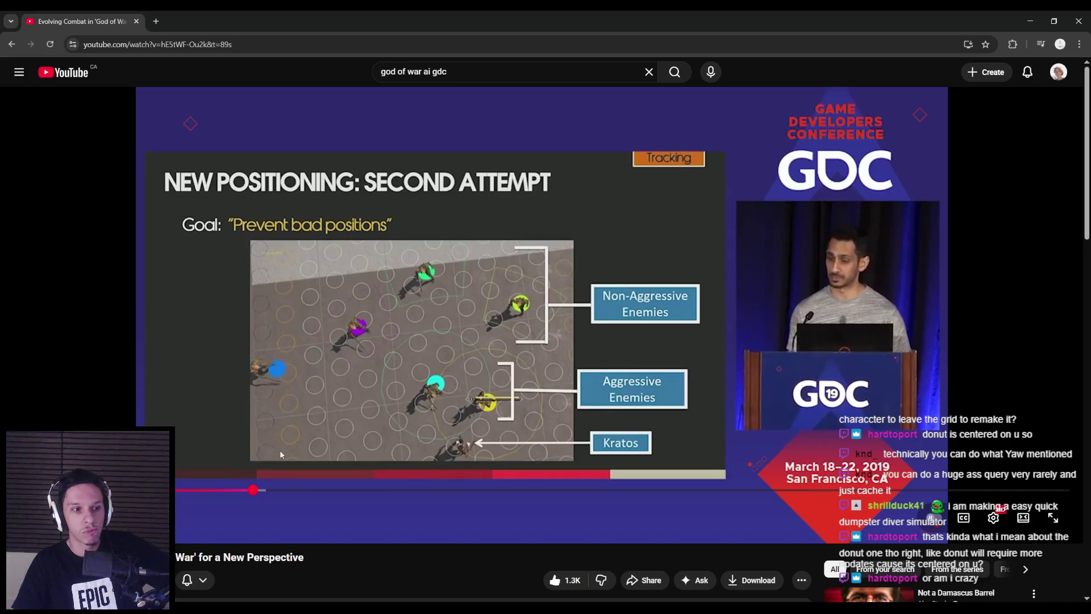
pyautogui.click(337, 489)
pyautogui.click(319, 489)
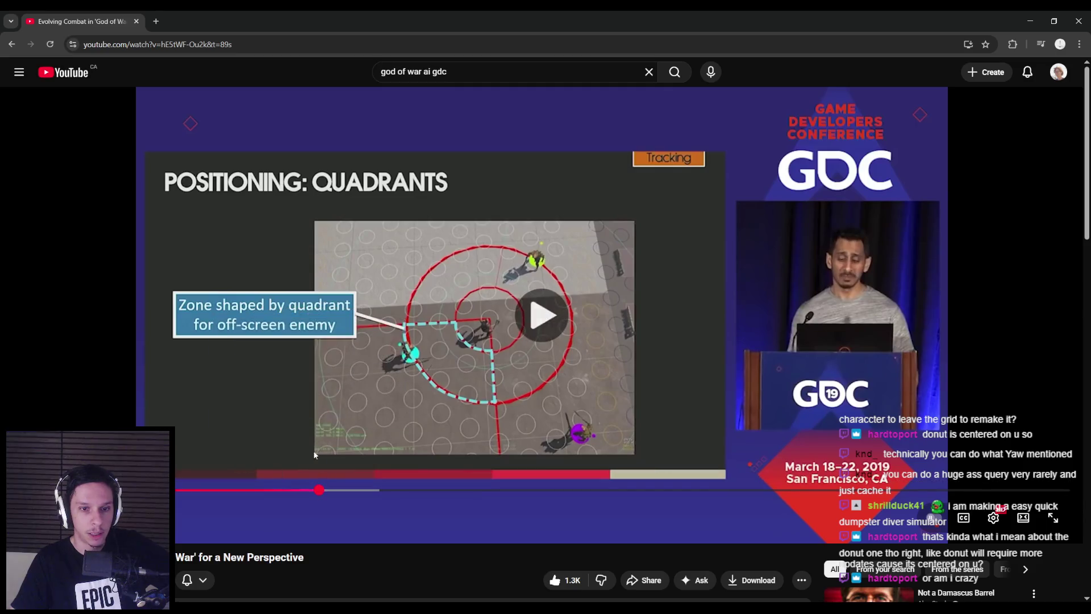
pyautogui.click(323, 490)
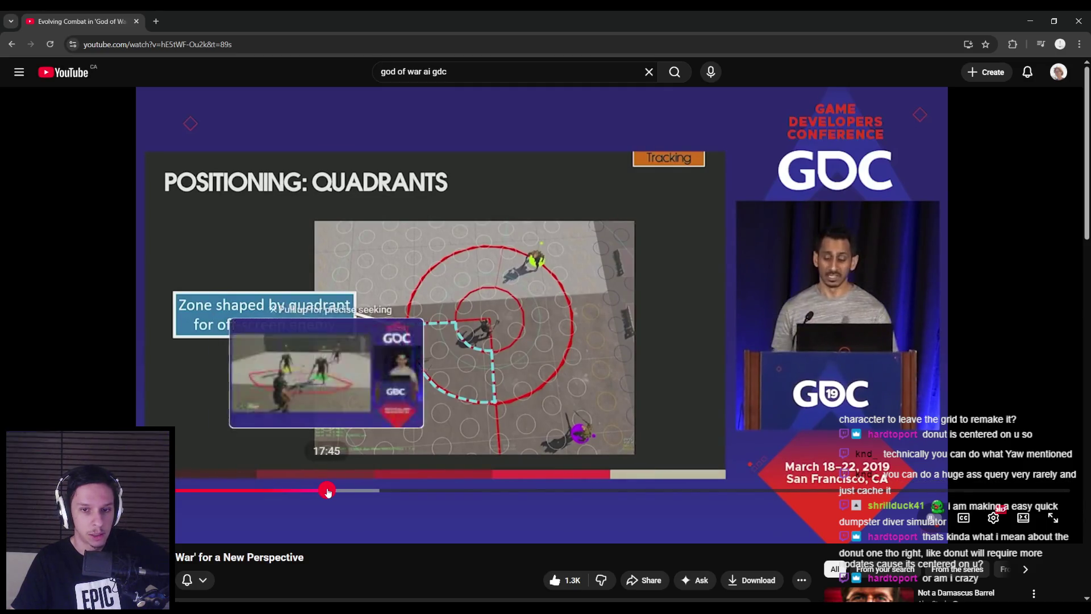
pyautogui.click(330, 491)
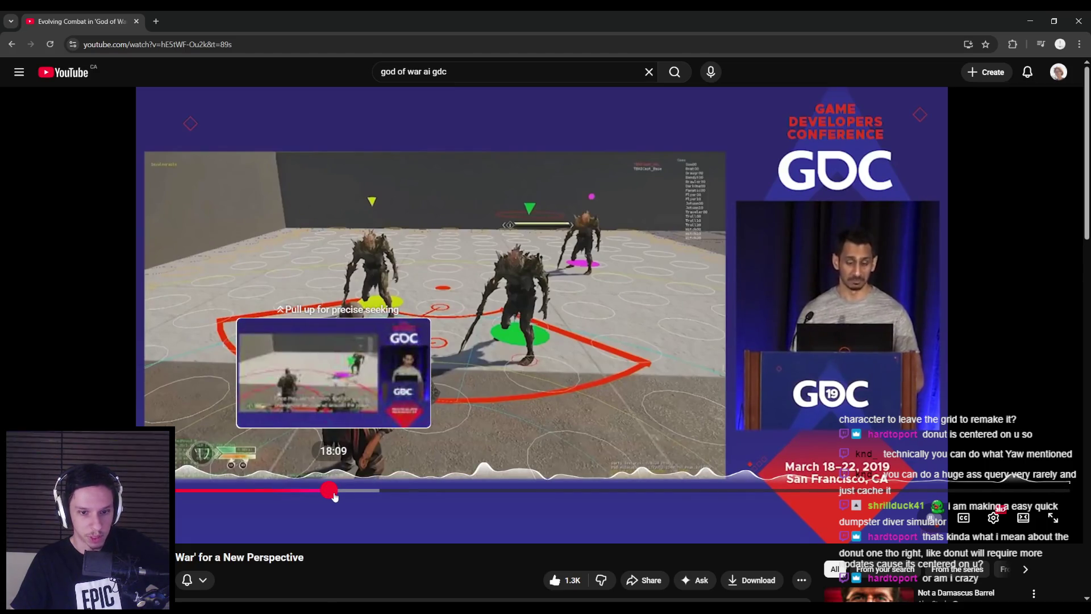
pyautogui.click(334, 493)
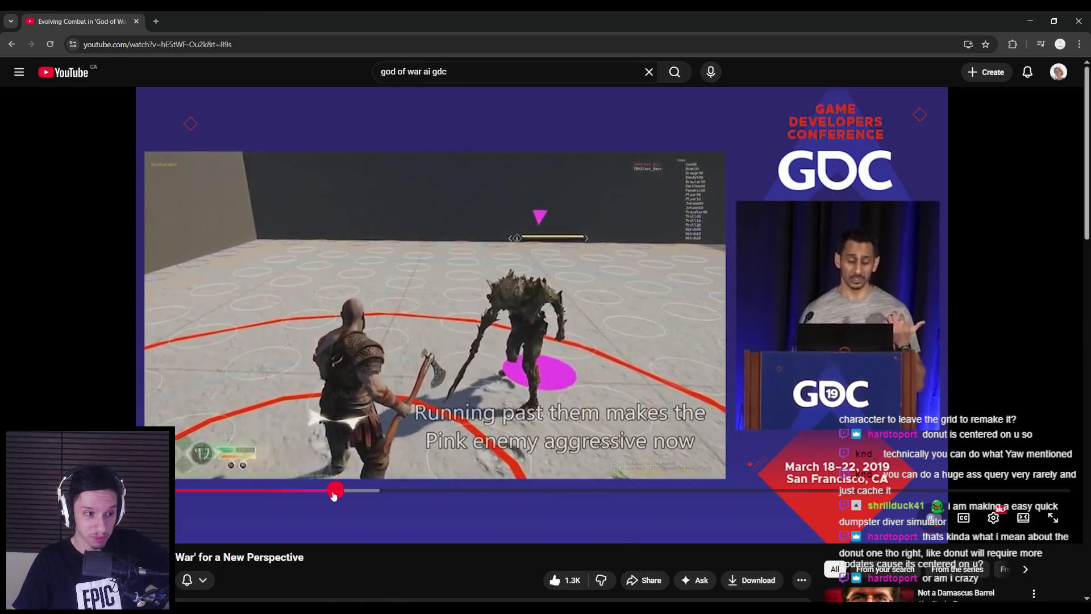
pyautogui.press('space')
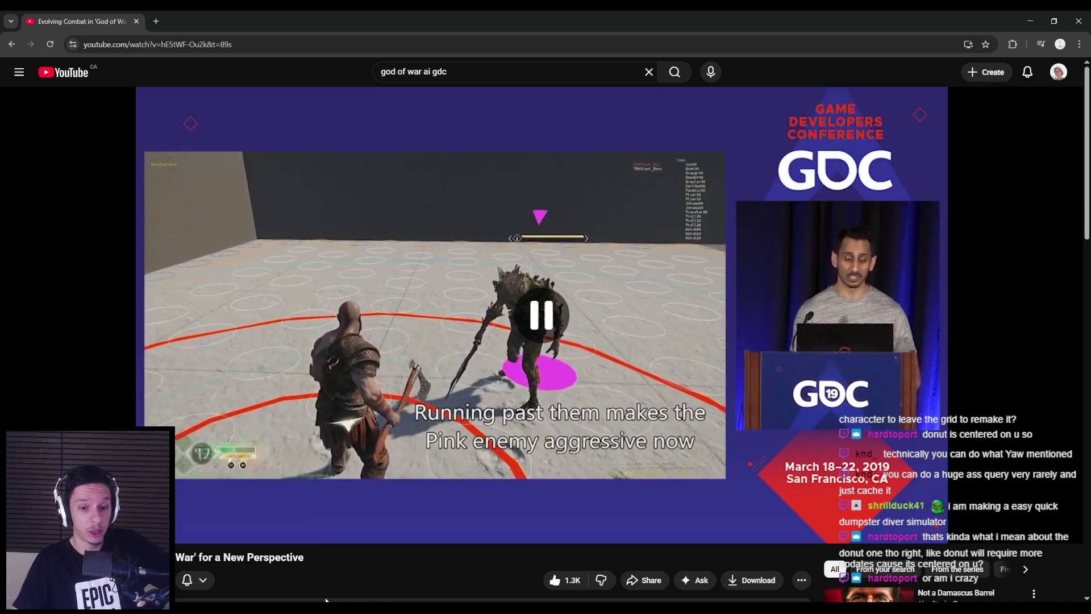
# - Glance around the Unreal viewport, then return to the talk and seek to about 18:31
pyautogui.click(308, 582)
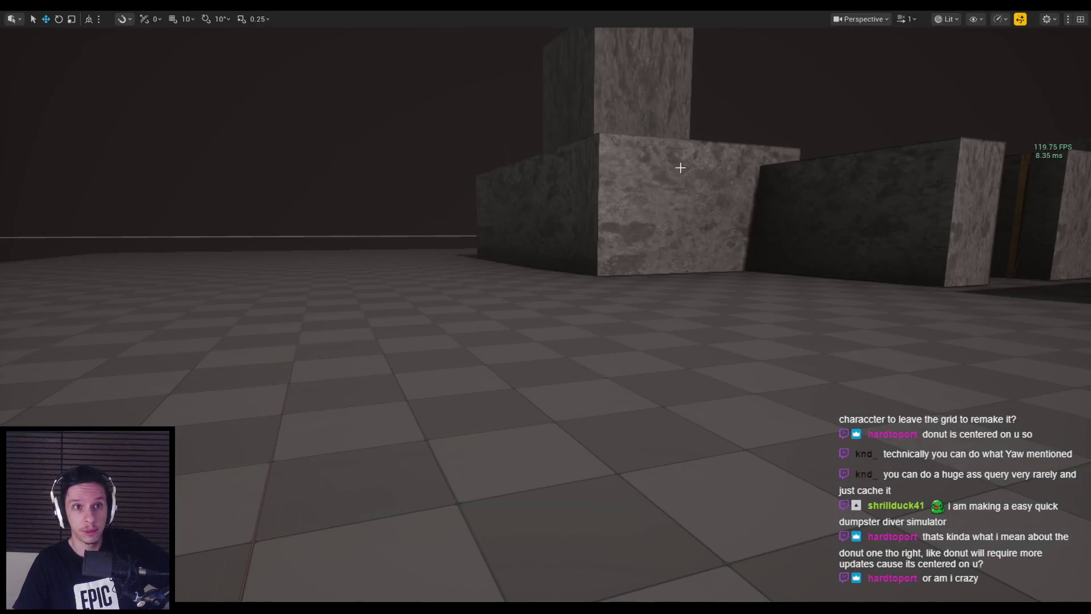
pyautogui.moveTo(680, 168); pyautogui.dragTo(544, 231)
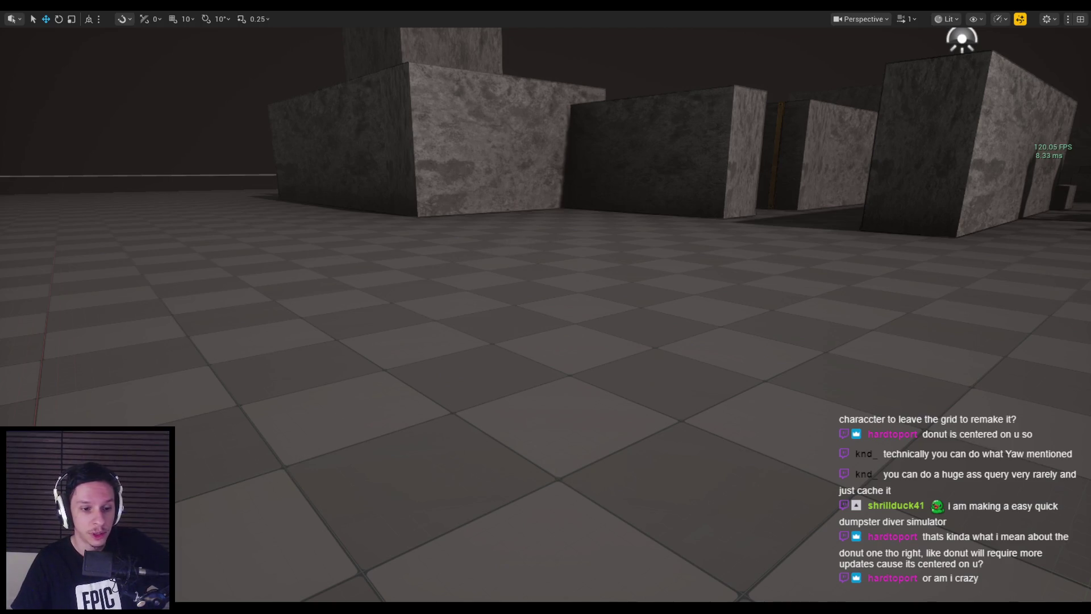
pyautogui.moveTo(307, 607)
pyautogui.click(282, 569)
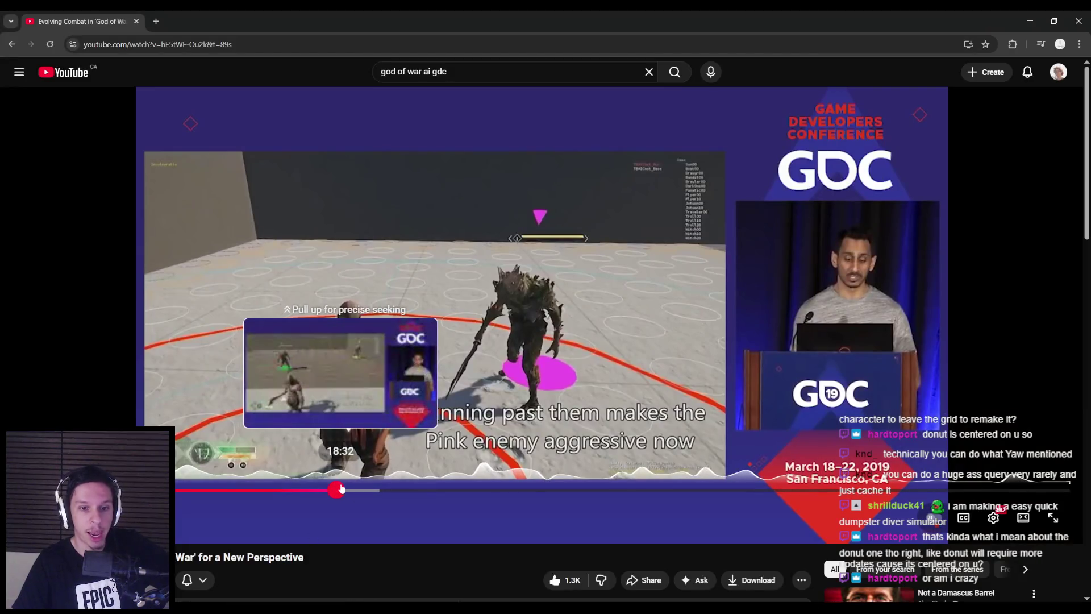
pyautogui.moveTo(341, 490); pyautogui.dragTo(341, 490)
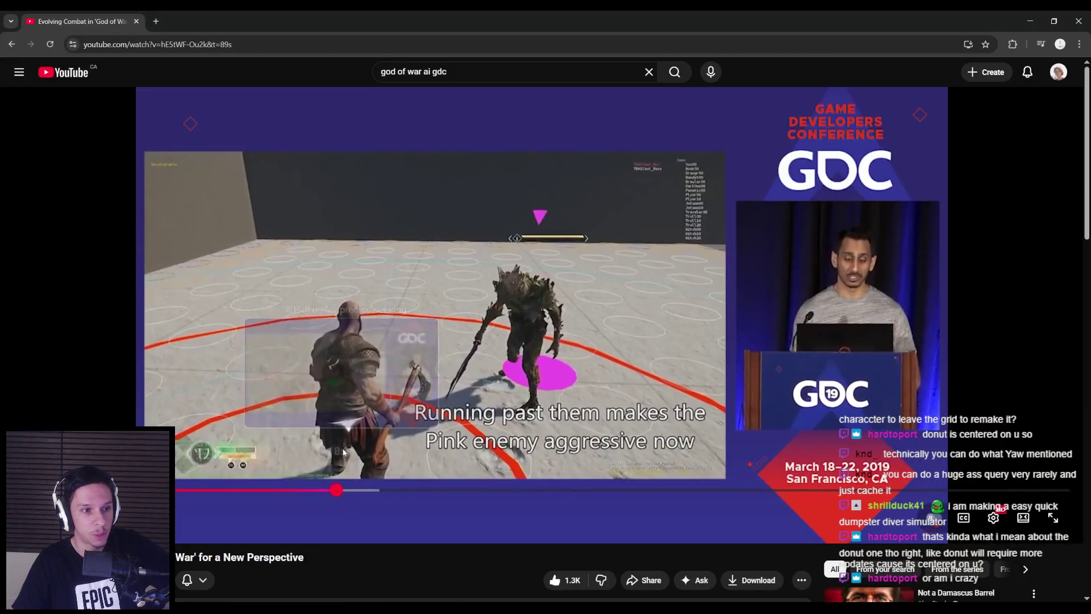